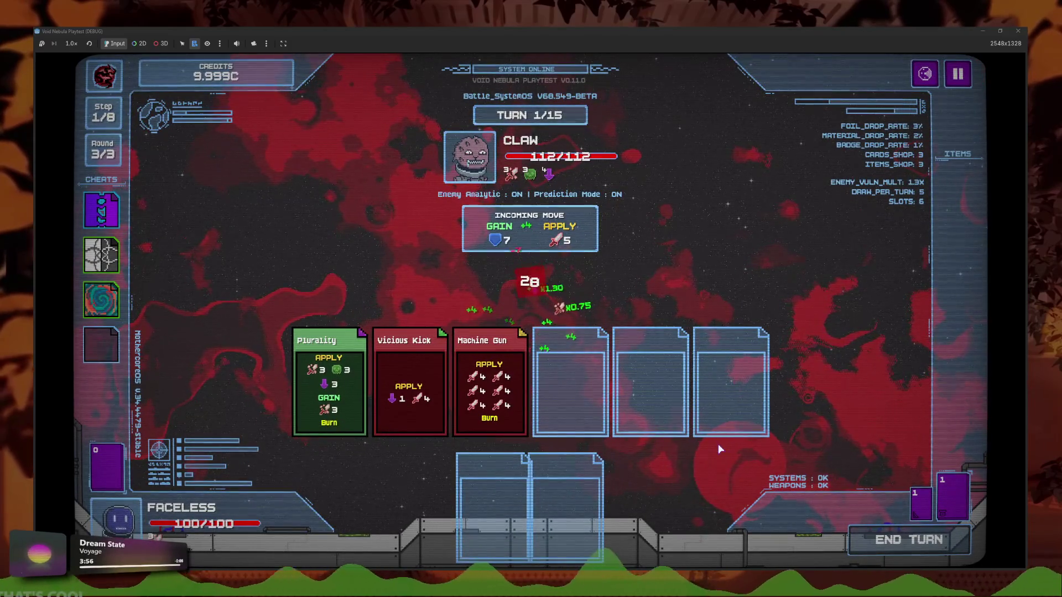
Step: Let the battle turn leave Claw at 81/112, then return to the Godot editor's total_damage_displayer.gd
mouse_move(524, 251)
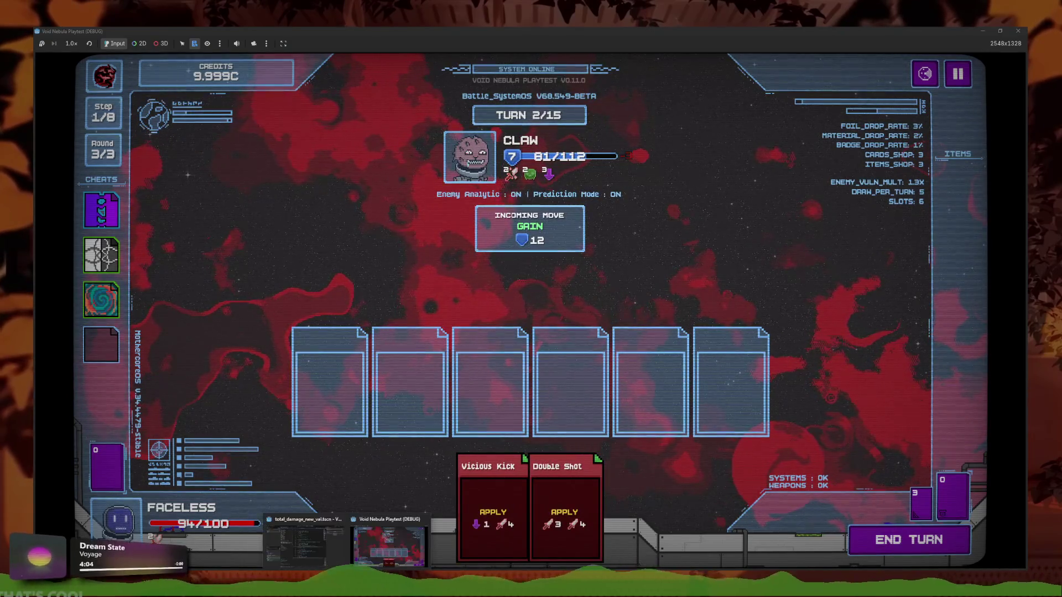
key("alt+Tab")
scroll(608, 332, "down", 20)
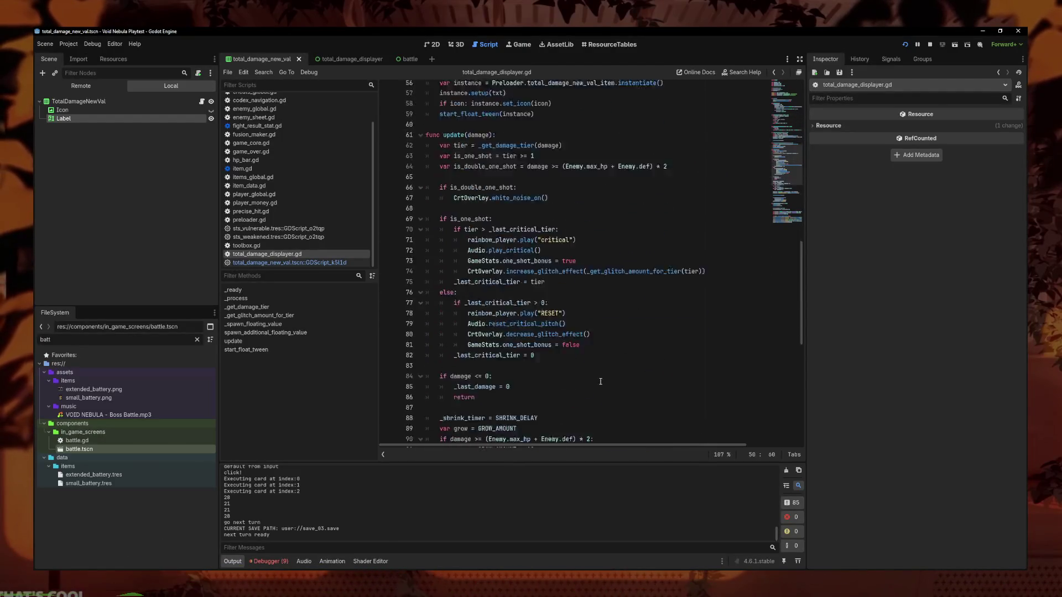
Step: Change the random float distance on line 115 to randf_range(40.0, 60.0)
left_click(693, 338)
key("BackSpace")
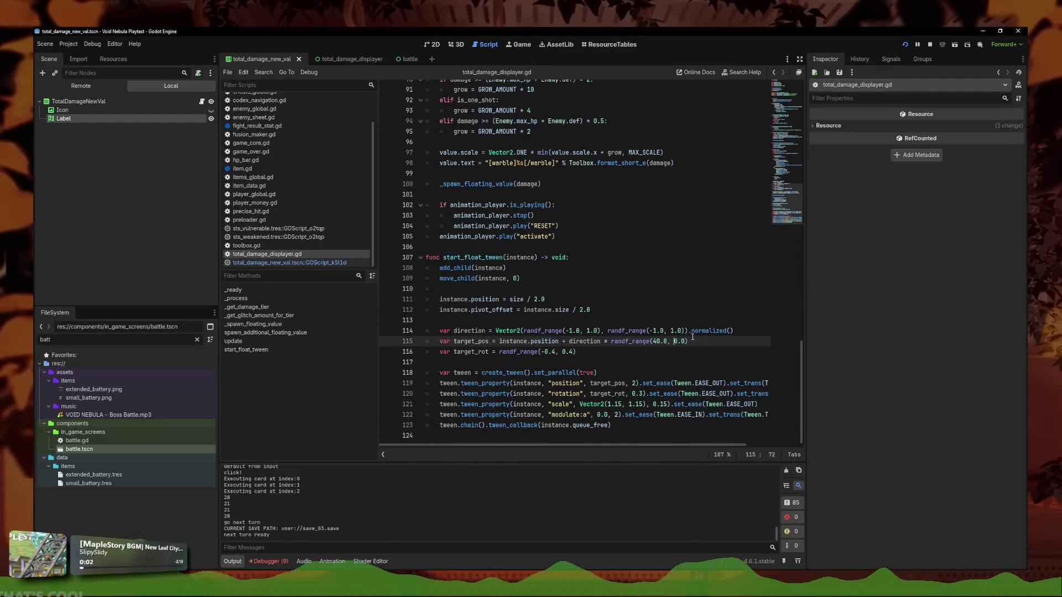
left_click(576, 289)
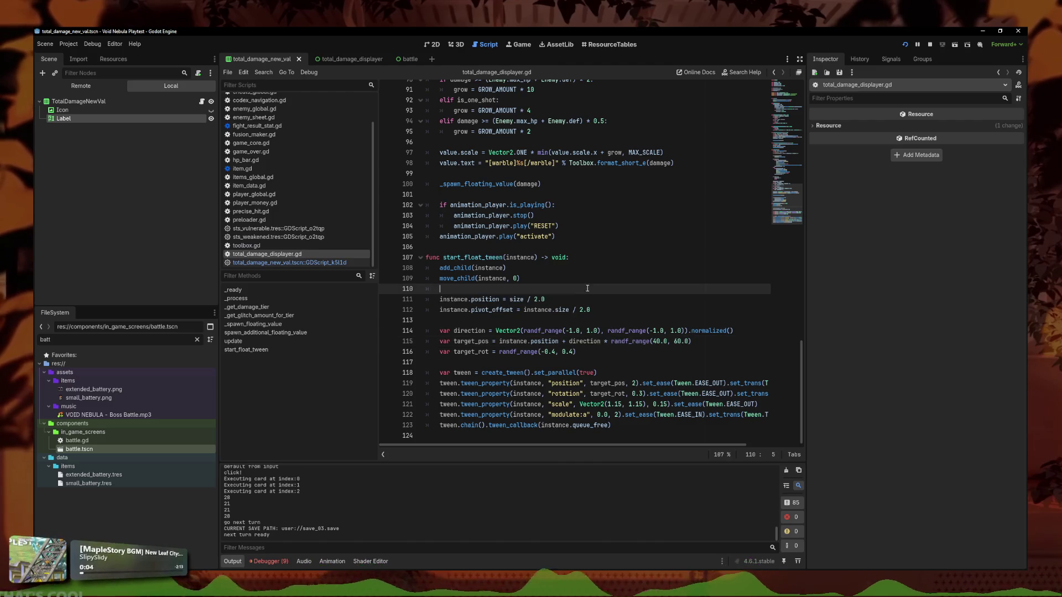
scroll(577, 287, "up", 3)
scroll(576, 287, "up", 14)
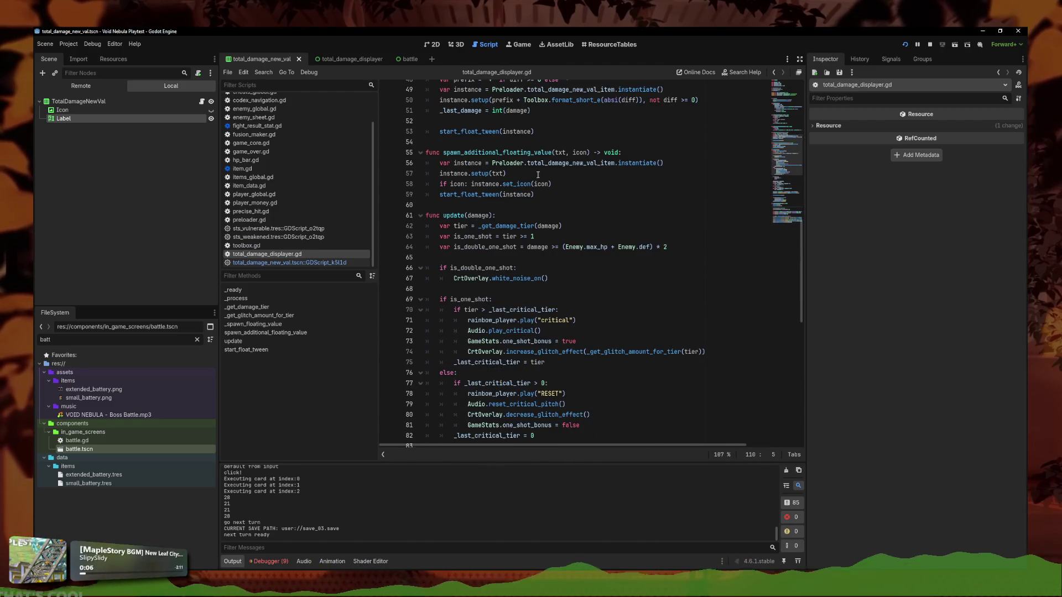
scroll(595, 328, "up", 3)
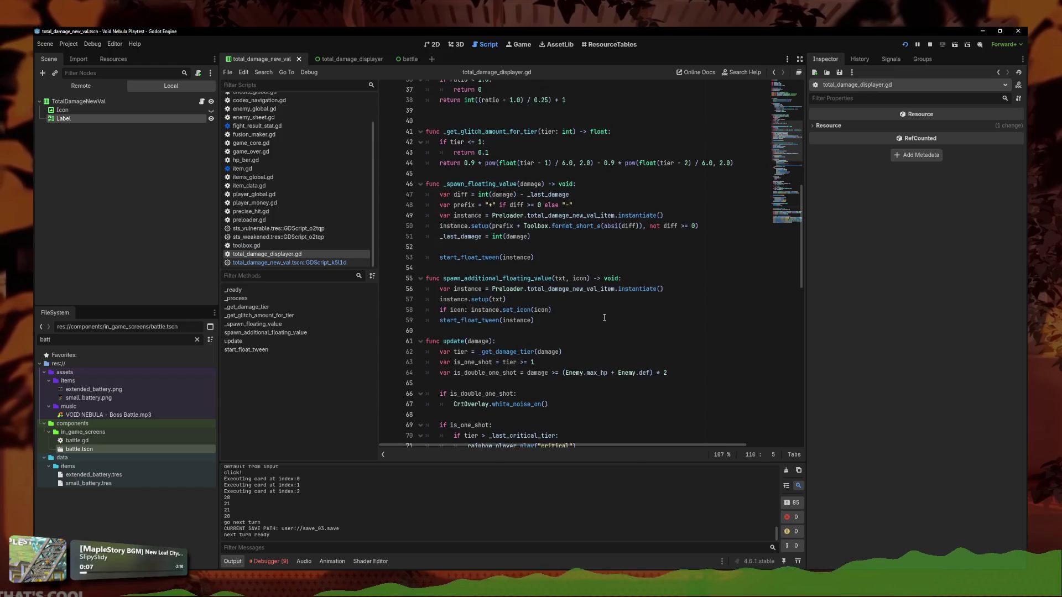
Step: Show the damage label scene in 2D, then test-run and stop the game
left_click(432, 44)
key("F5")
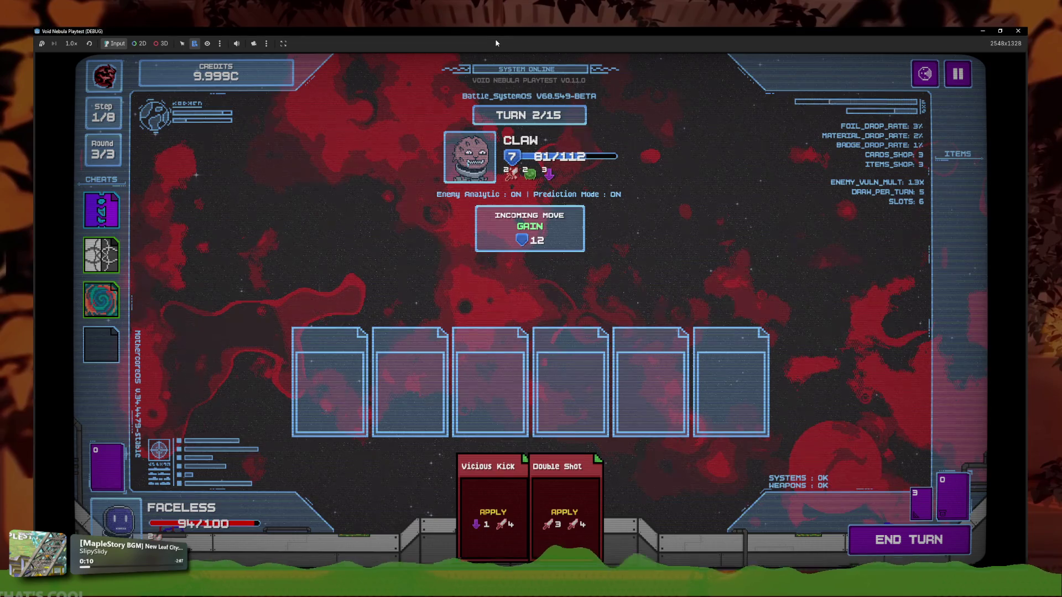
key("F8")
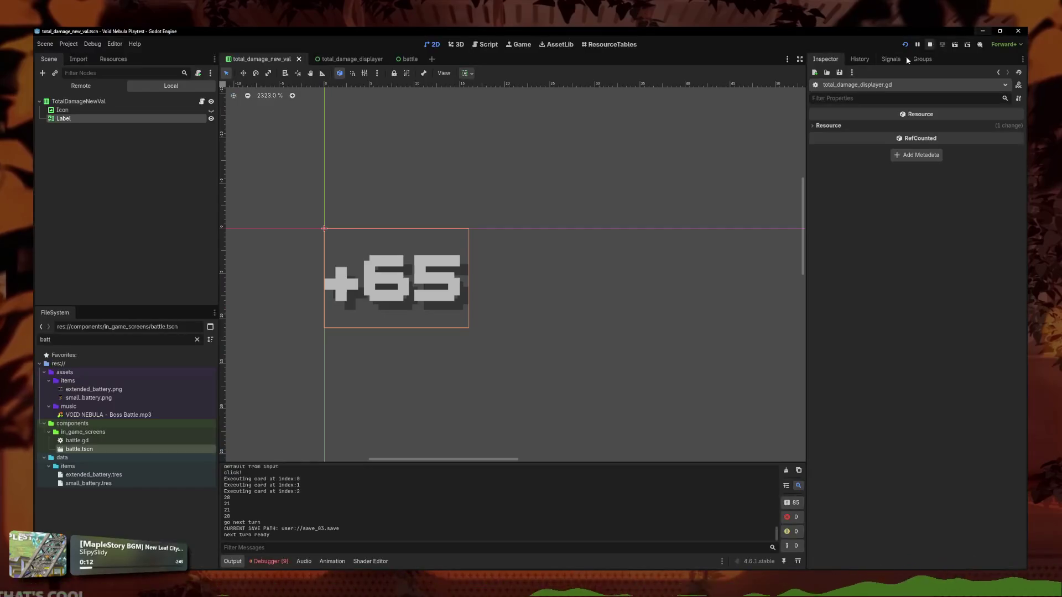
Step: Make line 7's else branch call $Label.remove_theme_color_override("default_color"), then run the project
left_click(201, 101)
left_click_drag(681, 151, 478, 150)
type("rem")
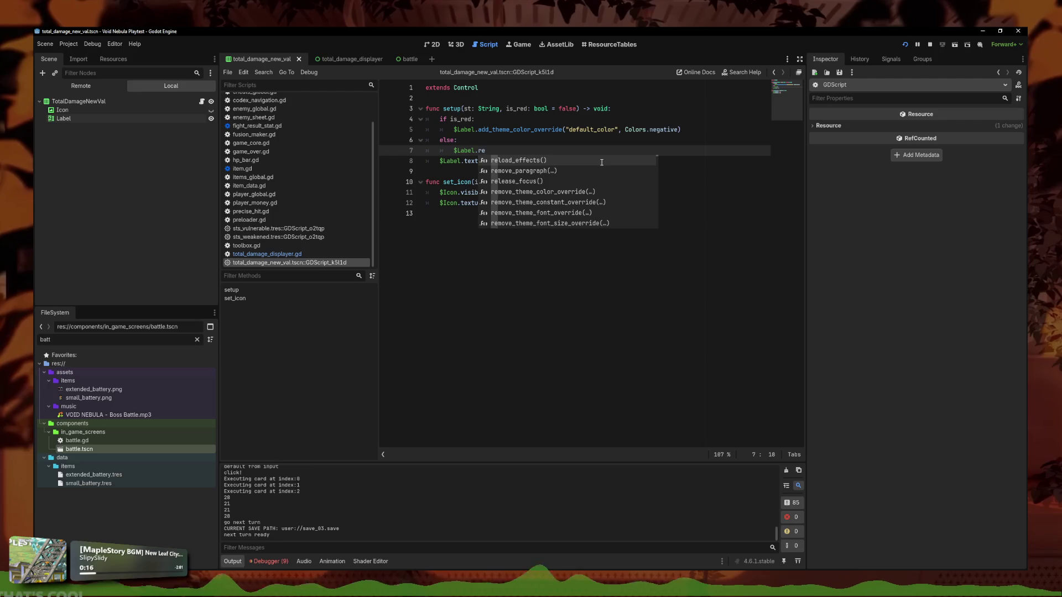
type("ovetheme")
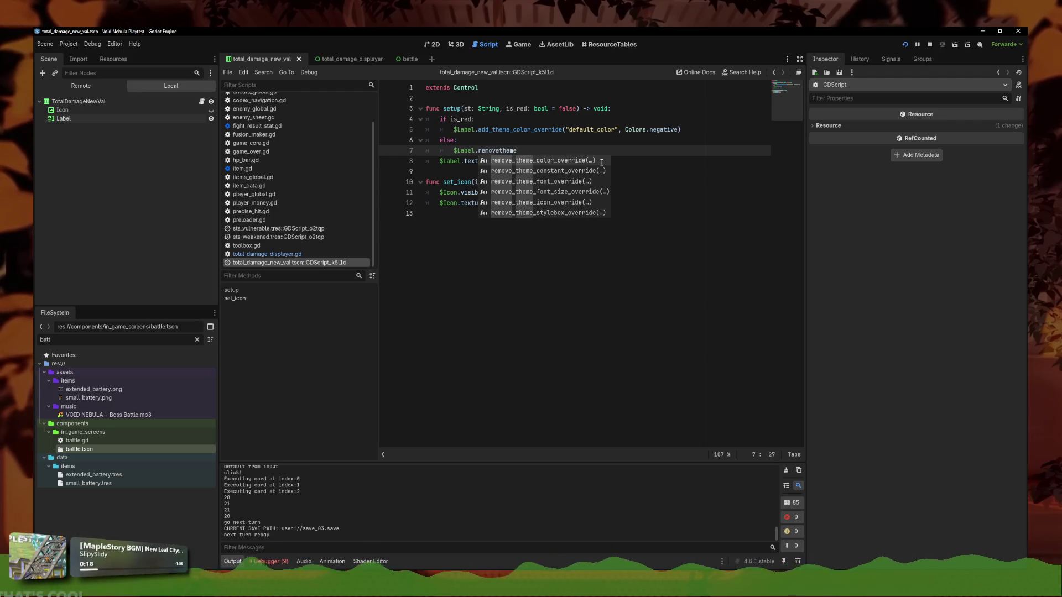
left_click(601, 162)
key("Return")
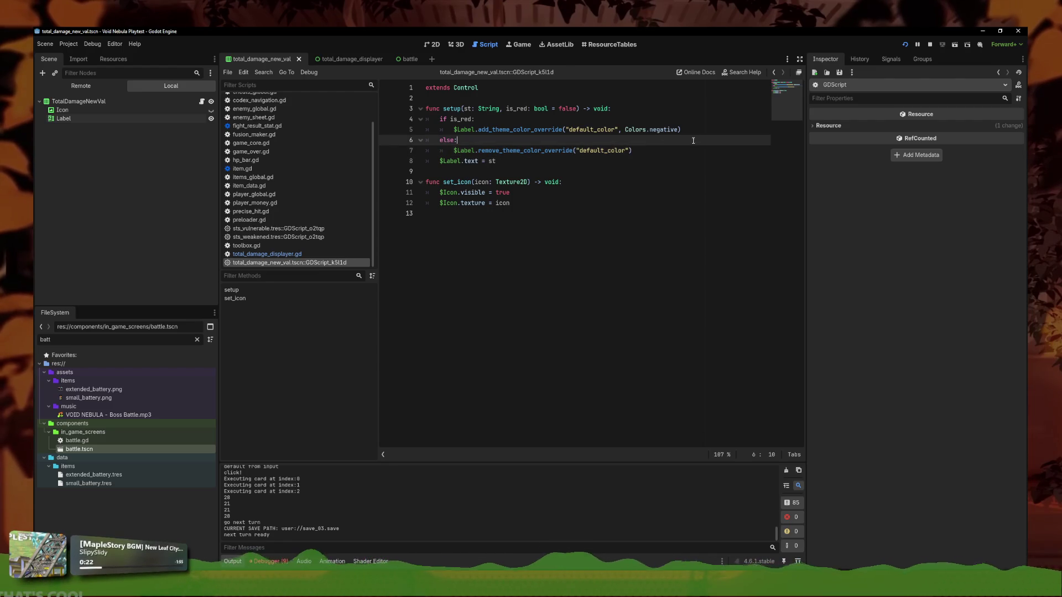
left_click(905, 45)
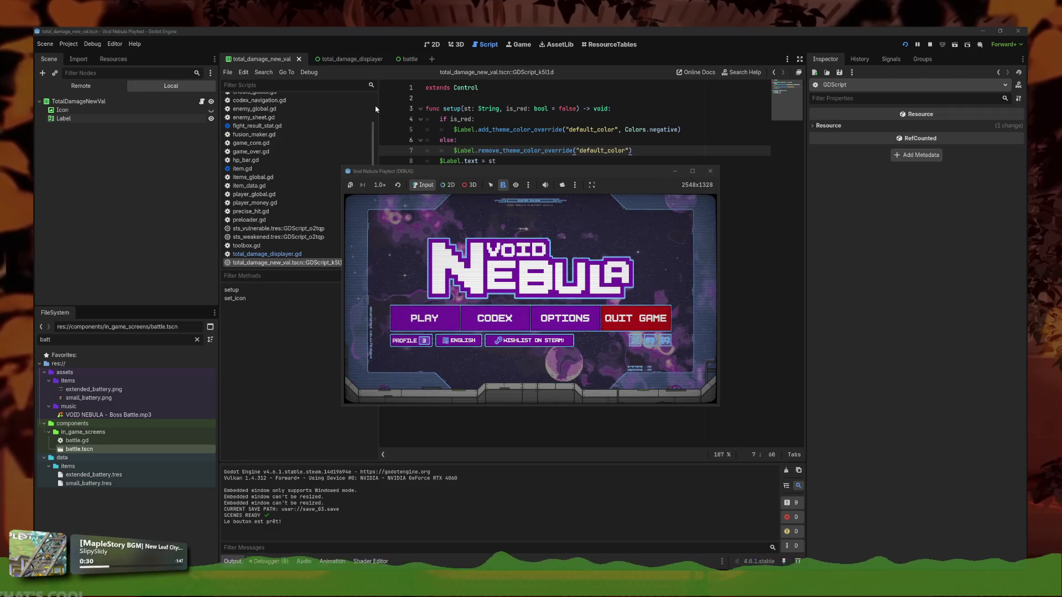
Step: Start a new run with Faceless as the character
left_click(425, 318)
left_click(532, 238)
left_click(477, 232)
left_click(425, 259)
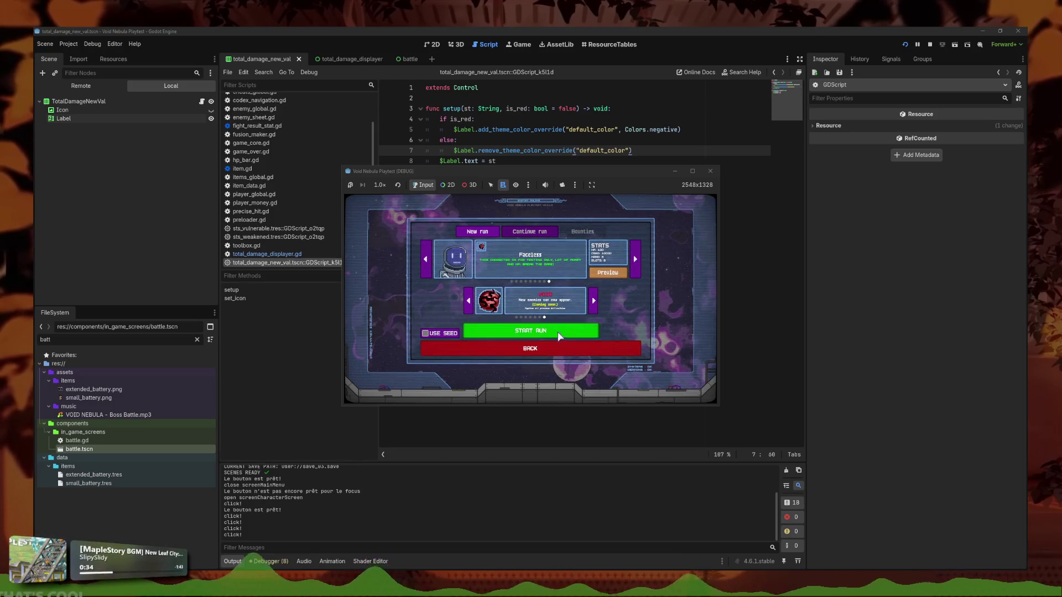
left_click(561, 329)
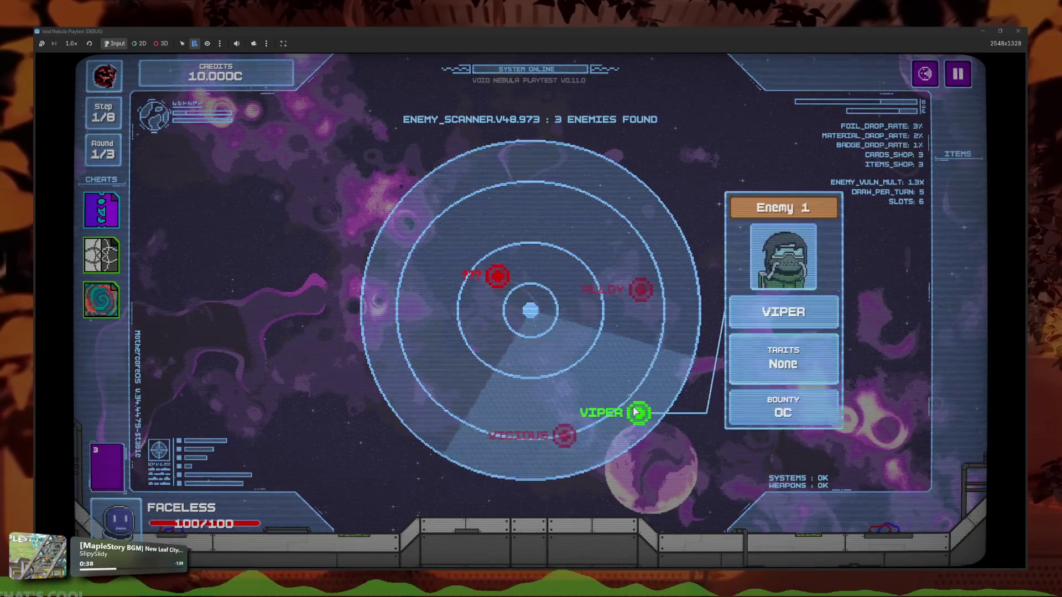
Step: Fight Viper, play the Plurality card, then close the game window
left_click(633, 408)
left_click(497, 504)
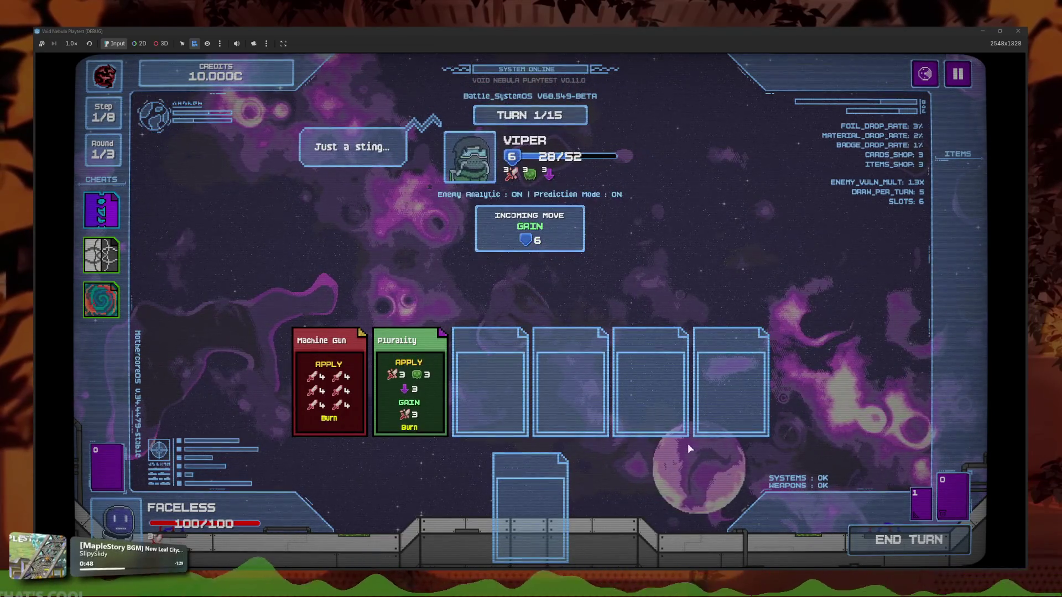
left_click(1017, 31)
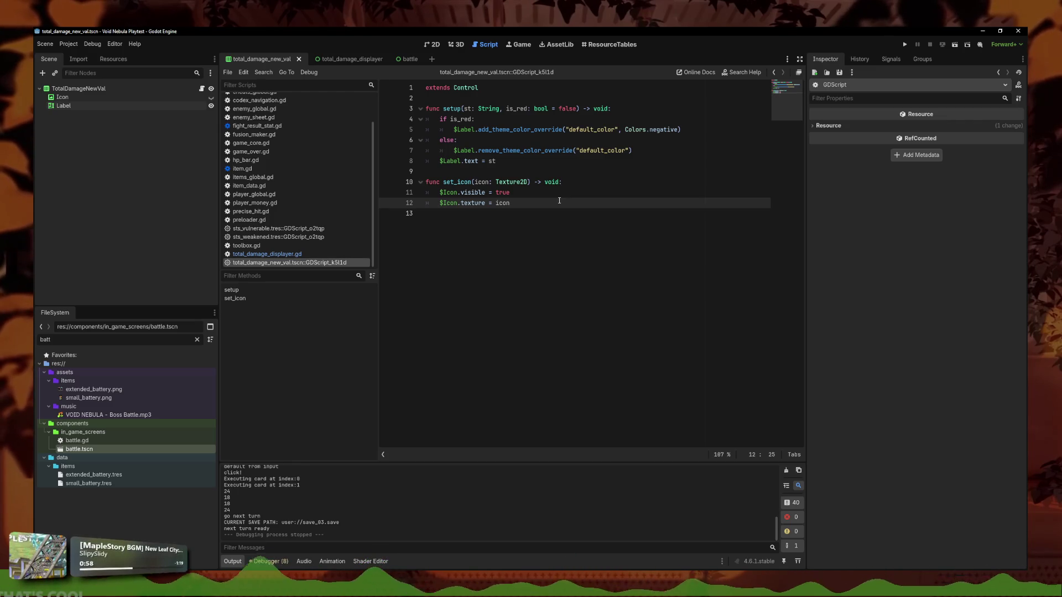
Step: Copy line 5's add_theme_color_override call over the remove call on line 7
left_click(629, 151)
mouse_move(680, 130)
left_mouse_down()
mouse_move(454, 129)
mouse_move(634, 150)
left_mouse_up()
key("ctrl+c")
key("ctrl+v")
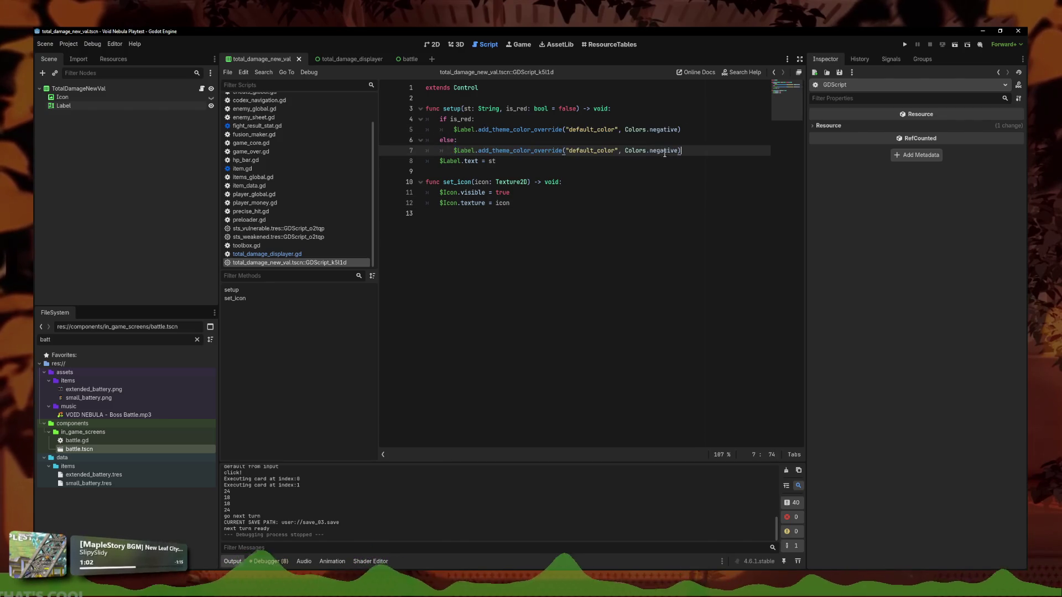
Step: Change the pasted colour from Colors.negative to Colors.grey_txt, then save and run with F5
double_click(670, 151)
type("grey")
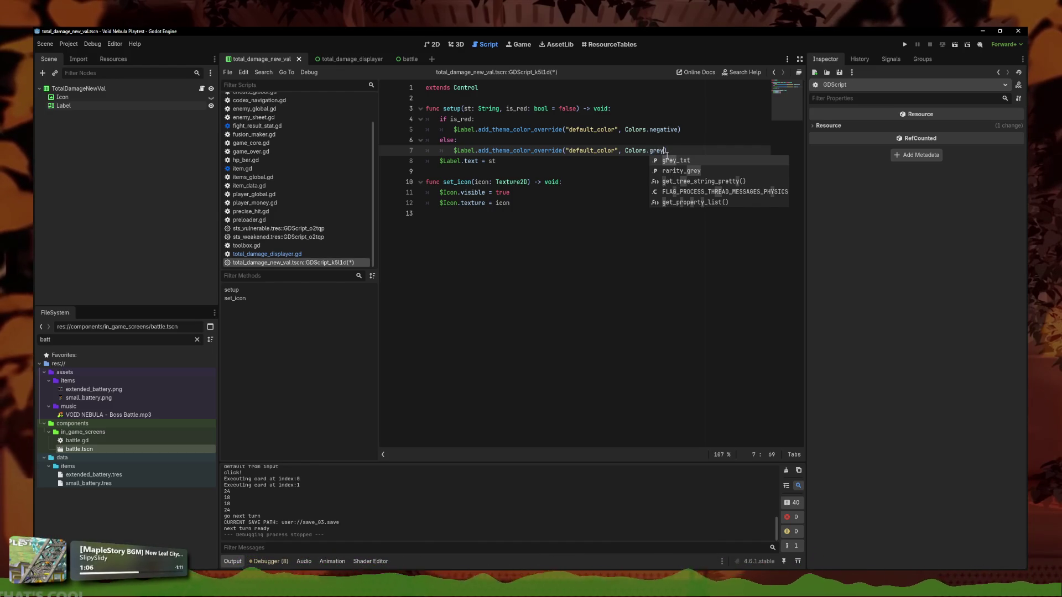
key("Return")
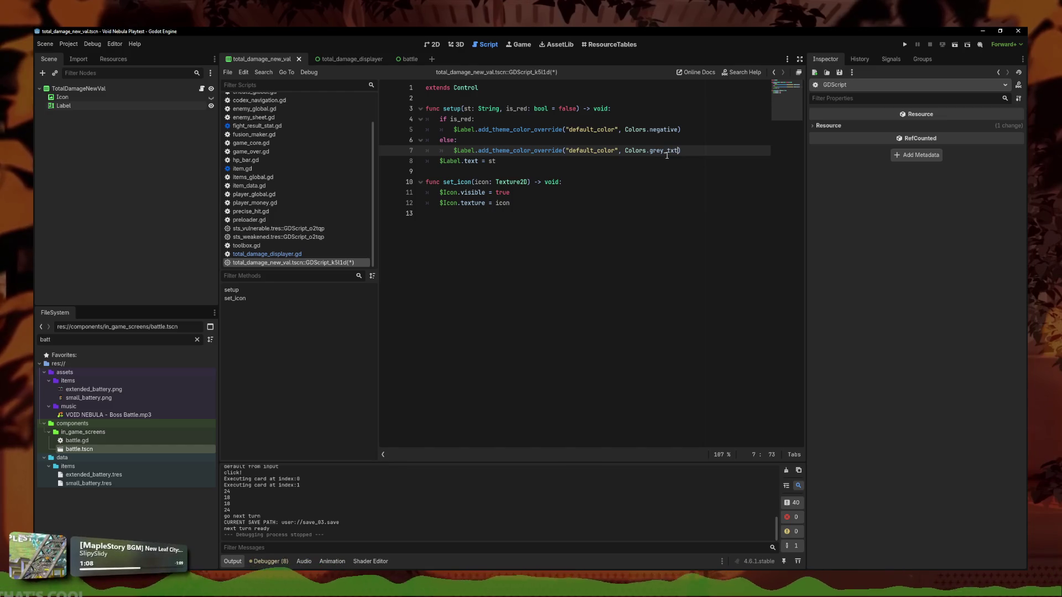
key("F5")
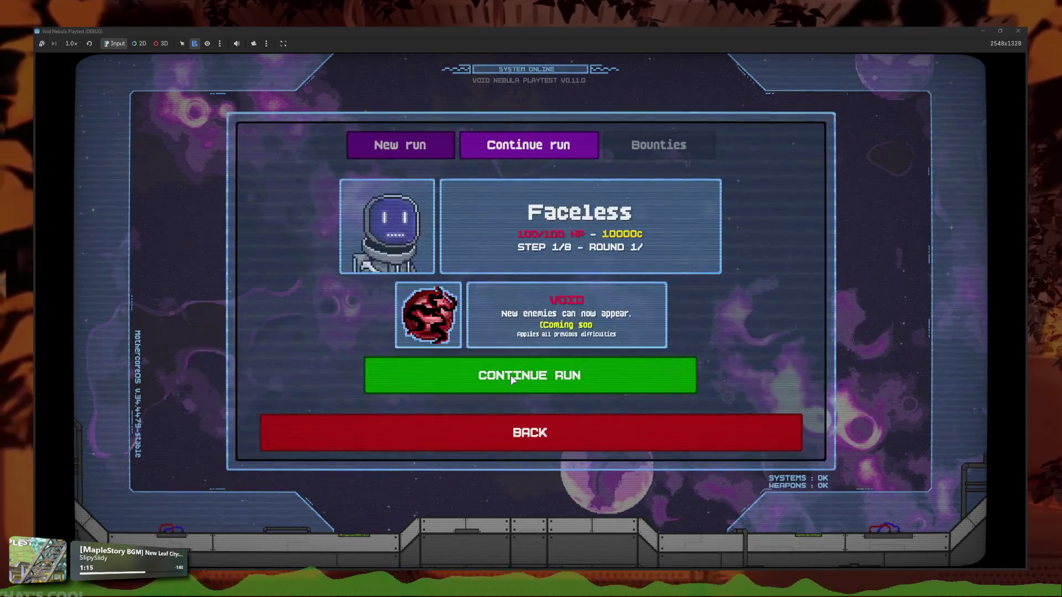
Step: Continue the run, play Plurality to cut Viper to 25/52, then close the game
left_click(511, 378)
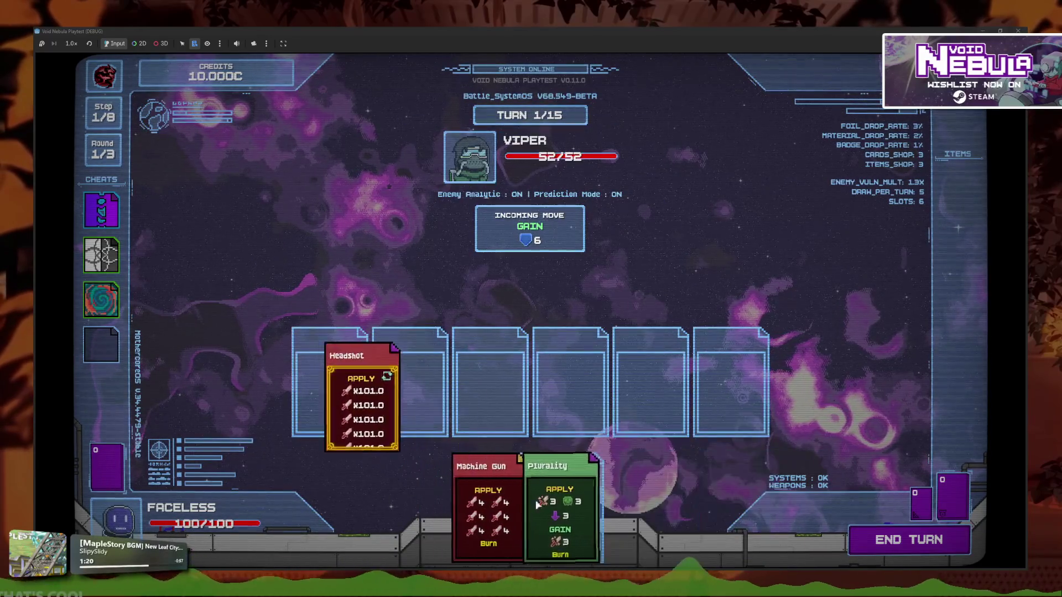
left_click(498, 512)
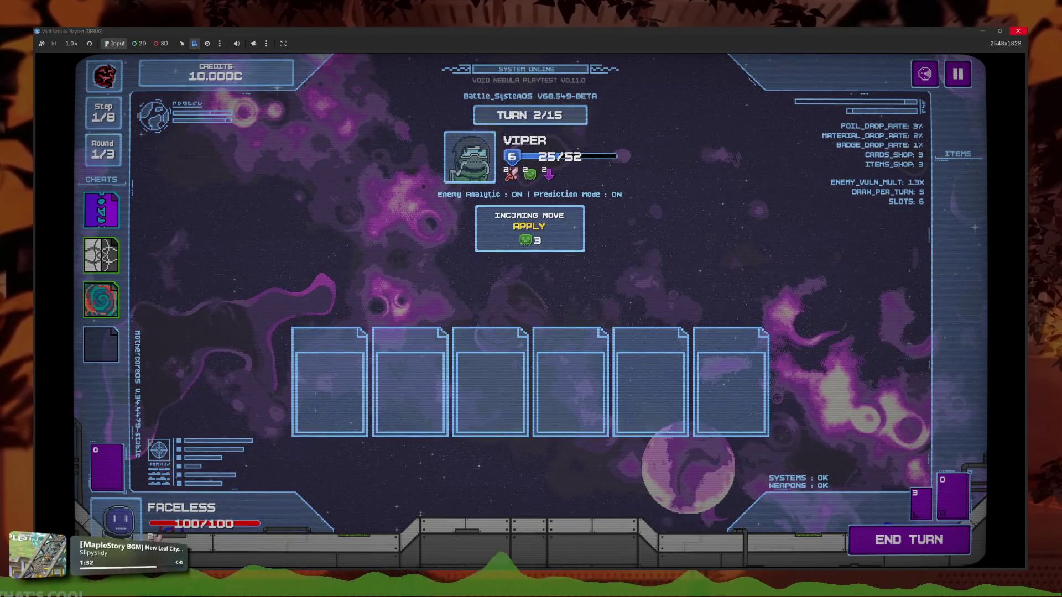
left_click(1018, 31)
left_click(581, 192)
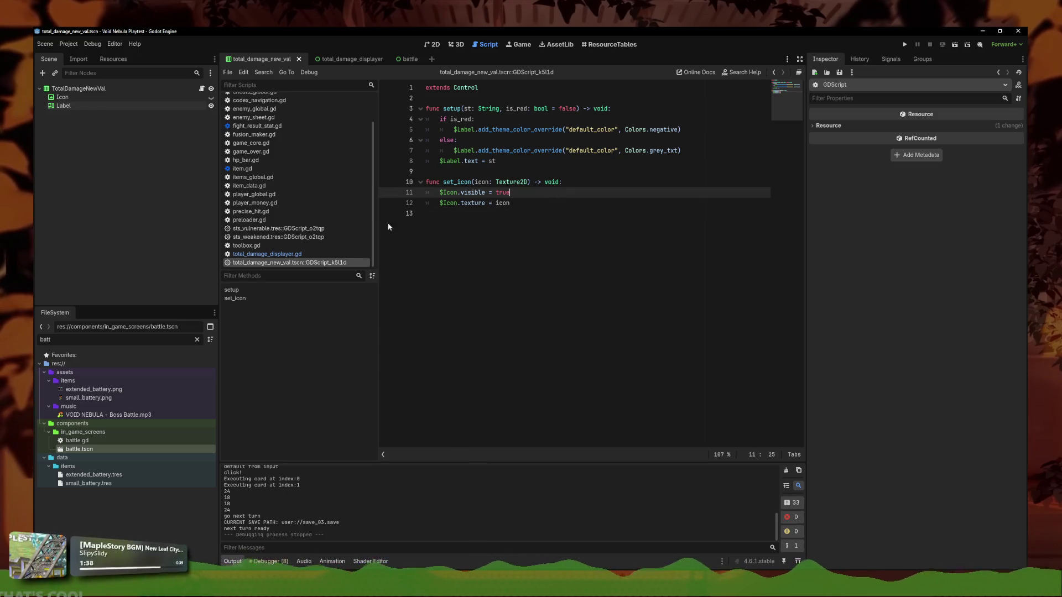
scroll(287, 166, "up", 3)
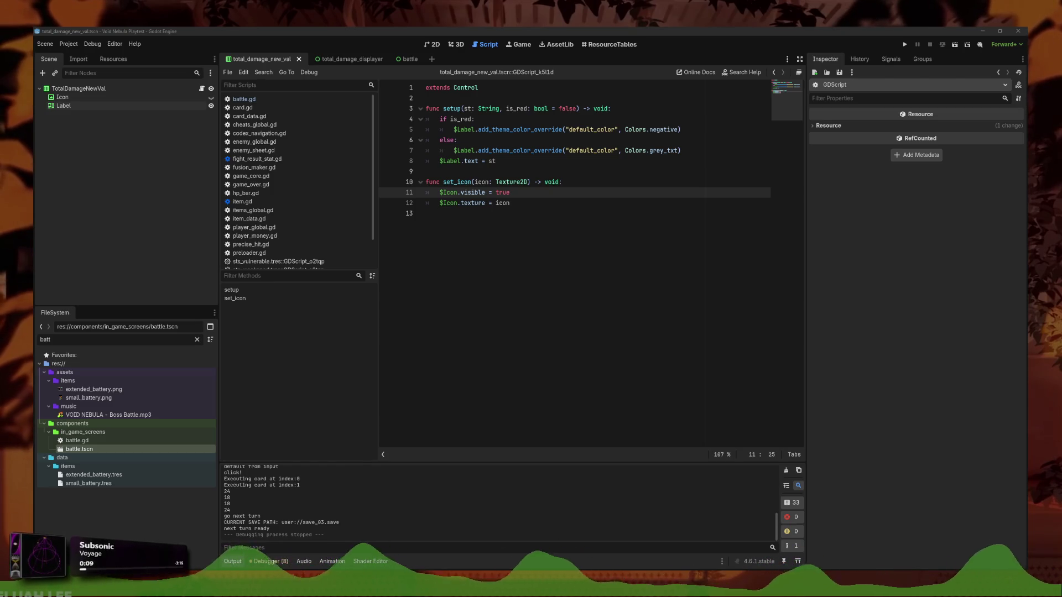
key("Down")
key("Down")
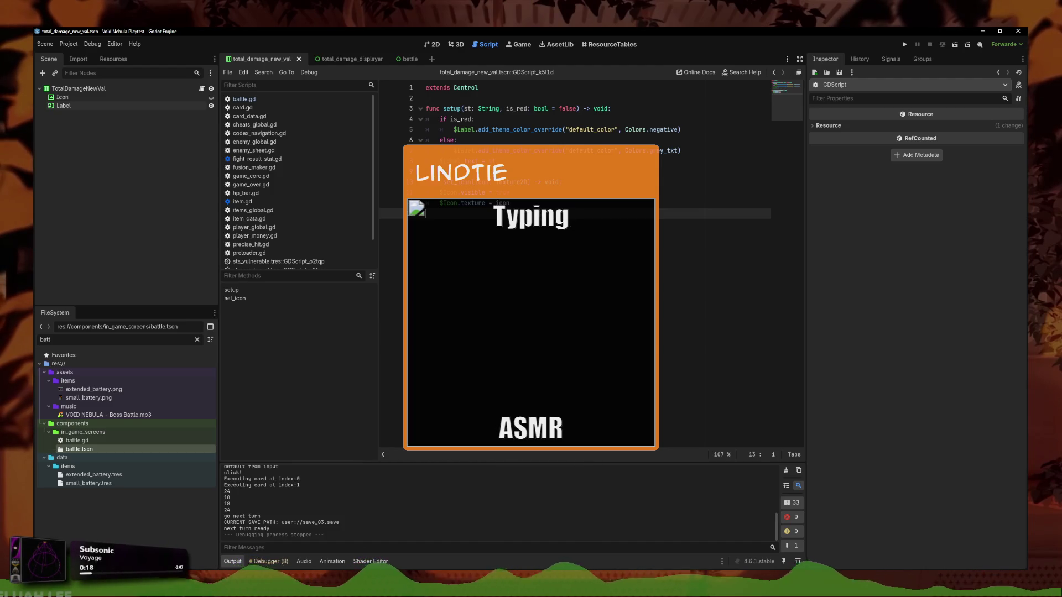
key("Left")
scroll(356, 255, "down", 2)
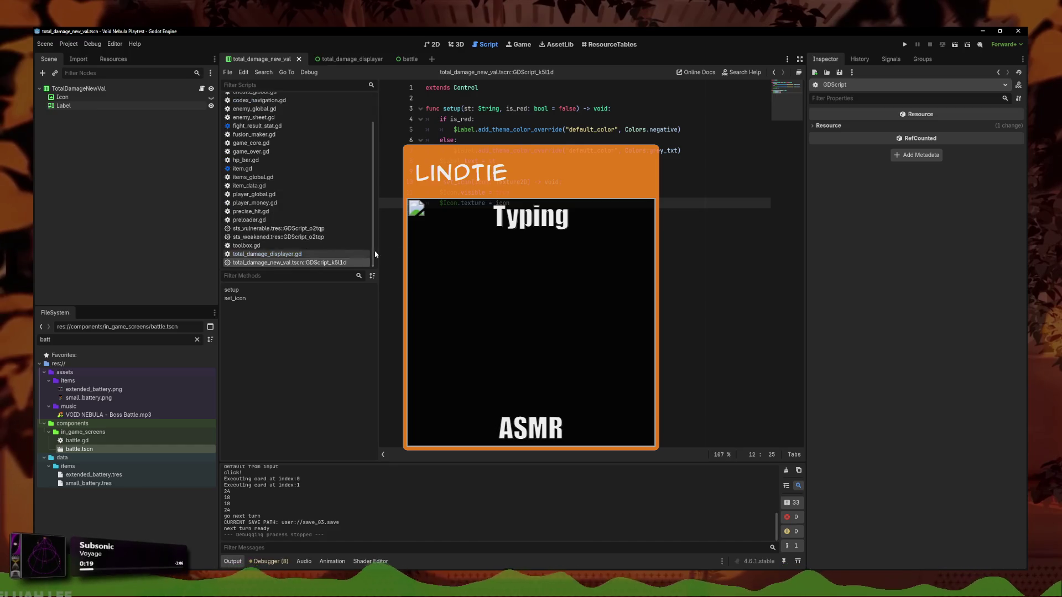
left_click(478, 232)
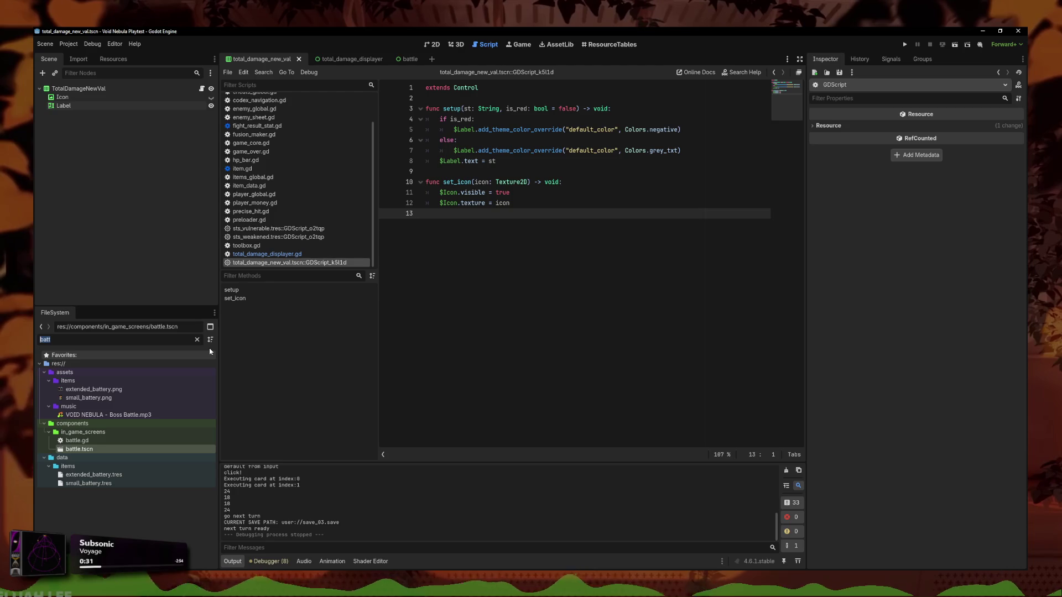
Step: Open card_data.gd via the FileSystem filter and inspect its badge and material enums
type("battle")
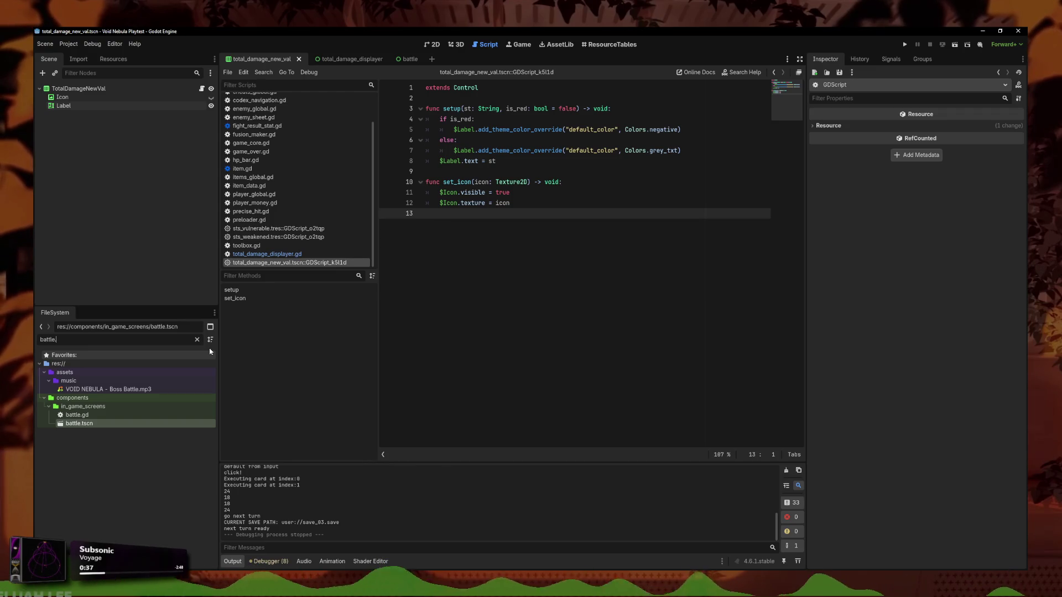
key("BackSpace")
key("BackSpace")
key("BackSpace")
type("card.")
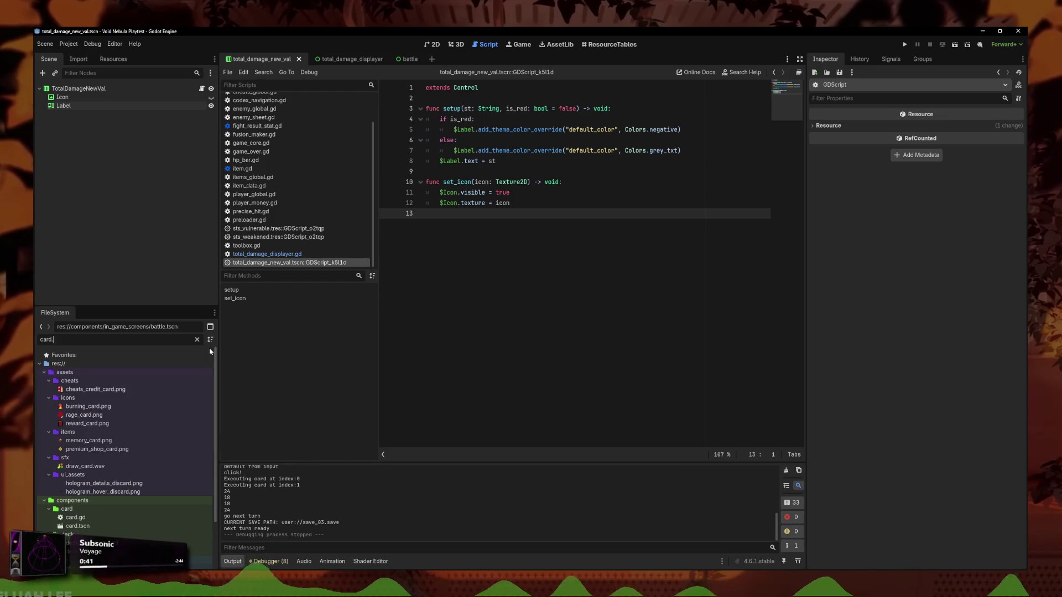
type("data")
key("Return")
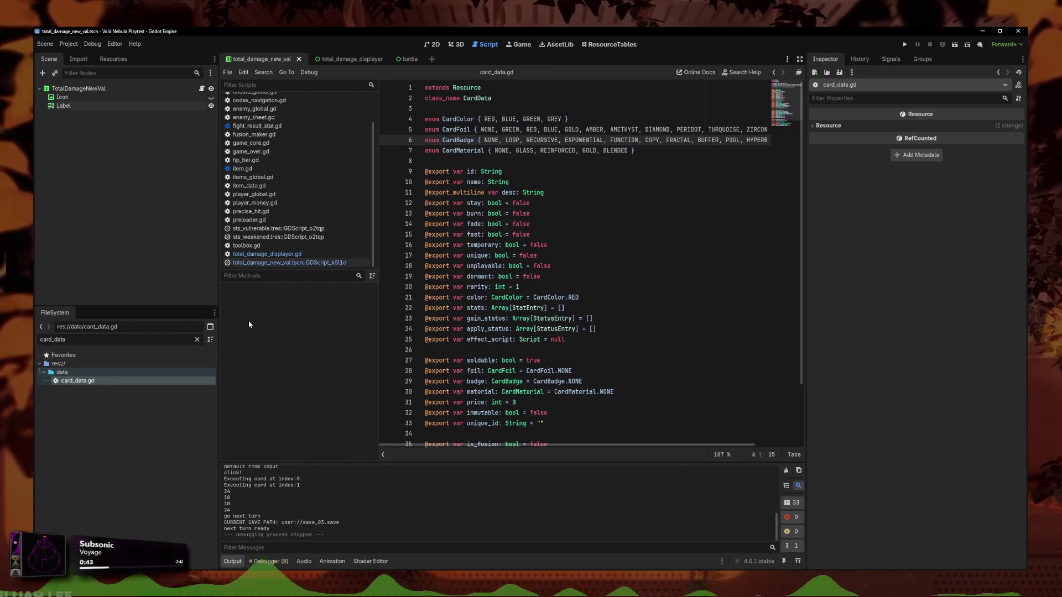
left_click_drag(378, 208, 300, 208)
left_click(606, 151)
left_click_drag(565, 139, 558, 151)
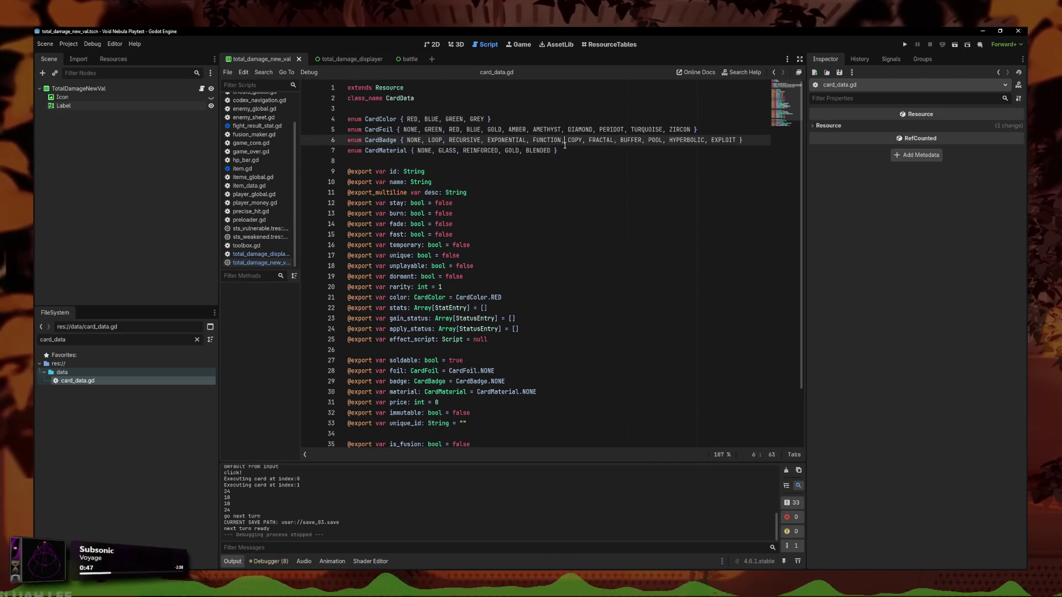
Step: Close the other scripts, reopen card_data.gd, and open fusion_maker.tscn from the filter
scroll(262, 140, "up", 3)
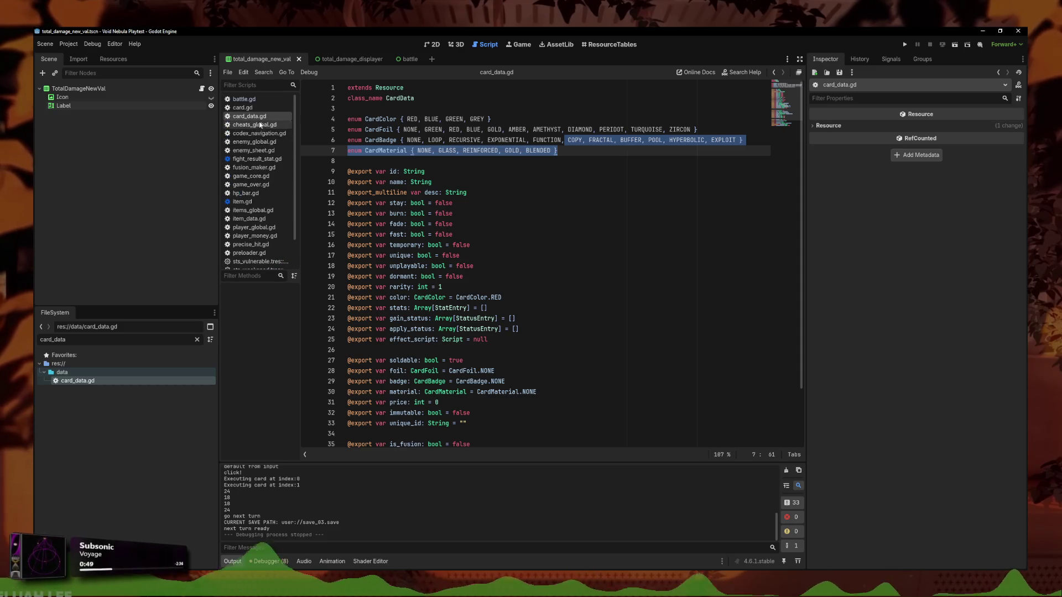
right_click(262, 117)
key("Escape")
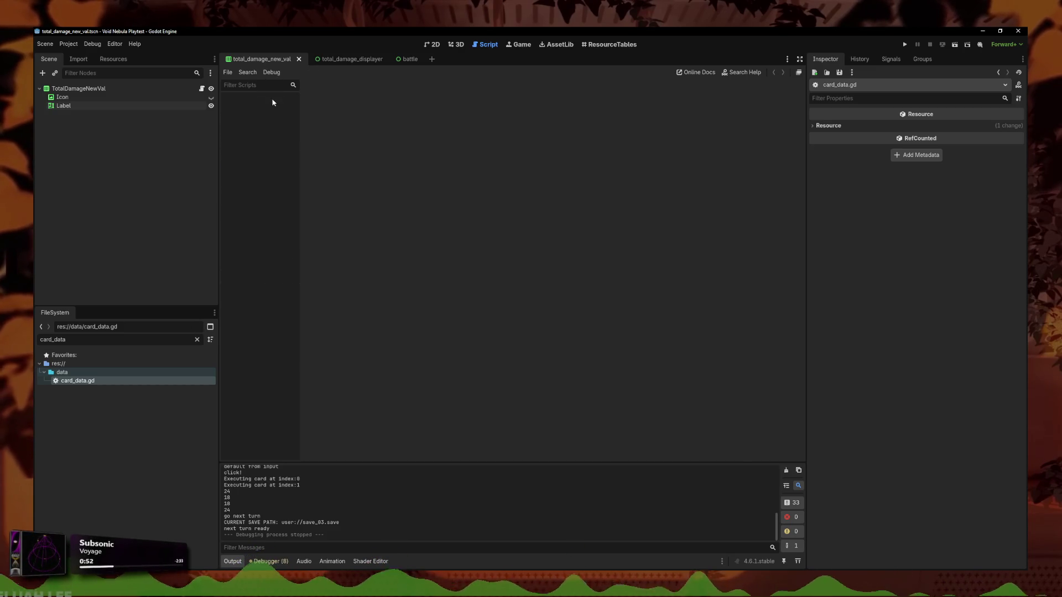
double_click(81, 382)
double_click(52, 339)
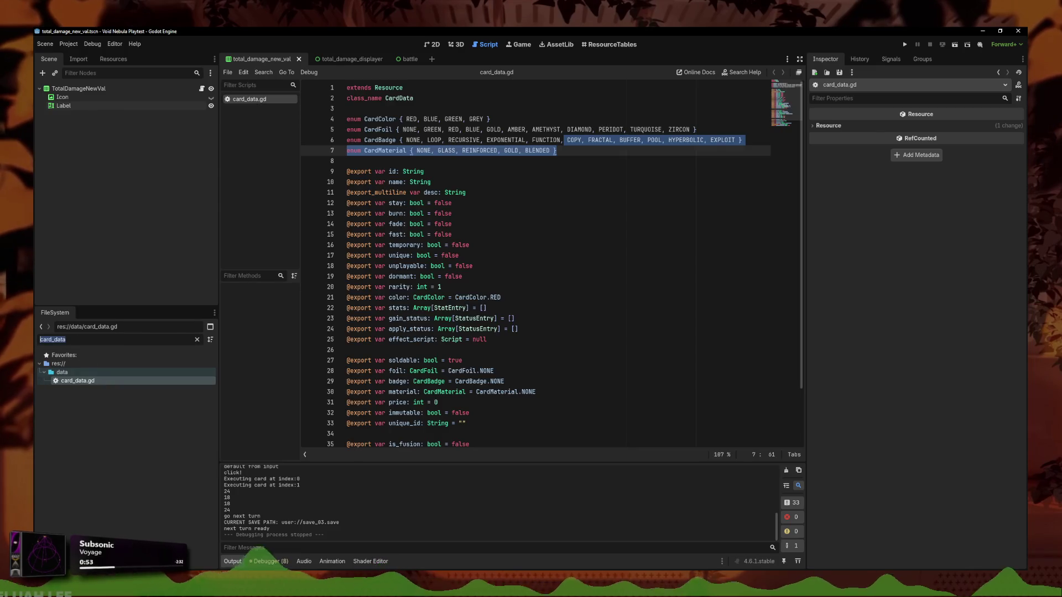
type("fusion_maker")
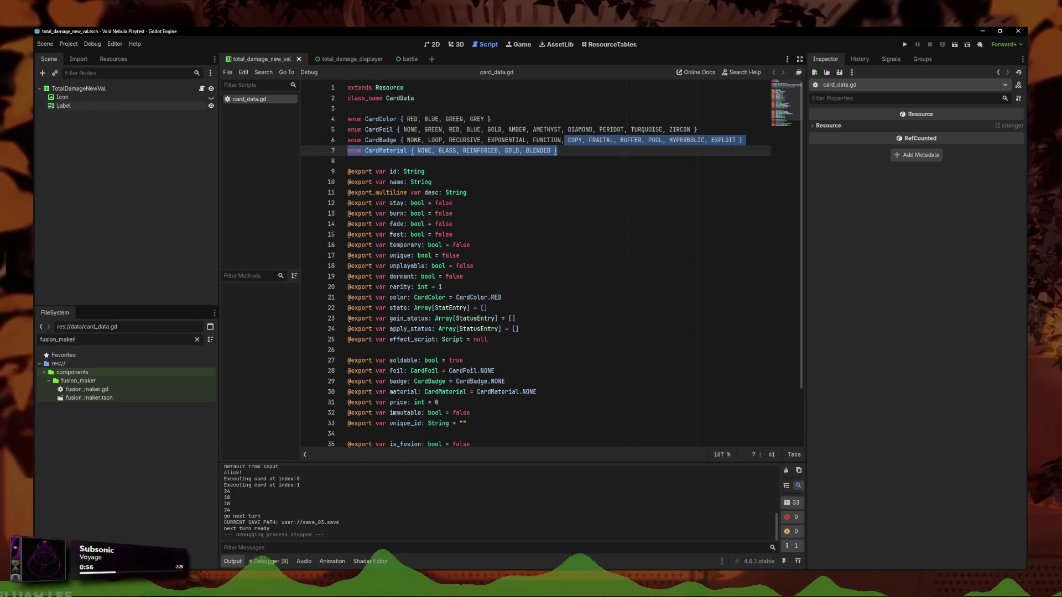
double_click(89, 398)
scroll(421, 301, "down", 6)
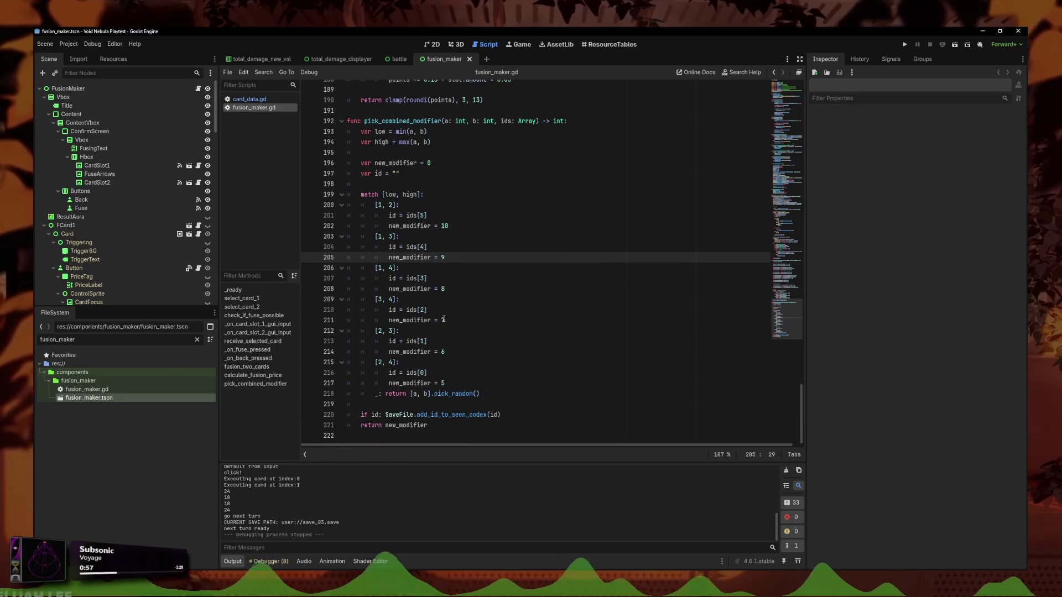
Step: Save the fusion_maker scene and return to card_data.gd
key("Down")
key("Down")
key("Down")
key("ctrl+s")
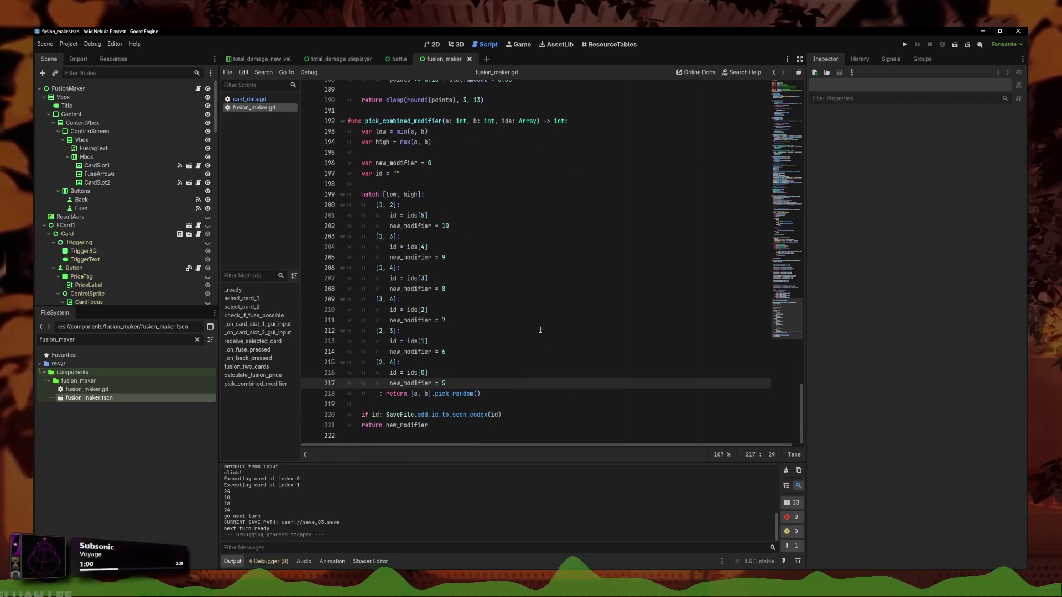
left_click(262, 102)
Step: Open toolbox.gd, card.gd and the codex_secondary scene through the FileSystem filter
double_click(55, 339)
type("toolbox")
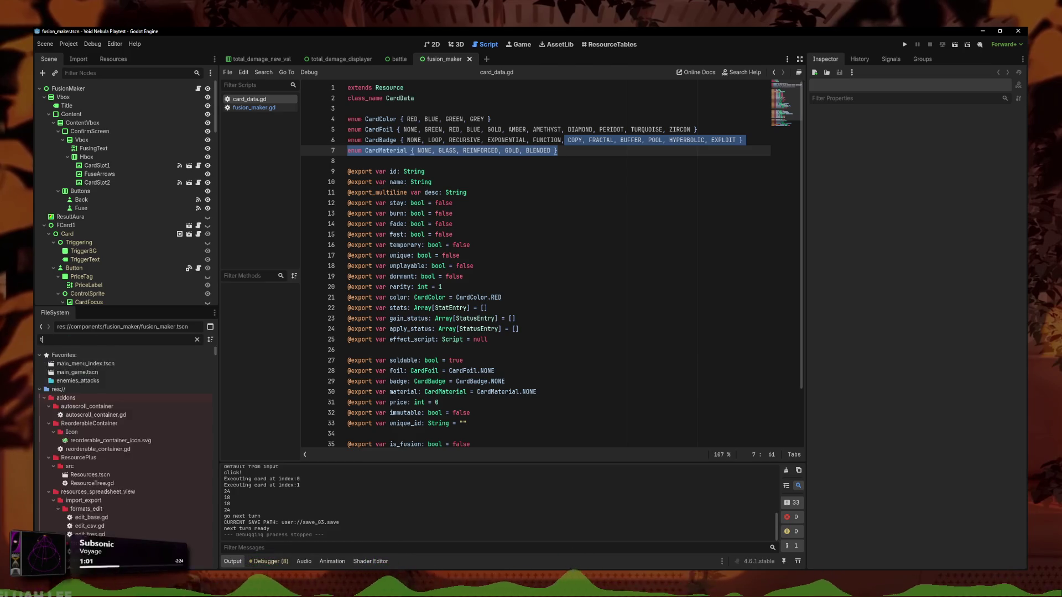
double_click(97, 394)
double_click(55, 339)
type("card.gd")
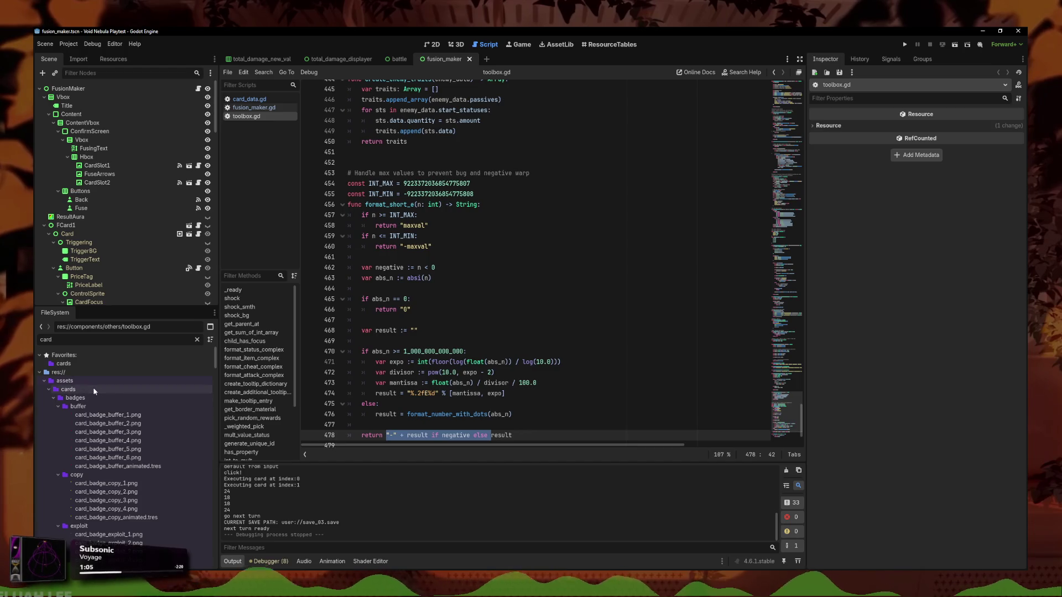
double_click(76, 390)
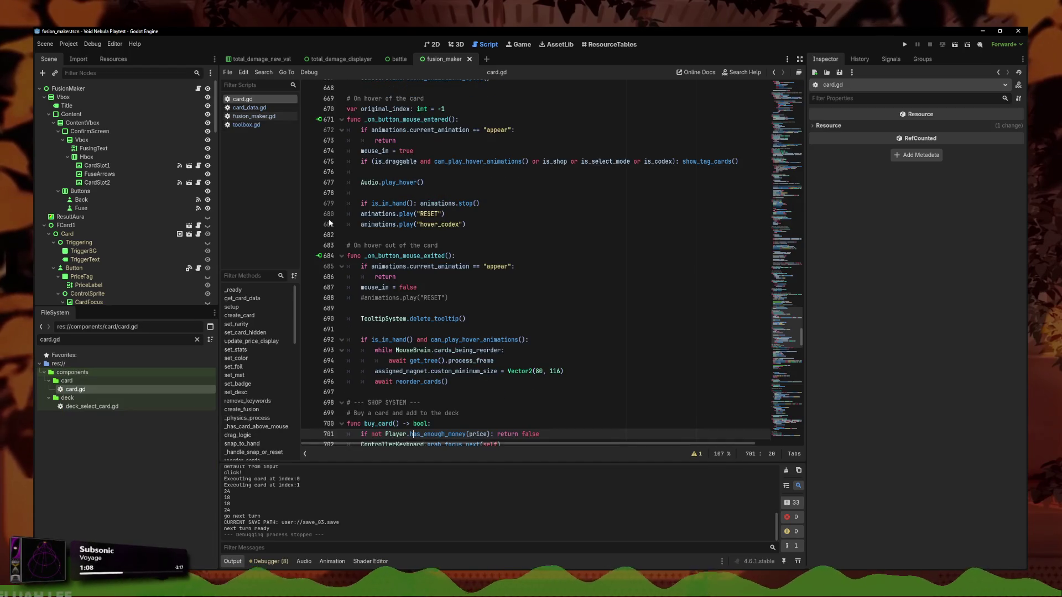
double_click(50, 339)
type("codex_sec")
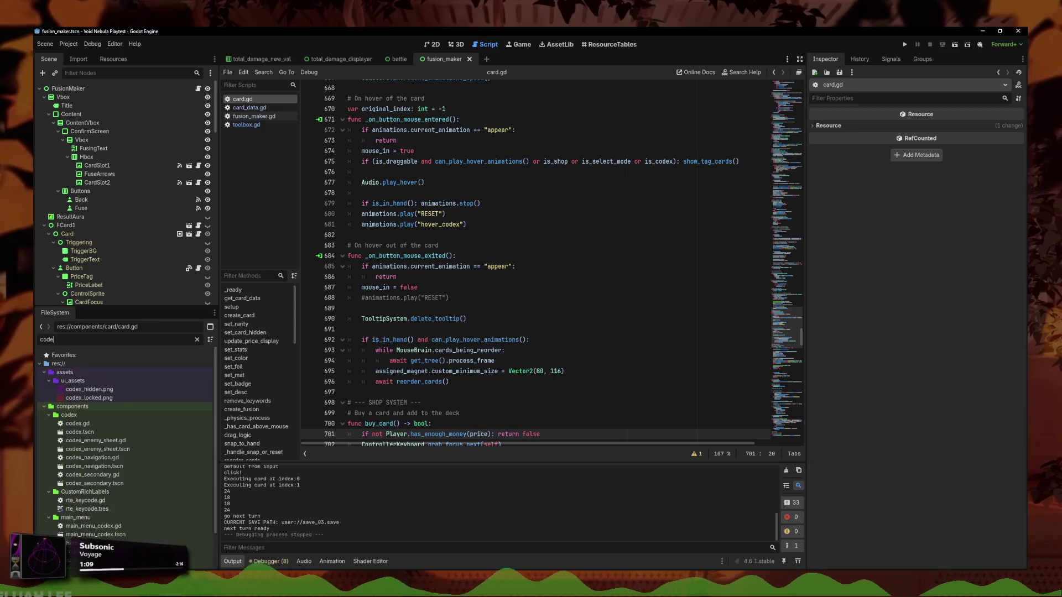
double_click(119, 399)
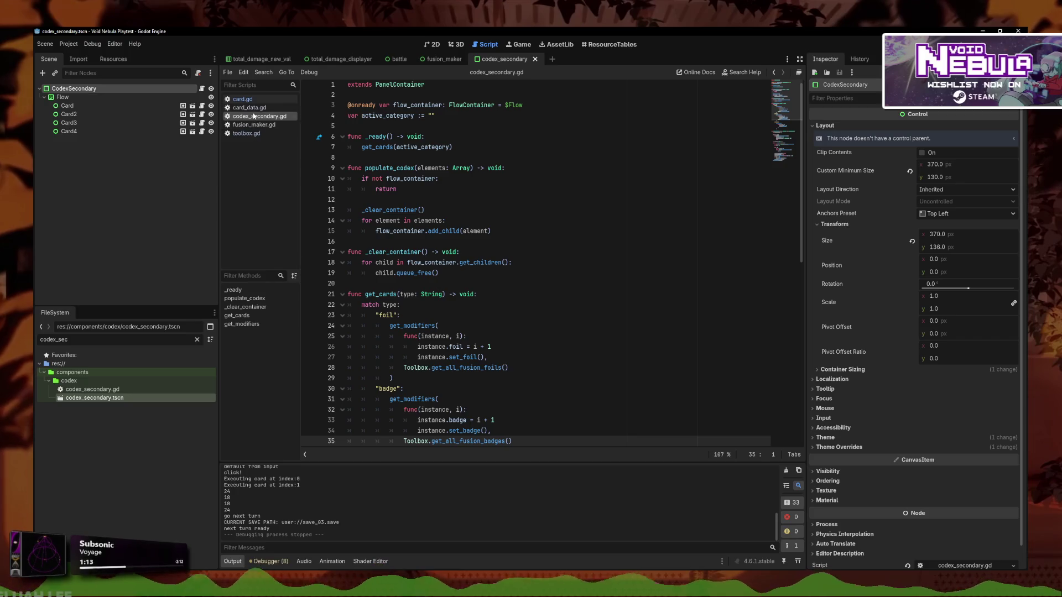
Step: Look through card.gd, toolbox.gd and fusion_maker.gd, then return to card_data.gd's CardBadge line
left_click(243, 99)
scroll(508, 266, "up", 15)
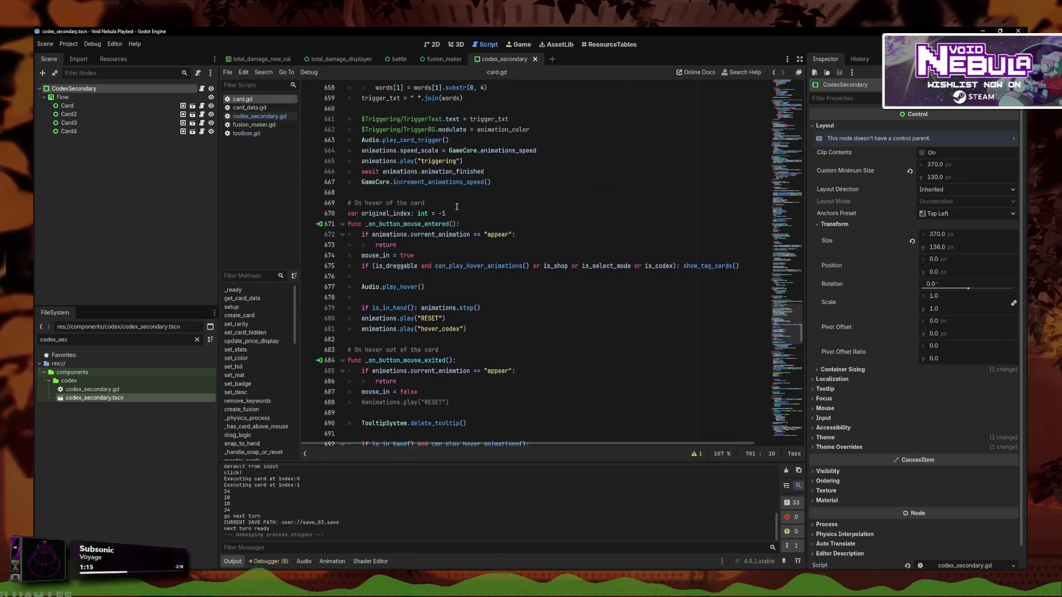
left_click(246, 133)
scroll(553, 331, "down", 4)
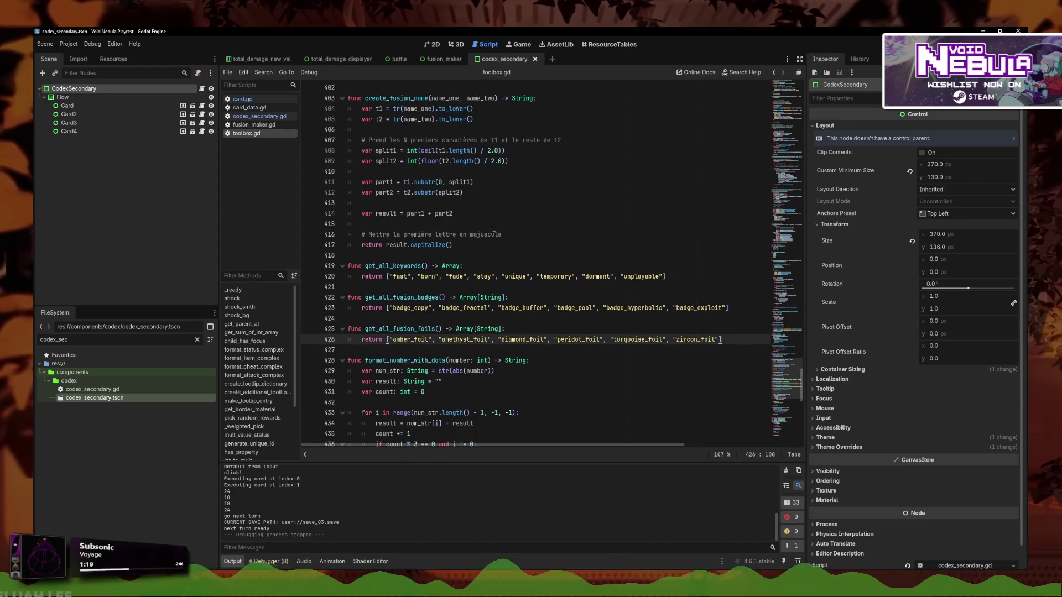
left_click(254, 124)
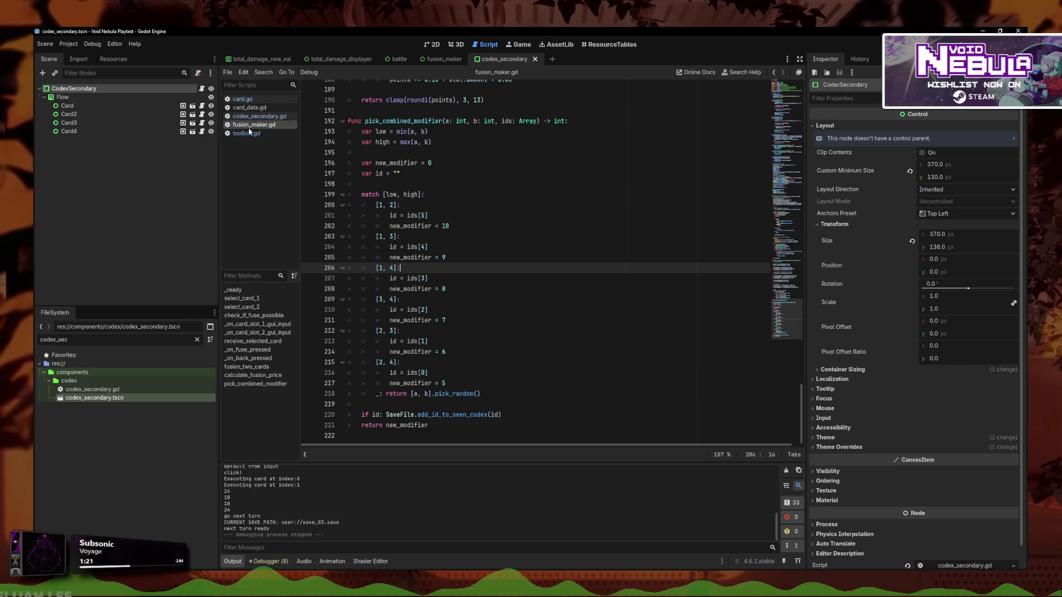
left_click(249, 108)
left_click(623, 140)
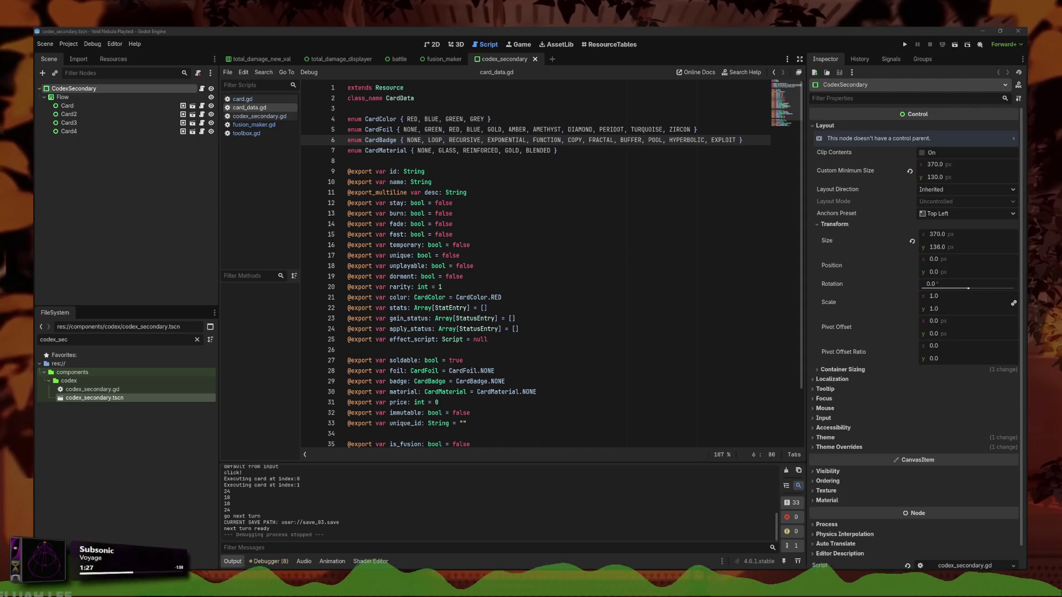
Step: Check fusion_maker.gd lines 206–215, then add ', STAINED' to the end of CardMaterial
left_click(254, 125)
left_click(400, 276)
left_click(393, 370)
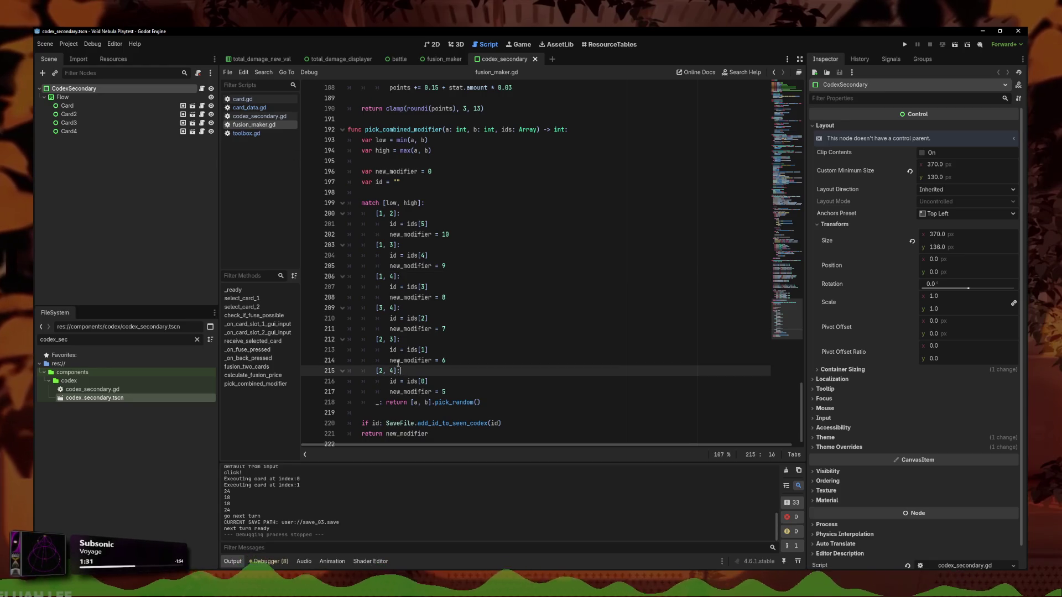
left_click(249, 108)
left_click(449, 149)
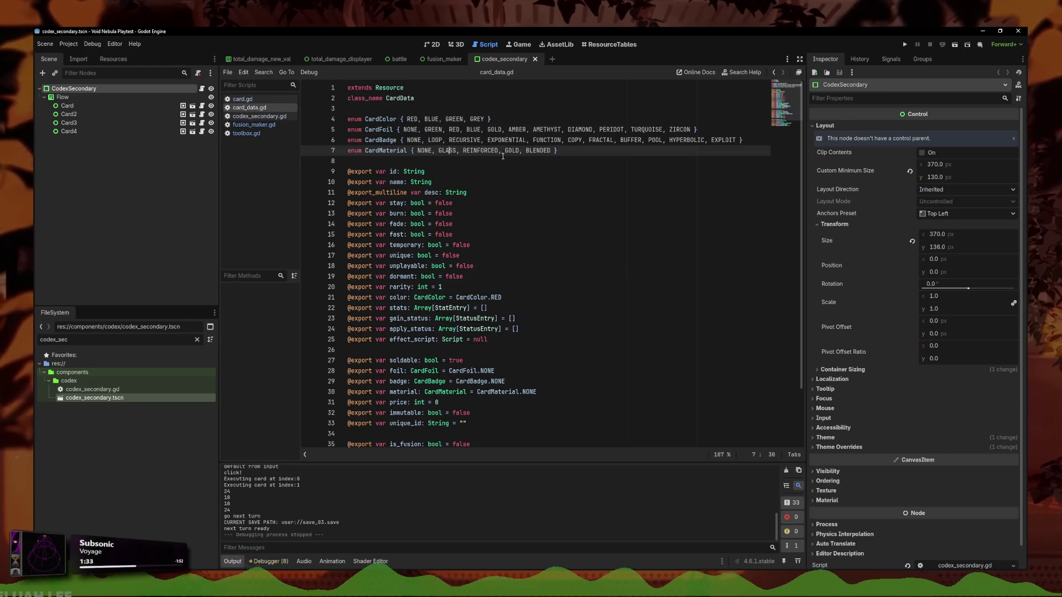
left_click(555, 152)
type(", STAINED")
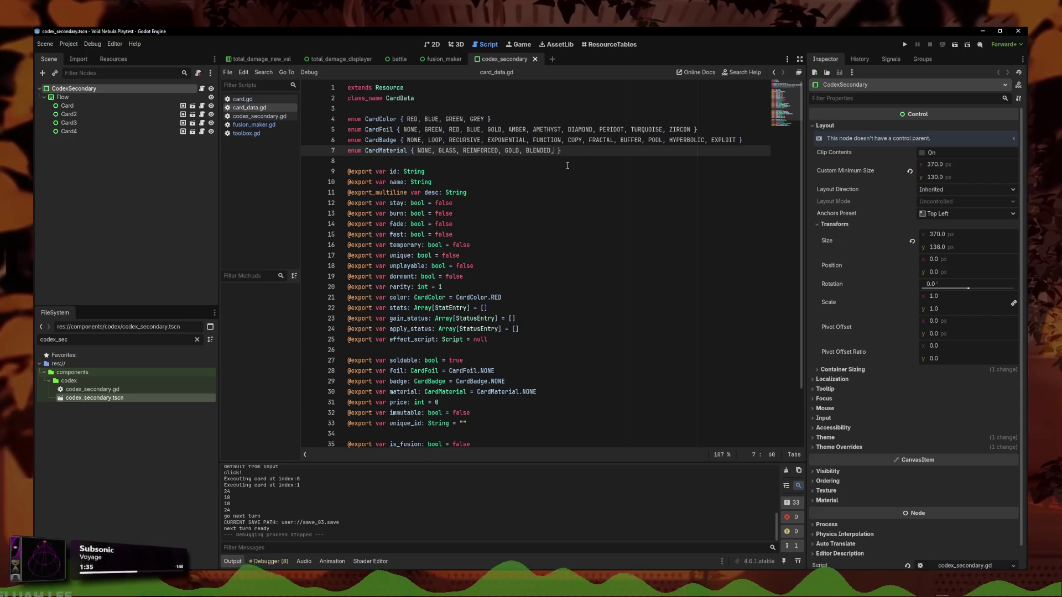
Step: Compare card_data.gd's CardMaterial enum against fusion_maker.gd
left_click(253, 124)
left_click(261, 108)
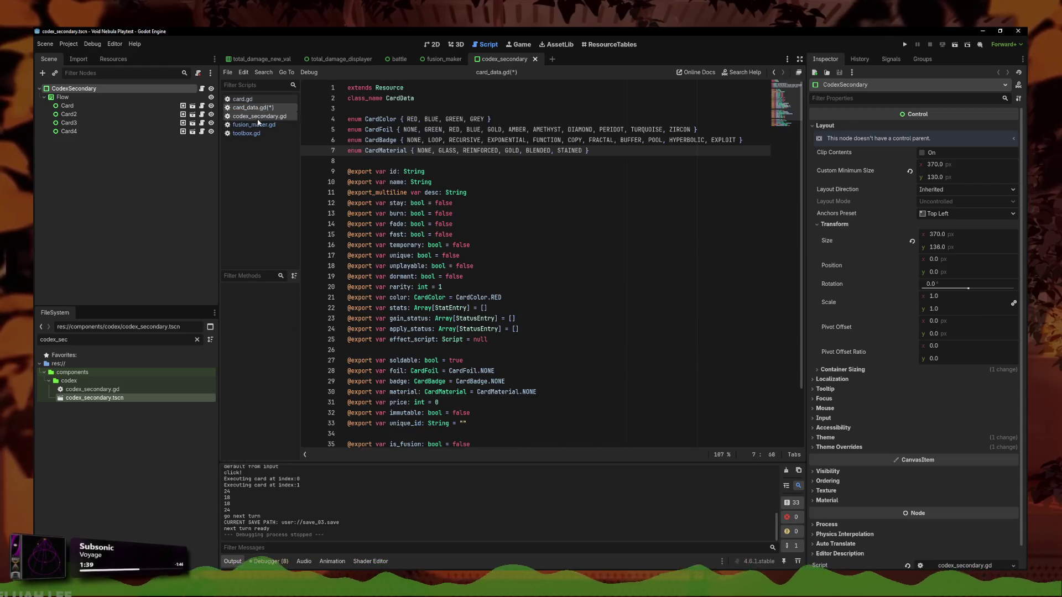
left_click(253, 124)
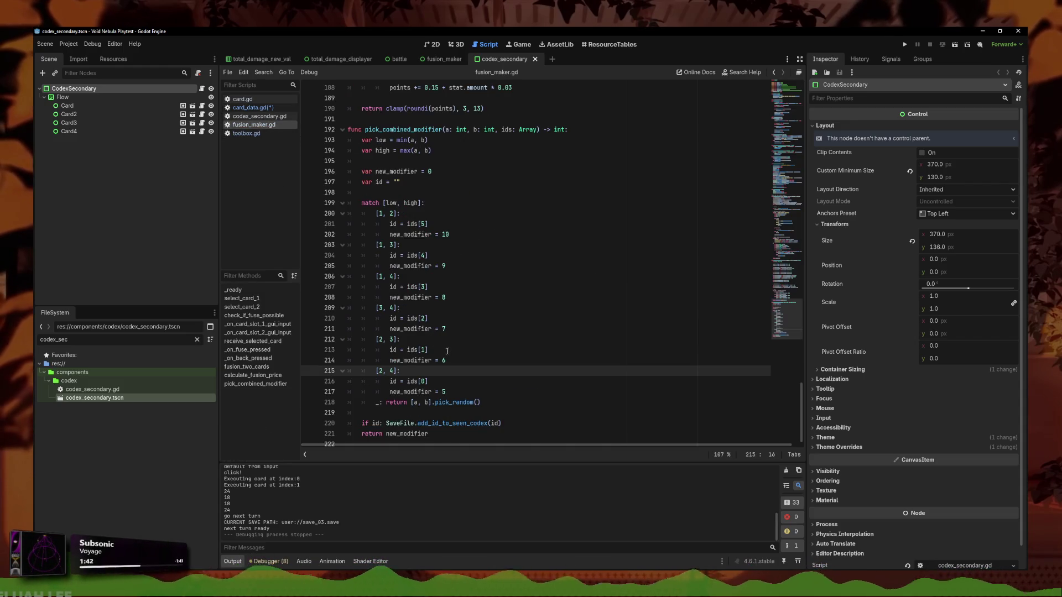
left_click(283, 109)
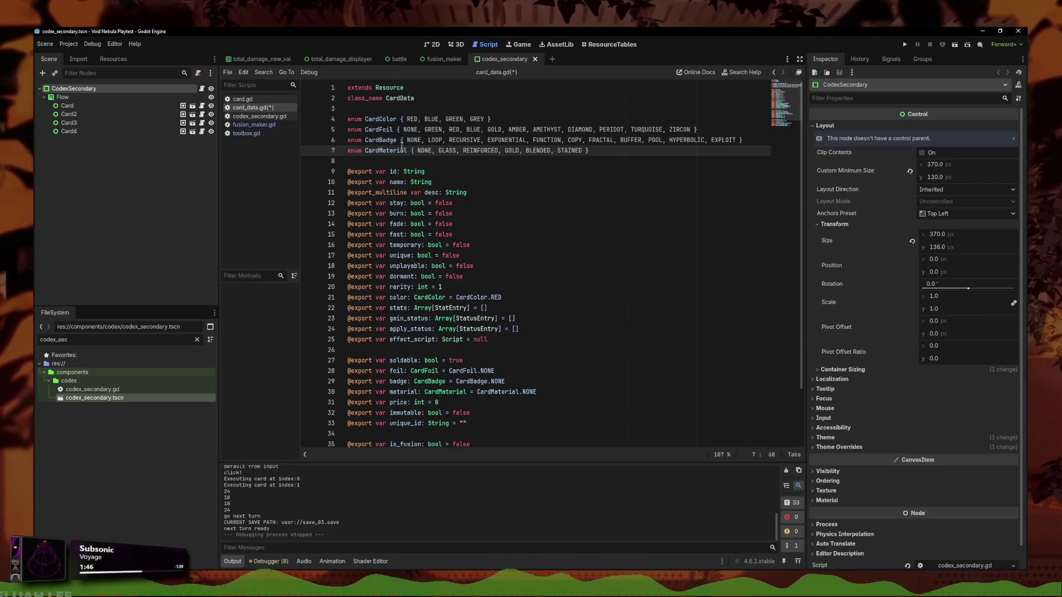
left_click(254, 124)
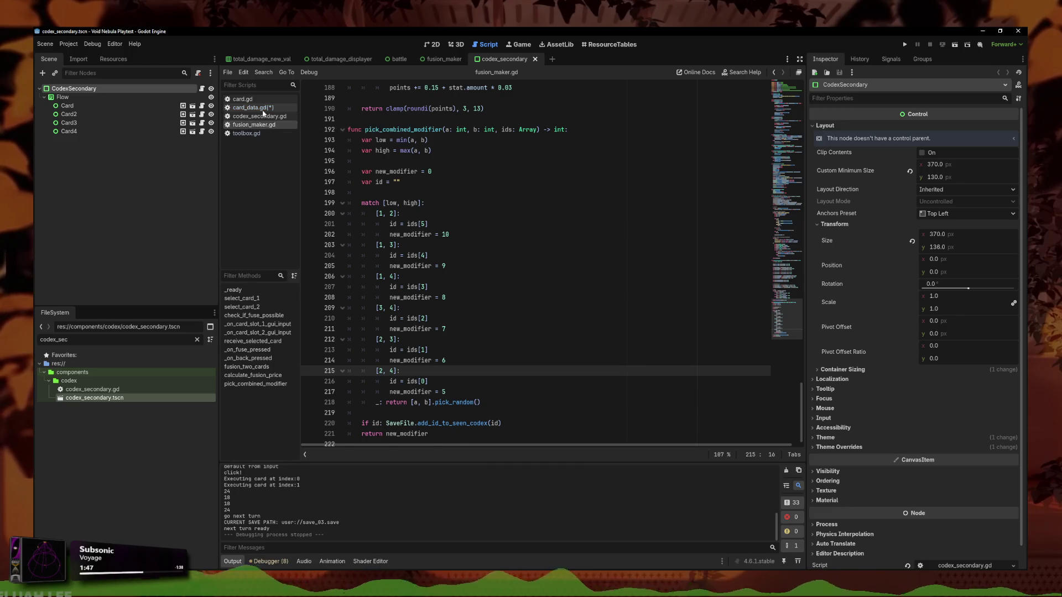
left_click(262, 110)
left_click(260, 124)
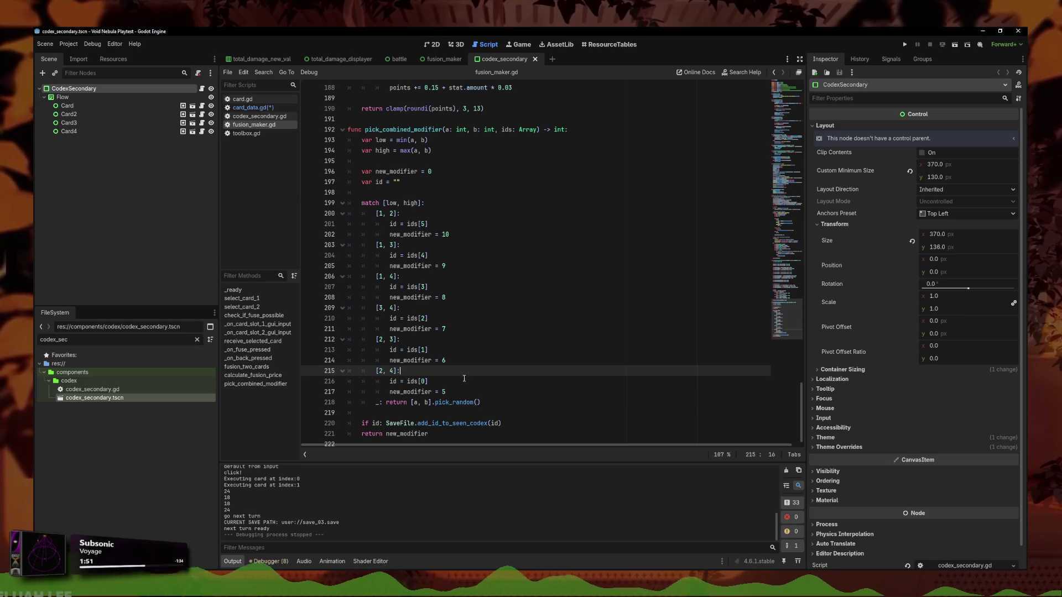
left_click(257, 107)
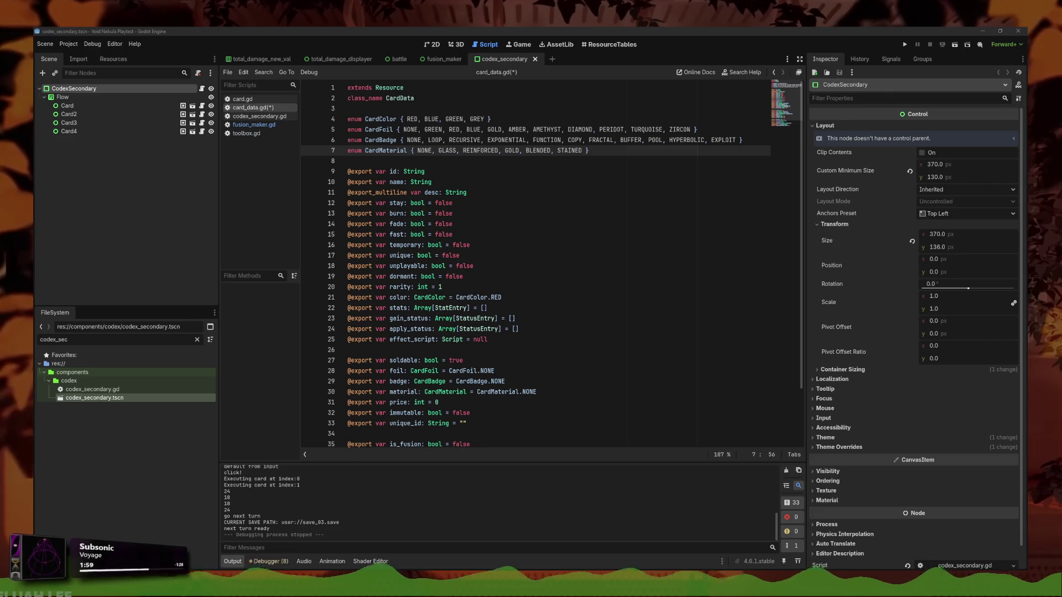
Step: Replace the STAINED value with BARRIER and put the caret right after it
left_click(633, 170)
left_click_drag(582, 151, 557, 150)
type("B")
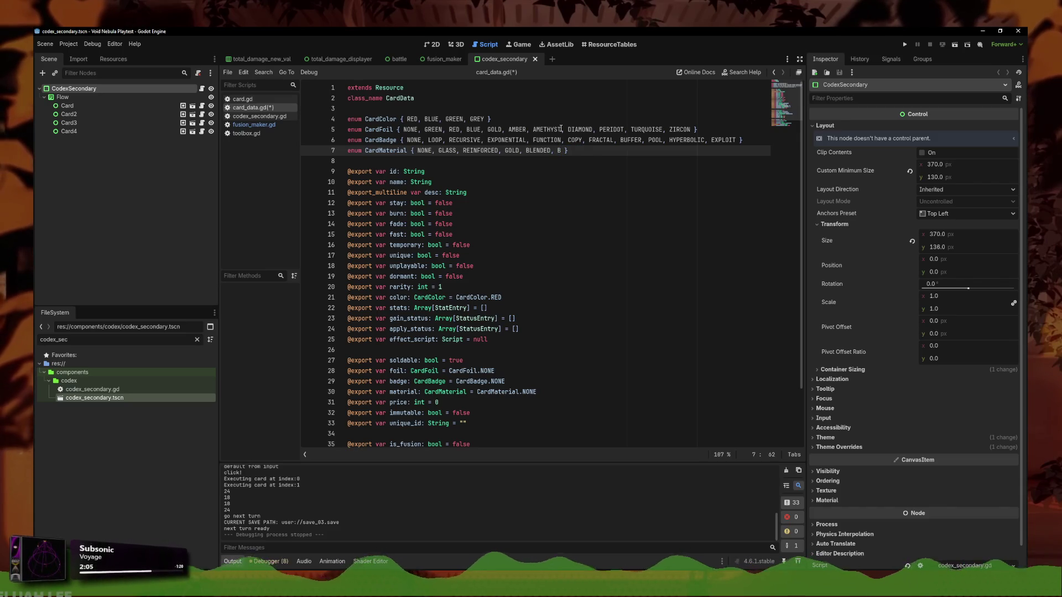
type("ARK")
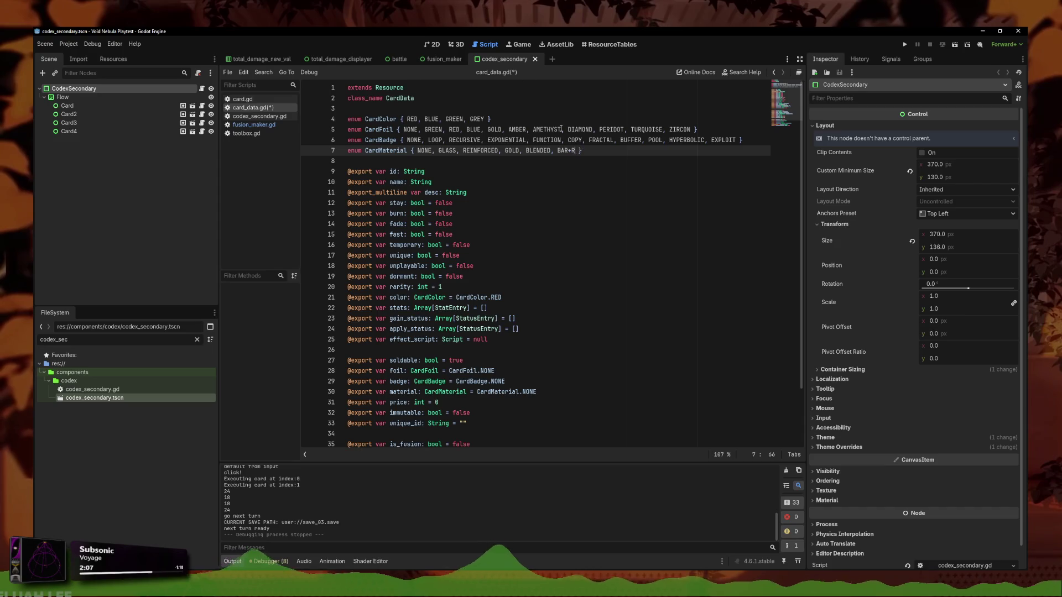
type("IER,")
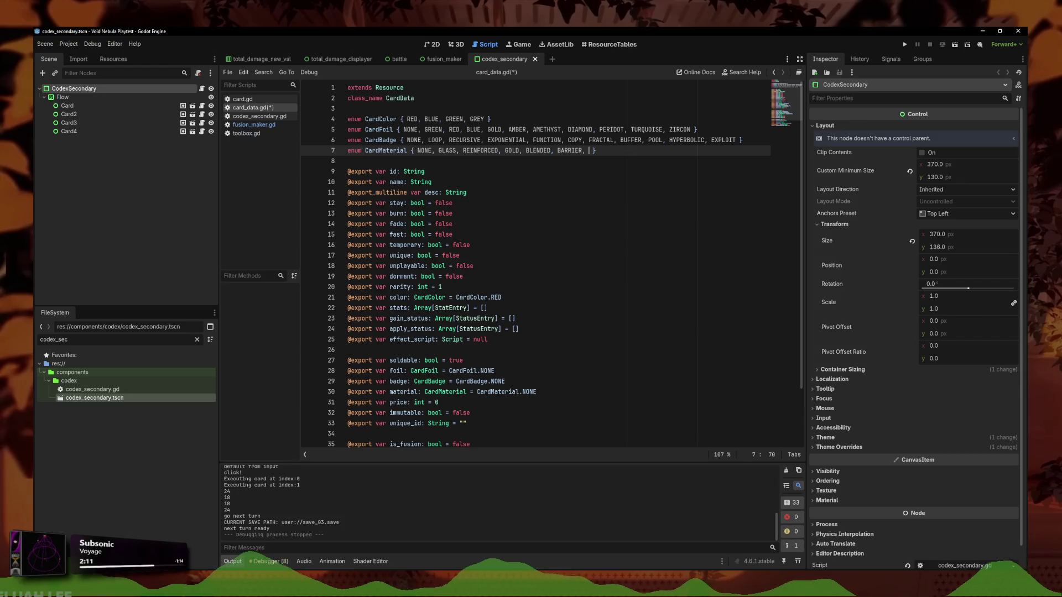
left_click(256, 125)
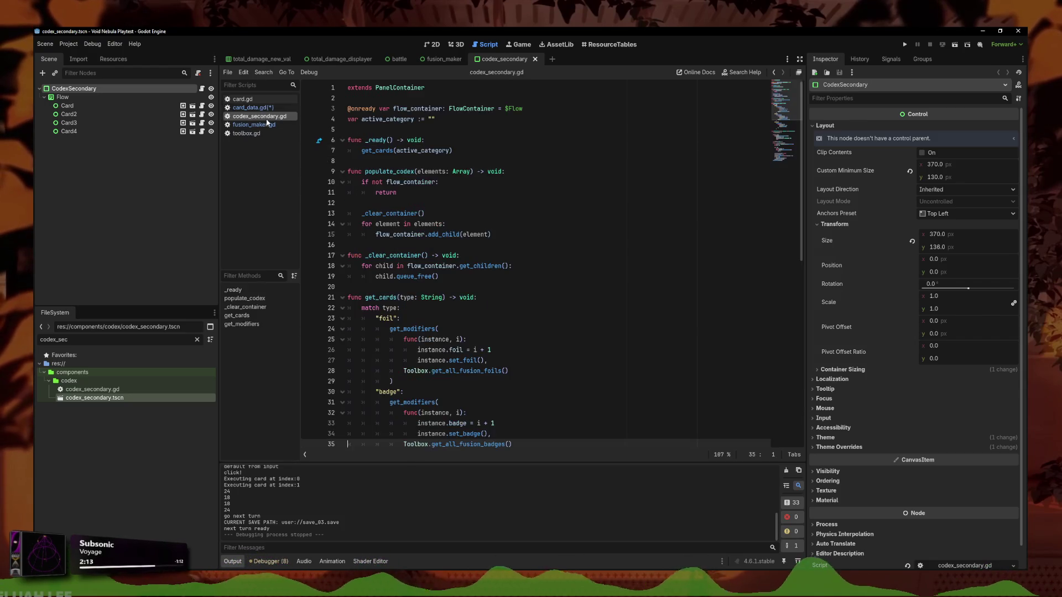
left_click(256, 108)
left_click(445, 150)
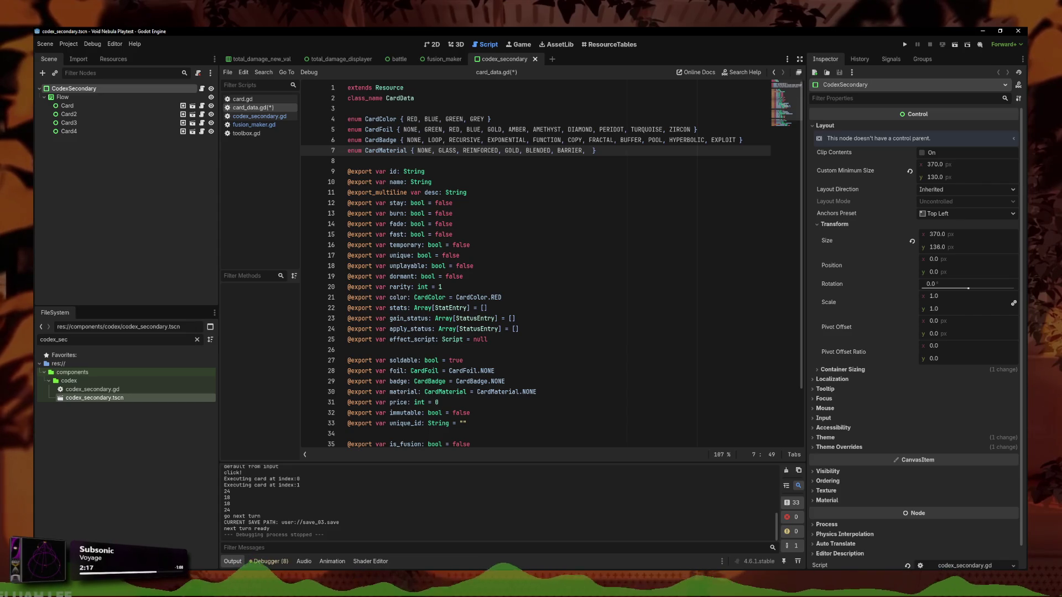
left_click(587, 151)
Step: Add PYRITHE with a trailing comma after BARRIER, then type PLATINUM over PYRITHE
type("P")
type("YRIT")
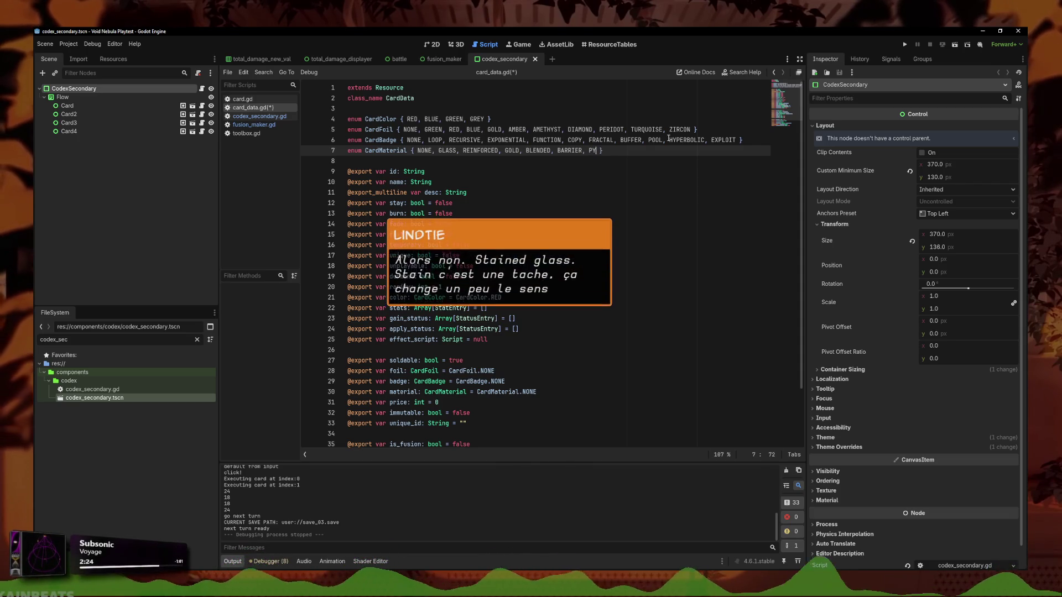
type("HE")
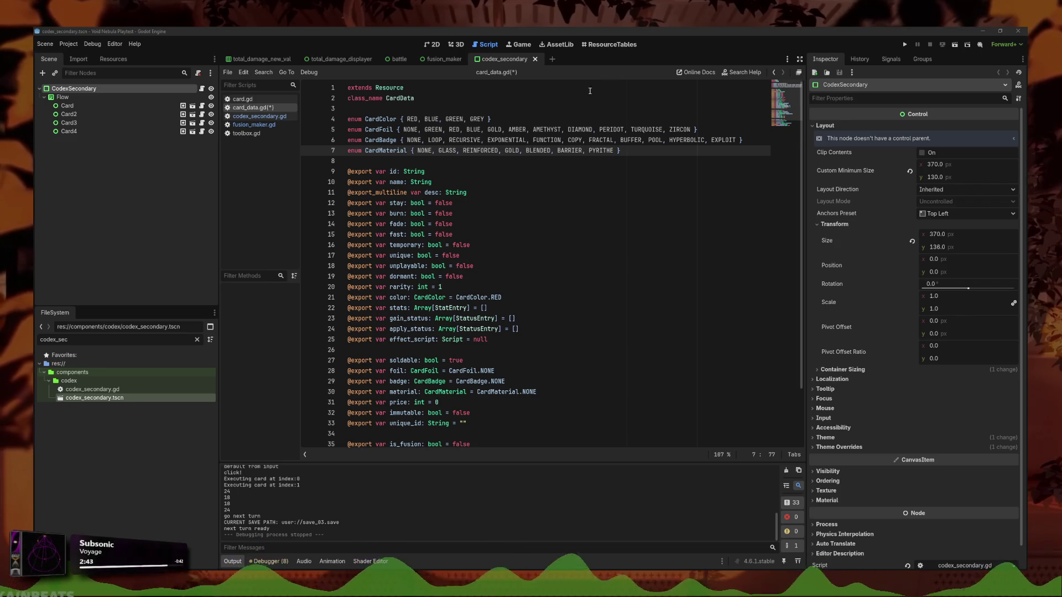
type(",")
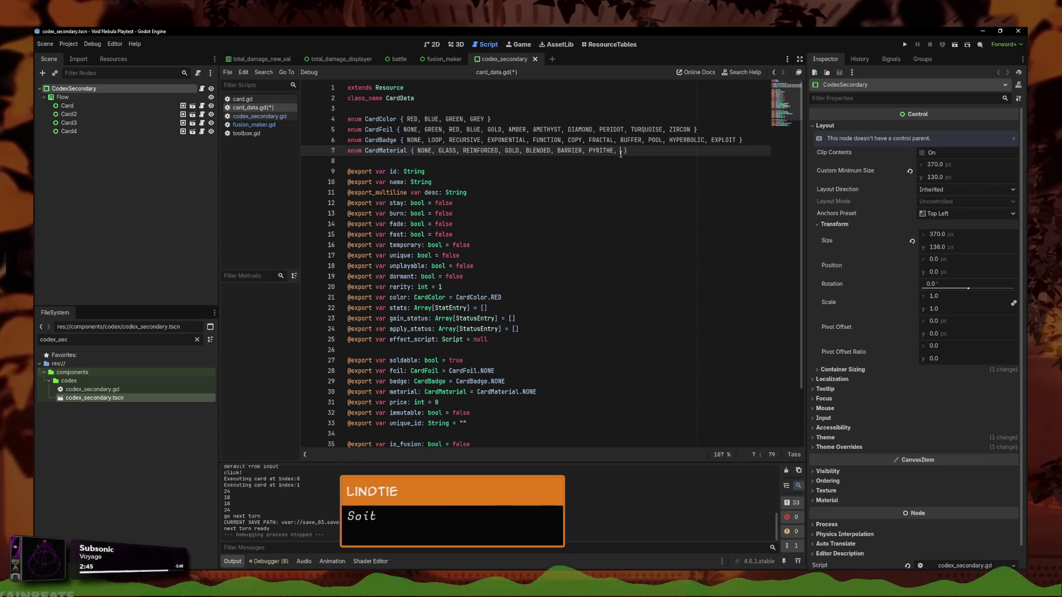
left_click_drag(613, 152, 591, 153)
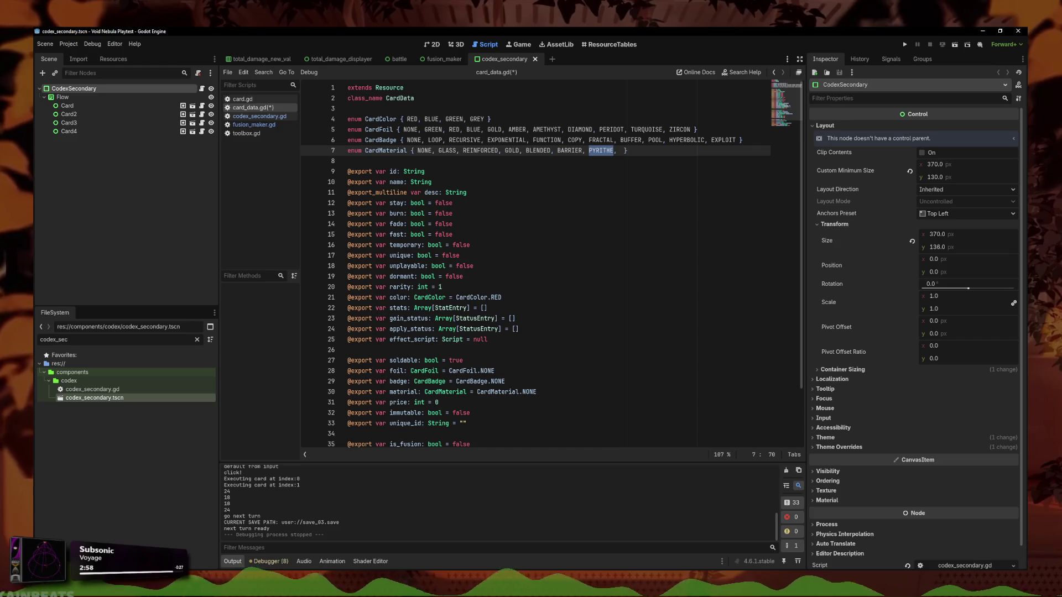
type("PLATINU")
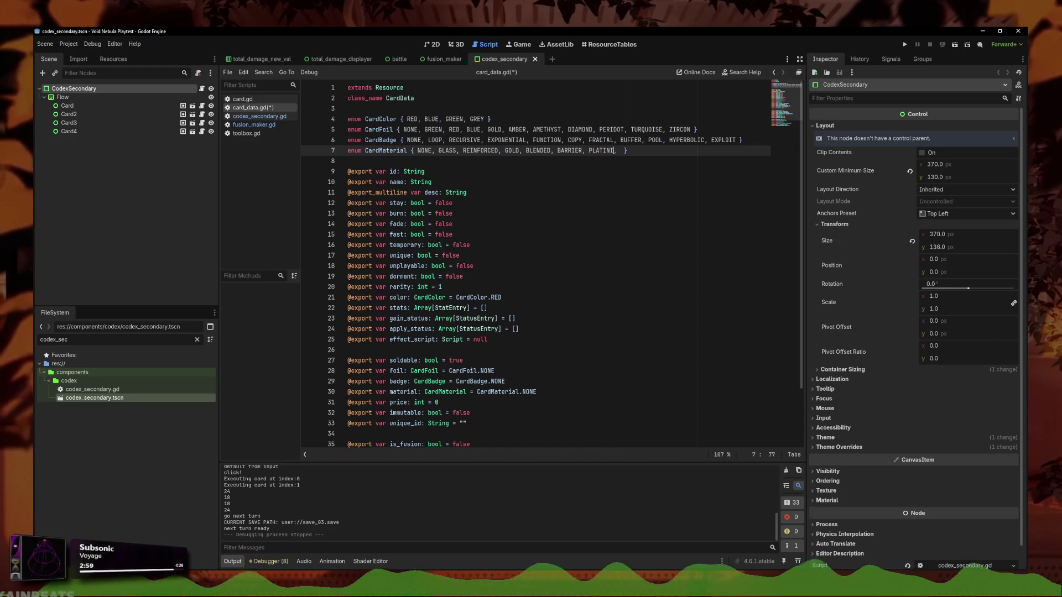
type("M")
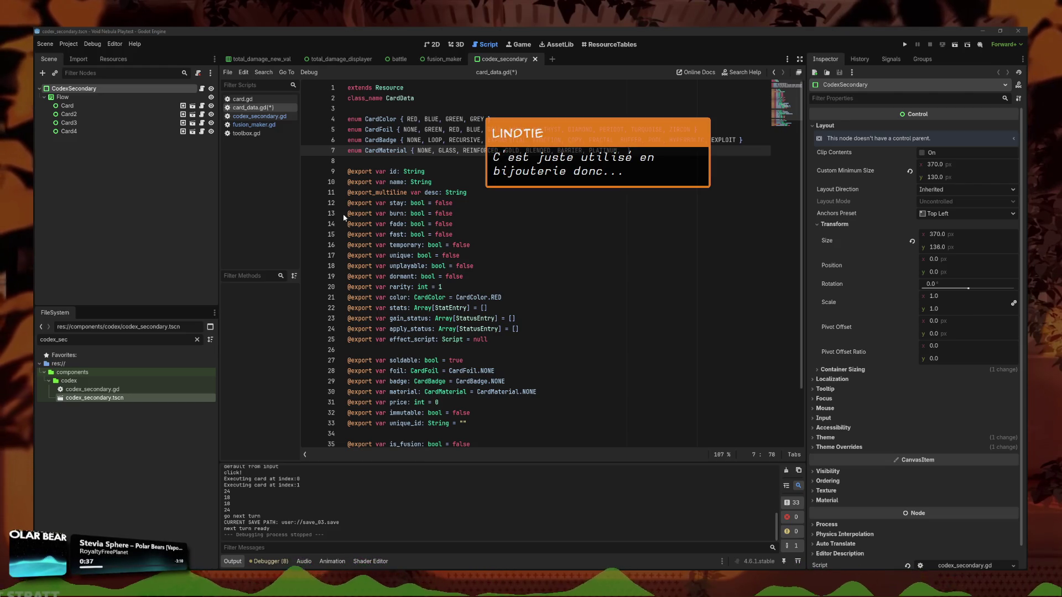
left_click(347, 160)
Step: Replace PLATINUM with ELECTRUM and add PINK_GOLD to the CardMaterial enum, checking fusion_maker.gd
key("ctrl+shift+Left")
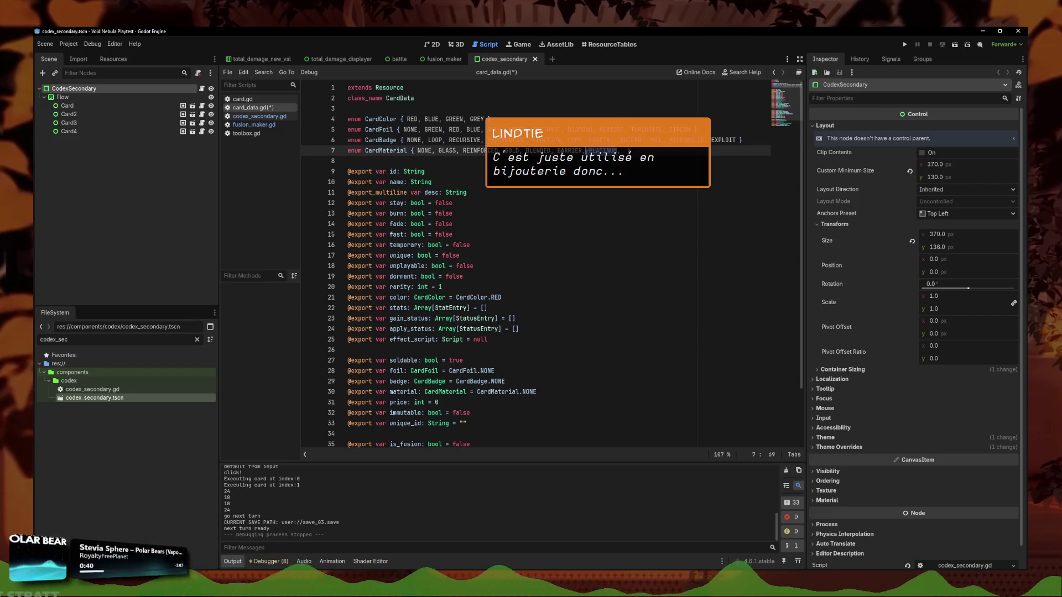
type("FULGURITE")
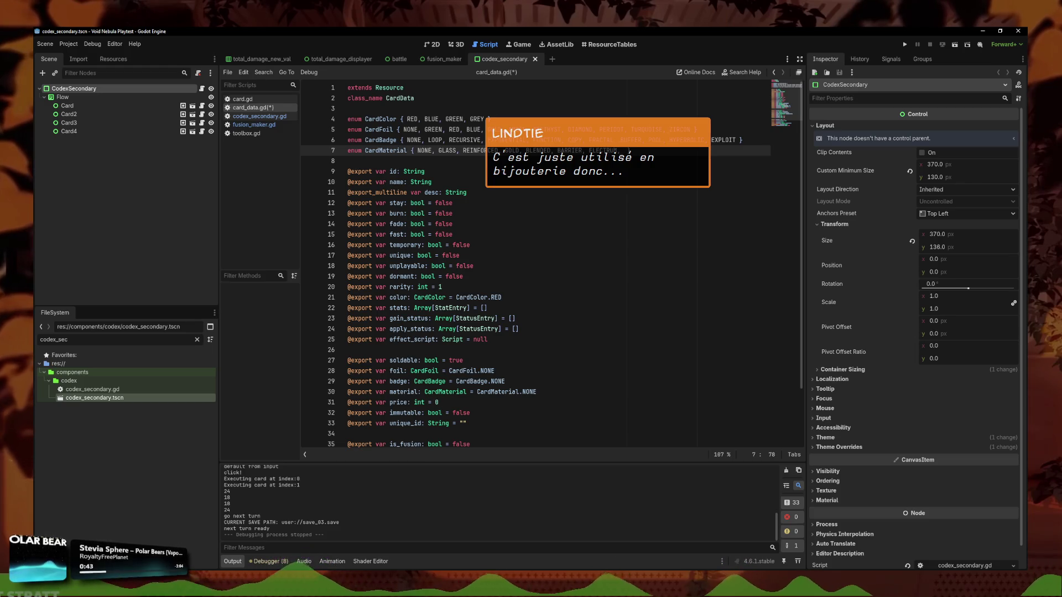
type(",")
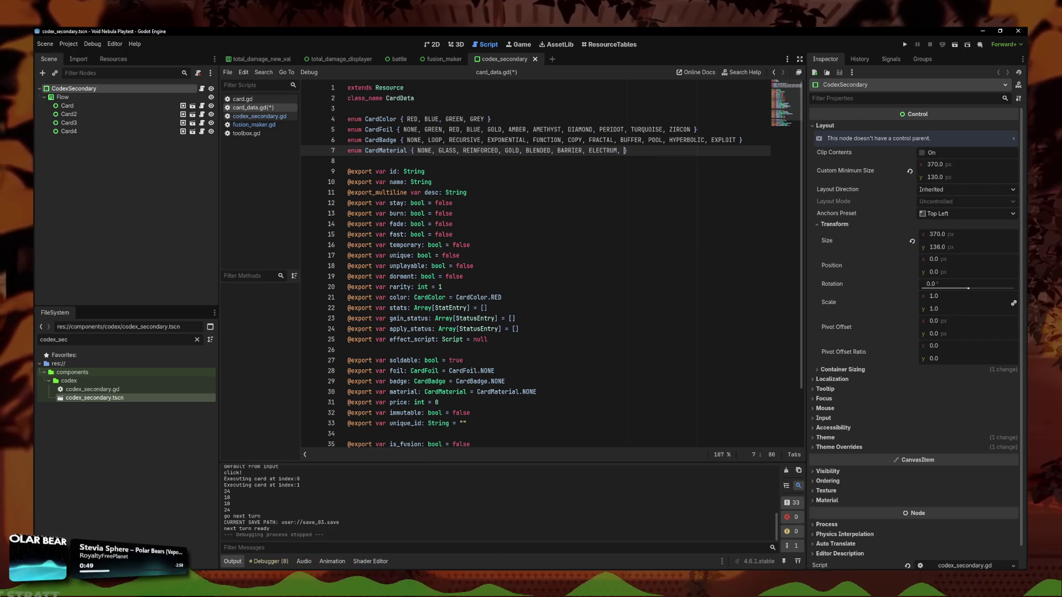
left_click(254, 125)
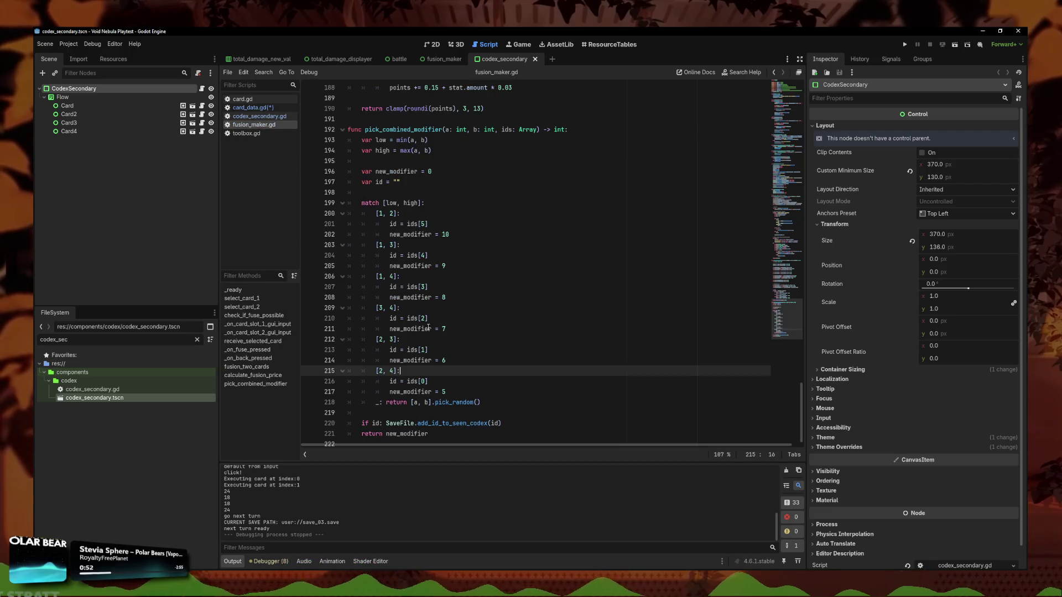
left_click(253, 107)
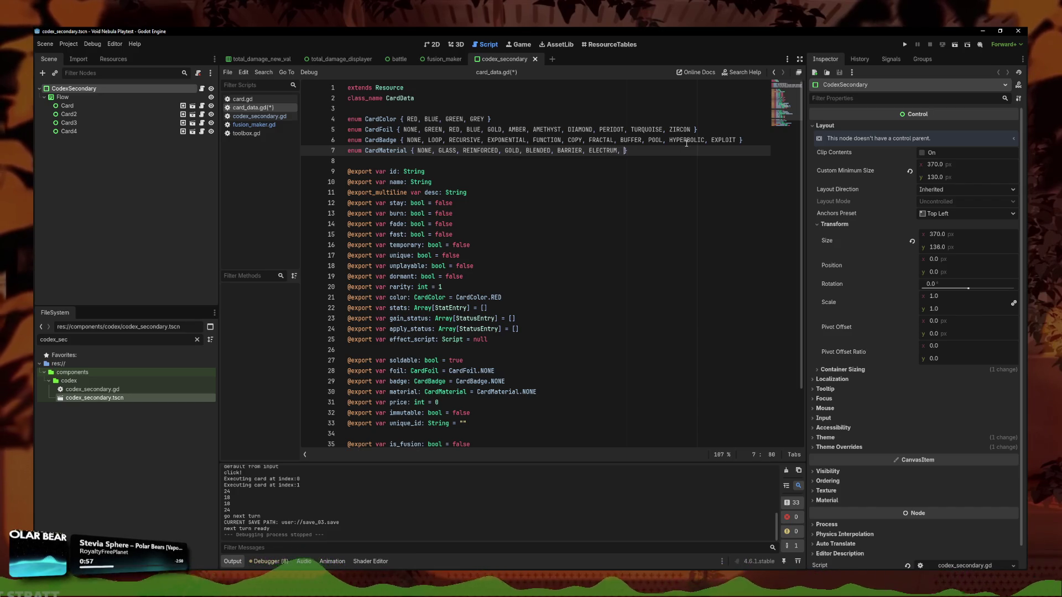
type("PRI")
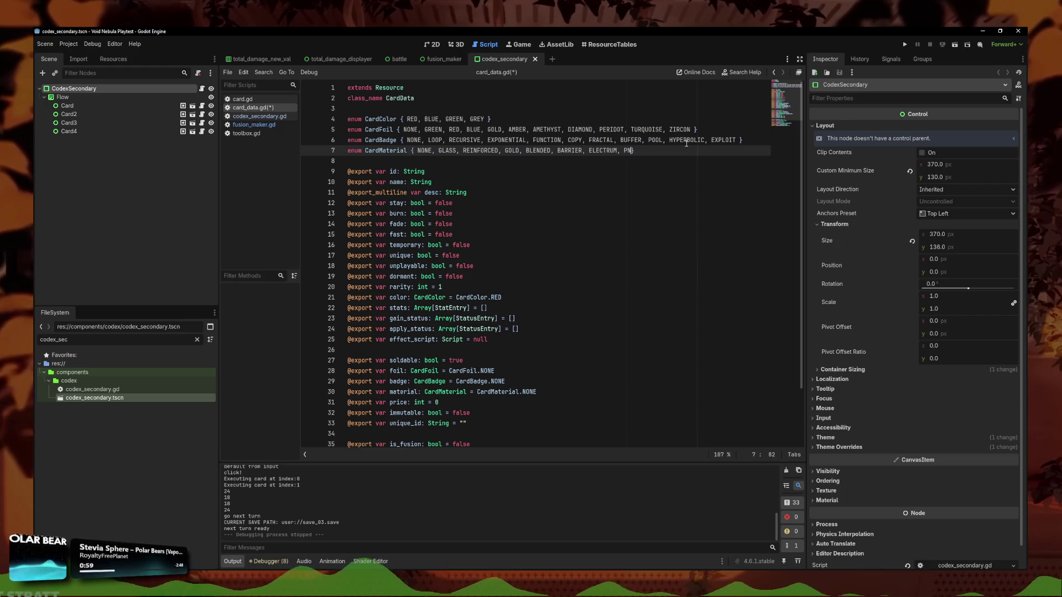
type("GOLD,")
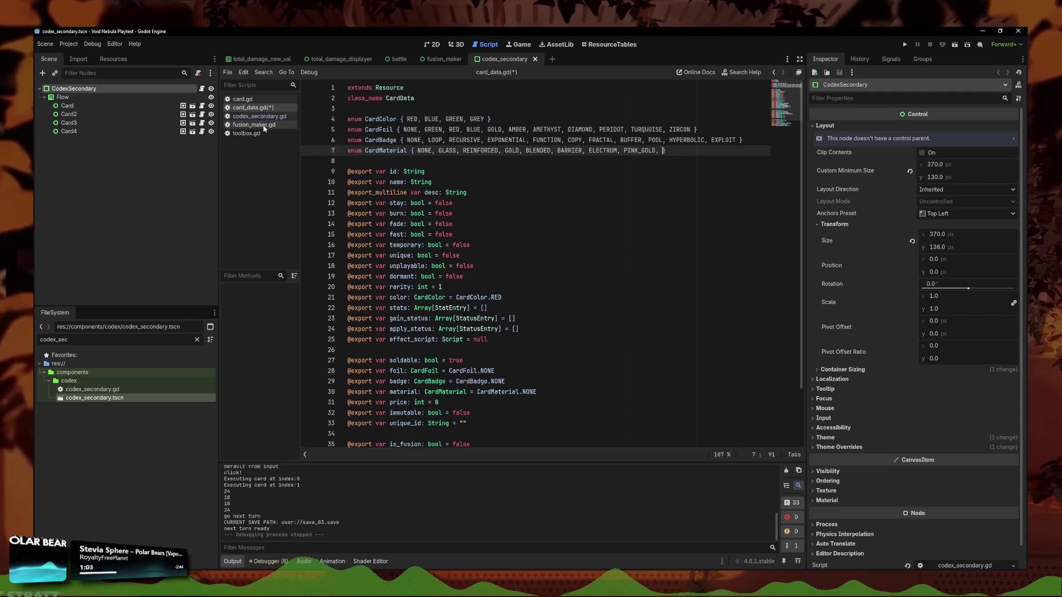
left_click(254, 125)
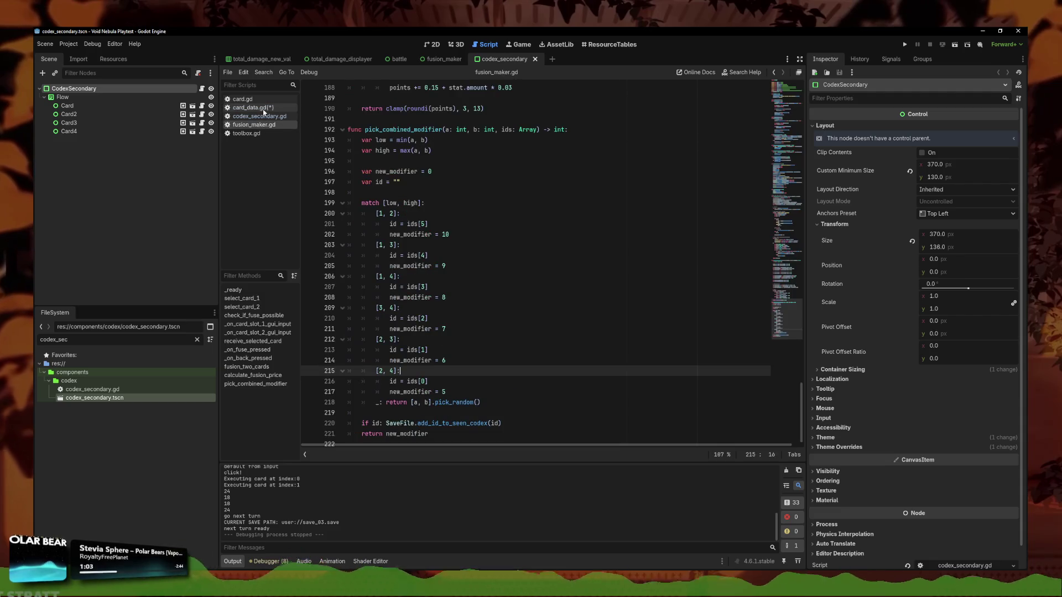
left_click(263, 110)
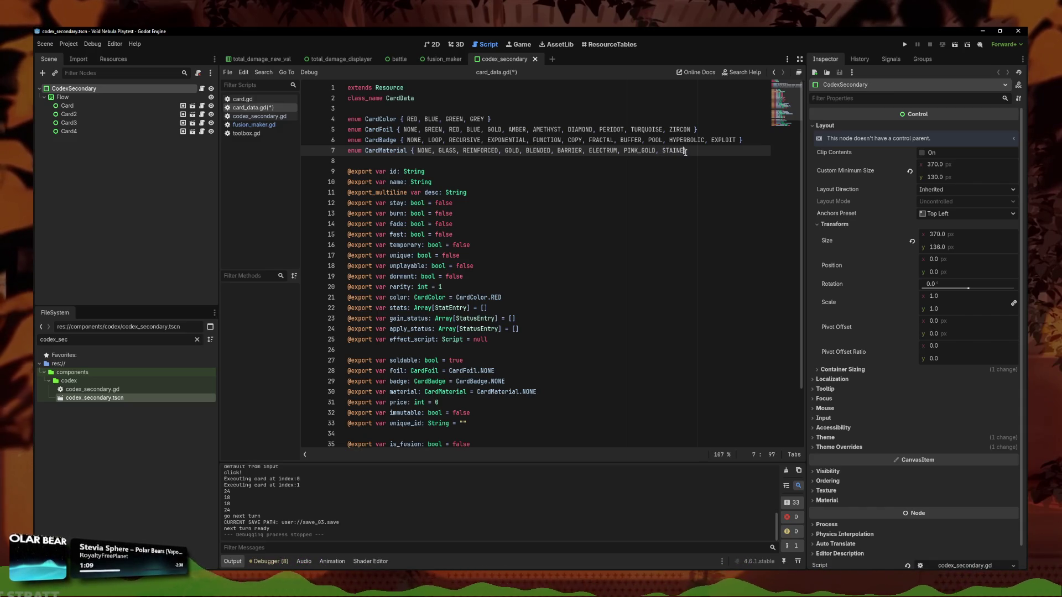
Step: Append STAINED, GOLD_GLASS and TEMPERED to the enum and save card_data.gd
left_click(254, 125)
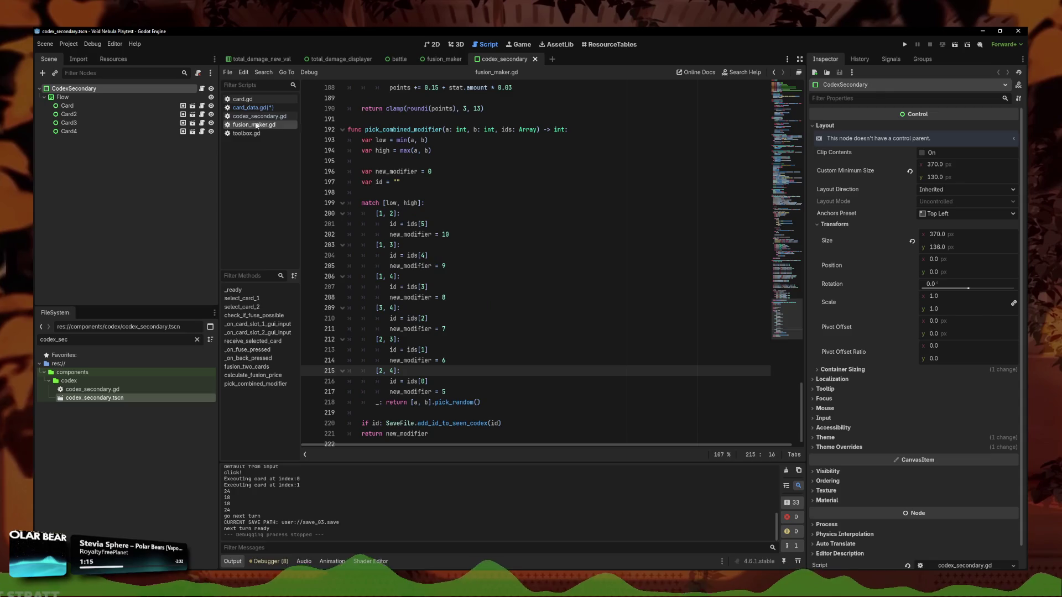
left_click(263, 108)
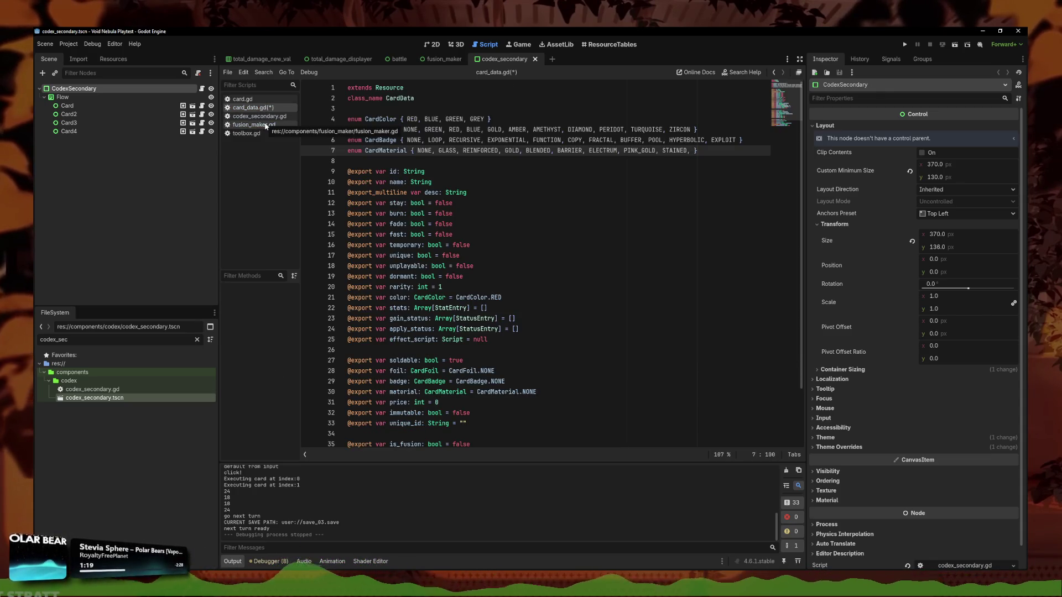
type("GOLD_GLASS")
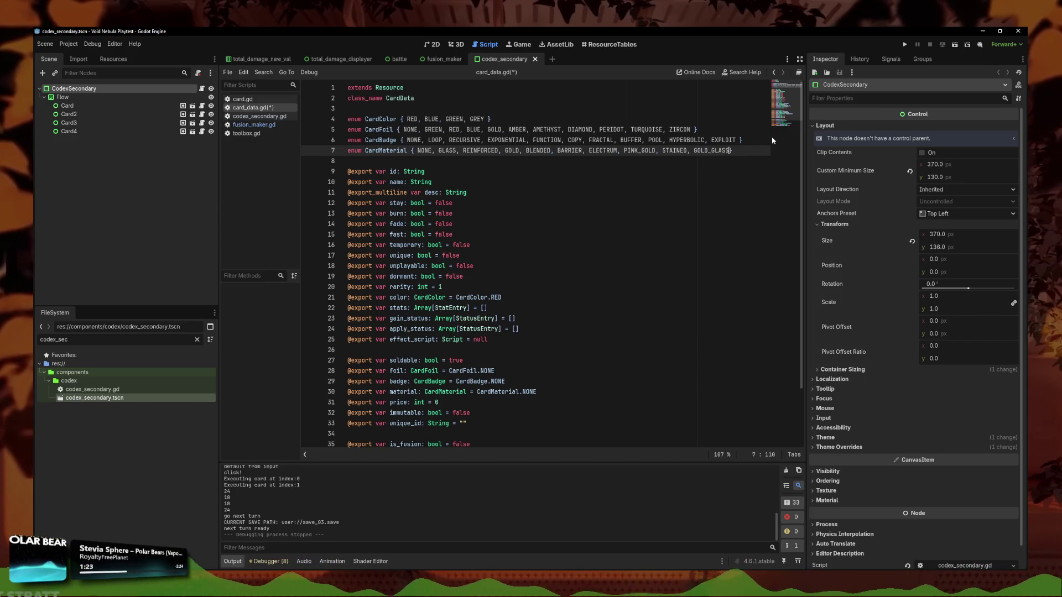
type(",")
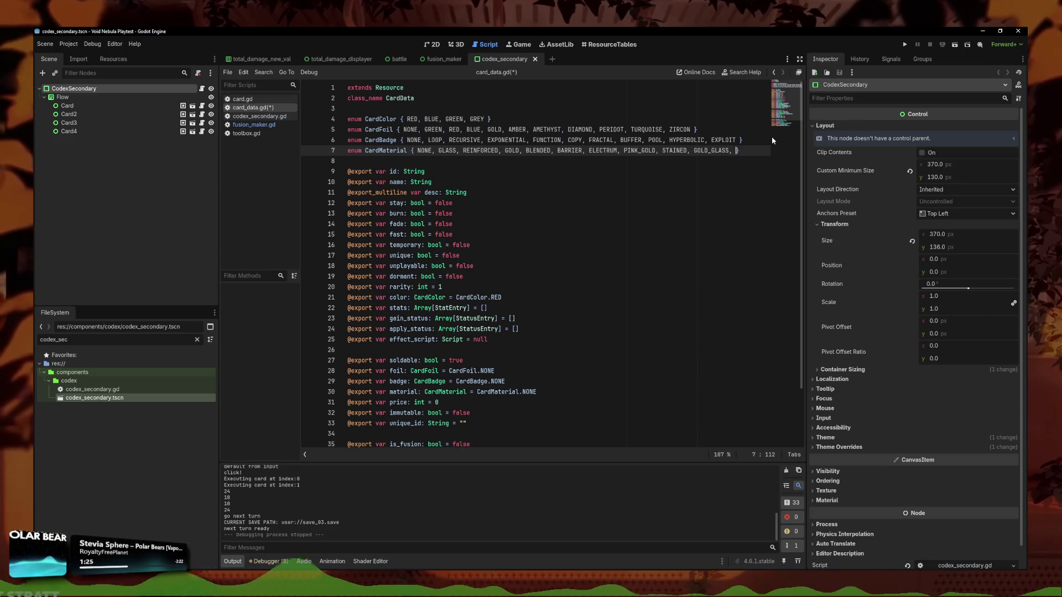
left_click(274, 128)
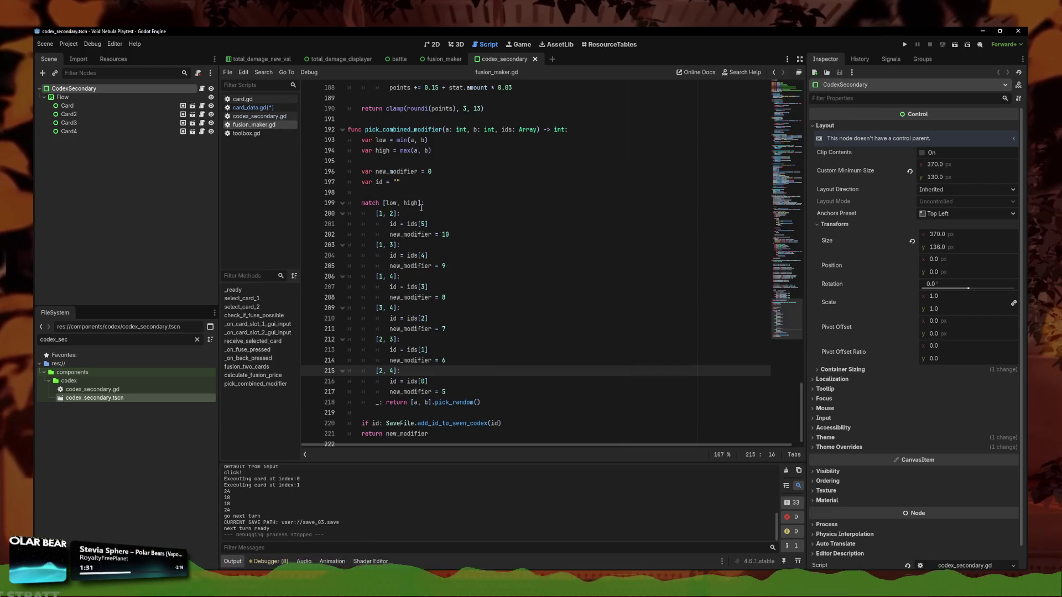
left_click(253, 107)
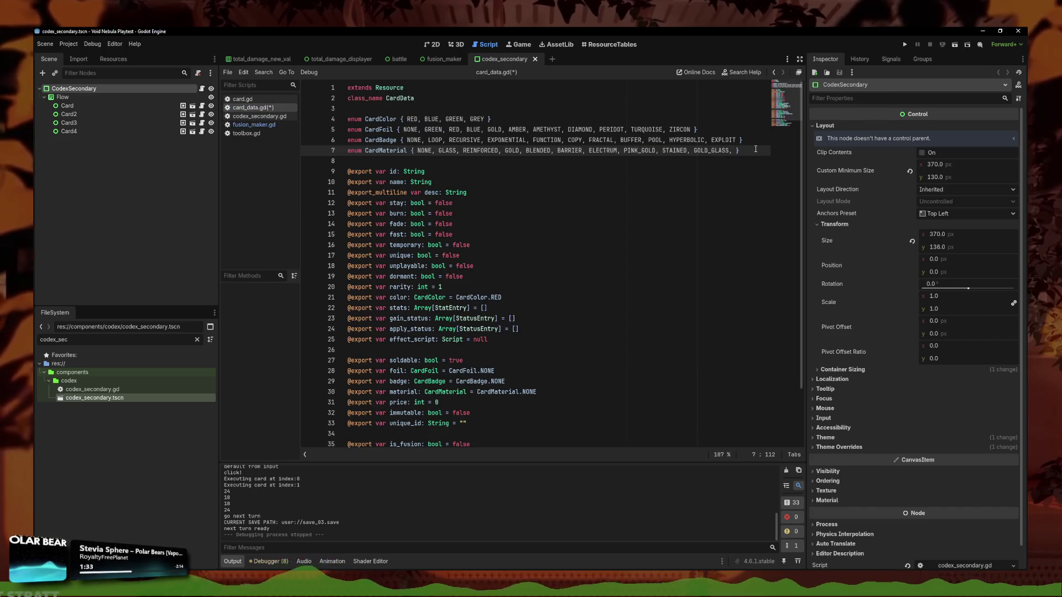
type("MPERED")
key("ctrl+s")
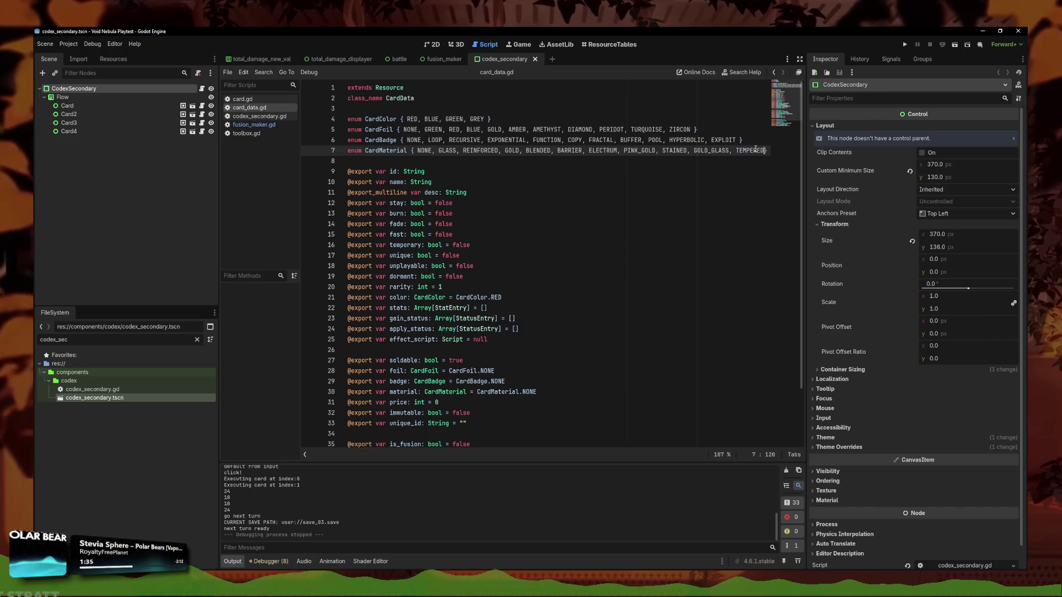
Step: Select the material names from BARRIER to TEMPERED in card_data.gd
left_click(563, 179)
left_click(480, 171)
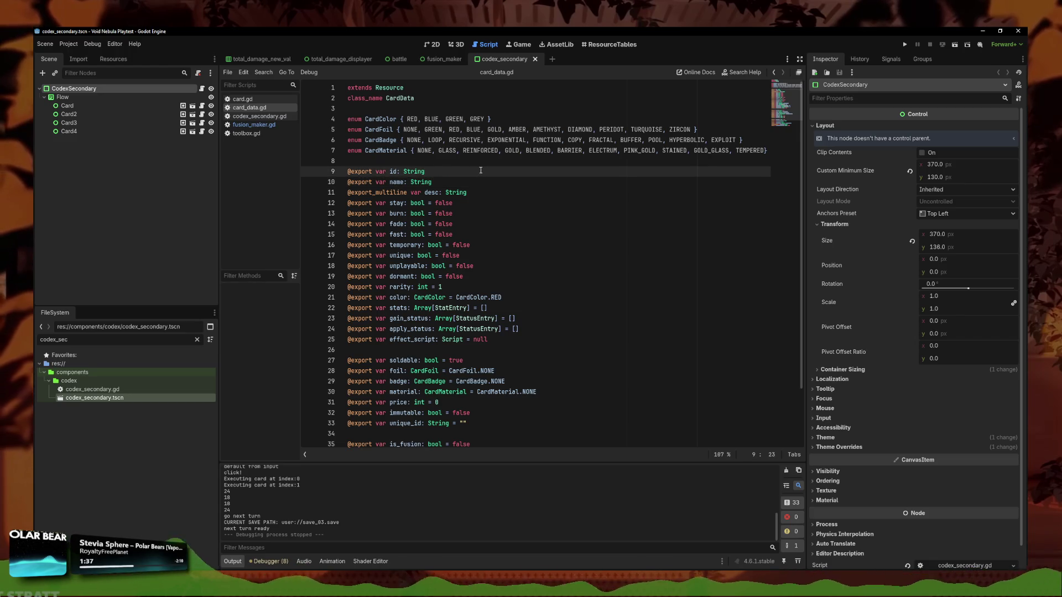
key("Up")
left_click_drag(558, 150, 765, 150)
key("ctrl+c")
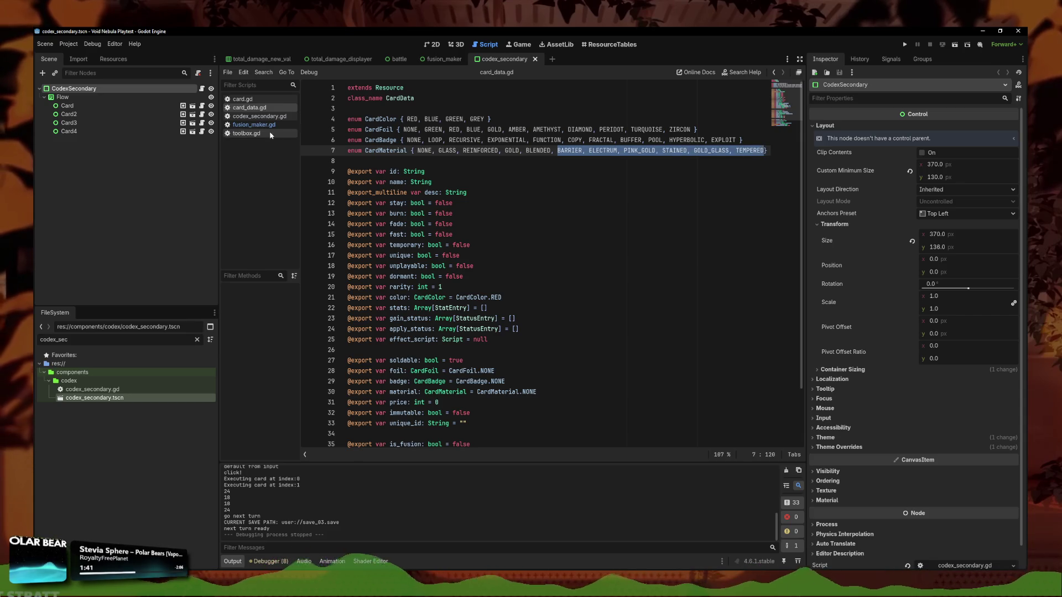
left_click(273, 117)
Step: Paste the copied material names as a comment below the foils helper in toolbox.gd
left_click(261, 133)
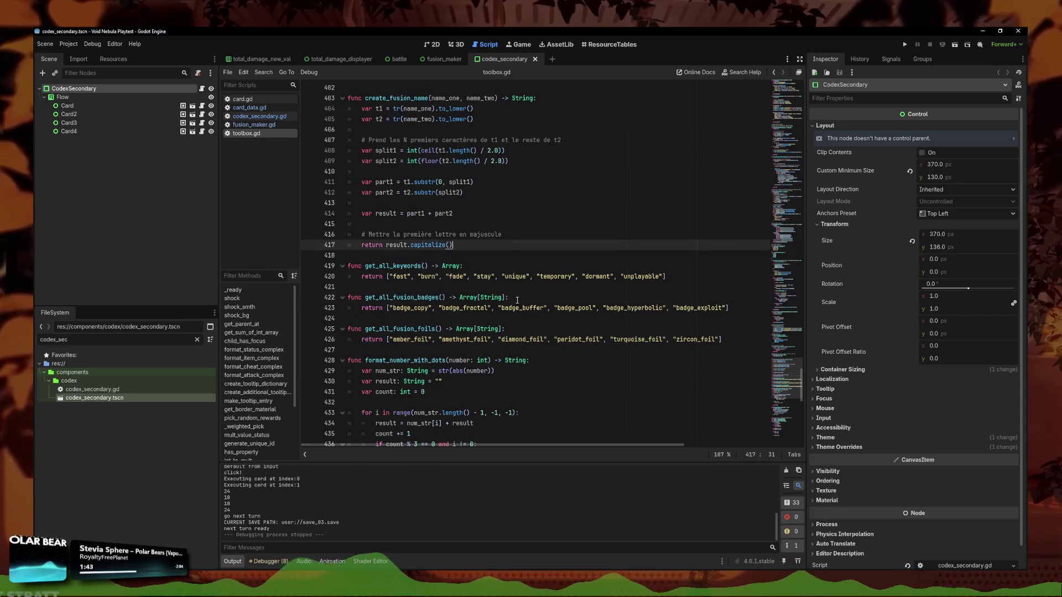
key("Return")
key("Return")
key("Return")
key("Up")
key("Up")
key("ctrl+v")
key("ctrl+k")
key("Down")
Step: Write get_all_fusion_mats() -> Array[String] returning the six material names, save, and delete the comment line
type("nc get_al")
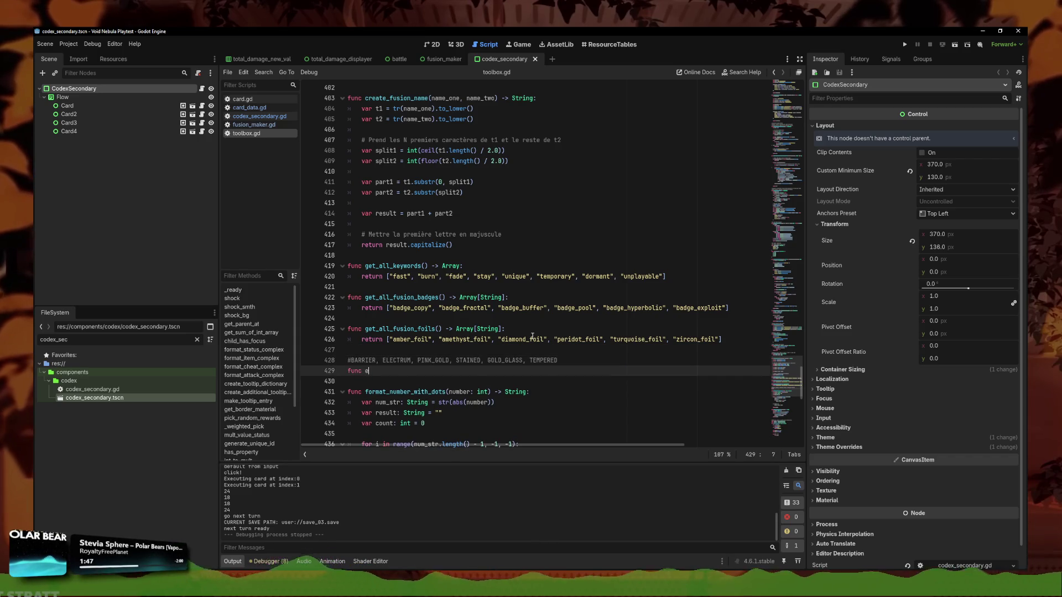
type("l_fusion_mat")
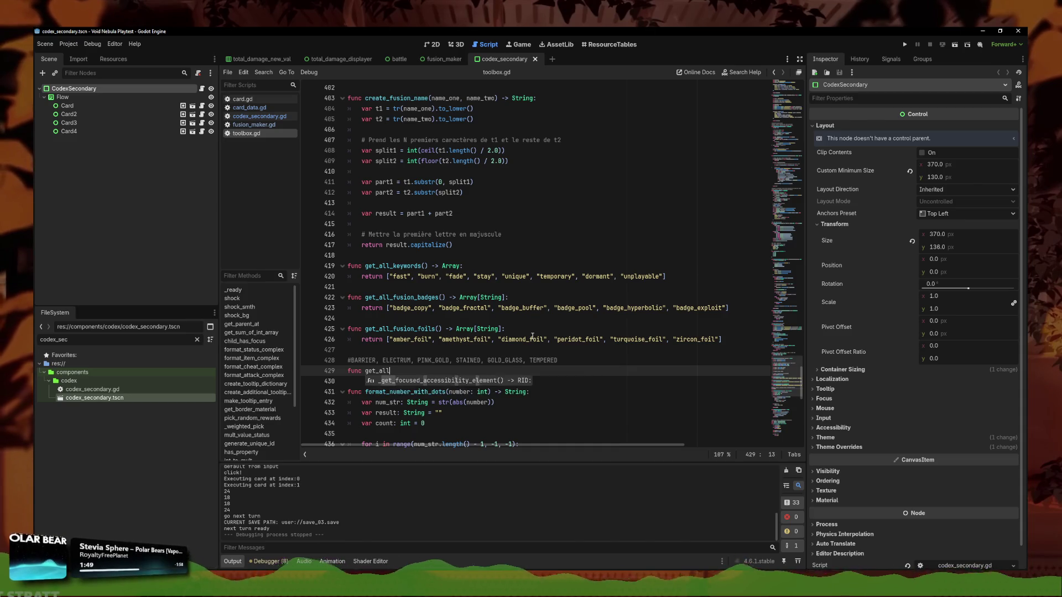
type("s() -> ")
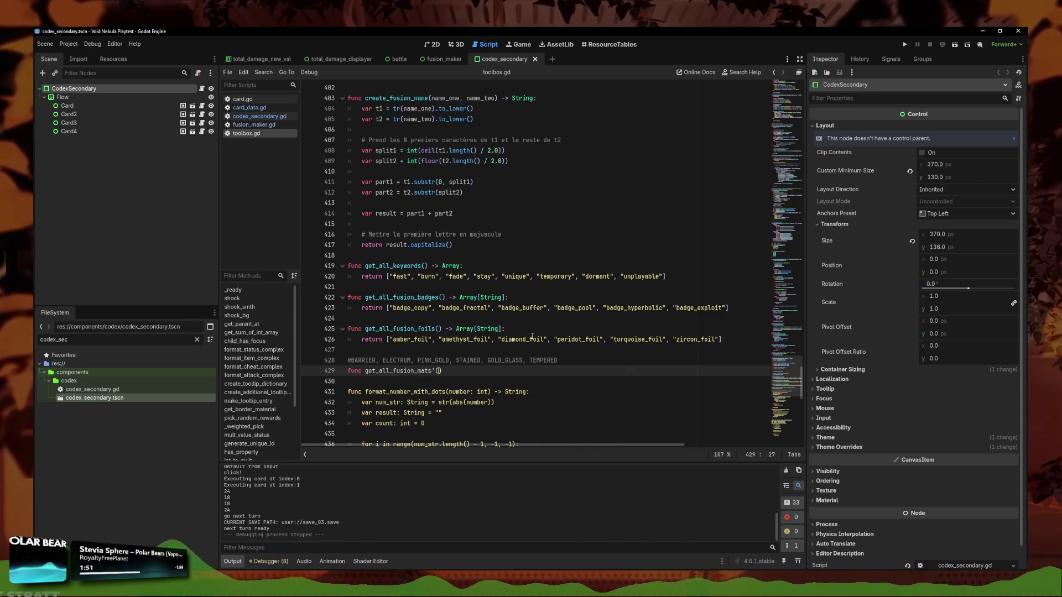
type("Array[")
type("String]:")
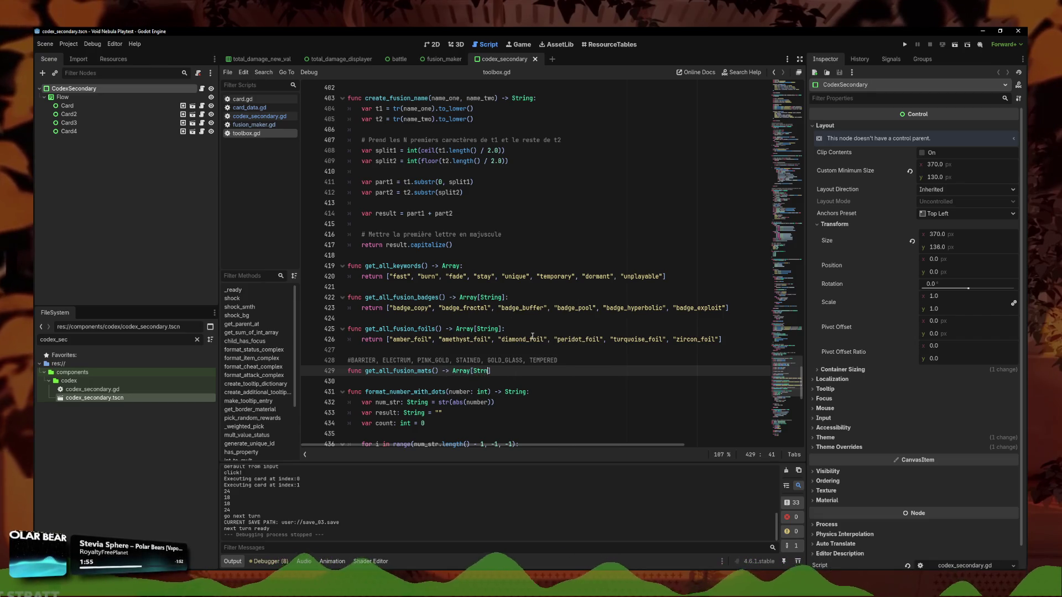
key("Return")
type("turn [")
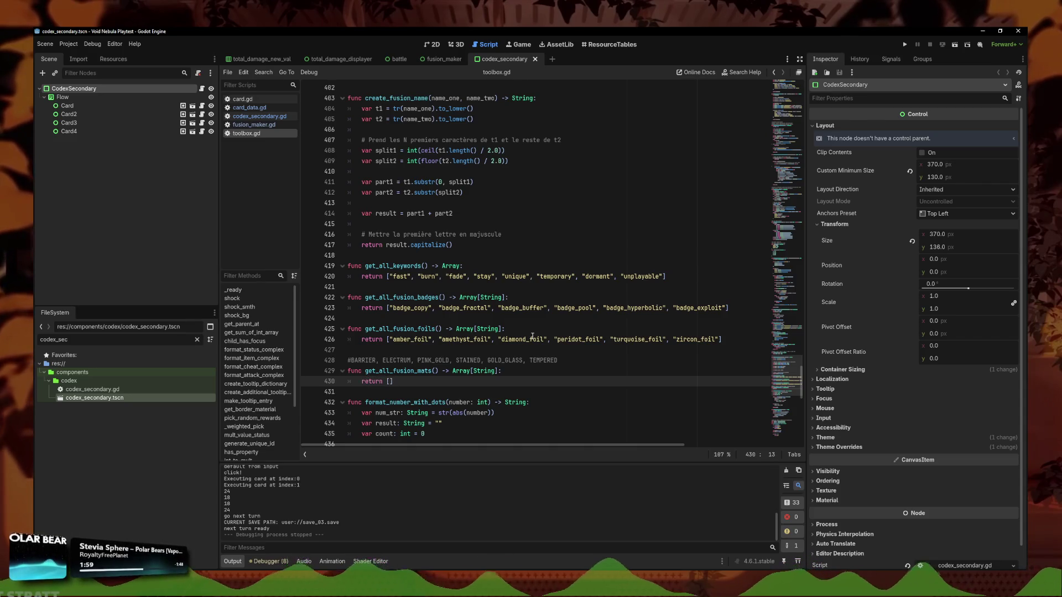
type("\"")
type("barrier_")
type("mat,")
type("\"electrum")
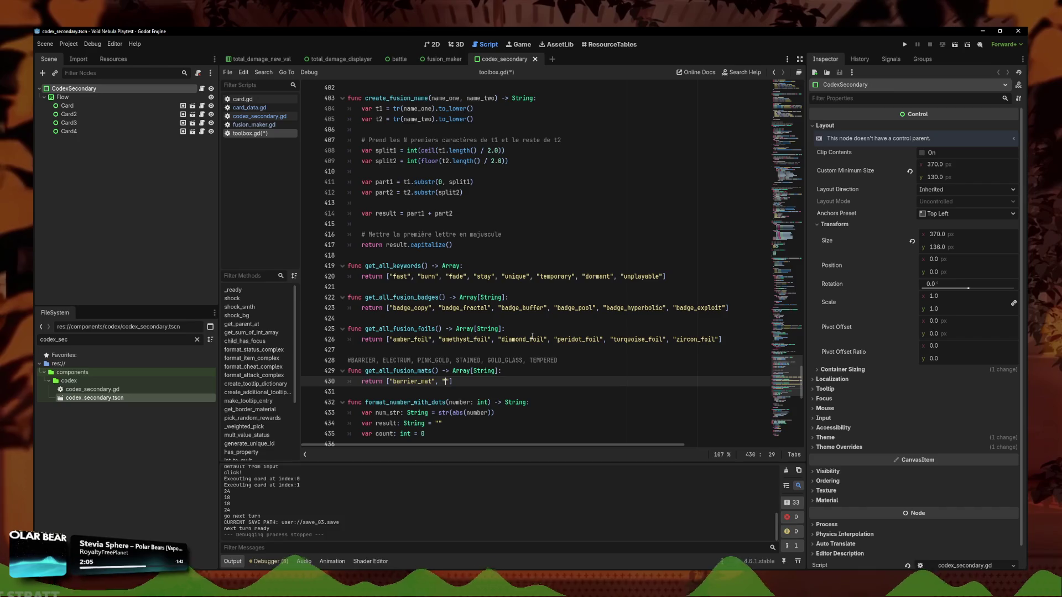
type("at\", ")
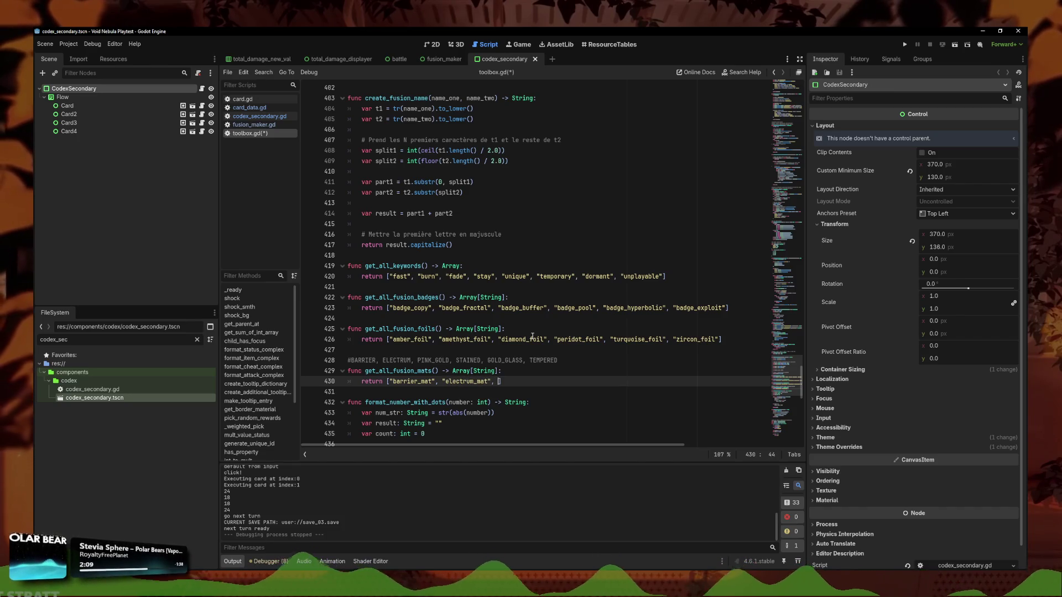
type("pink")
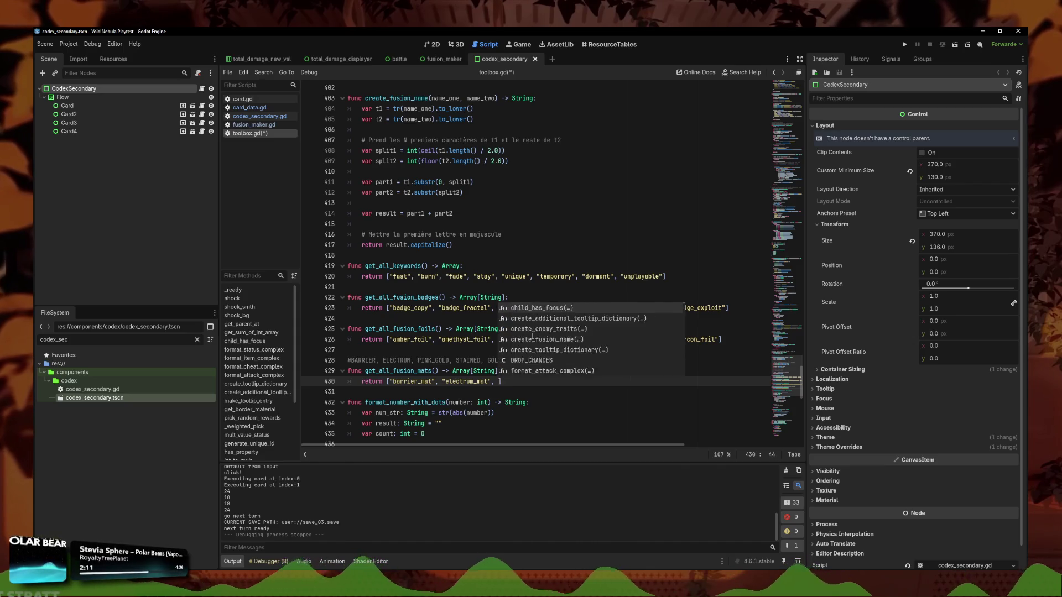
type("_gold_mat\", \"")
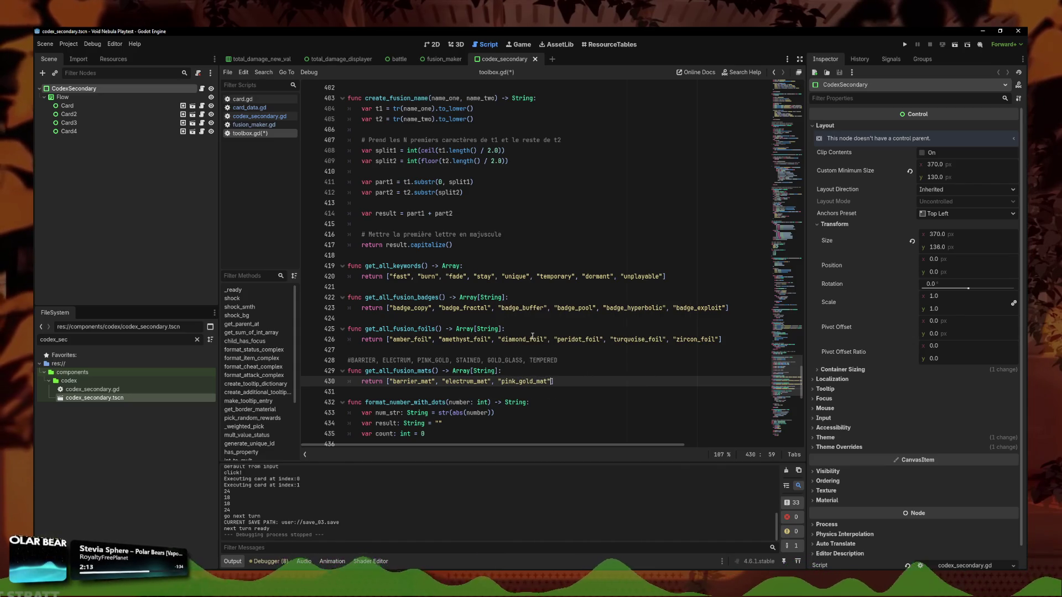
type("sta")
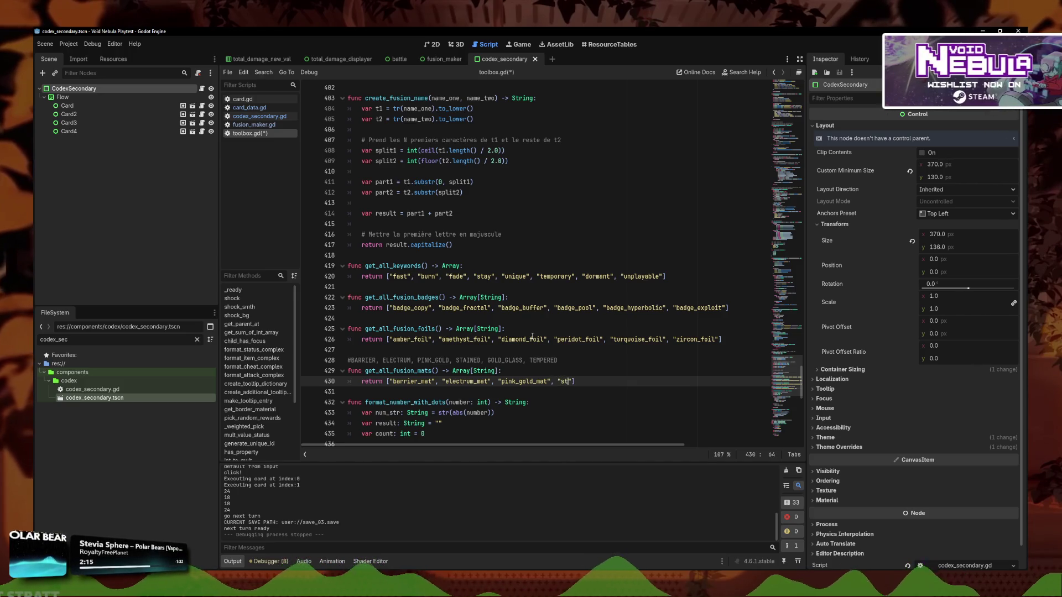
type("ined_glass")
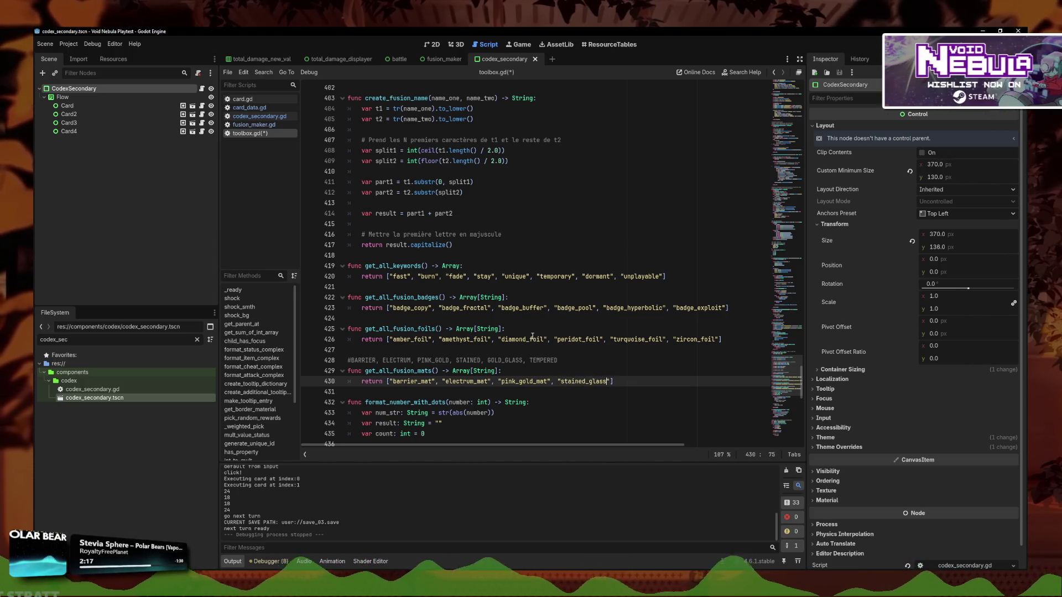
type("mat\",")
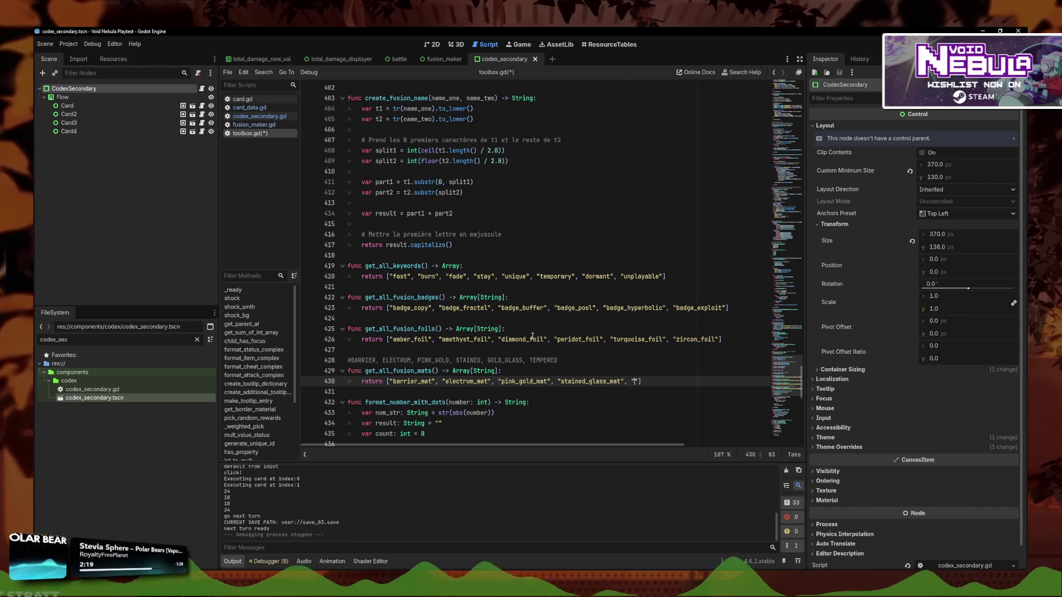
type("old_glass,")
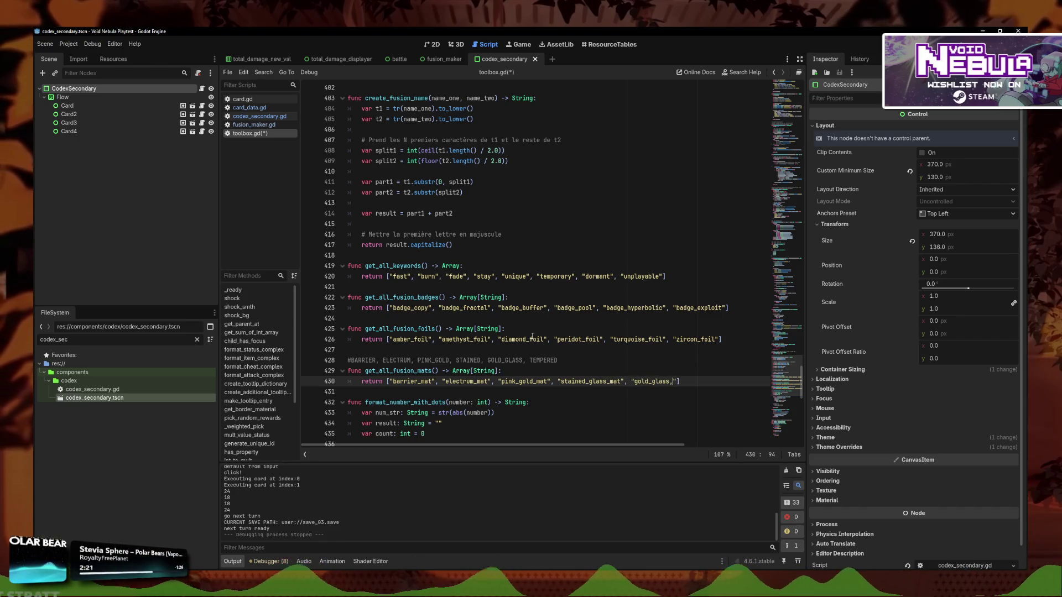
type("mat")
type(", \"te")
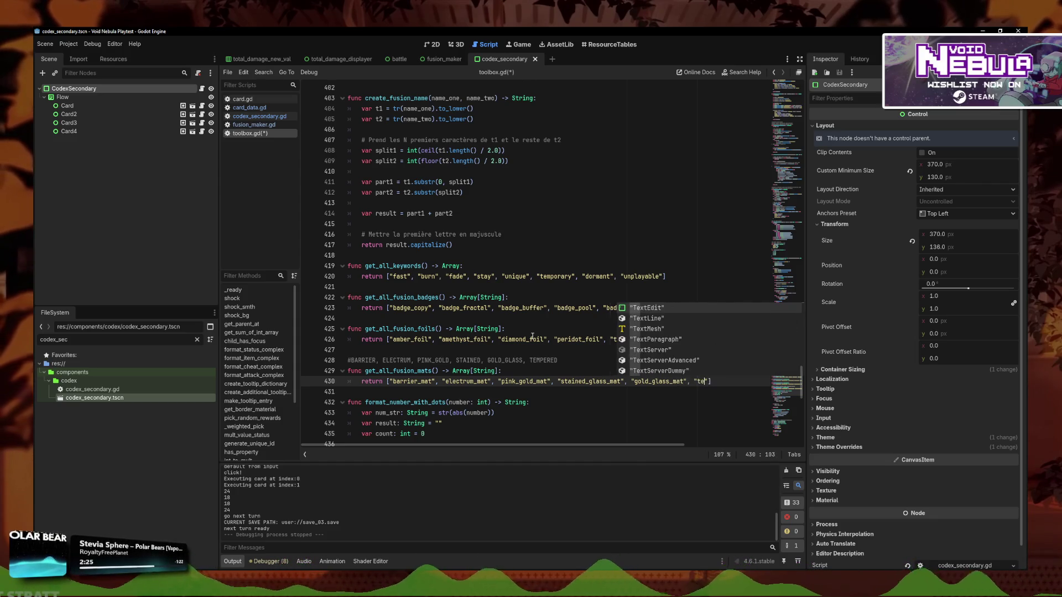
type("mpered")
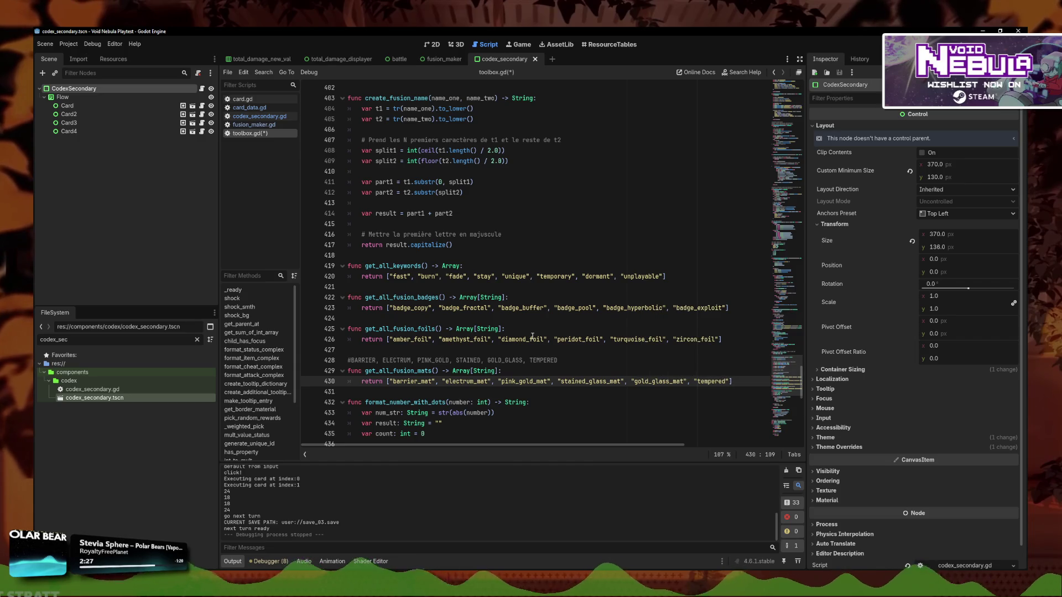
type("mat")
key("ctrl+s")
double_click(470, 371)
key("Home")
key("shift+Up")
key("Delete")
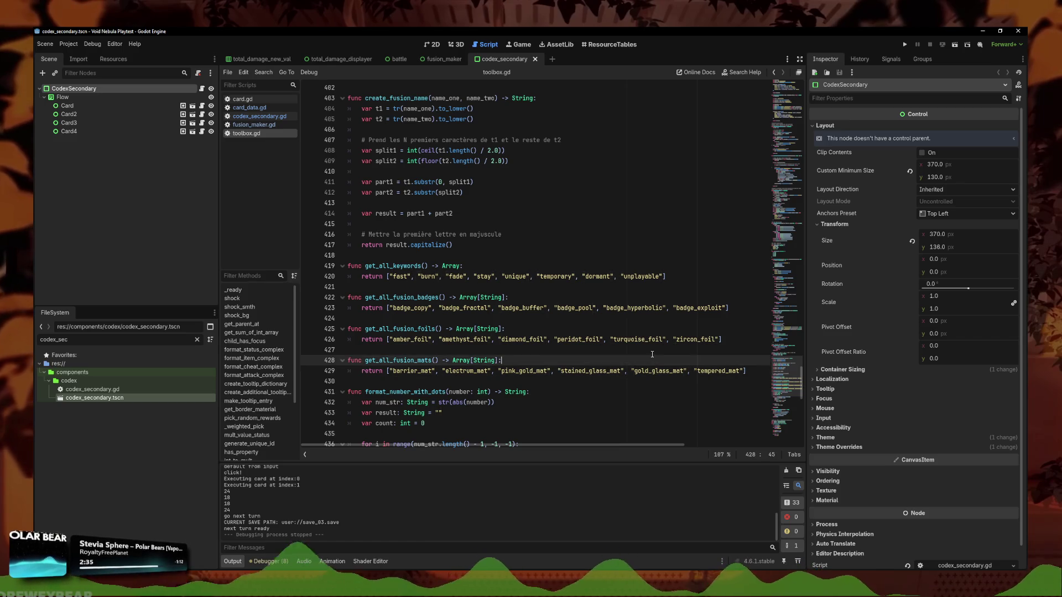
Step: Switch to card.gd, then close card_data.gd and toolbox.gd from the script list
scroll(608, 331, "down", 1)
left_click(653, 328)
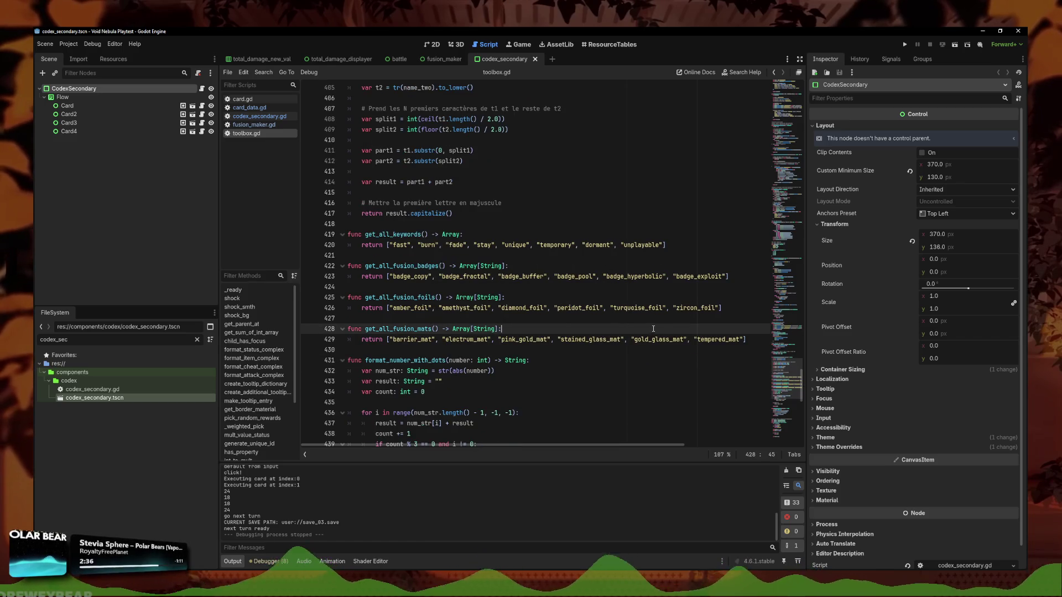
left_click(242, 99)
scroll(516, 288, "down", 9)
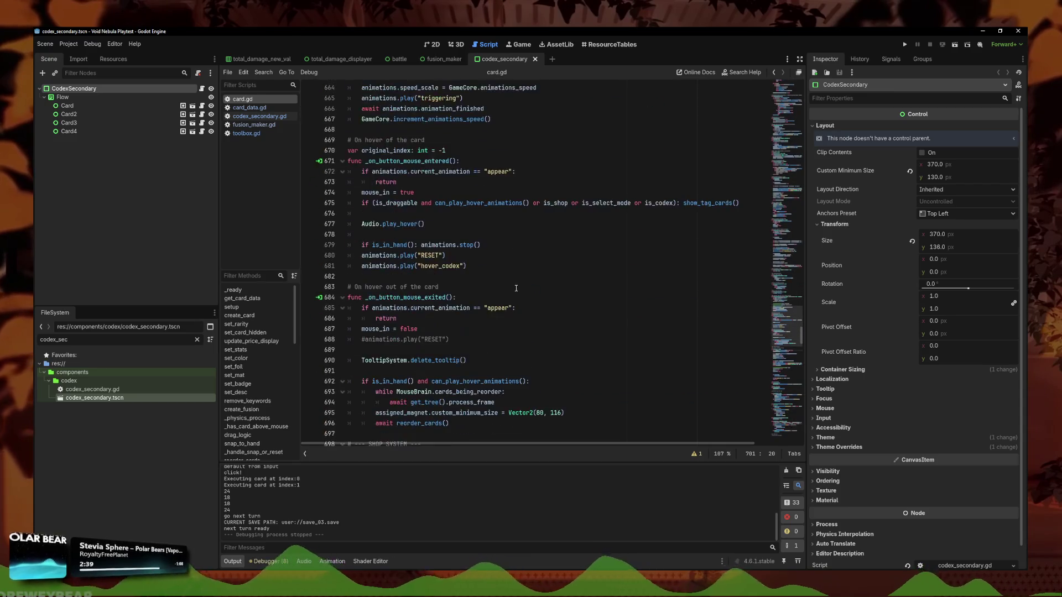
scroll(554, 261, "down", 10)
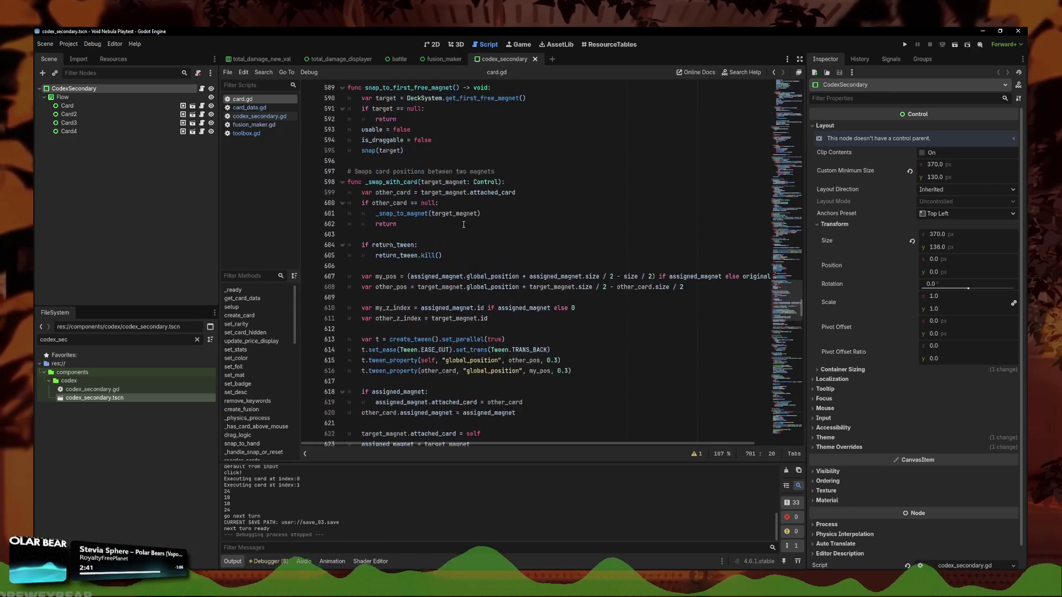
right_click(263, 109)
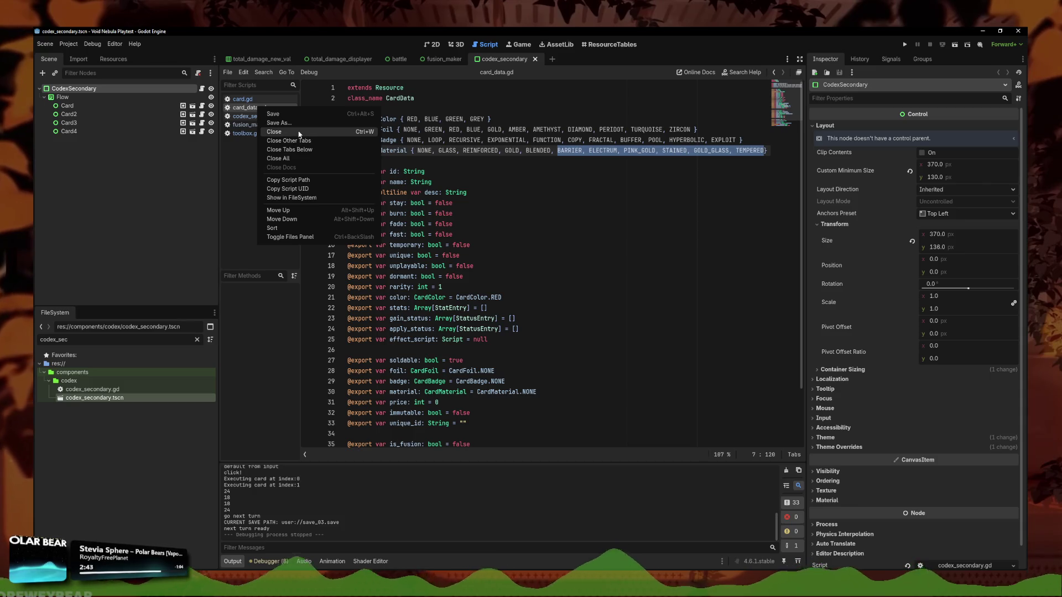
left_click(274, 132)
right_click(260, 123)
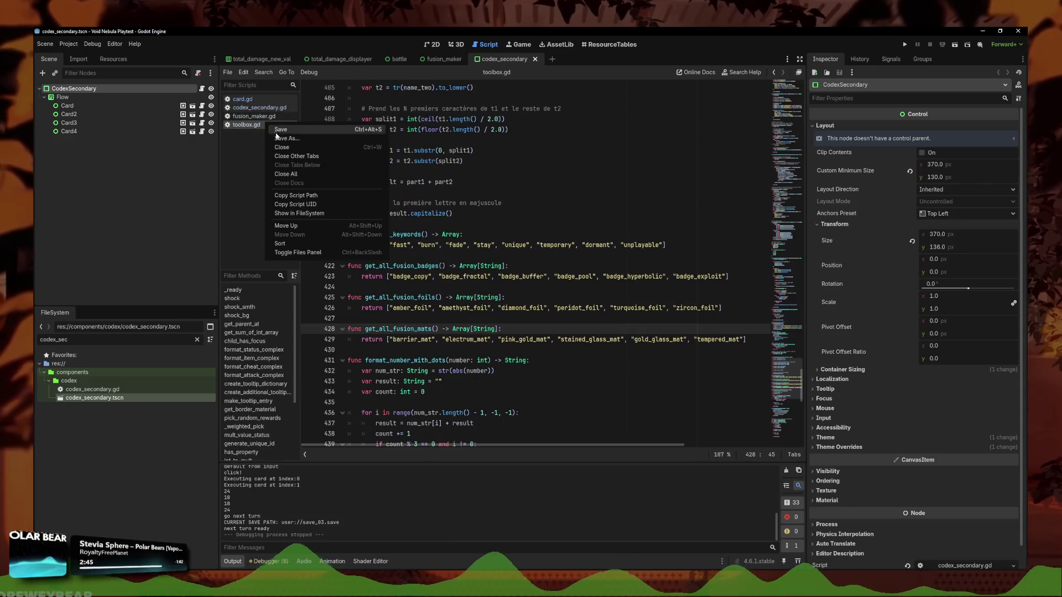
left_click(271, 146)
Step: Search card.gd for set_mat
scroll(636, 295, "up", 20)
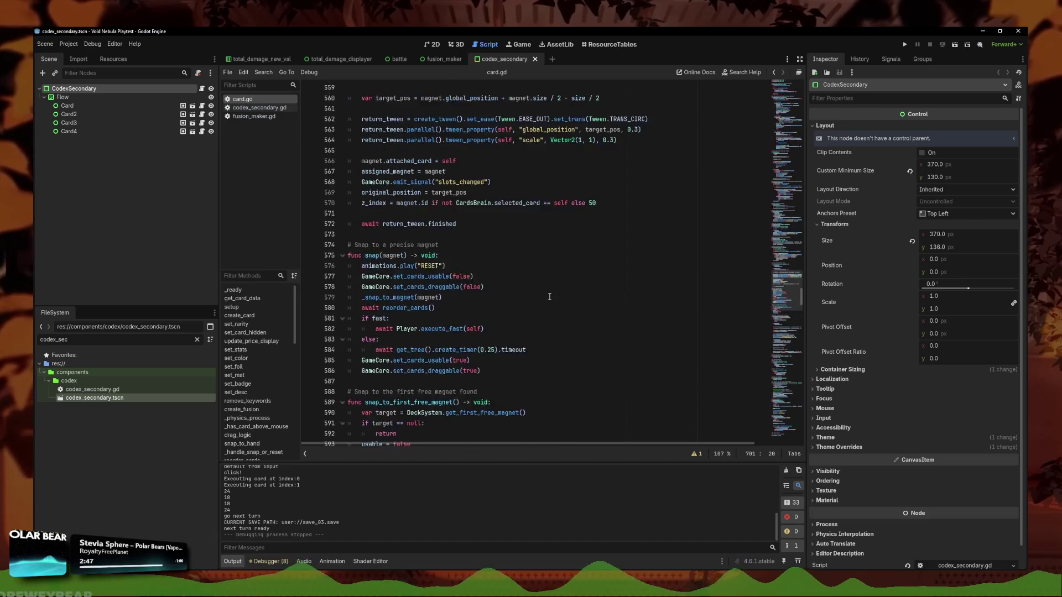
scroll(635, 296, "up", 20)
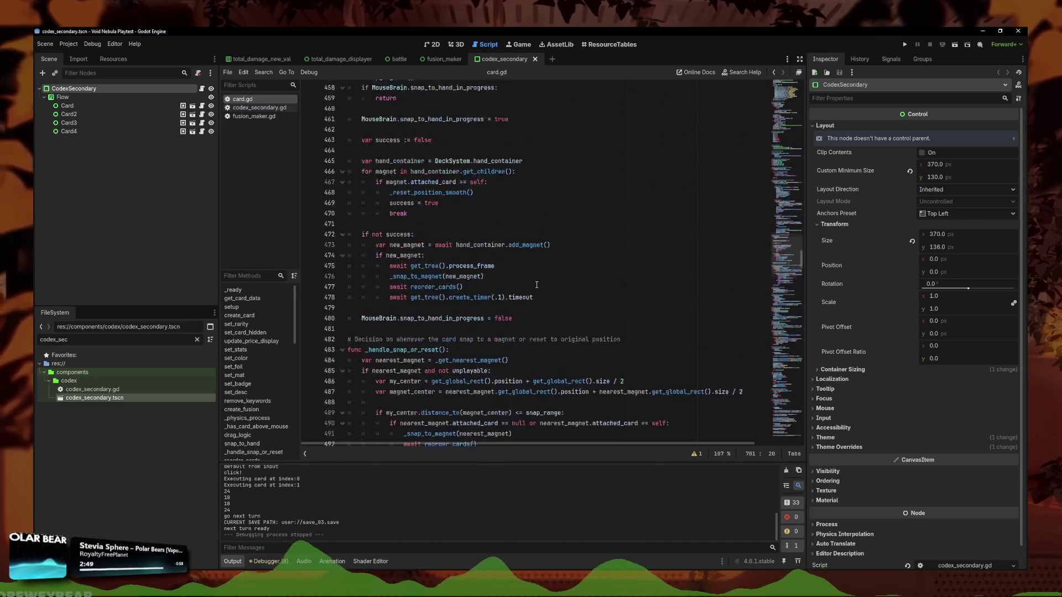
key("ctrl+f")
type("set_mat")
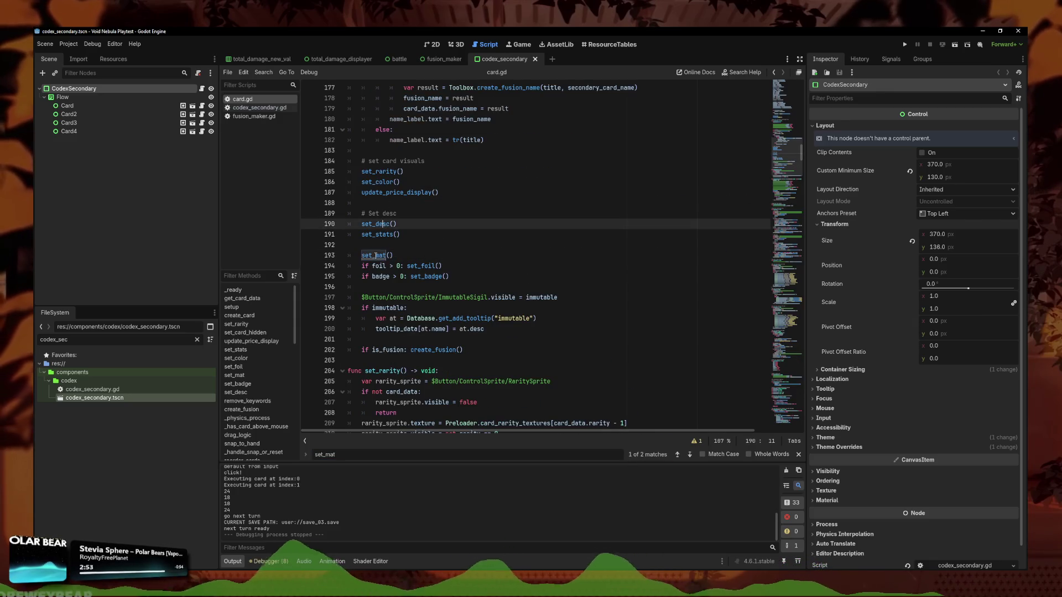
Step: Go to set_mat and select set_badge's tooltip lookup block to copy
left_click(373, 254, "ctrl")
scroll(524, 297, "down", 1)
left_click_drag(470, 350, 299, 200)
key("ctrl+c")
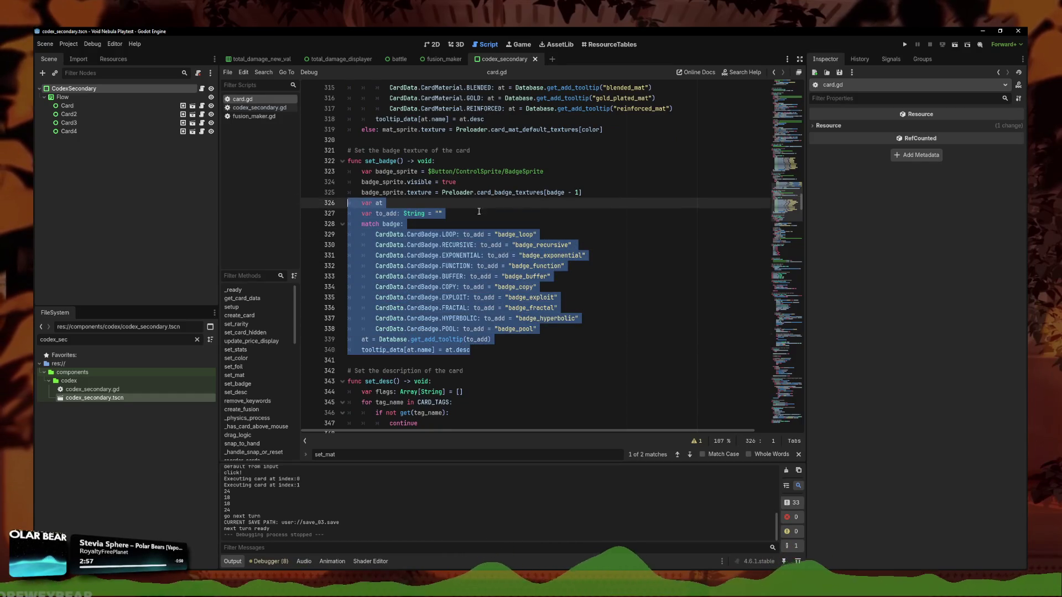
scroll(437, 209, "up", 6)
mouse_move(603, 319)
left_mouse_down()
mouse_move(332, 255)
mouse_move(314, 227)
left_mouse_up()
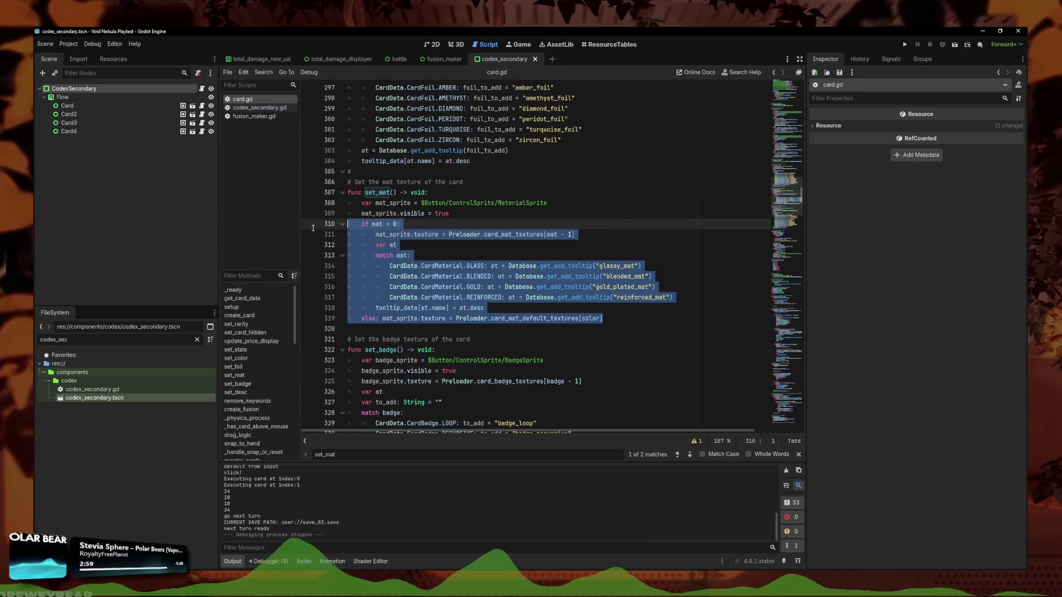
Step: Paste the badge tooltip block on a new line after the else branch at line 319
left_click(565, 310)
left_click(636, 315)
key("Return")
key("ctrl+v")
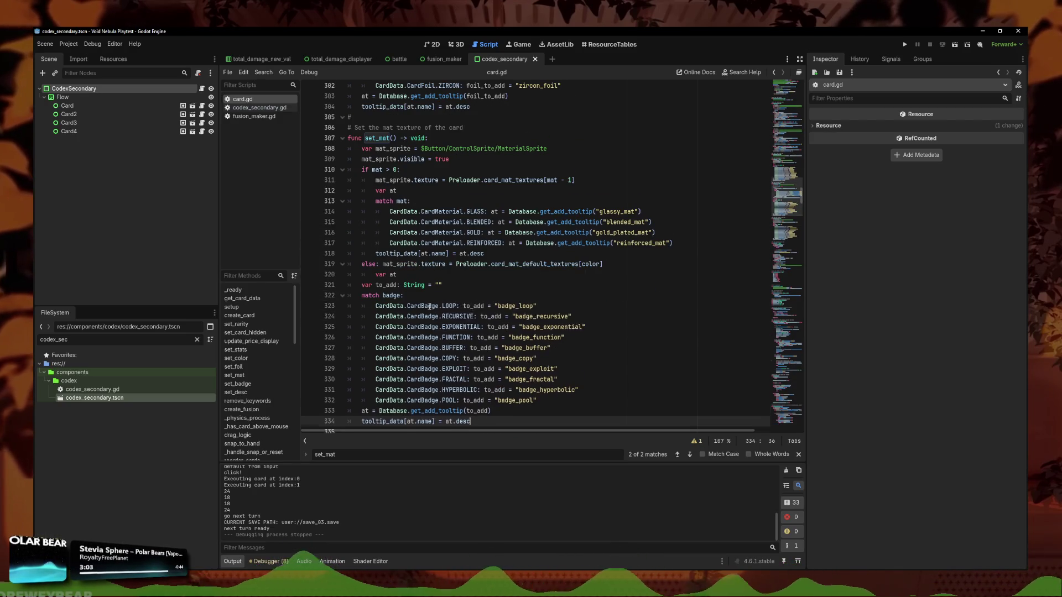
scroll(430, 306, "down", 1)
left_click(376, 243)
key("BackSpace")
Step: Re-indent the pasted block on lines 320–334 one level with Tab and Shift+Tab
left_click(575, 232)
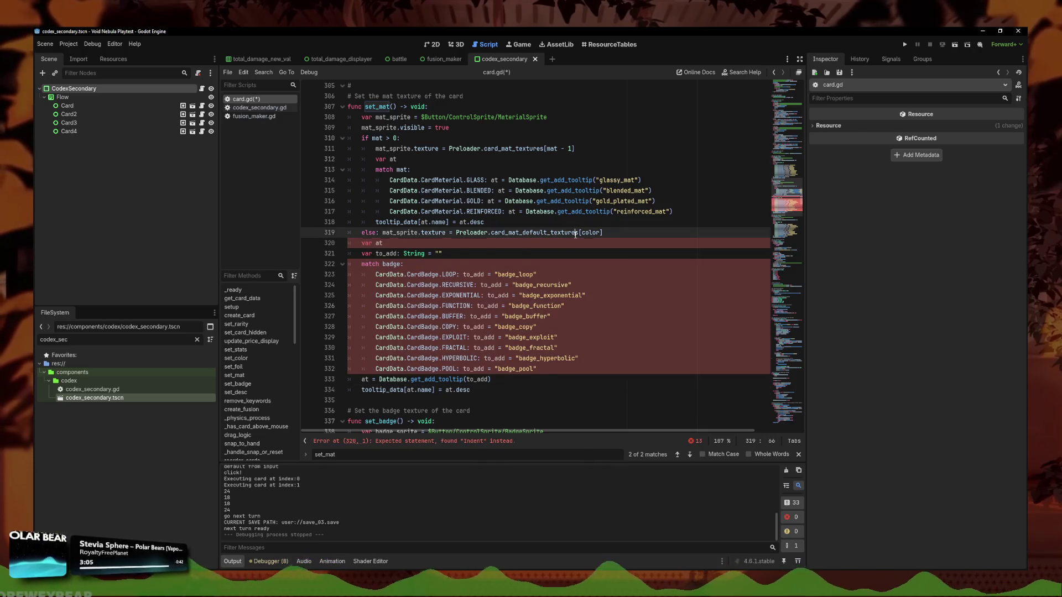
triple_click(575, 232)
mouse_move(485, 390)
left_mouse_down()
mouse_move(464, 388)
mouse_move(348, 253)
left_mouse_up()
key("Tab")
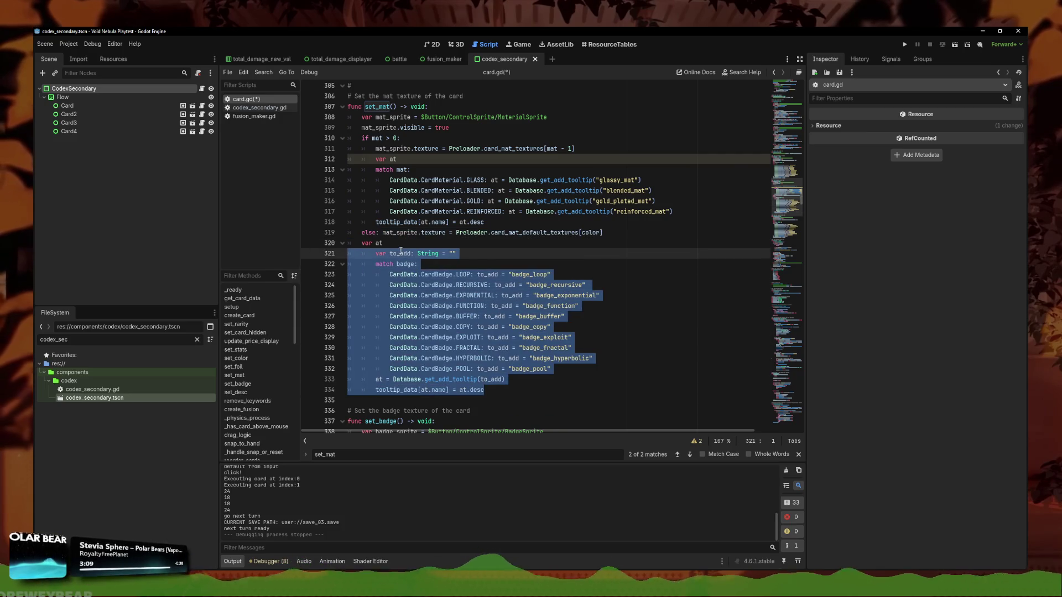
key("shift+Tab")
mouse_move(470, 390)
left_mouse_down()
mouse_move(359, 252)
mouse_move(326, 241)
left_mouse_up()
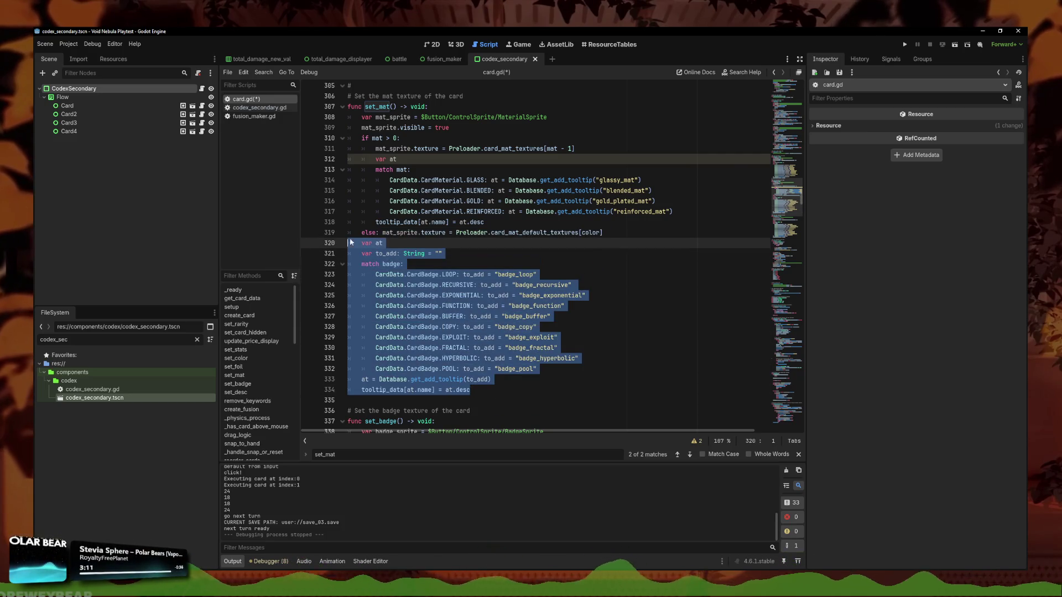
key("Tab")
Step: Check the indentation of the pasted block lines 319–334
left_click(481, 249)
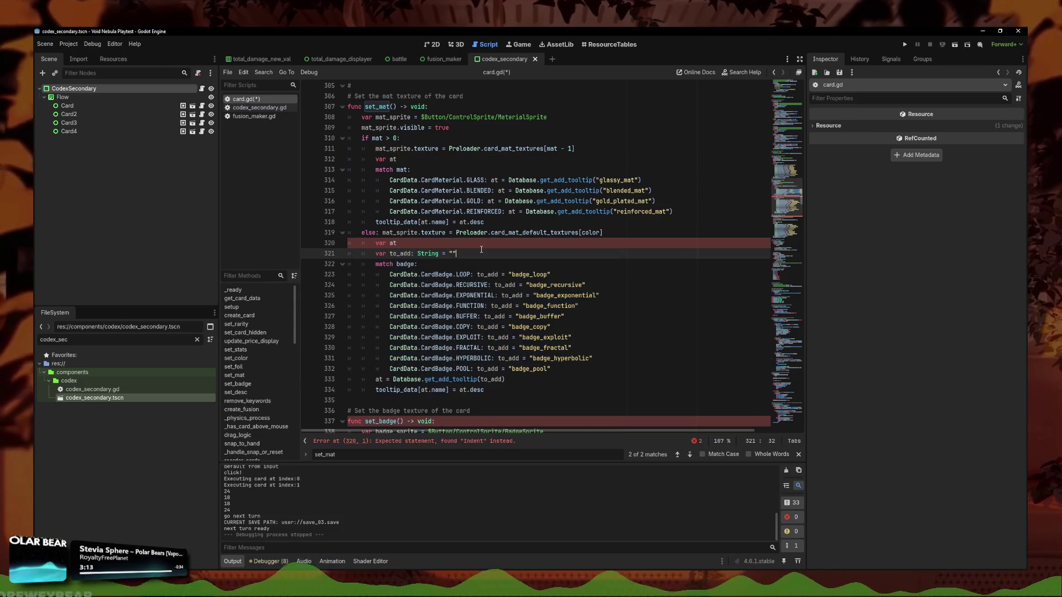
left_click(484, 234)
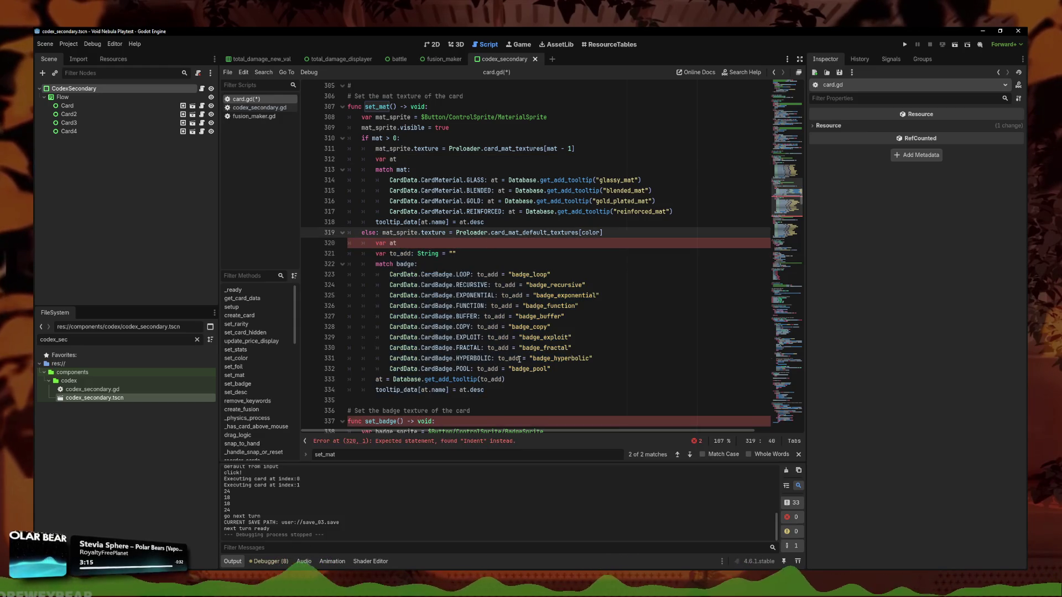
left_click(507, 379)
left_click(425, 243)
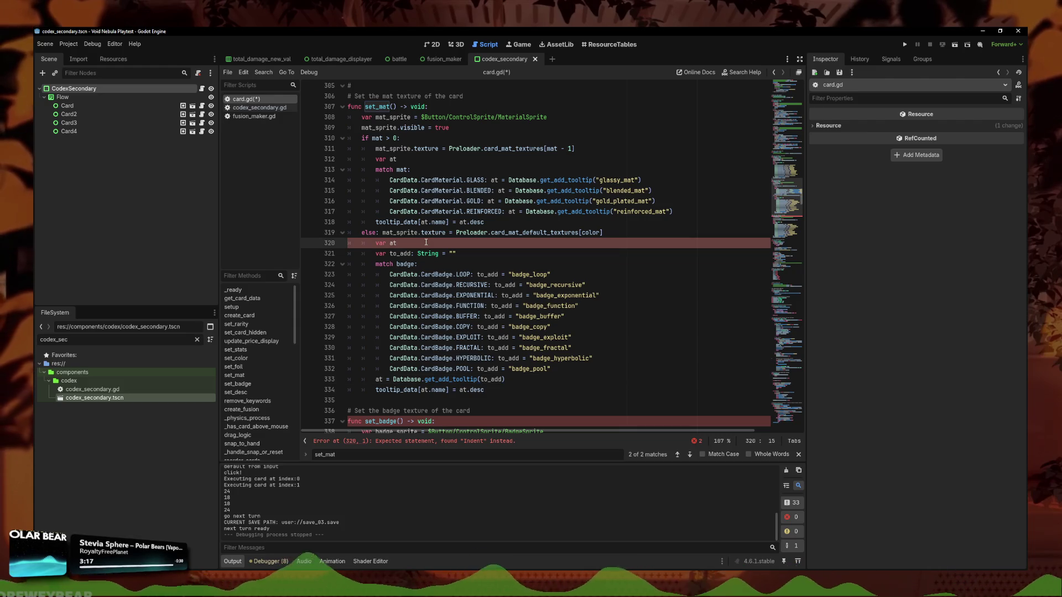
left_click(455, 233)
left_click(431, 337)
left_click(431, 369)
left_click(387, 263)
left_click(398, 253)
left_click(403, 232)
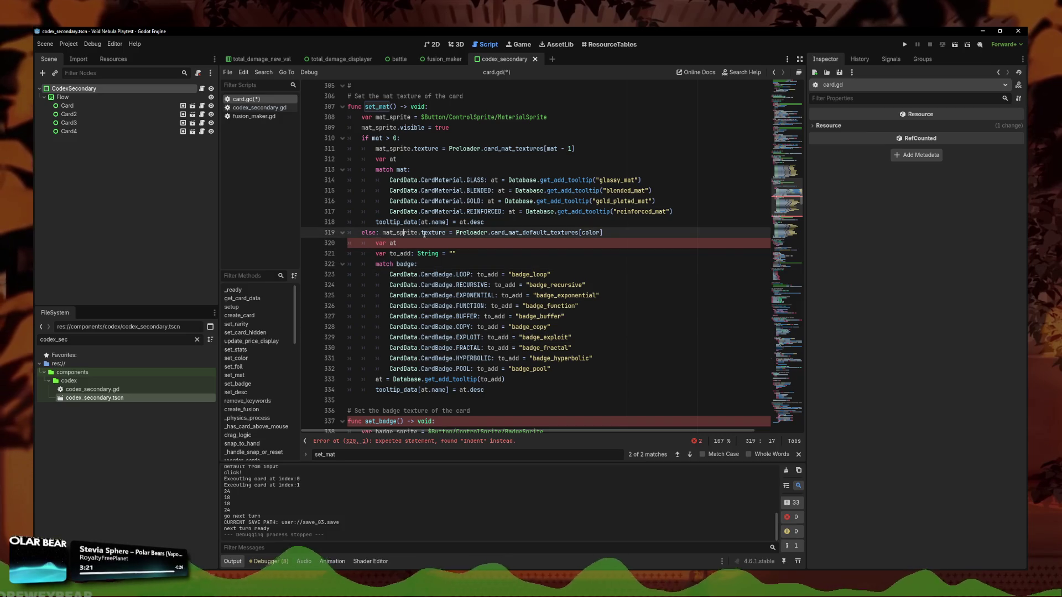
Step: Move the pasted badge block into the mat > 0 branch after the material tooltip match
mouse_move(376, 242)
left_mouse_down()
mouse_move(420, 265)
mouse_move(487, 390)
left_mouse_up()
key("BackSpace")
left_click(505, 220)
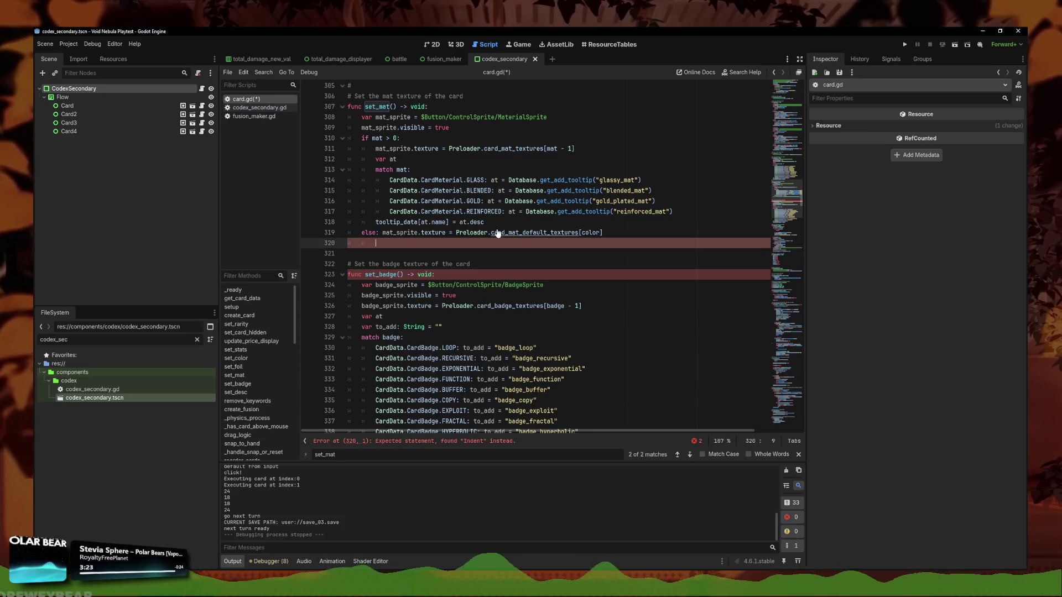
key("ctrl+z")
mouse_move(486, 220)
left_mouse_down()
mouse_move(331, 169)
mouse_move(310, 150)
mouse_move(310, 162)
left_mouse_up()
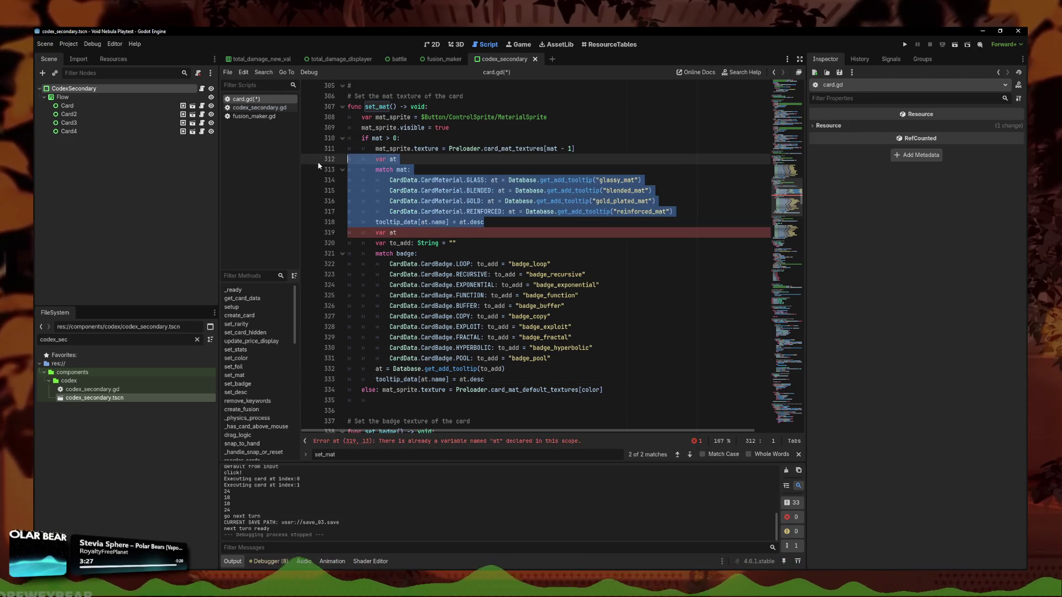
Step: Comment out the old material tooltip lines in card.gd's set_mat()
key("ctrl+k")
left_click(510, 285)
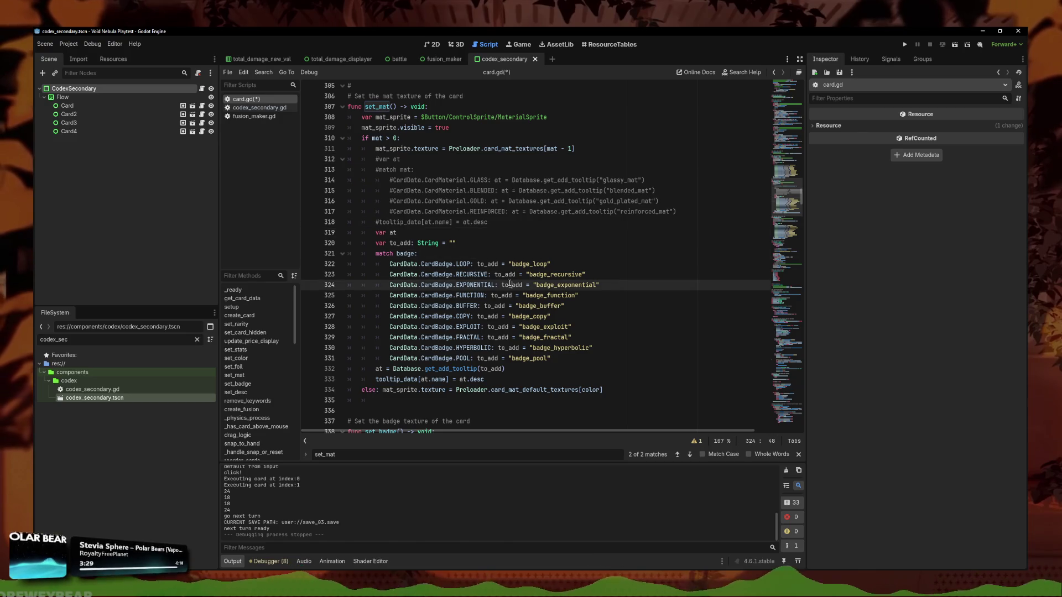
scroll(510, 284, "down", 1)
left_click(558, 316)
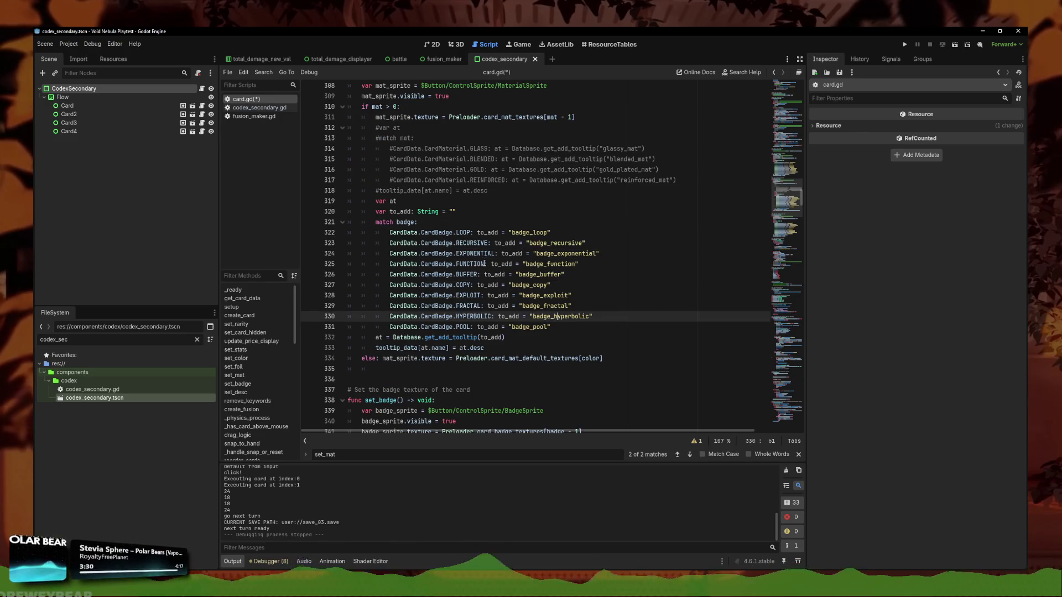
Step: Change CardBadge to CardMaterial on all ten match lines 322–331 at once using multiple carets
left_click(454, 233)
left_click(454, 243, "alt")
left_click(453, 253, "alt")
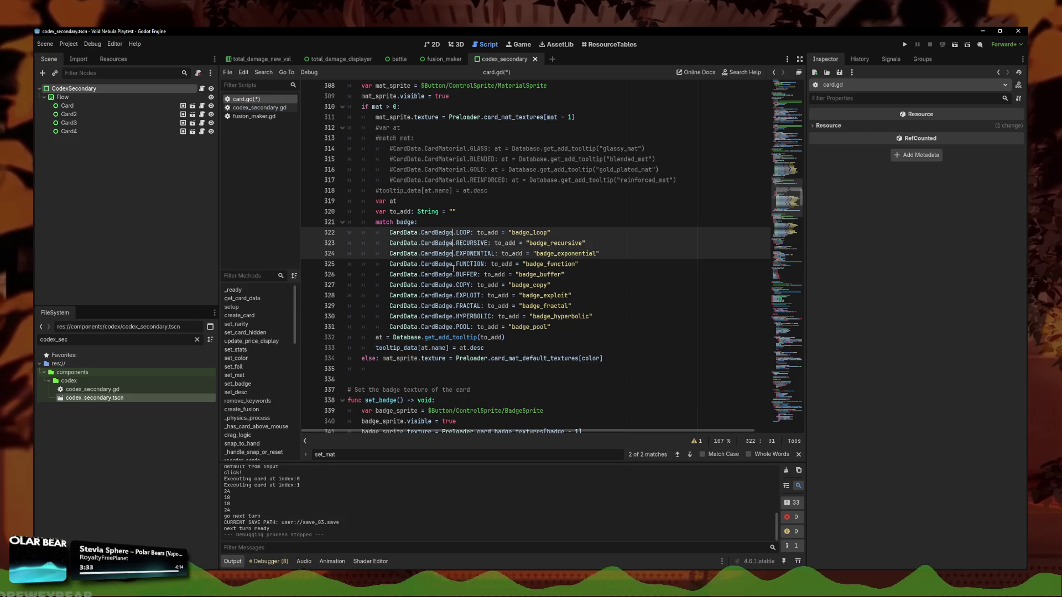
left_click(454, 264, "alt")
left_click(454, 275, "alt")
left_click(453, 285, "alt")
left_click(453, 296, "alt")
left_click(454, 306, "alt")
left_click(453, 317, "alt")
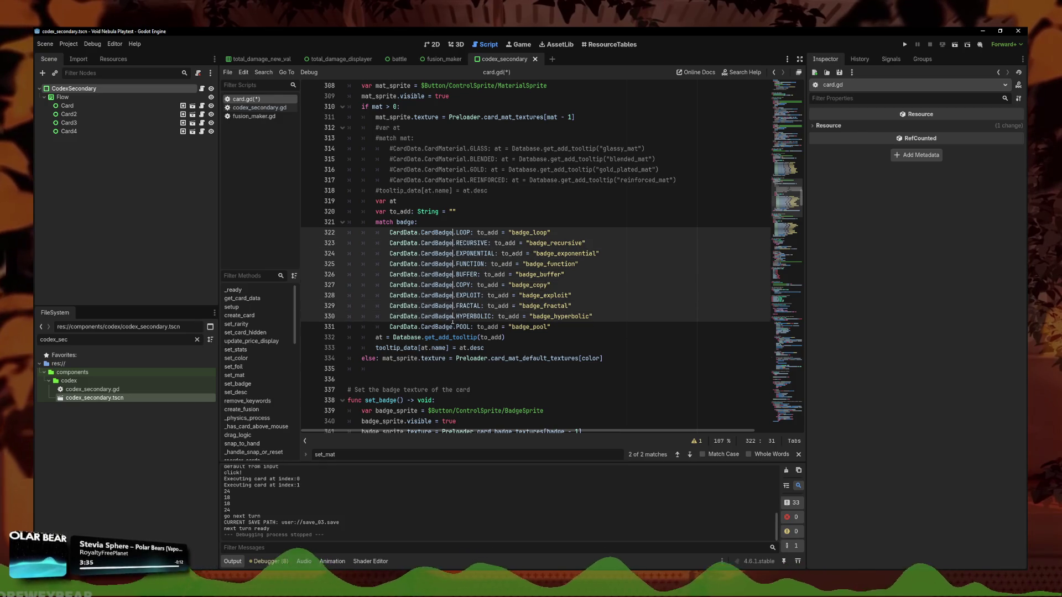
left_click(453, 327, "alt")
key("BackSpace")
key("BackSpace")
key("BackSpace")
type("Ma")
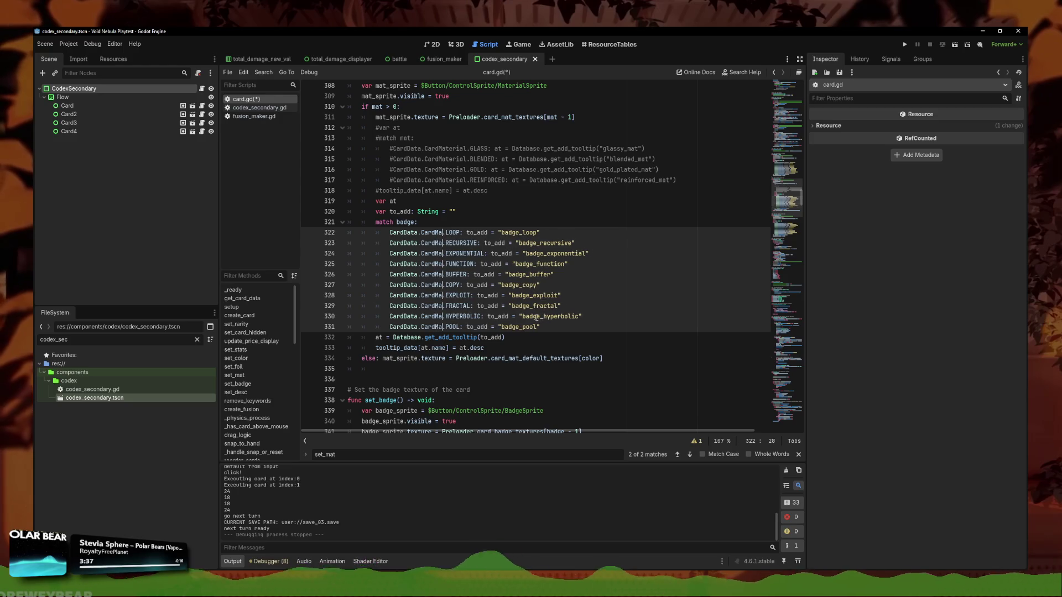
type("t")
key("Return")
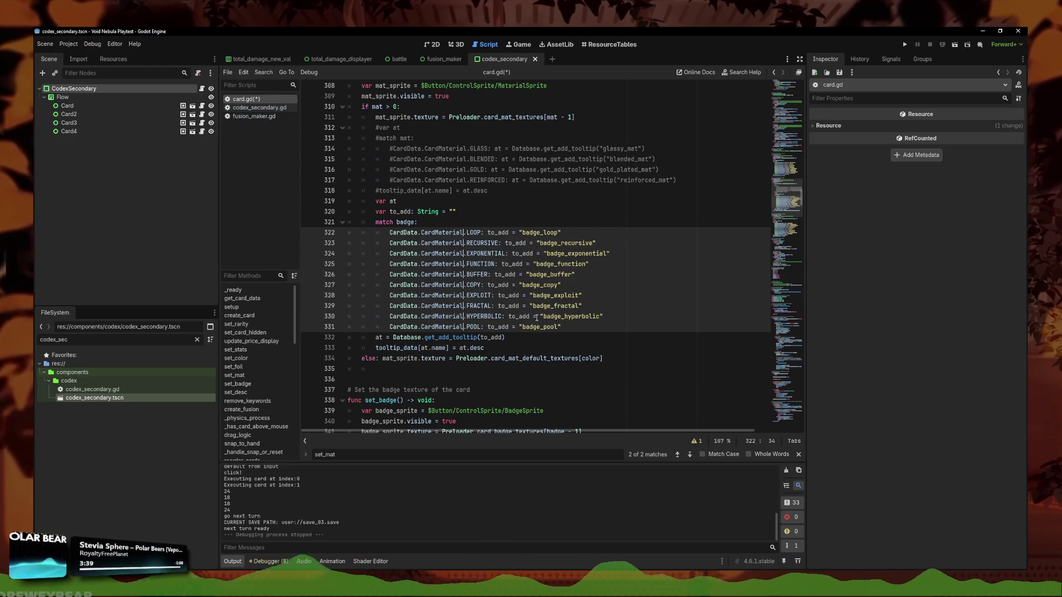
Step: Delete the old badge values LOOP through POOL from match lines 322–331
double_click(475, 232)
key("BackSpace")
double_click(483, 243)
key("BackSpace")
double_click(487, 253)
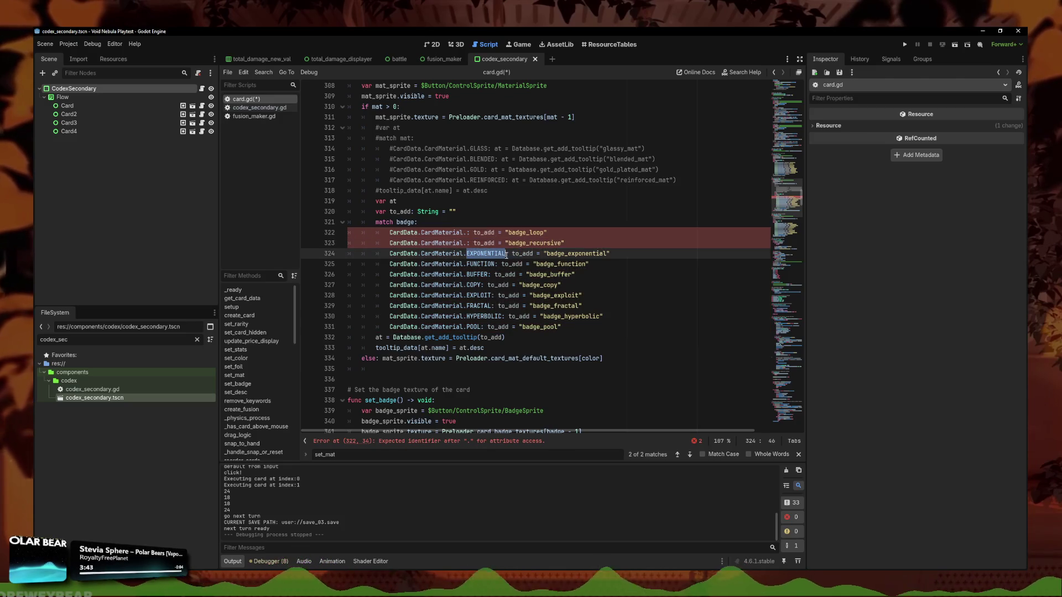
key("BackSpace")
double_click(481, 263)
key("BackSpace")
double_click(478, 274)
key("BackSpace")
double_click(475, 285)
key("BackSpace")
double_click(479, 295)
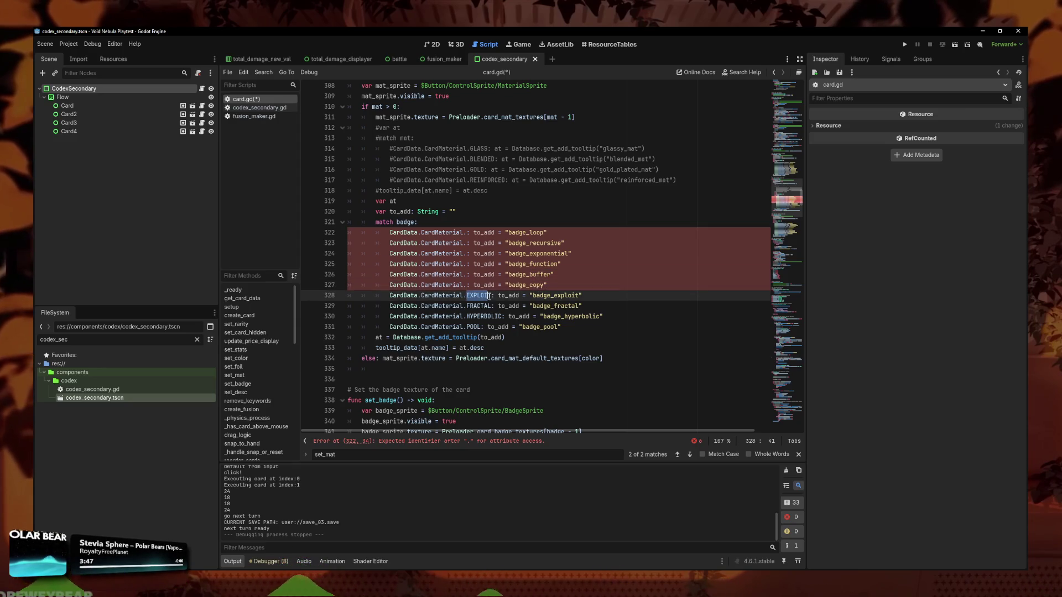
key("BackSpace")
double_click(479, 306)
key("BackSpace")
double_click(482, 316)
key("BackSpace")
double_click(477, 327)
key("BackSpace")
Step: Fill lines 322–325 with CardMaterial values GLASS, BLENDED, GOLD and REINFORCED
left_click(467, 232)
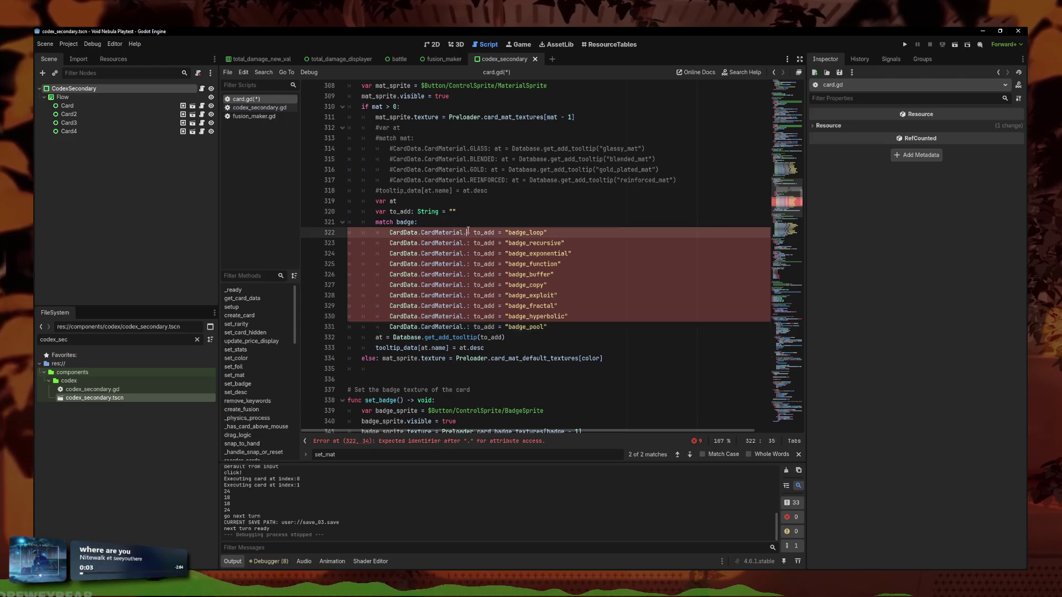
type("GL")
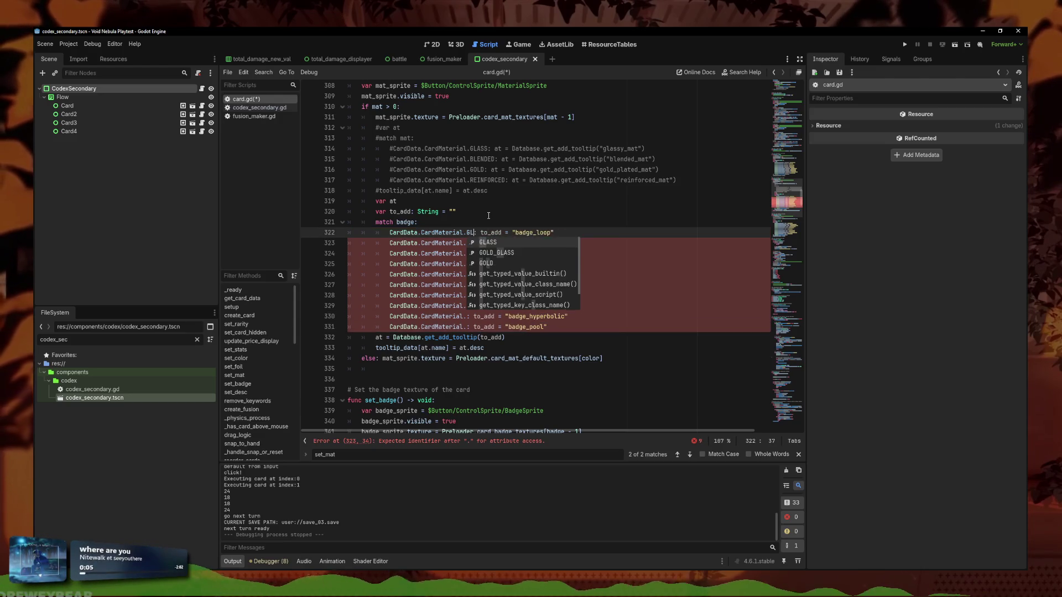
key("Return")
left_click(488, 215)
left_click(467, 242)
type("blen")
key("Return")
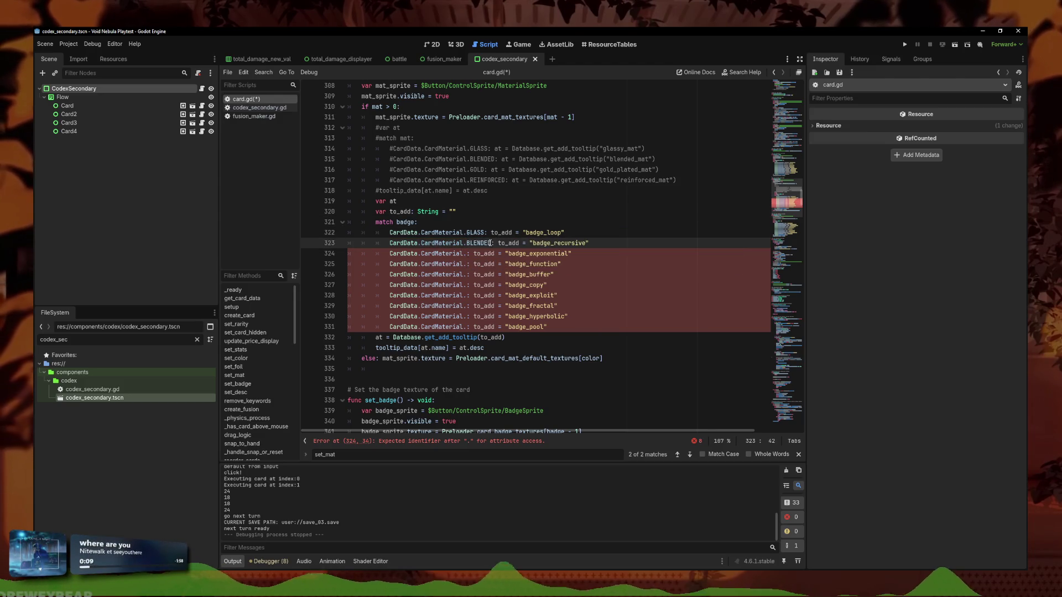
left_click(468, 254)
type("GOLD")
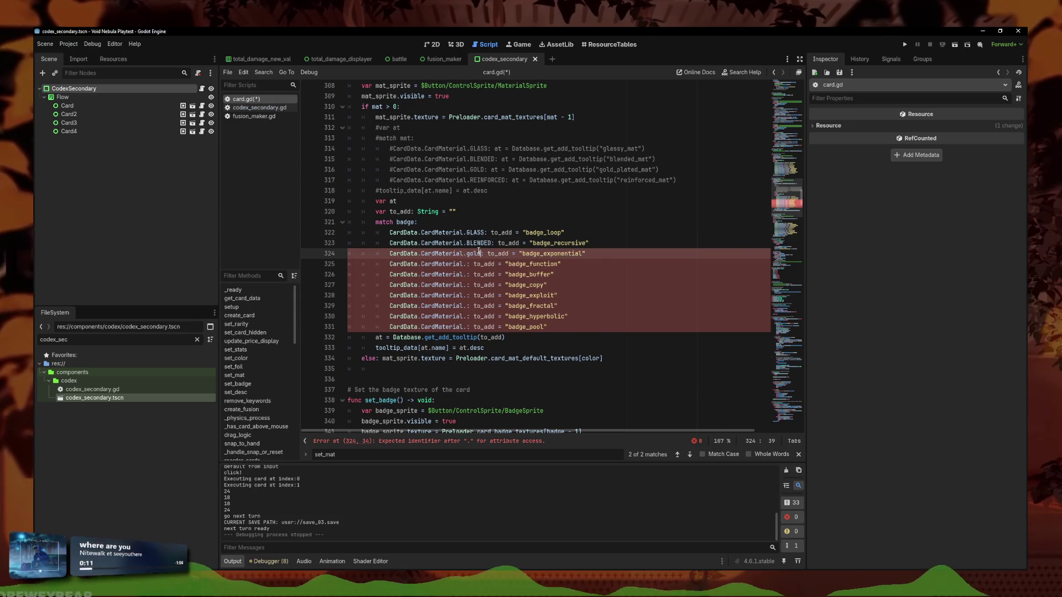
left_click(463, 264)
type("rein")
key("Return")
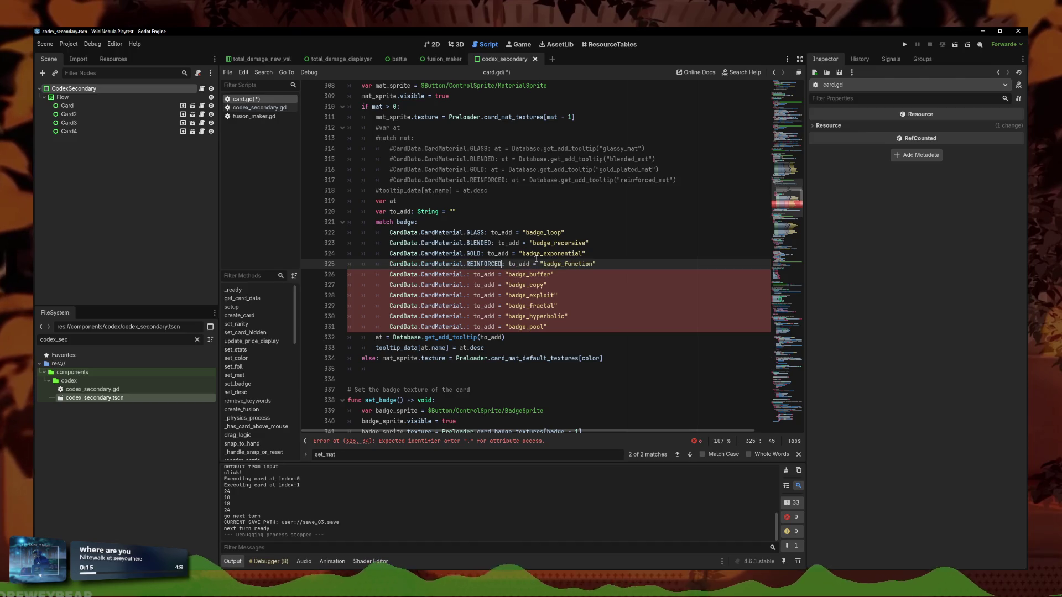
Step: Fill lines 326–328 with BARRIER, ELECTRUM and PINK_GOLD from the autocomplete suggestions
left_click(470, 274)
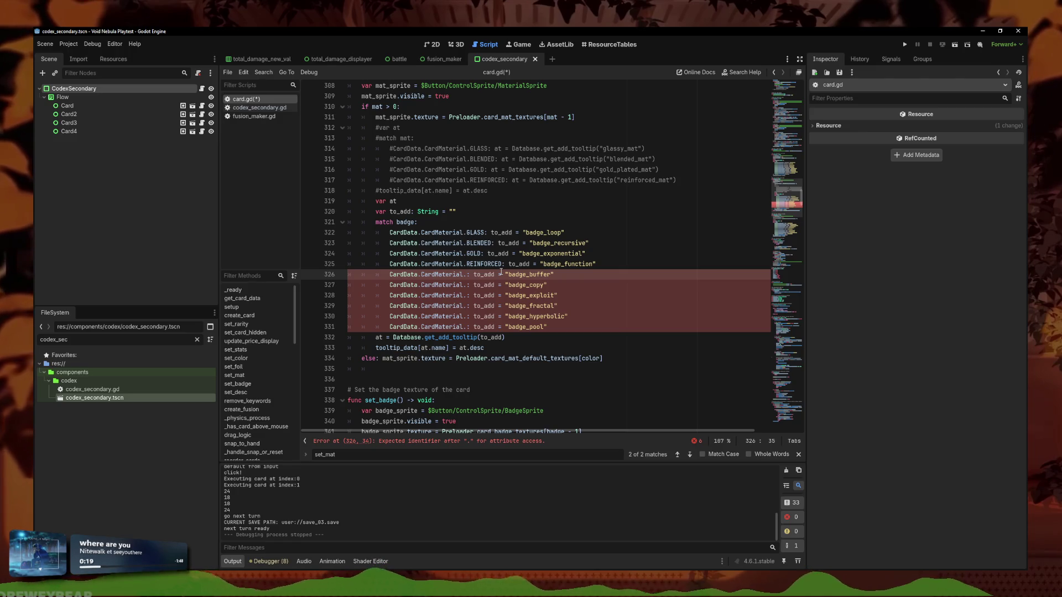
key("ctrl+space")
key("Down")
key("Down")
key("Down")
key("Return")
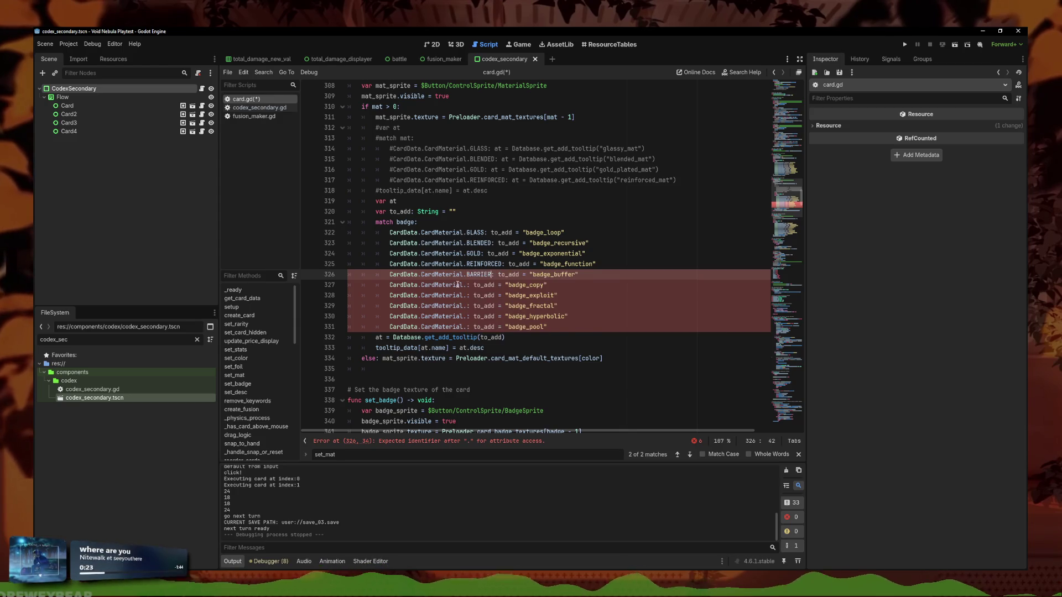
left_click(466, 285)
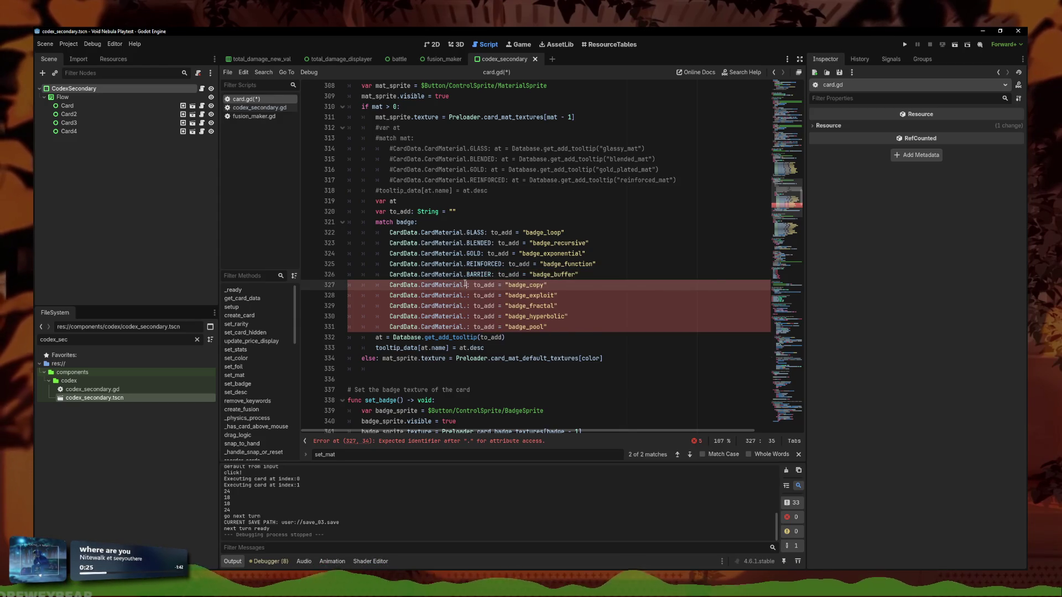
key("ctrl+space")
key("Down")
key("Down")
key("Down")
key("Return")
left_click(466, 295)
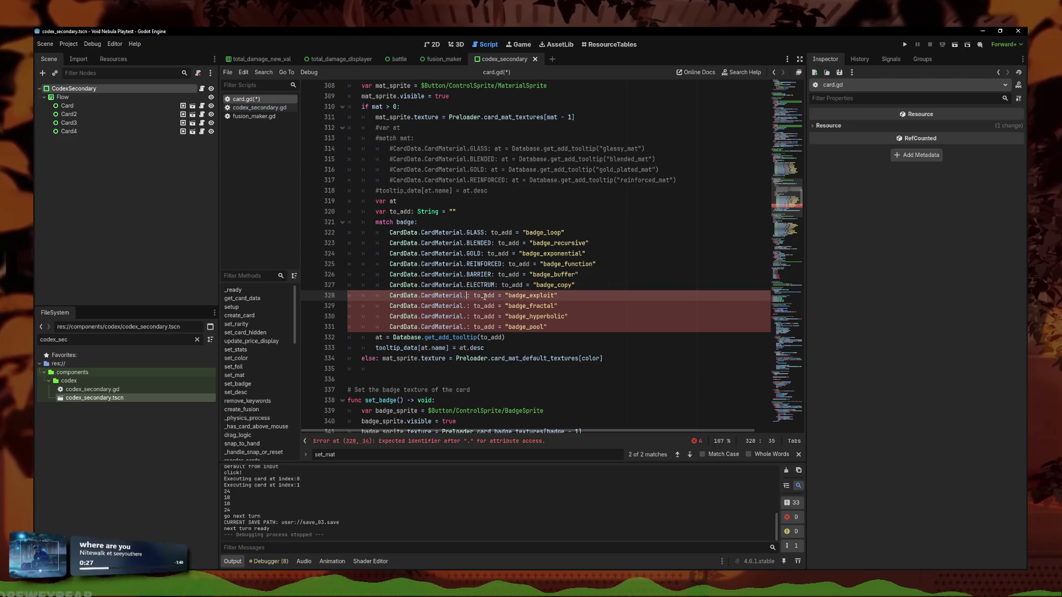
key("ctrl+space")
key("Down")
key("Down")
key("Down")
key("Return")
Step: Fill lines 329–331 with STAINED, GOLD_GLASS and TEMPERED from the autocomplete suggestions
left_click(466, 306)
key("Right")
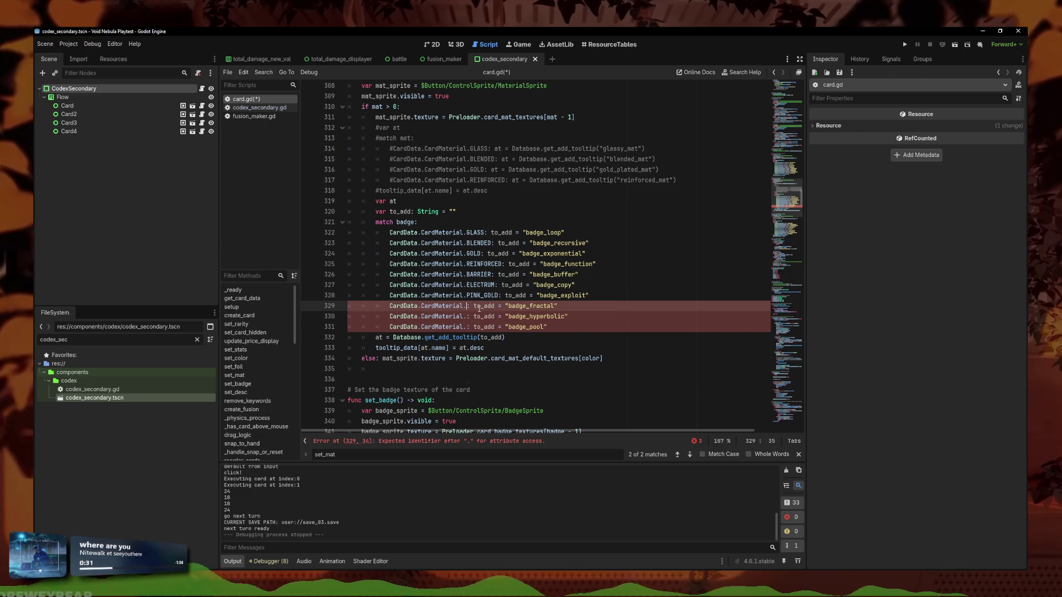
key("ctrl+space")
key("Down")
key("Down")
key("Down")
key("Return")
left_click(485, 318)
key("Left")
key("Left")
key("Left")
key("ctrl+space")
key("Down")
key("Down")
key("Down")
key("Down")
key("Return")
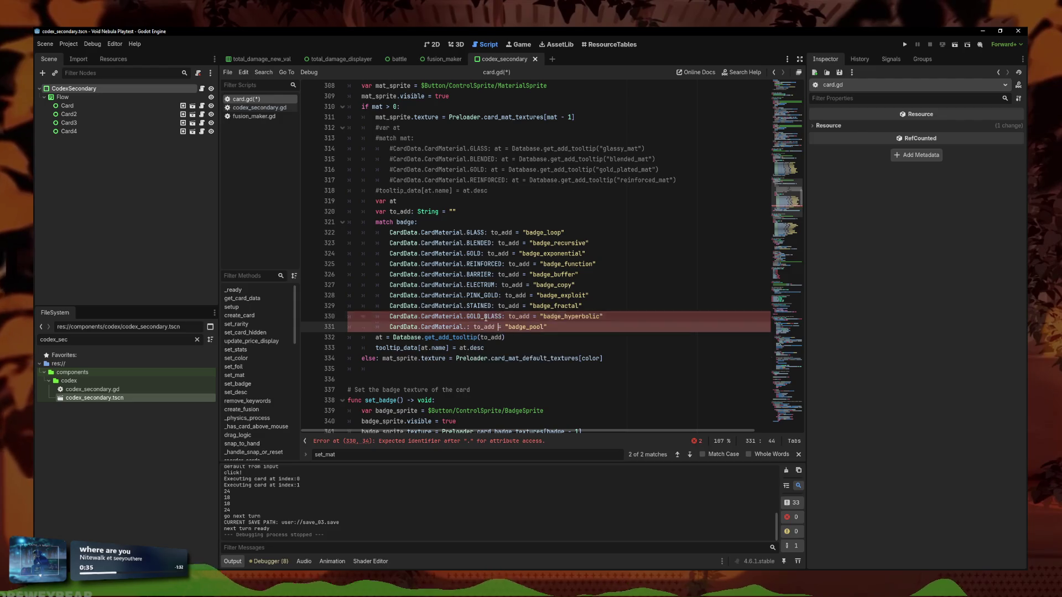
key("Down")
key("ctrl+space")
key("Down")
key("Down")
key("Down")
key("Return")
Step: Review the updated material match lines, briefly viewing codex_secondary.gd before returning to card.gd
left_click(593, 317)
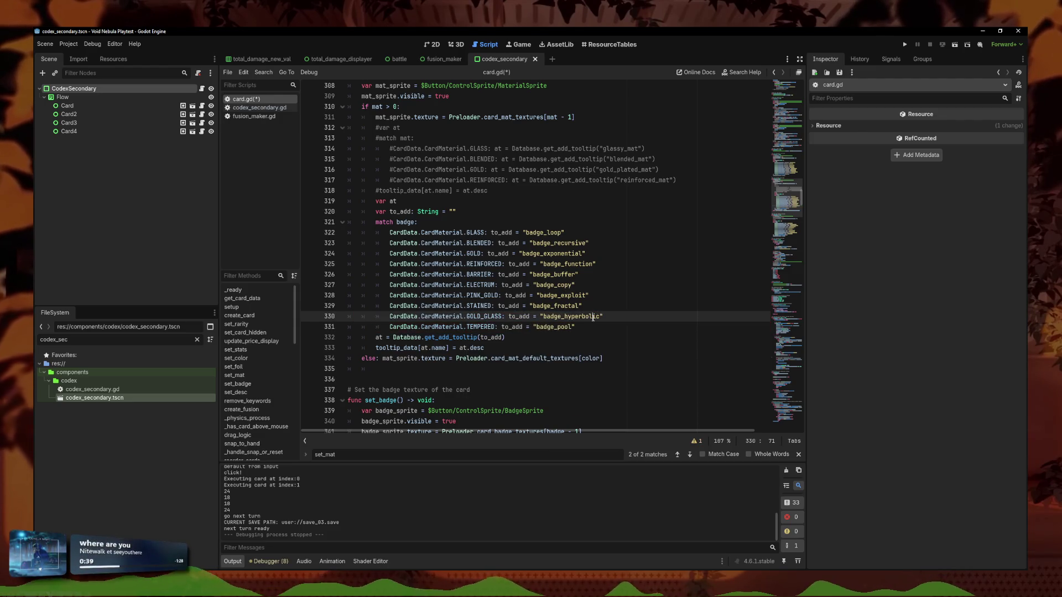
left_click(531, 326)
left_click(542, 243)
left_click(553, 316)
left_click(557, 274)
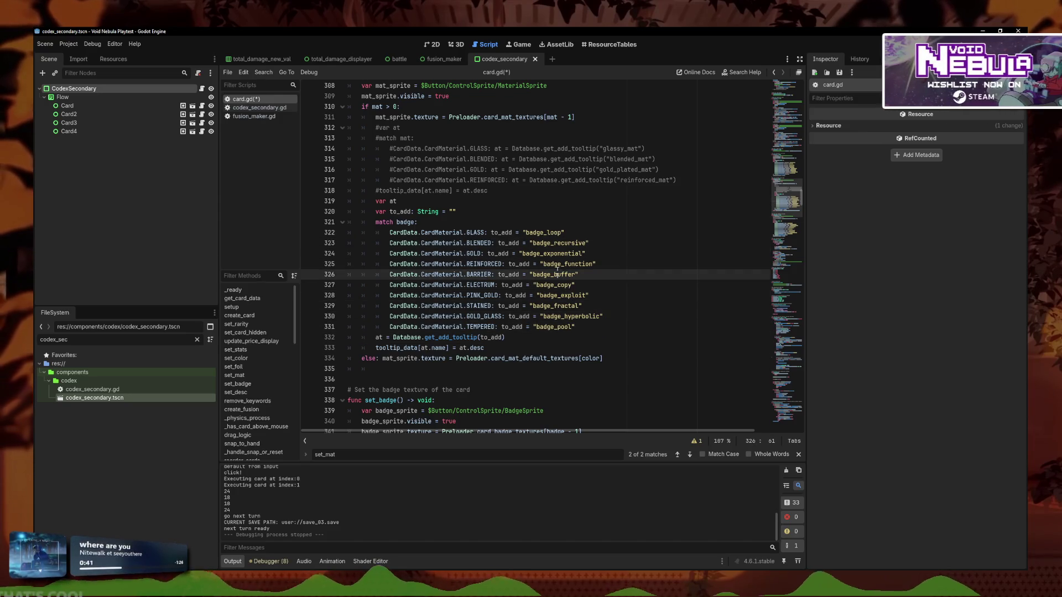
left_click(244, 107)
left_click(243, 99)
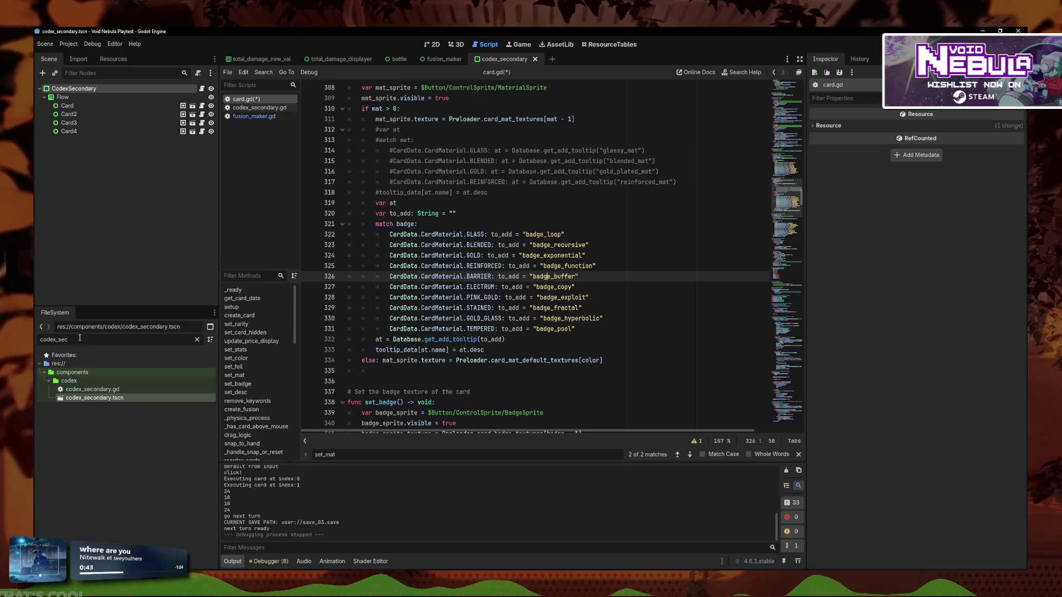
Step: Filter the FileSystem for toolbox, check material names in toolbox.gd, then return to card.gd
type("toolbo")
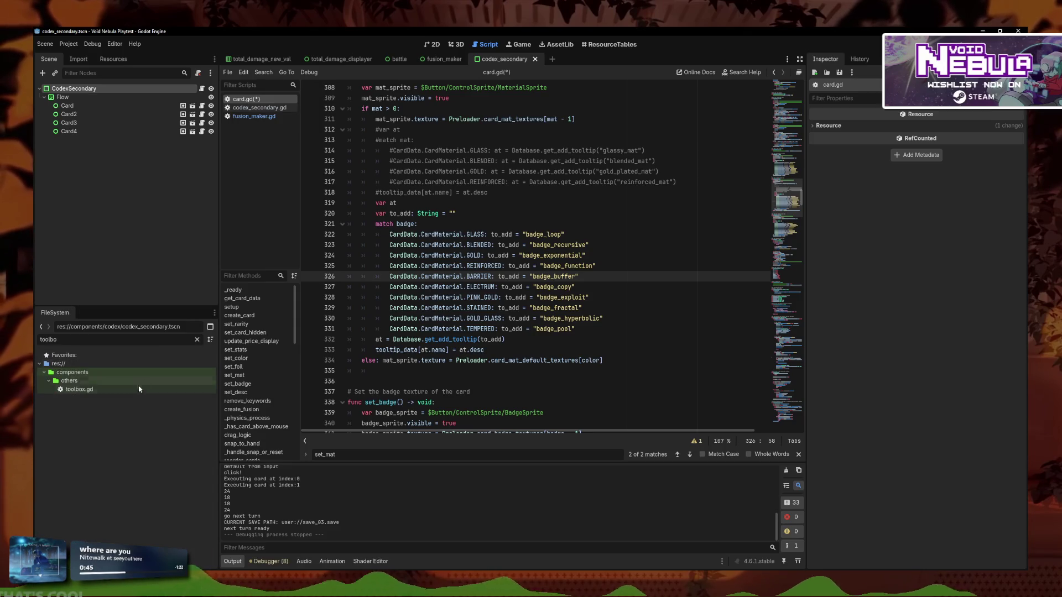
double_click(132, 392)
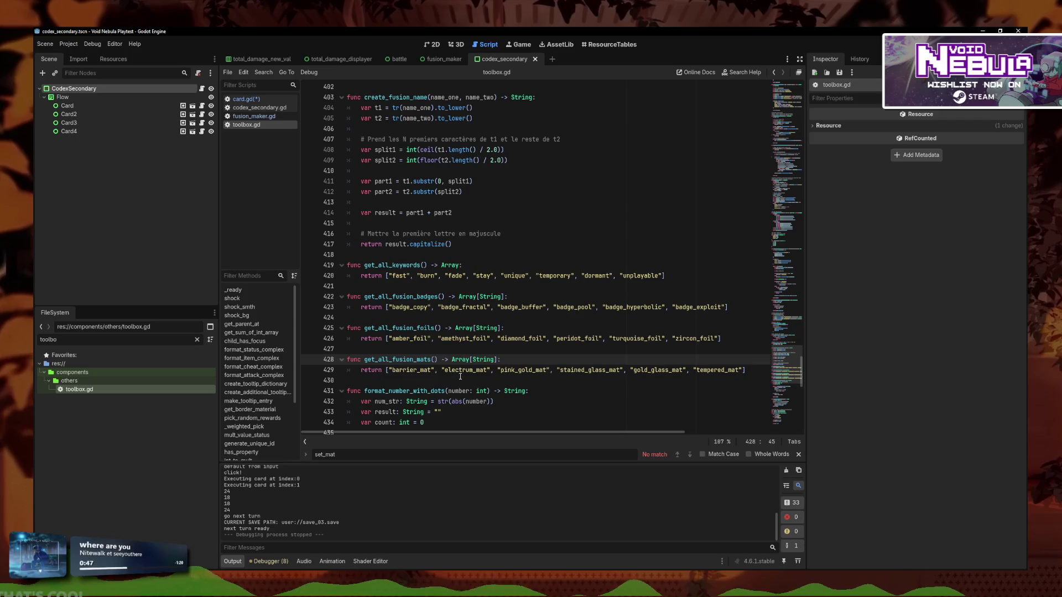
left_click(243, 99)
Step: Delete the old badge_* name strings (badge_pool, badge_hyperbolic, badge_fractal, etc.) after each to_add =
left_click(578, 329)
left_click_drag(576, 329, 532, 329)
key("BackSpace")
mouse_move(604, 318)
left_mouse_down()
mouse_move(540, 318)
mouse_move(582, 308)
mouse_move(532, 297)
mouse_move(599, 285)
mouse_move(531, 276)
left_mouse_up()
key("BackSpace")
left_click(534, 308)
key("BackSpace")
left_click(546, 297)
key("BackSpace")
key("BackSpace")
key("BackSpace")
mouse_move(596, 266)
left_mouse_down()
mouse_move(544, 268)
mouse_move(575, 250)
mouse_move(530, 245)
mouse_move(606, 250)
mouse_move(519, 256)
mouse_move(522, 234)
left_mouse_up()
key("BackSpace")
key("BackSpace")
key("ctrl+z")
key("BackSpace")
key("BackSpace")
key("BackSpace")
key("BackSpace")
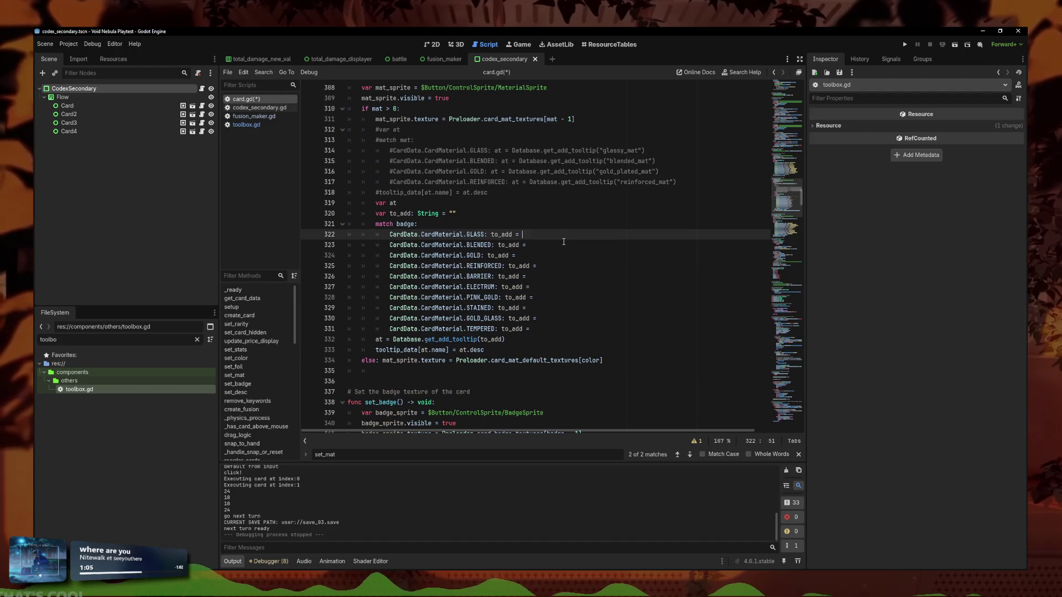
Step: Name lines 326–331 barrier_mat, electrum_mat, pink_gold_mat, stained_glass, gold_glass_mat and tempered strings
left_click(584, 283)
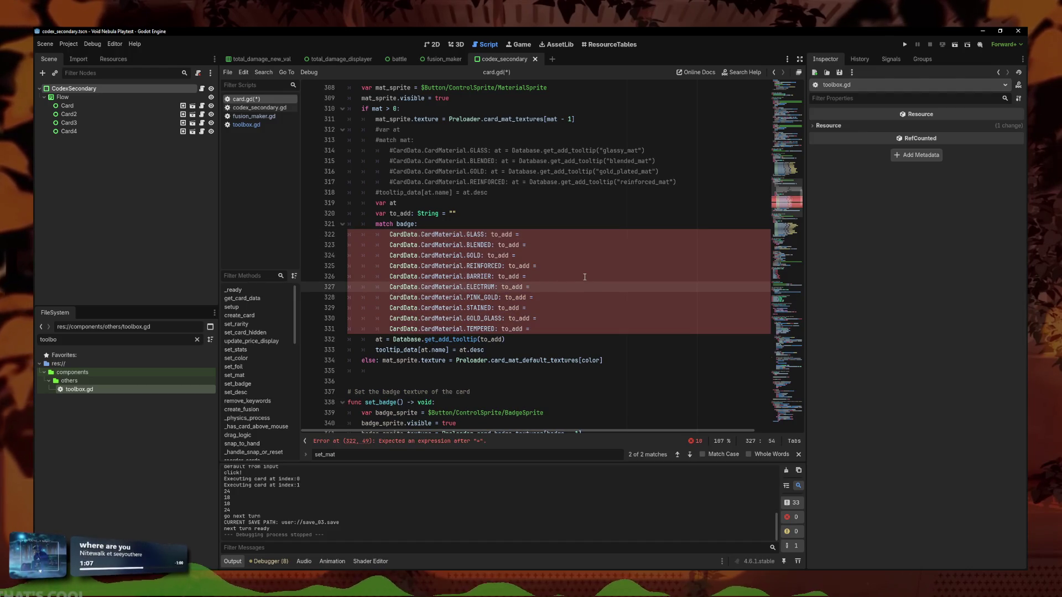
left_click(585, 277)
type("\"ba")
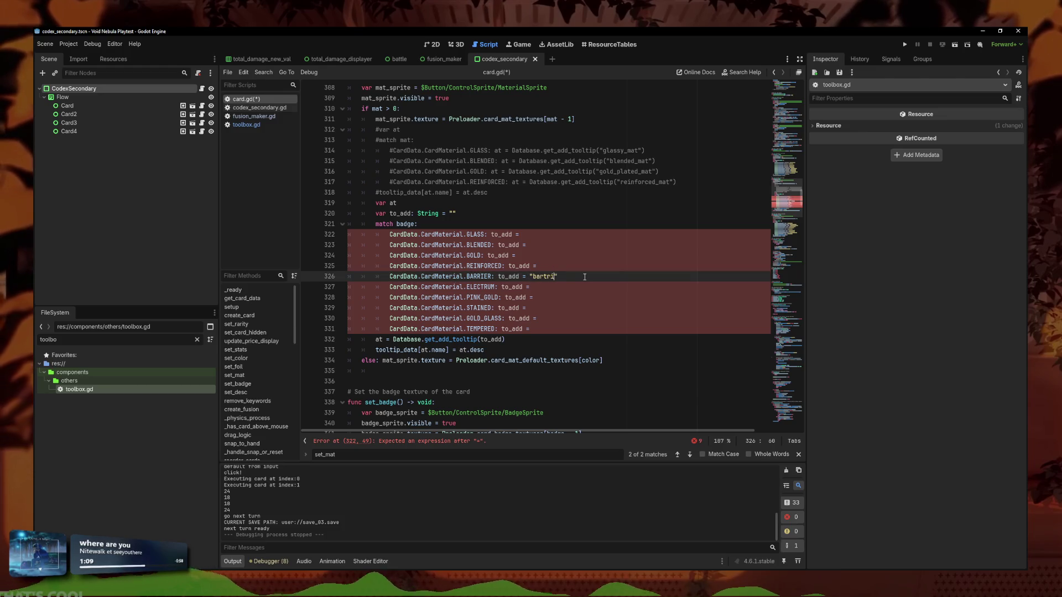
type("rrier_mat")
key("Down")
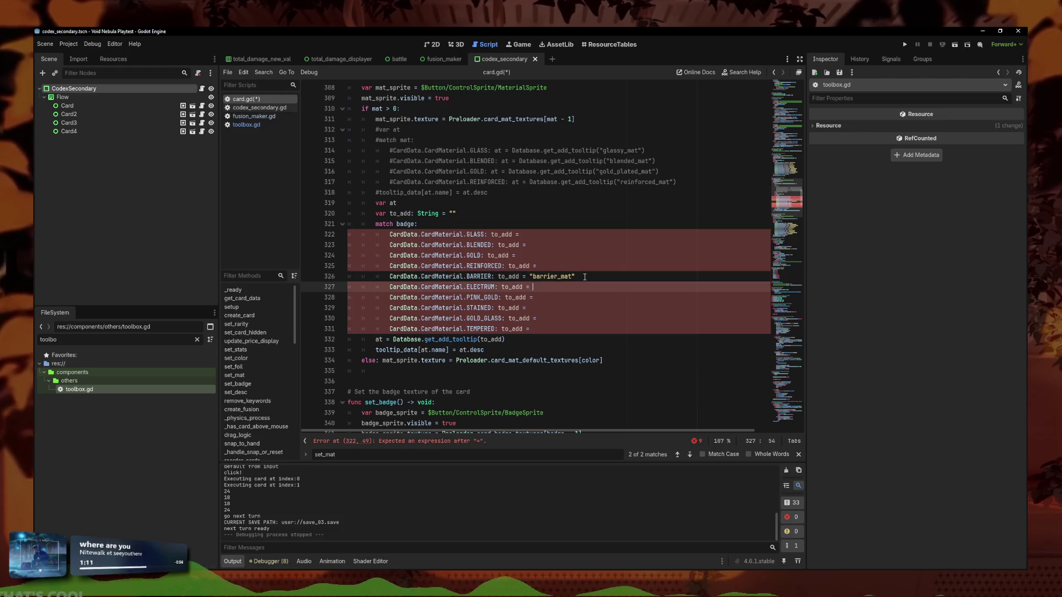
type("ctrum_mat")
key("Down")
type("\"pink_gold_mat")
key("Down")
type("\"stained_glass_mat")
key("Down")
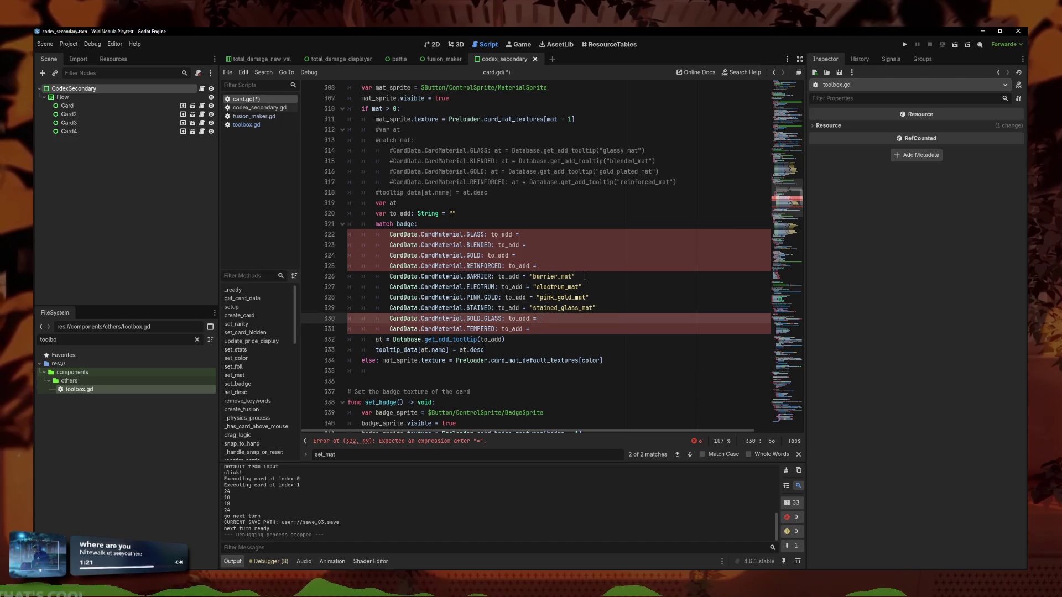
type("gold_glass_mat")
key("Down")
type("\"tempered")
type("\"")
key("Left")
Step: Name lines 322–325 glassy_mat, gold_plated_mat and reinforced_mat, fixing stray characters
left_click(584, 277)
left_click(586, 266)
type("\"")
key("Up")
key("Up")
key("Up")
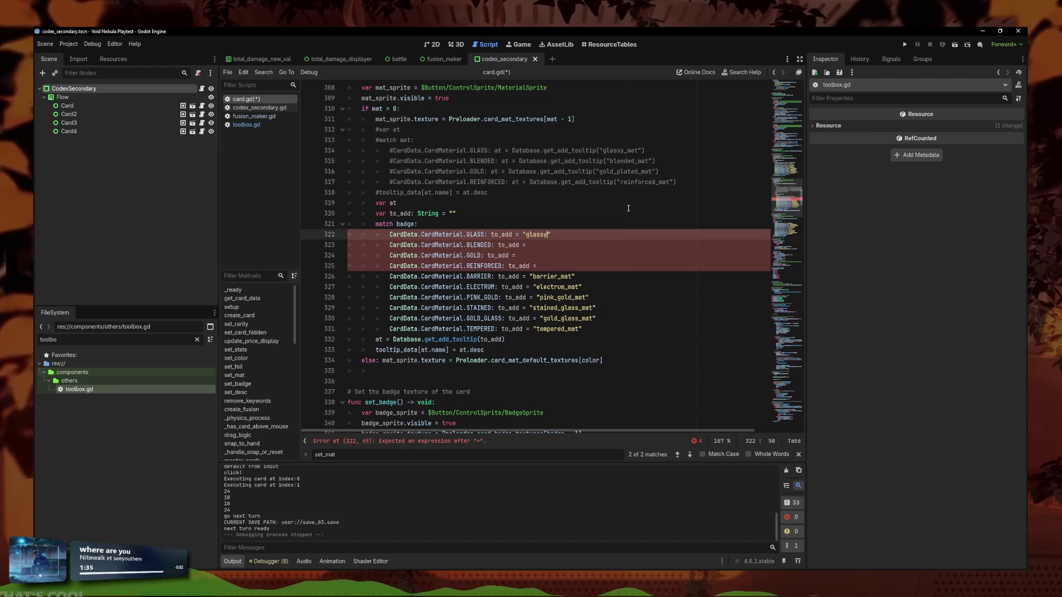
key("BackSpace")
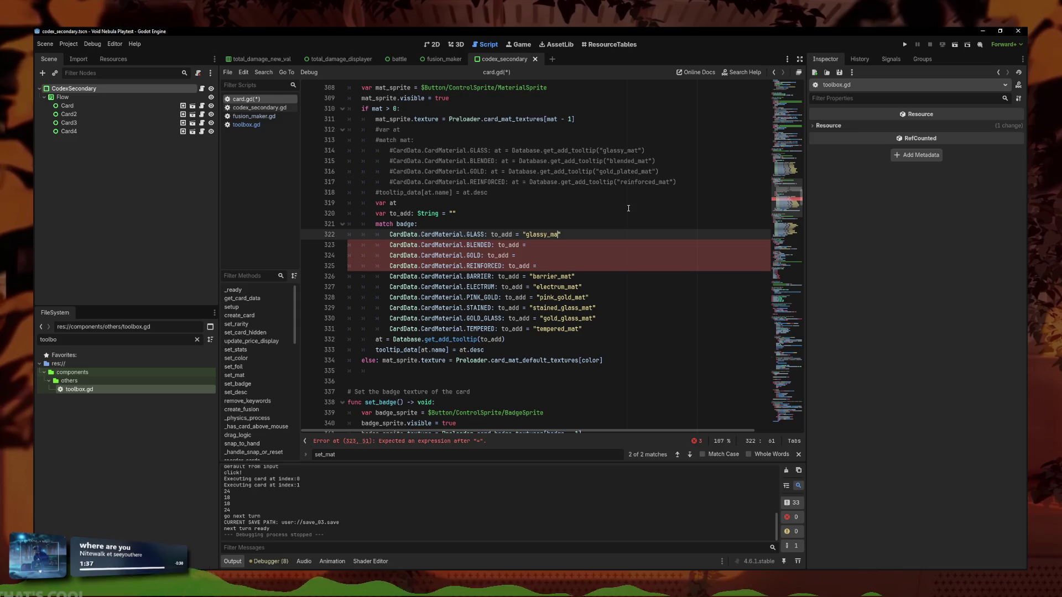
type("t\"")
key("Down")
type("gold_plated_mat\"")
key("Down")
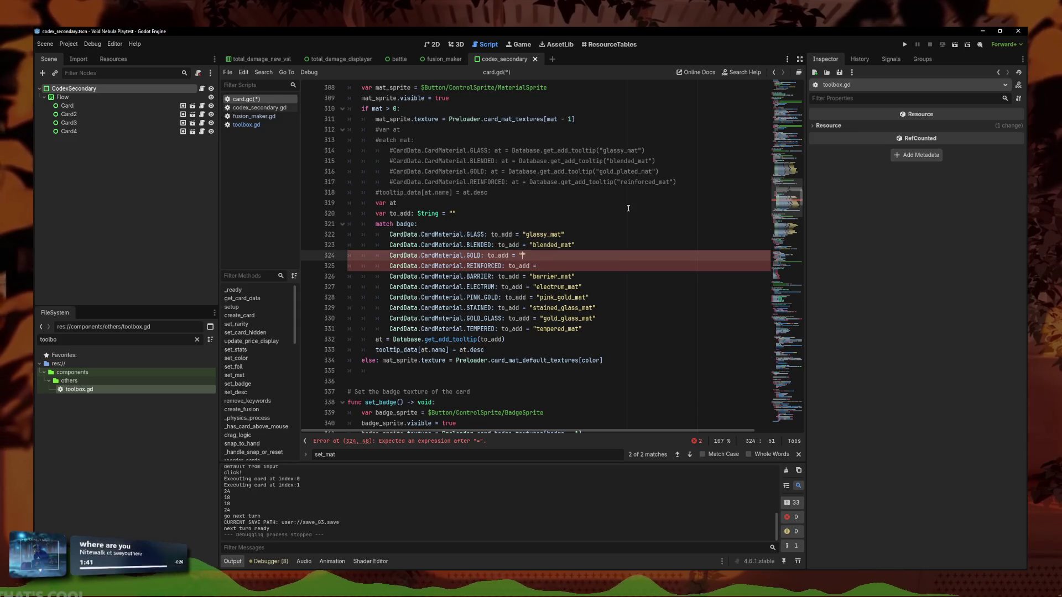
type("gold_plated_mat\"")
key("Down")
type("\"reinforced_mat")
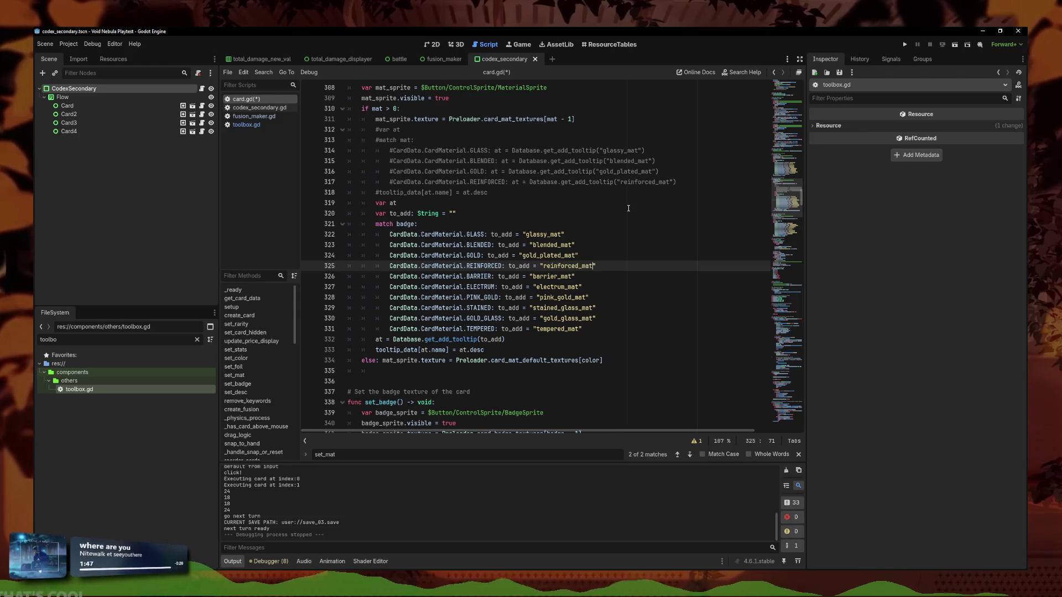
Step: Delete the commented block on lines 312–318, save card.gd, and jump to preloader.gd's card_mat_textures
mouse_move(489, 193)
left_mouse_down()
mouse_move(381, 150)
mouse_move(285, 135)
left_mouse_up()
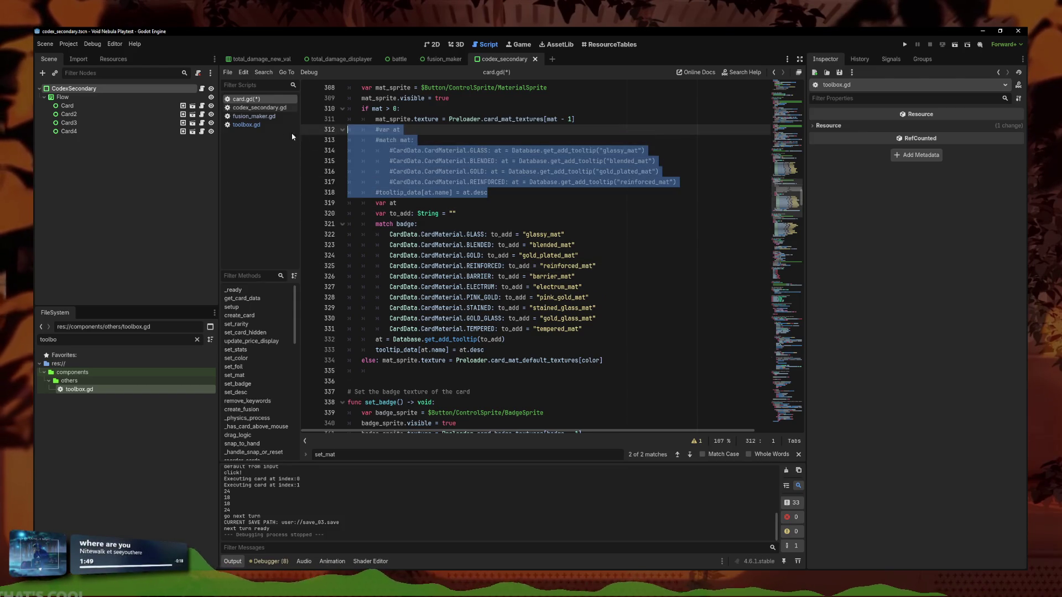
key("BackSpace")
key("BackSpace")
left_click(626, 266)
key("ctrl+s")
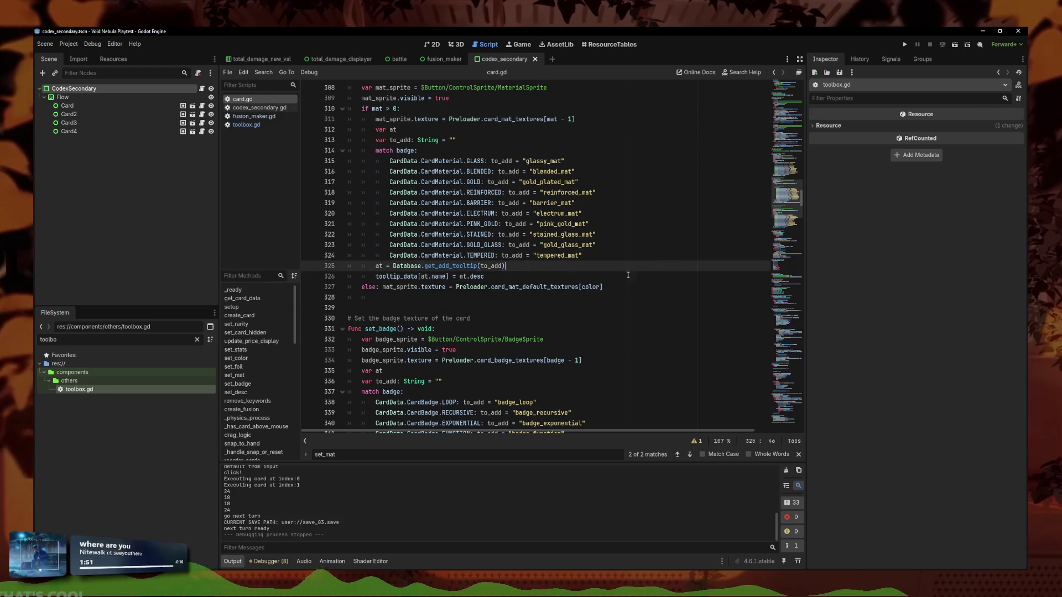
left_click(632, 280)
left_click(504, 119, "ctrl")
Step: Add a preload("res://assets/cards/mat_placeholder_2.png") entry after the last material texture
scroll(533, 265, "up", 3)
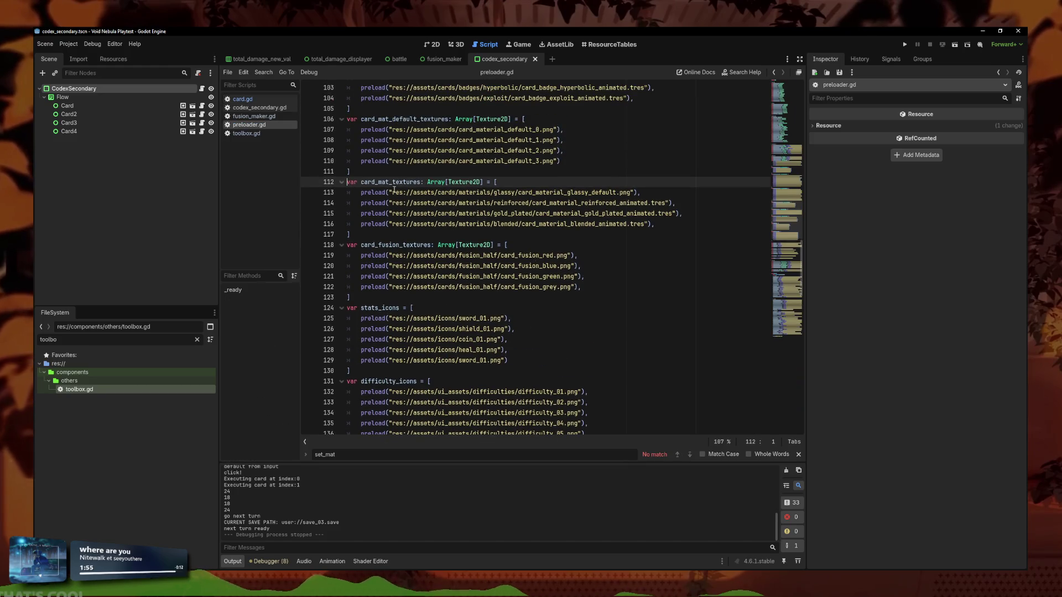
scroll(553, 232, "up", 1)
left_click(697, 253)
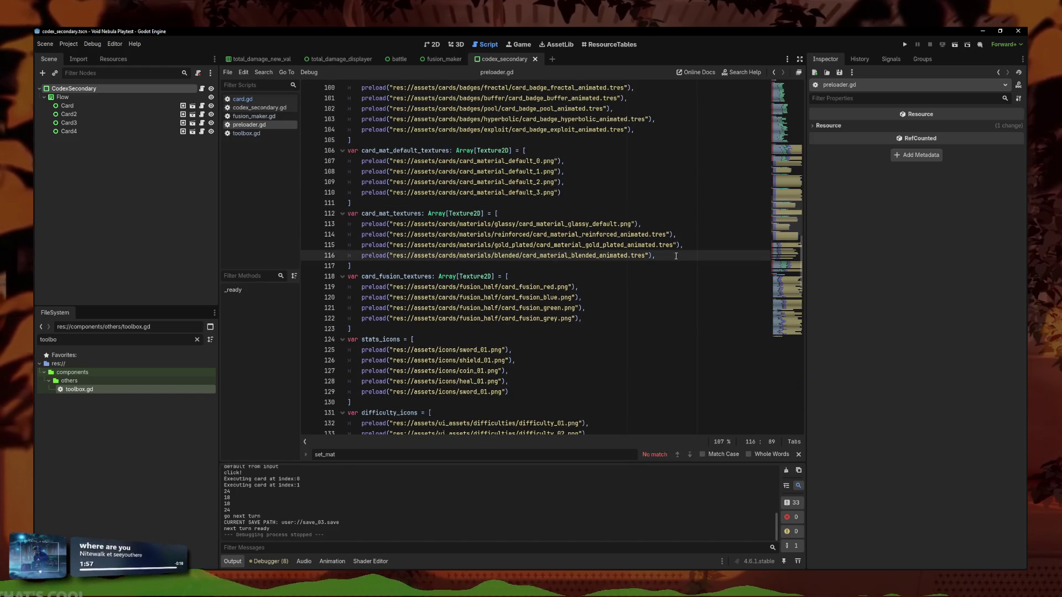
key("Return")
type("preload(")
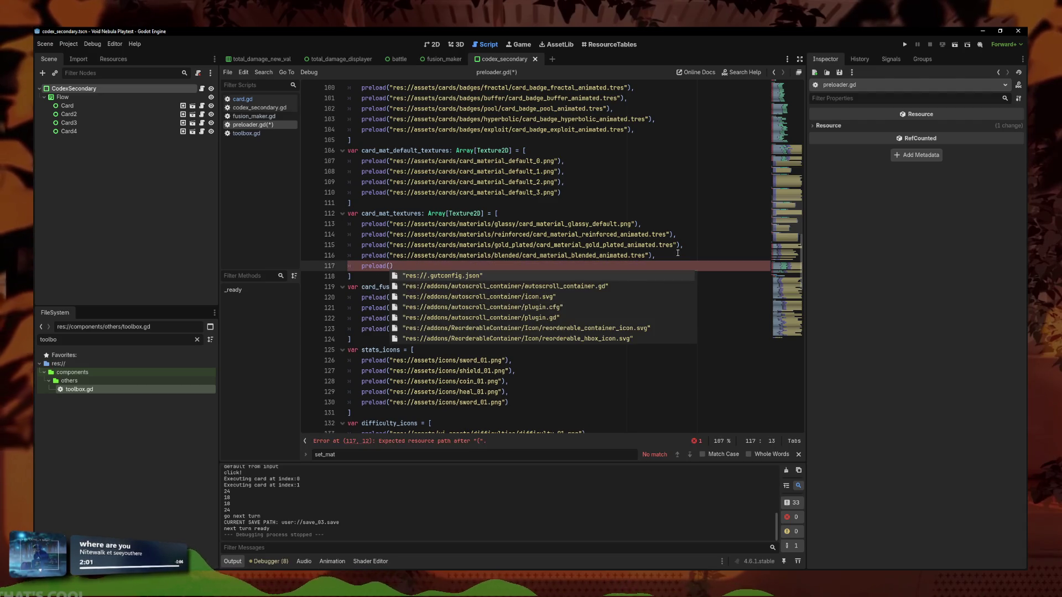
left_click(254, 116)
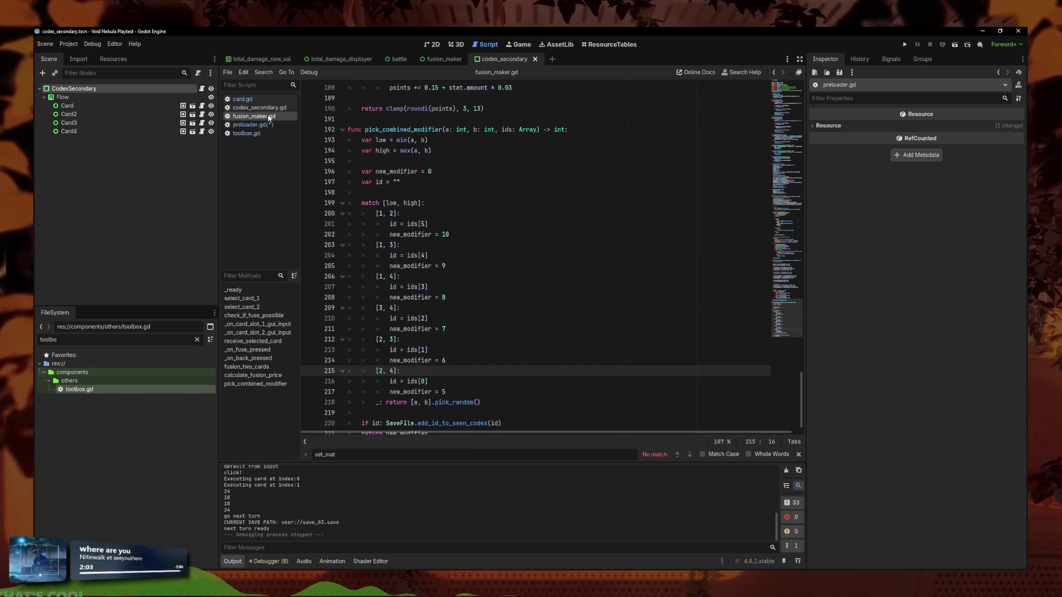
left_click(257, 124)
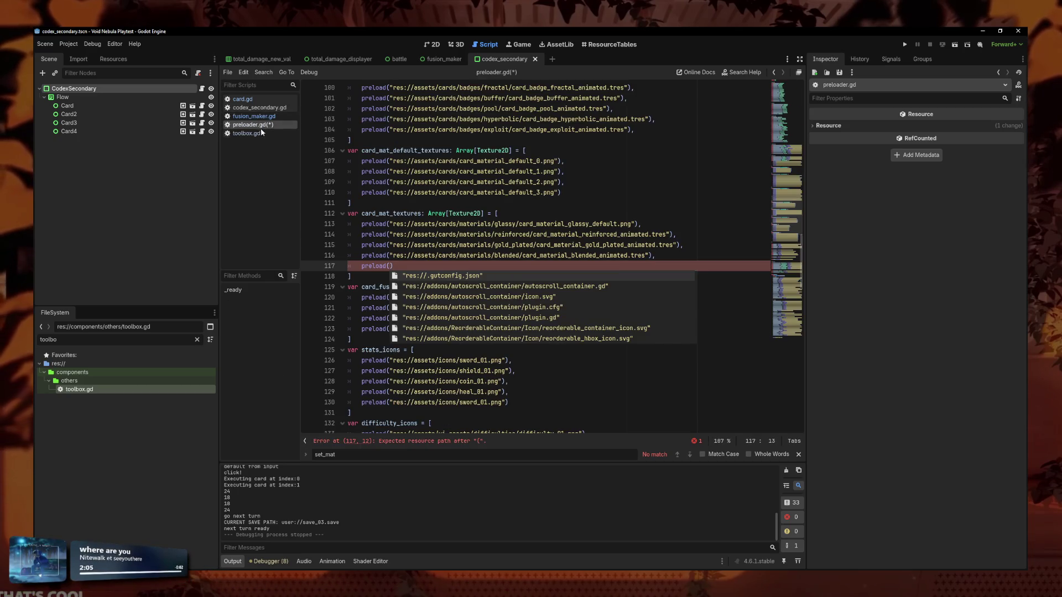
left_click(260, 132)
left_click(262, 126)
type("barrier")
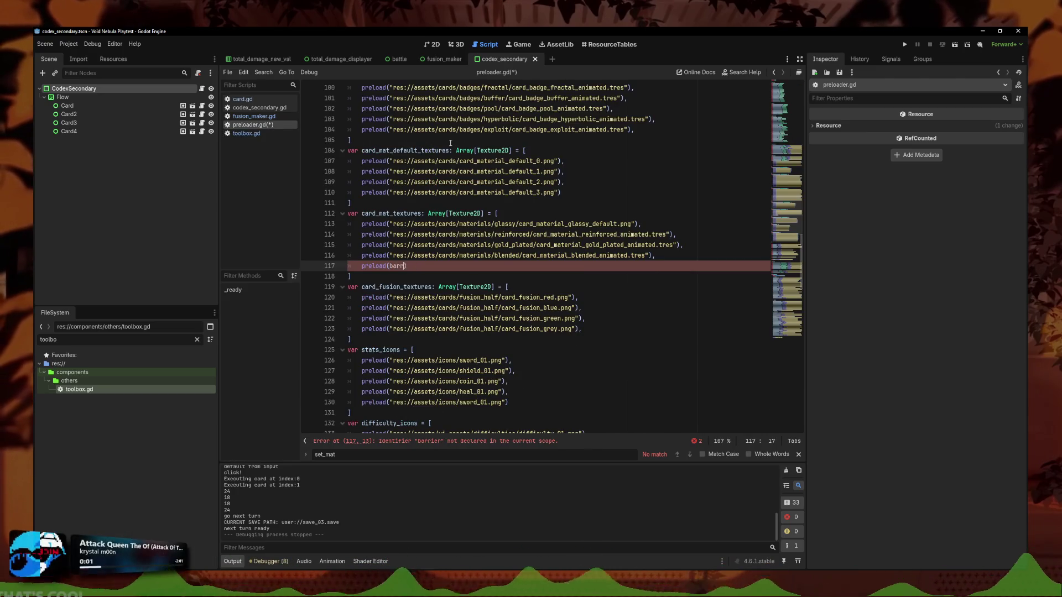
key("BackSpace")
key("BackSpace")
key("BackSpace")
type("\"barrie")
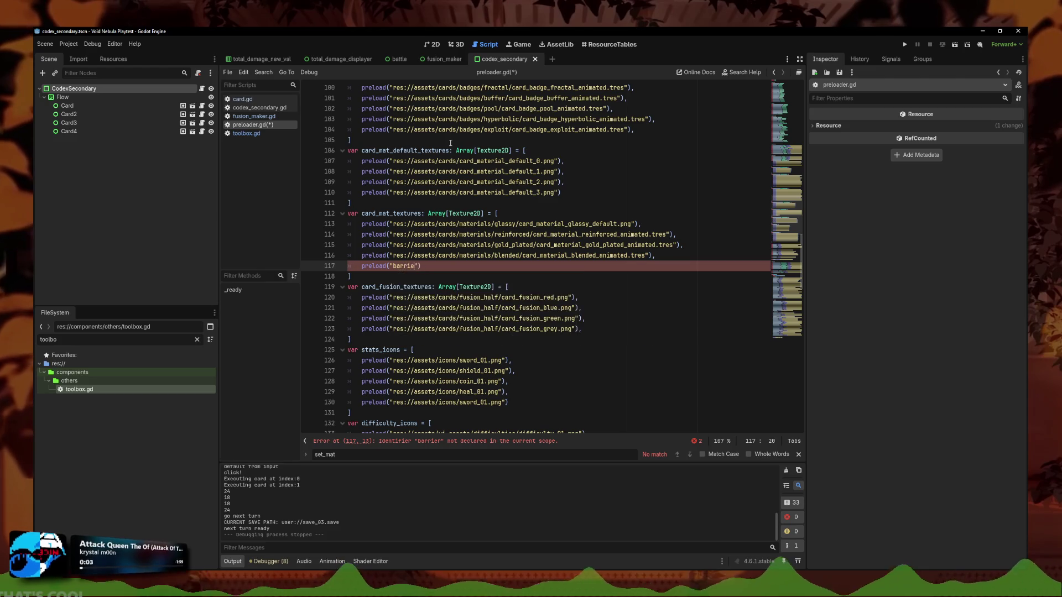
key("BackSpace")
key("BackSpace")
key("BackSpace")
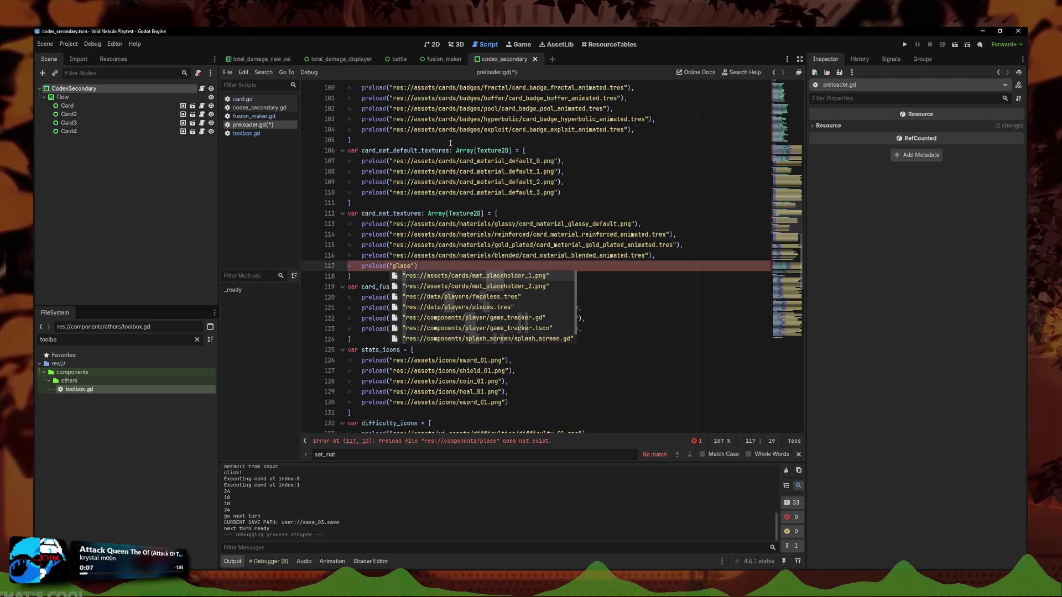
key("Down")
key("Return")
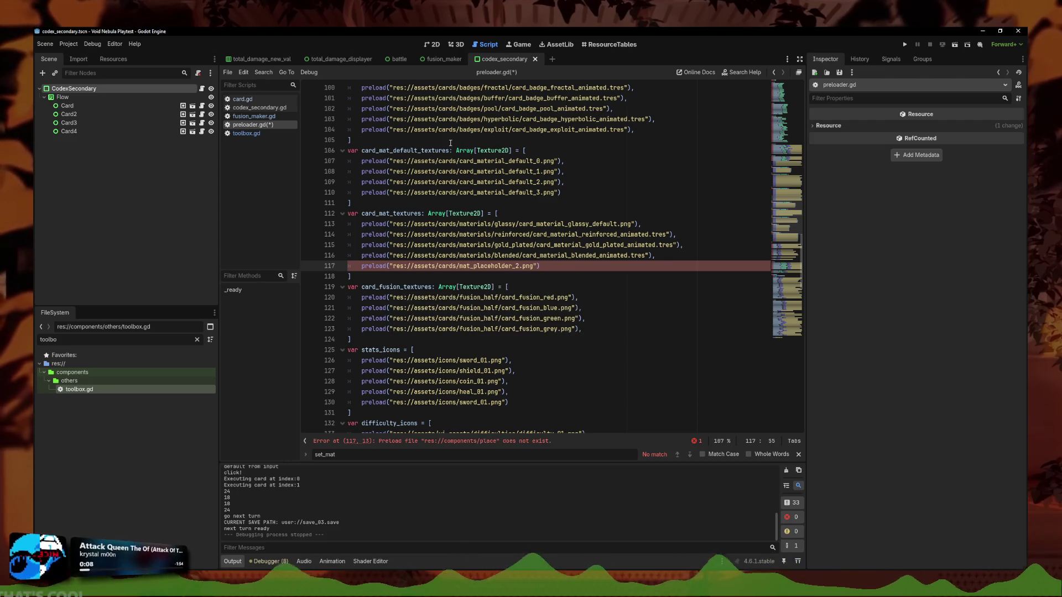
type(",")
Step: Add a preload entry for mat_placeholder_1.png on the next line
key("Return")
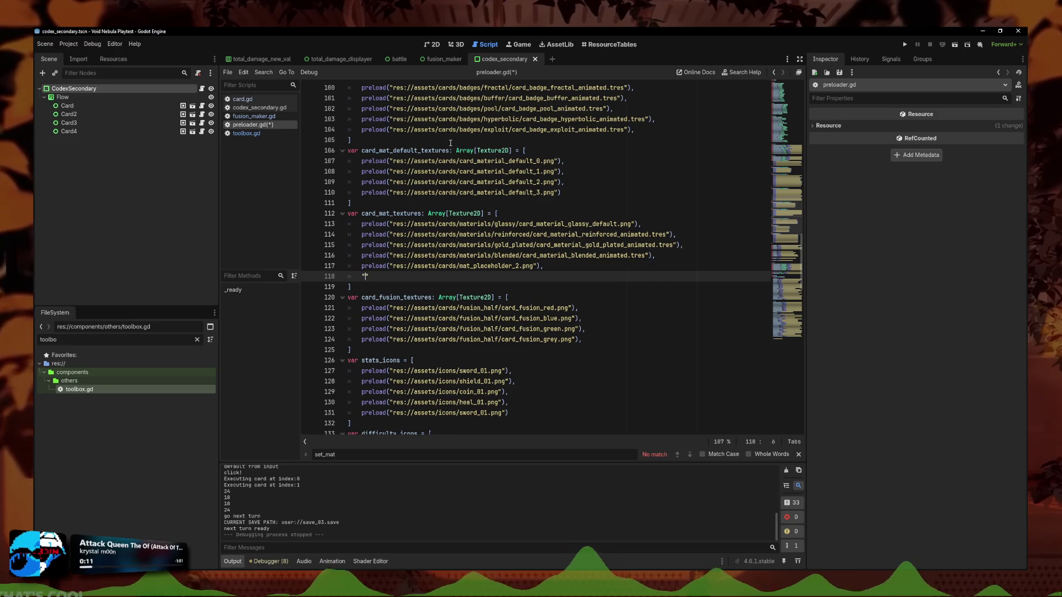
type("\"")
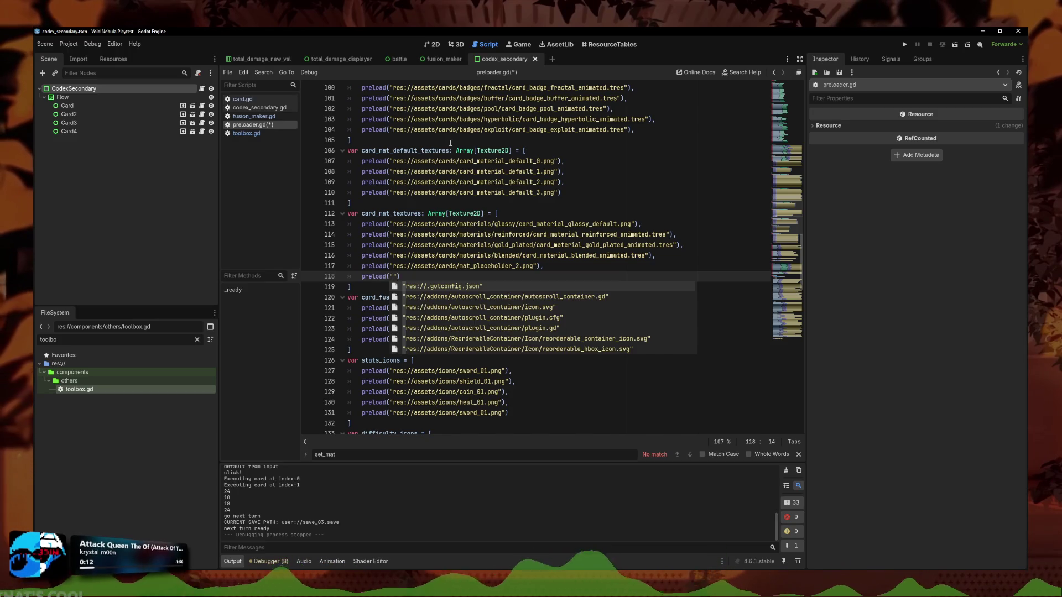
left_click(250, 132)
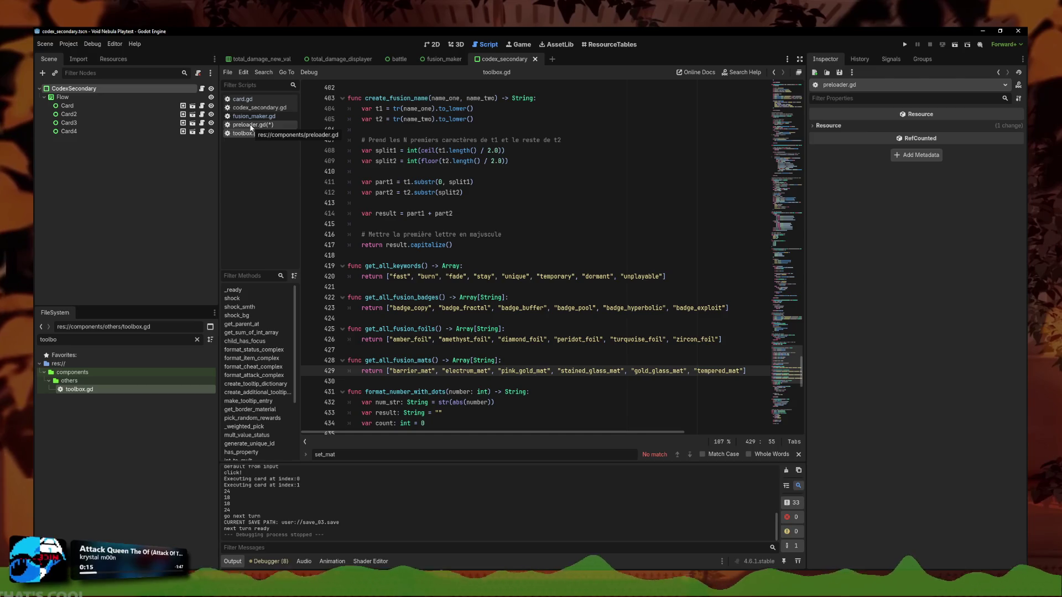
left_click(250, 125)
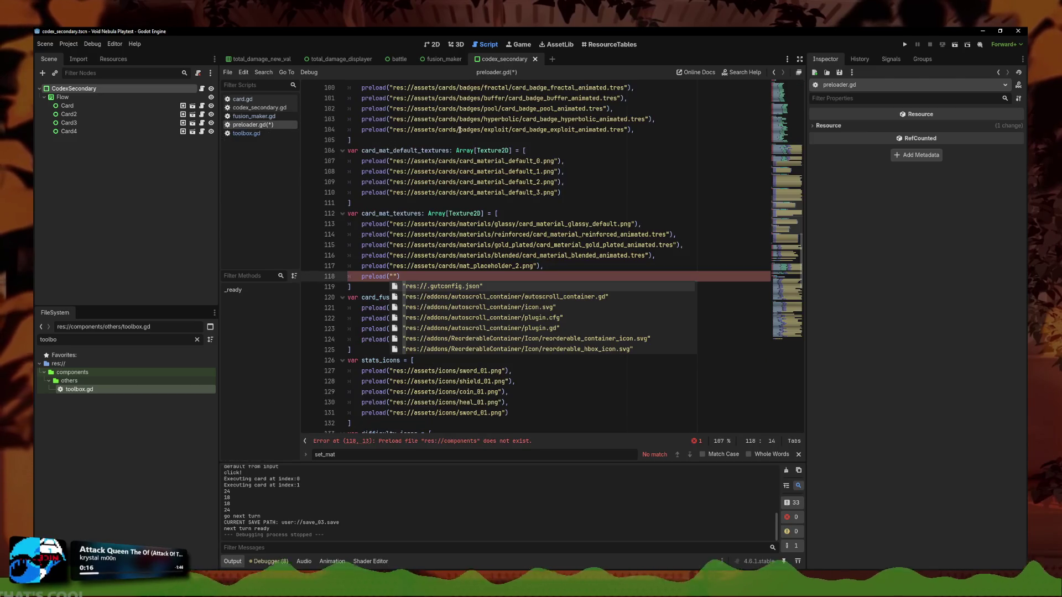
type("p")
type("laceholder_1.png")
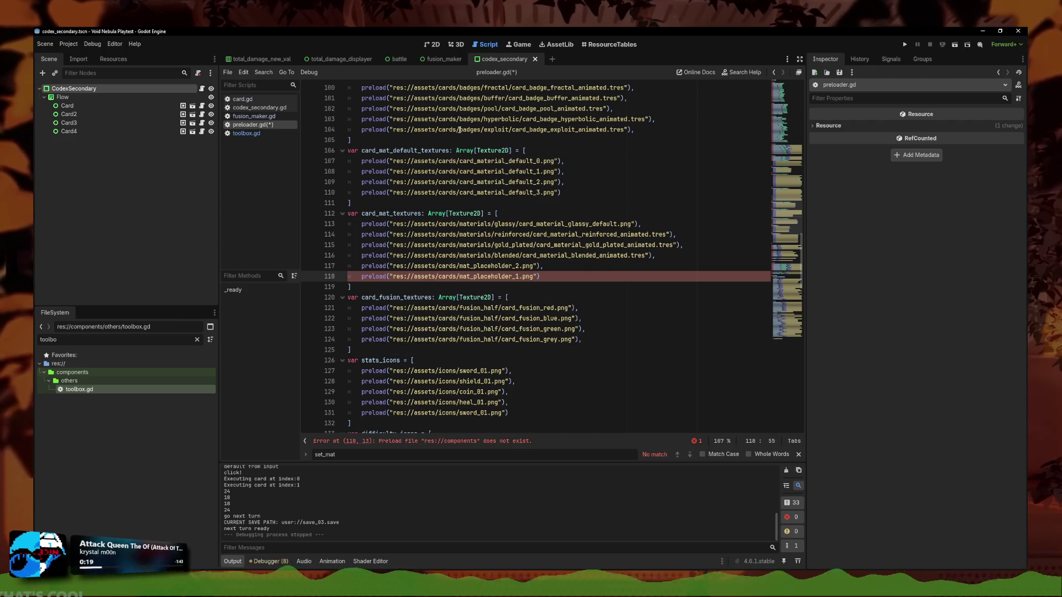
key("Return")
key("End")
type(",")
key("Return")
type("\"")
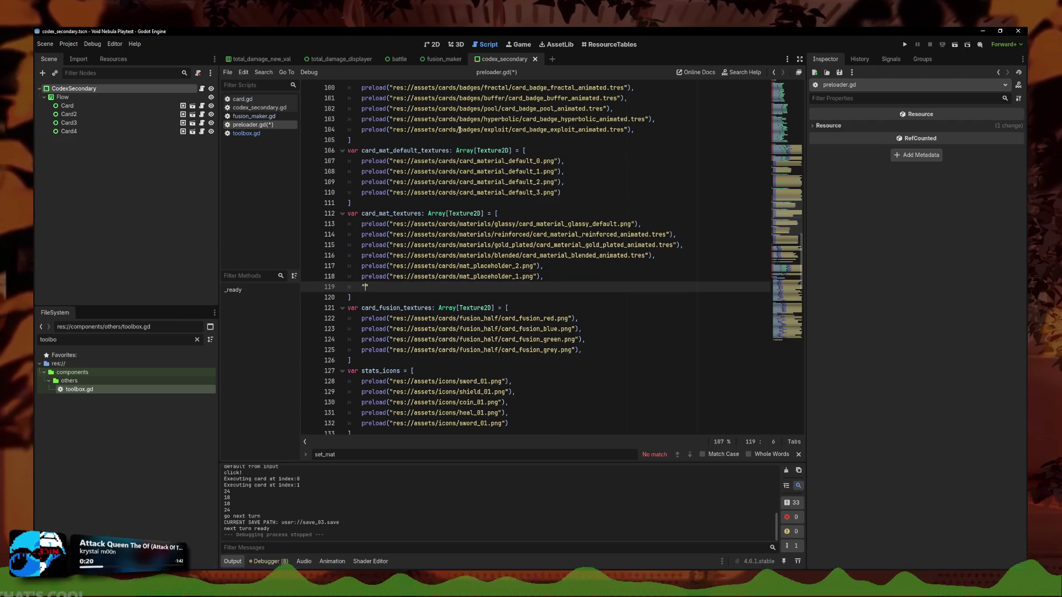
Step: Add a preload entry for the rose_gold animated .tres material on line 119
key("BackSpace")
key("BackSpace")
type("(\"")
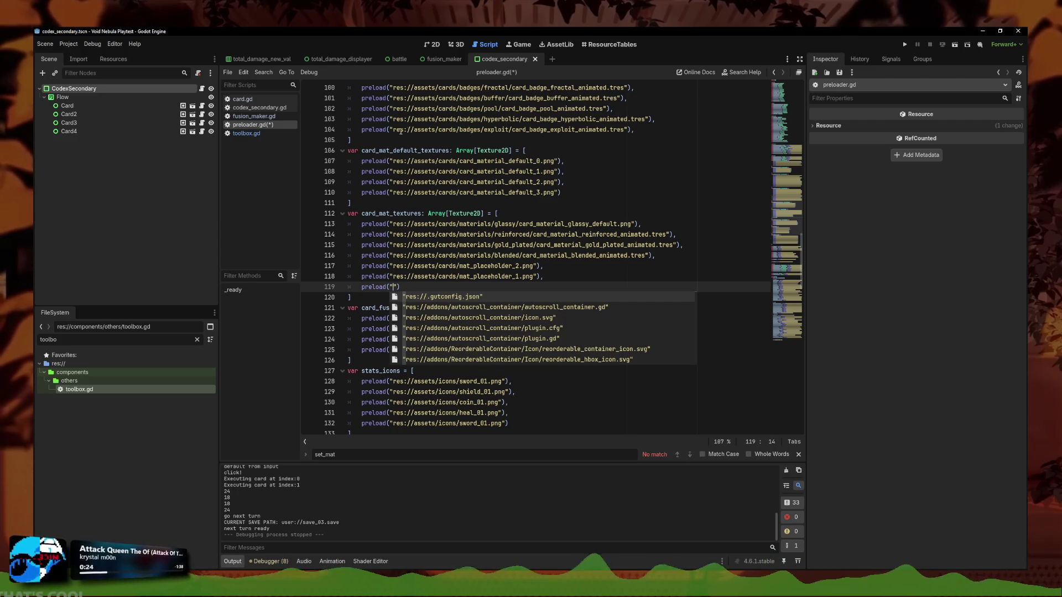
left_click(246, 133)
left_click(252, 125)
type("pink")
type("_go")
key("BackSpace")
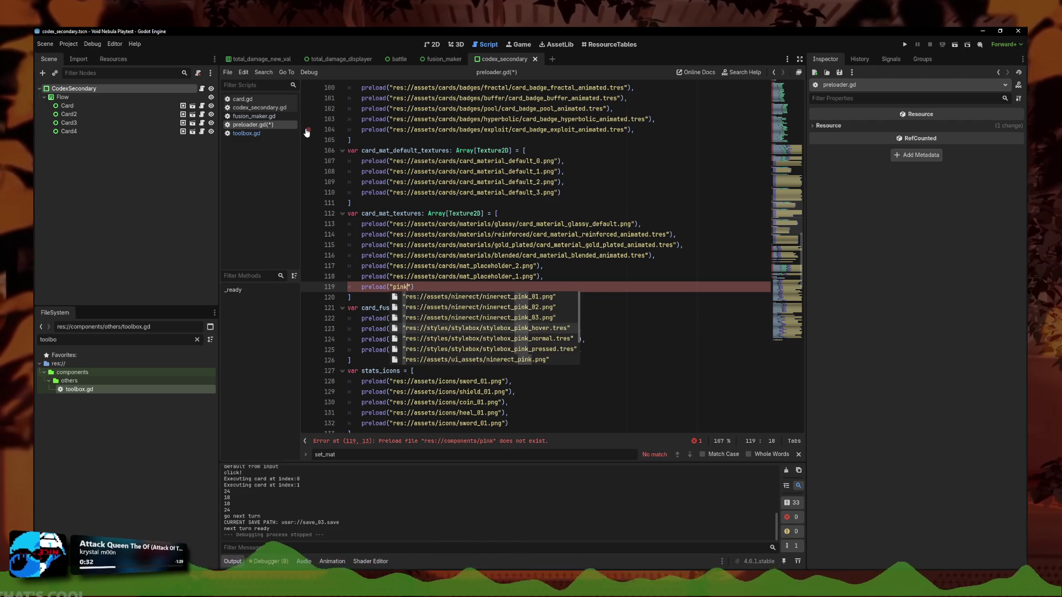
key("Down")
key("Down")
key("Down")
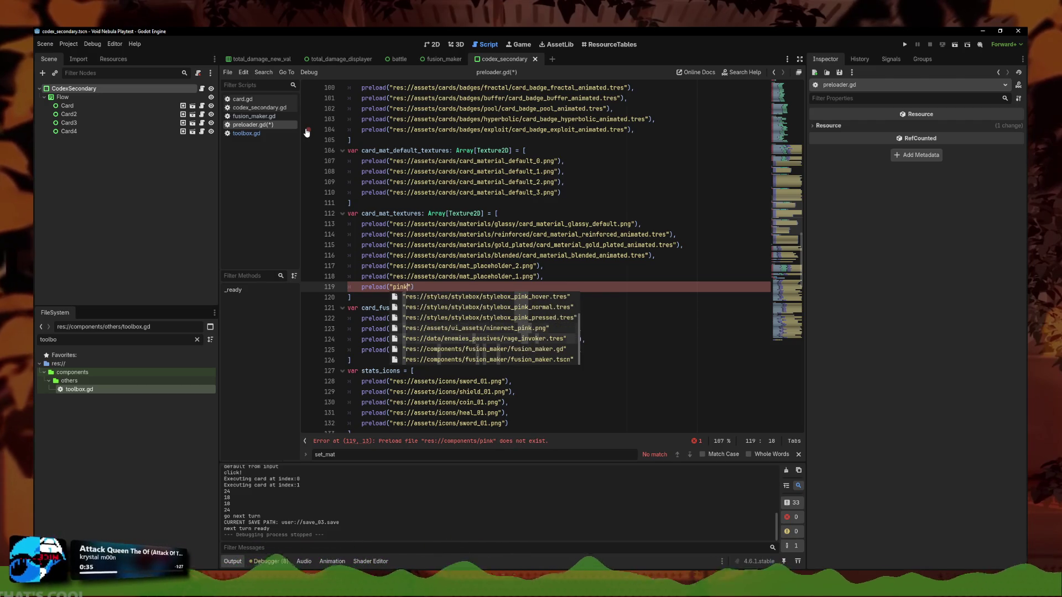
key("Up")
key("Up")
key("Up")
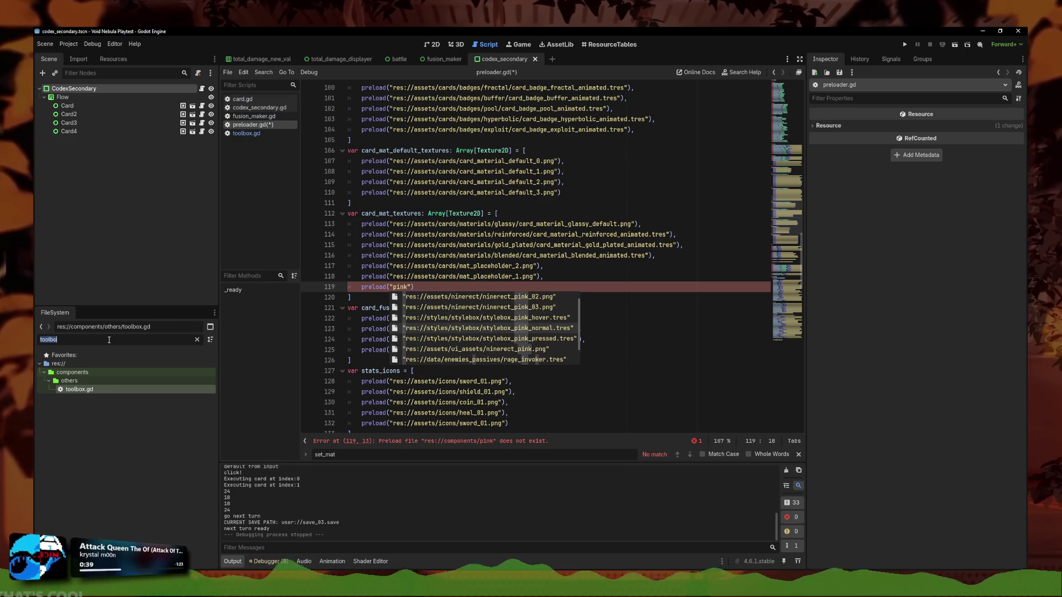
type("pink")
key("ctrl+BackSpace")
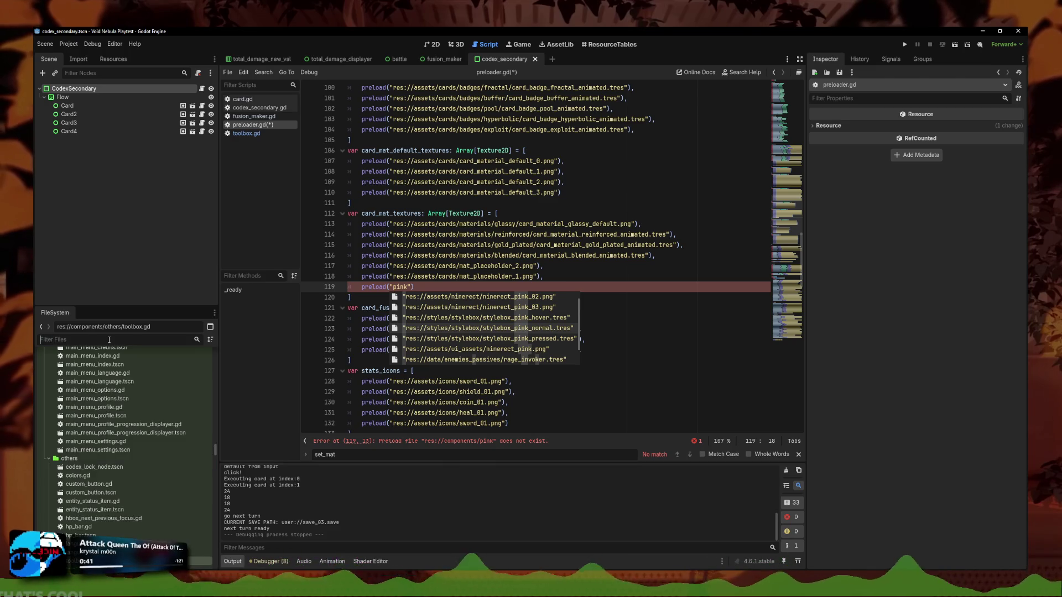
type("gold")
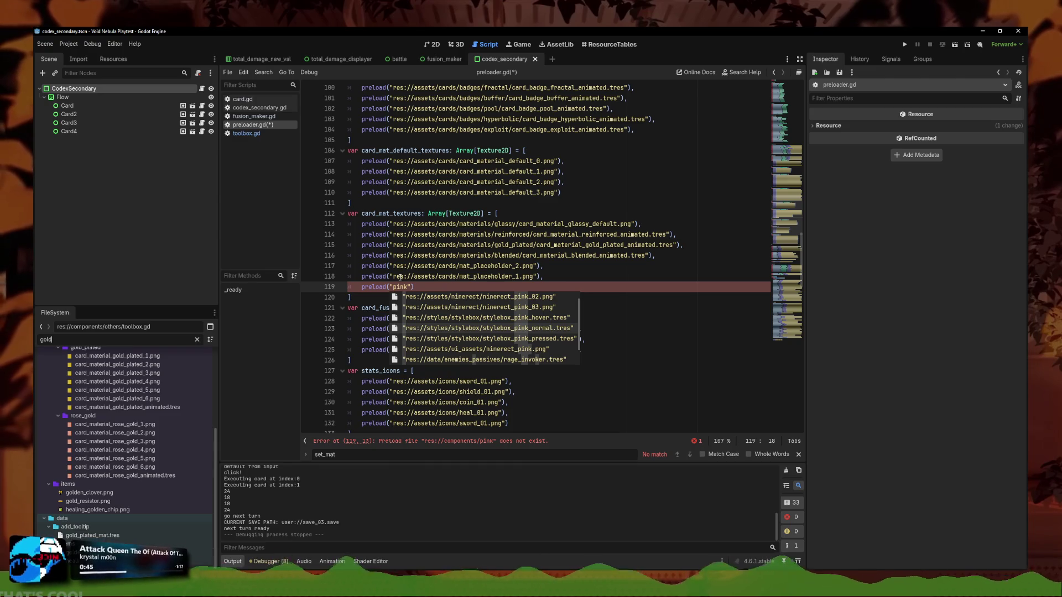
key("Escape")
key("BackSpace")
key("BackSpace")
key("BackSpace")
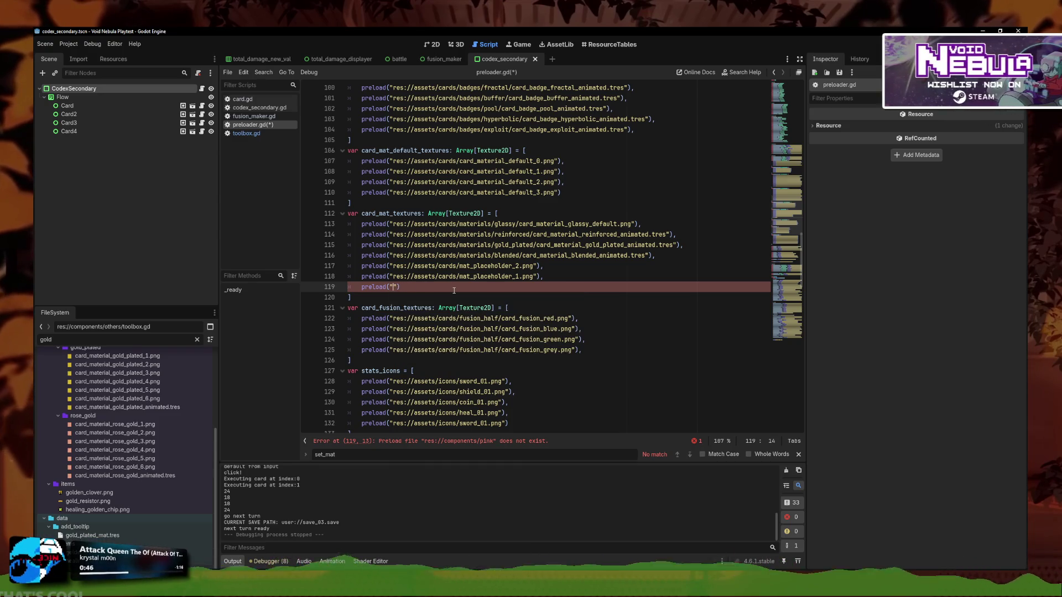
type("rose_gold")
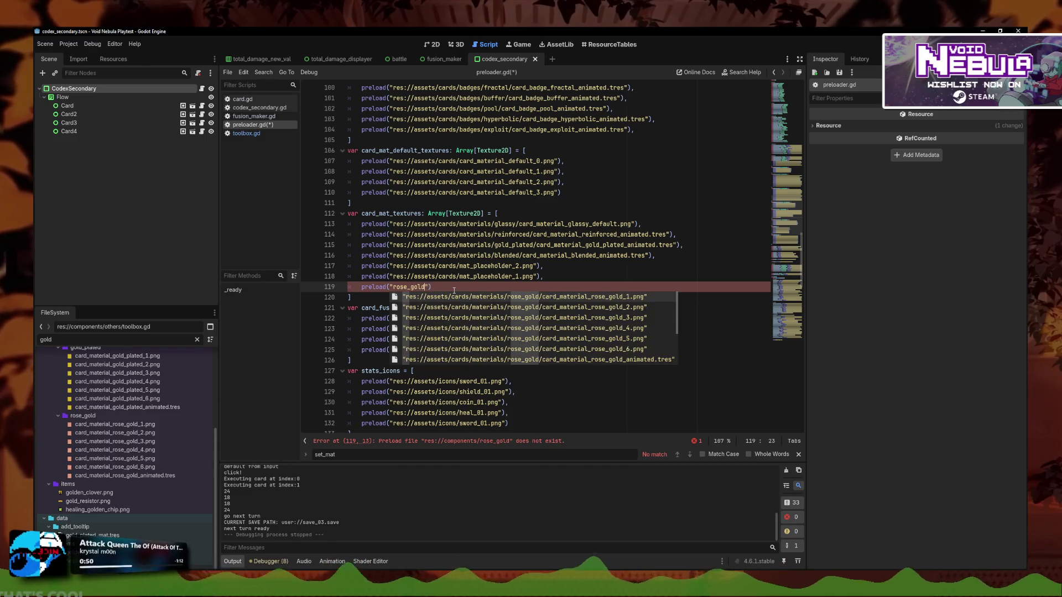
key("Down")
key("Down")
key("Down")
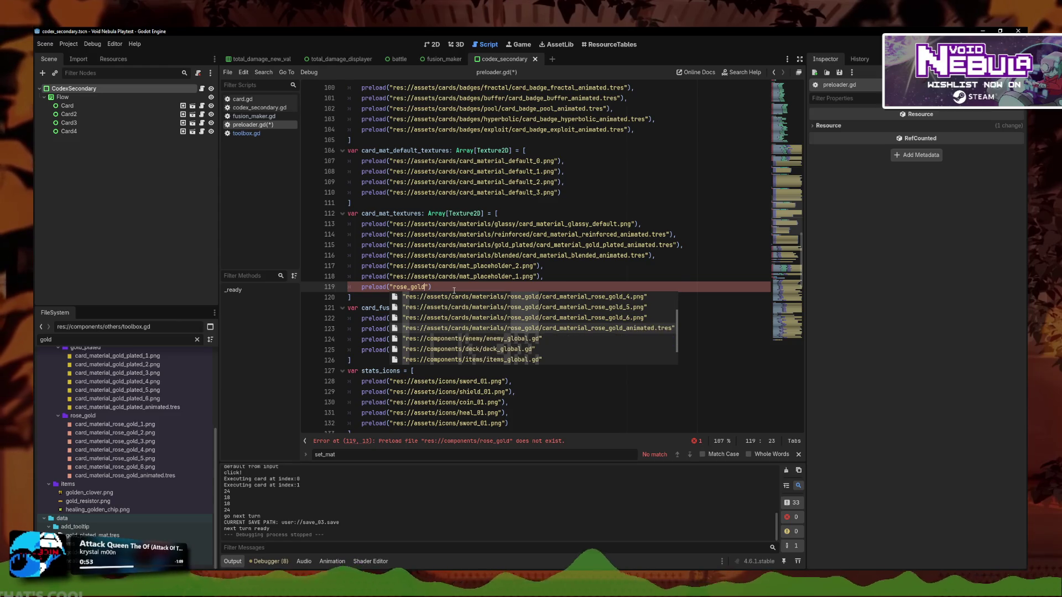
key("Return")
key("End")
key("Return")
Step: Add a preload entry for the stained_glass animated .tres material on line 120
type("\"")
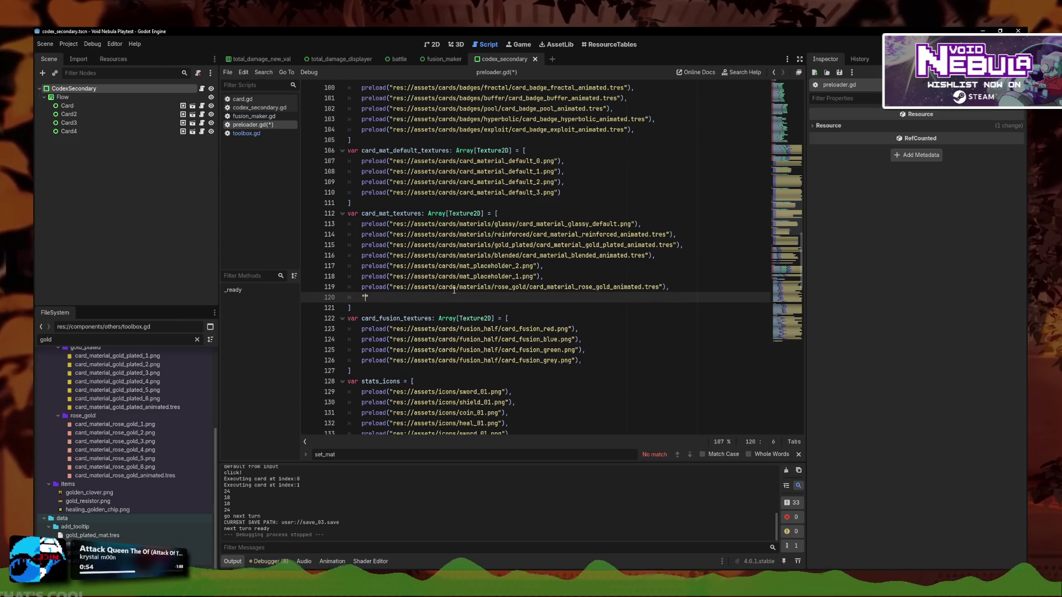
type("load(")
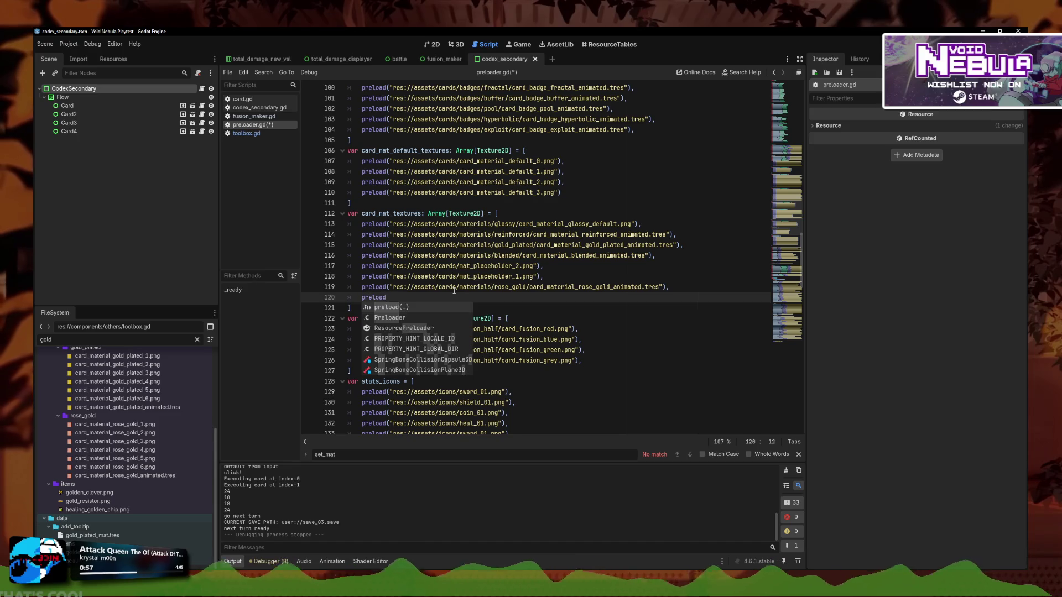
type("\"")
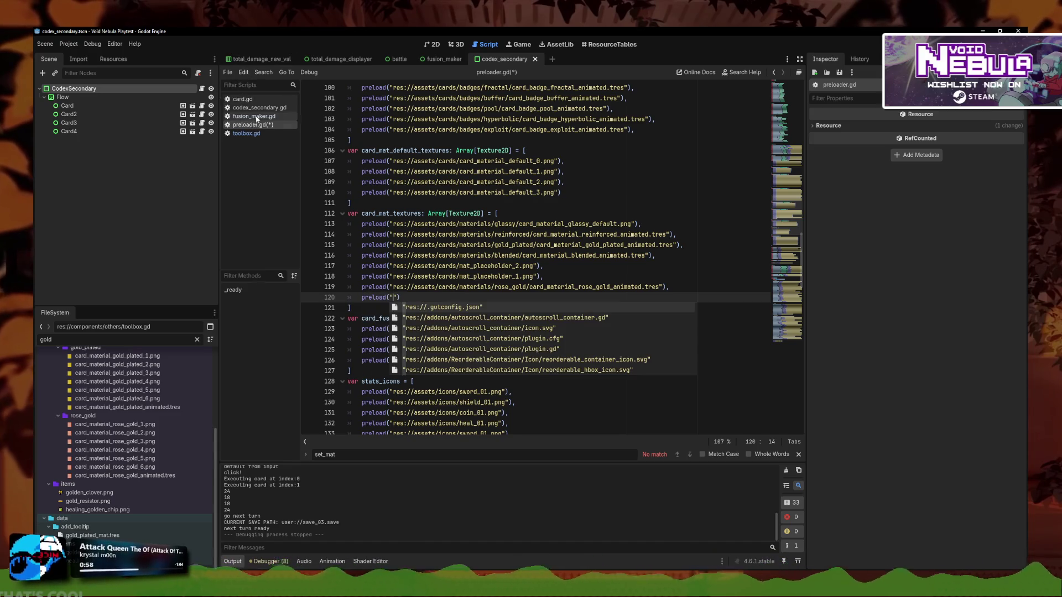
left_click(254, 117)
left_click(260, 124)
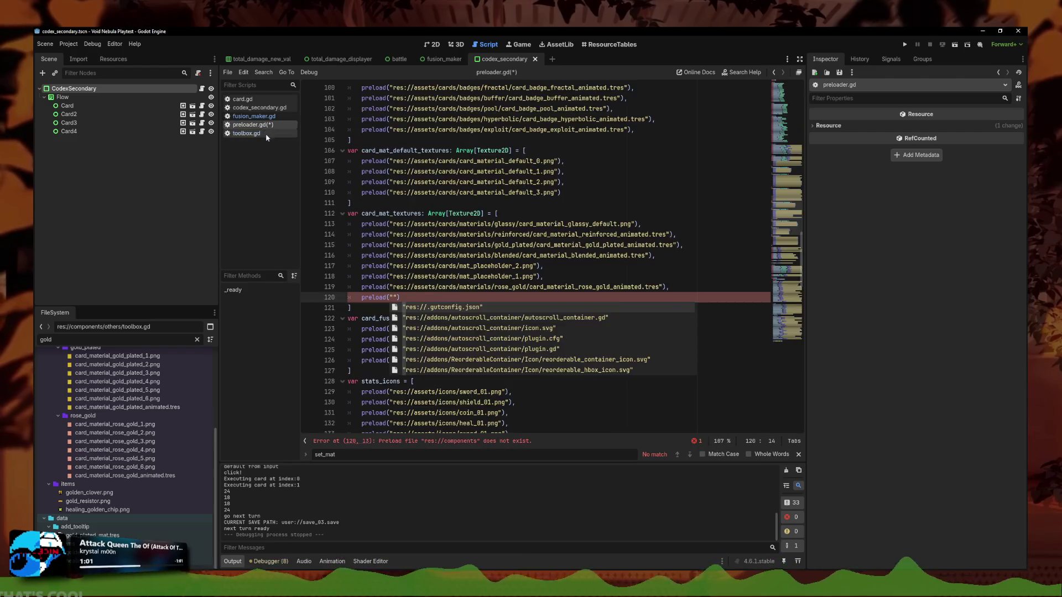
left_click(249, 133)
left_click(265, 125)
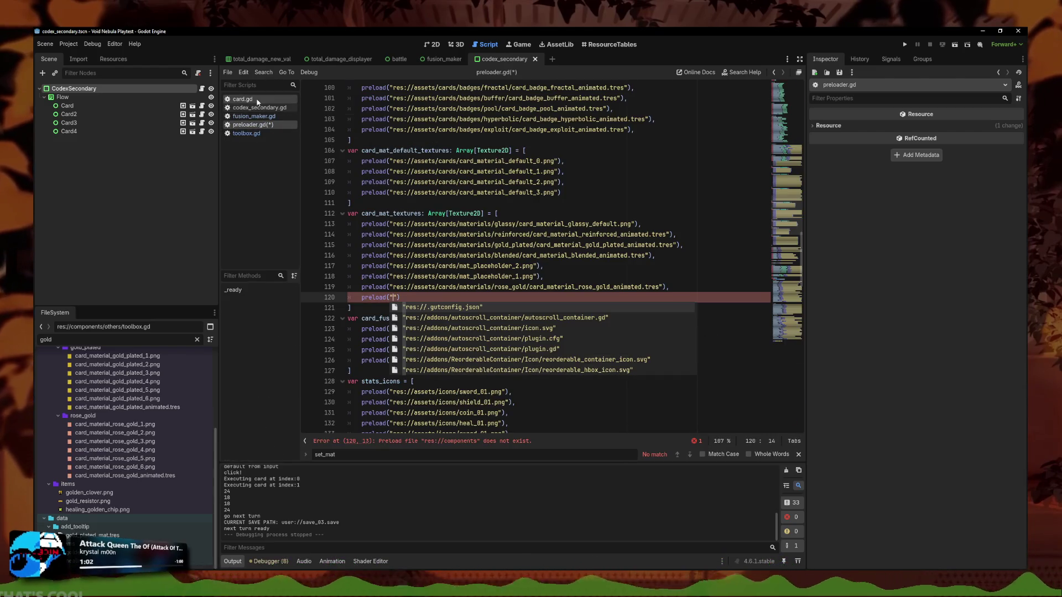
left_click(256, 99)
left_click(253, 124)
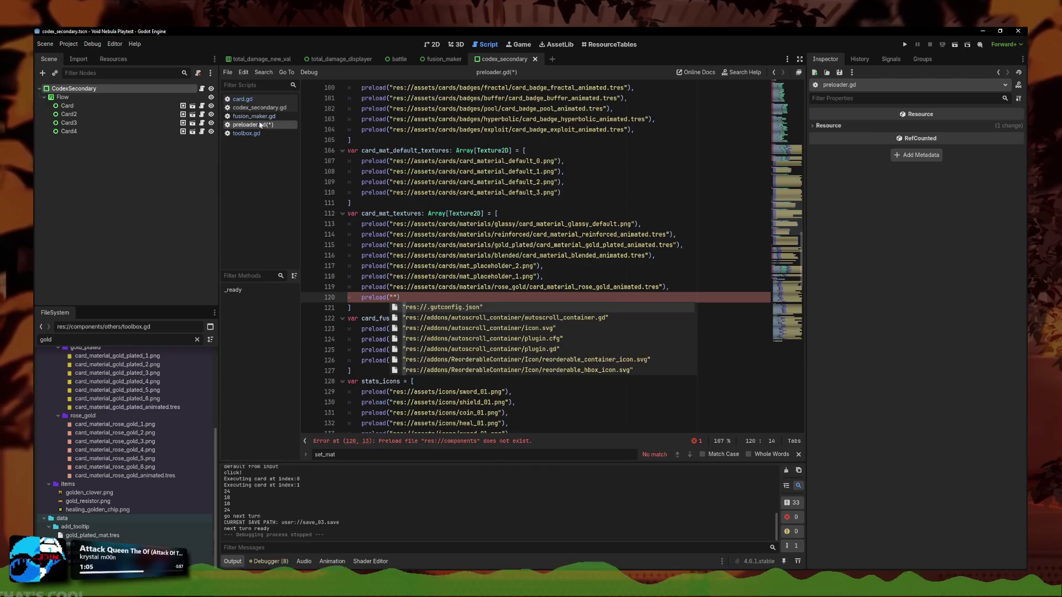
type("g")
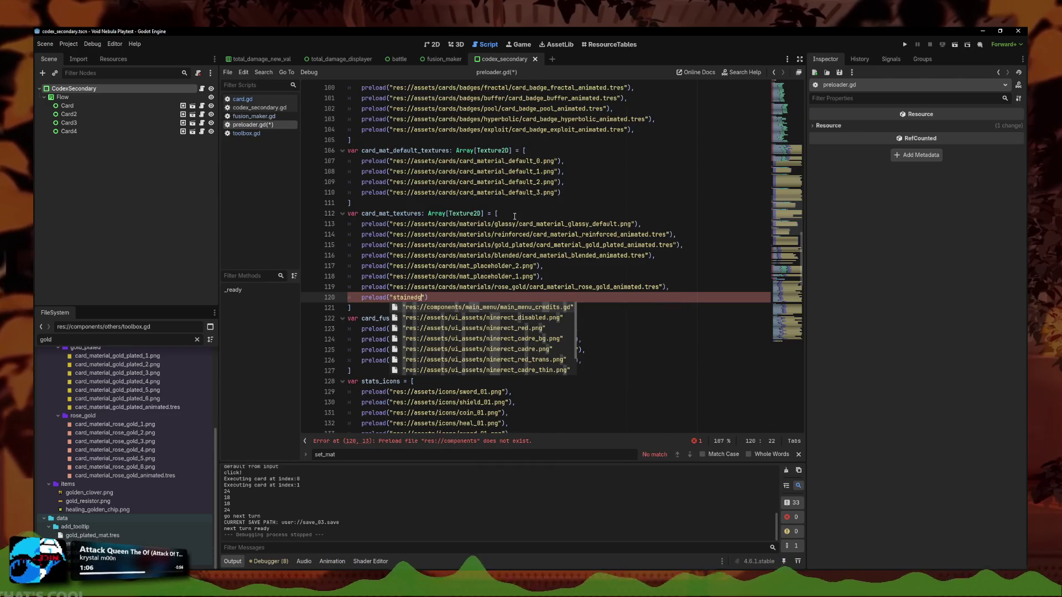
key("BackSpace")
type("_gla")
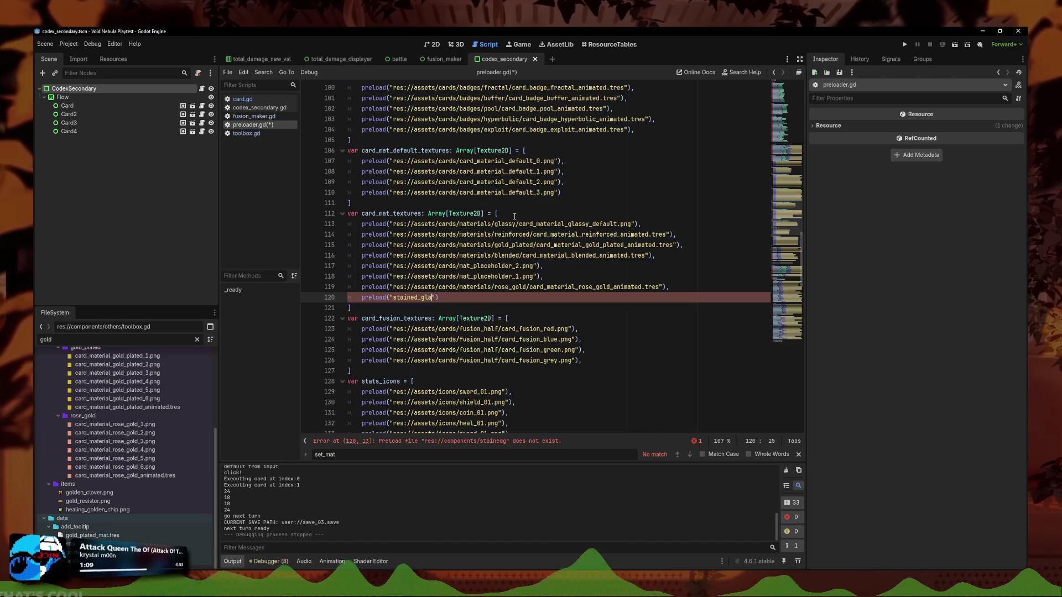
double_click(121, 340)
type("staine")
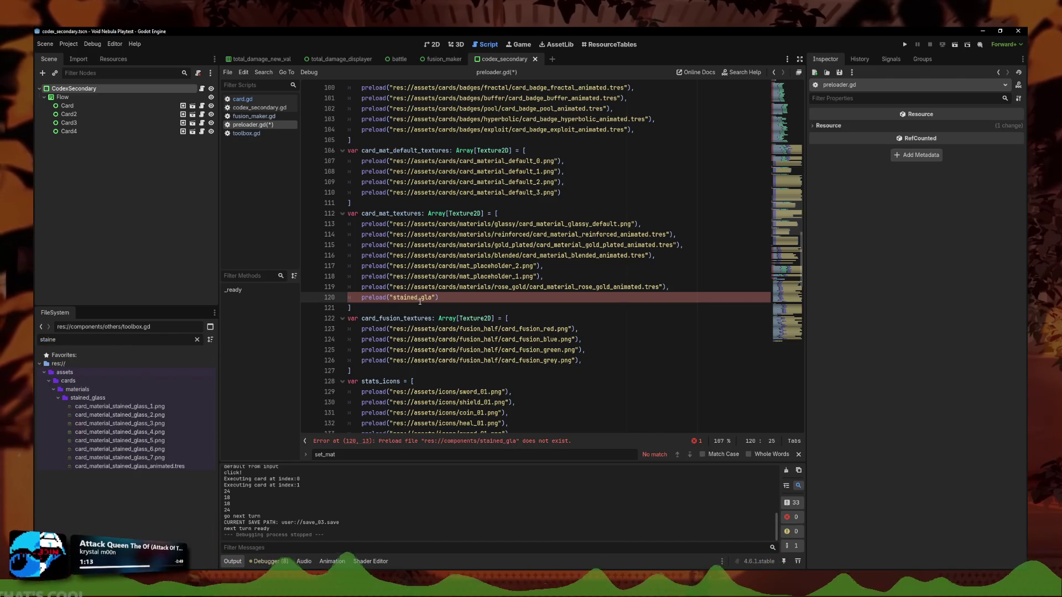
left_click_drag(430, 298, 401, 298)
key("BackSpace")
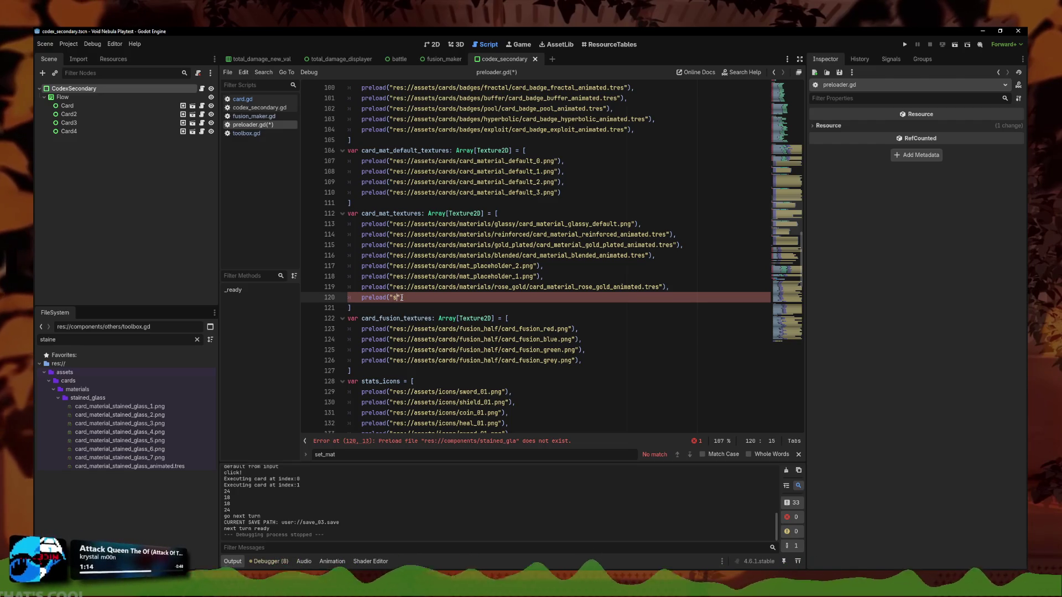
key("BackSpace")
type("materials")
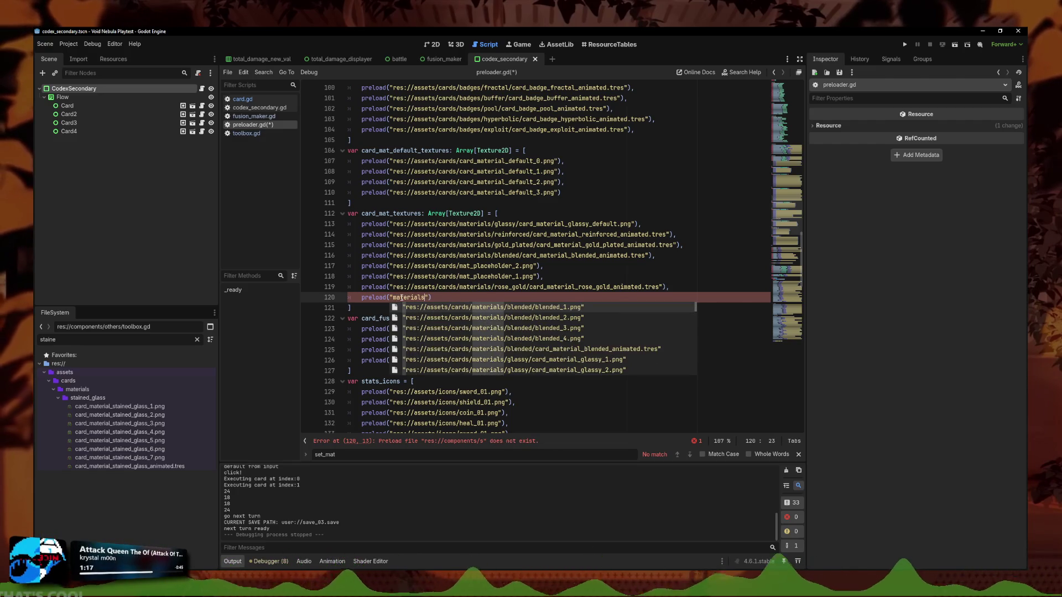
type("/sta")
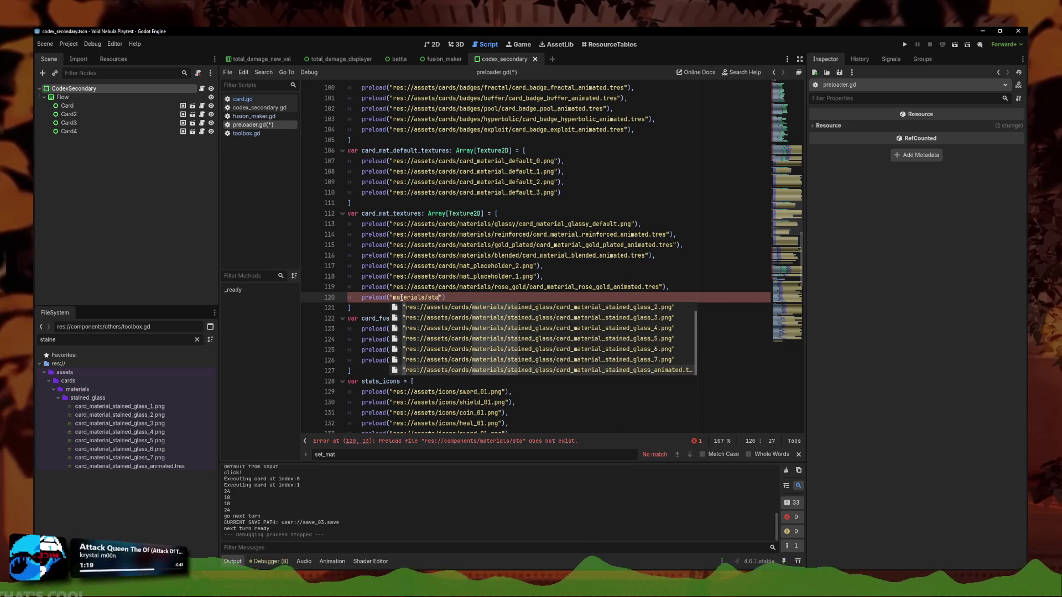
key("Up")
key("Return")
key("End")
type(",")
key("Return")
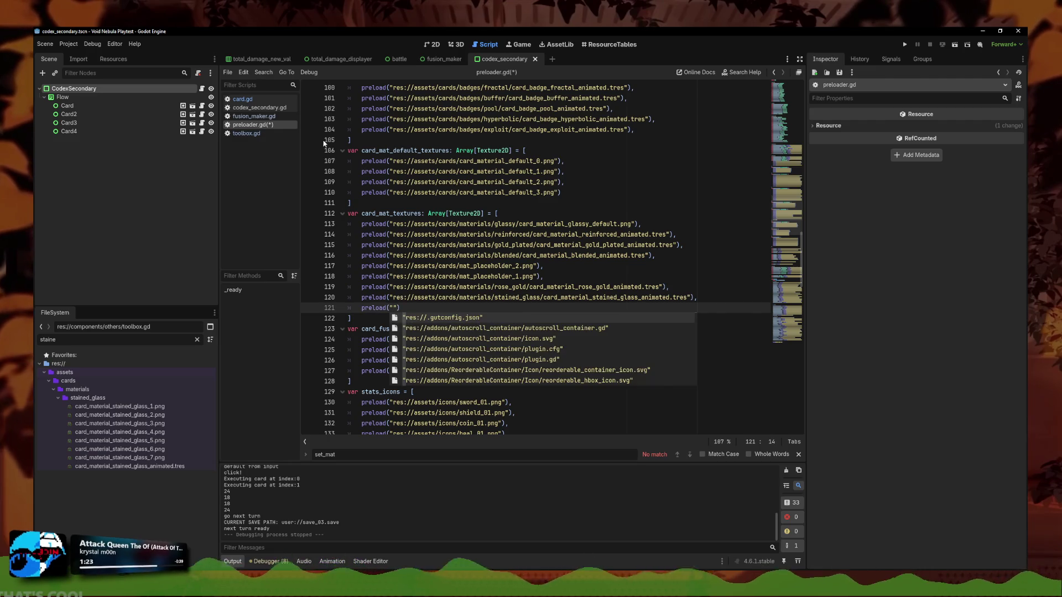
Step: Add a preload entry for the gold_glass animated .tres material on line 121
left_click(256, 133)
left_click(258, 125)
left_click(261, 132)
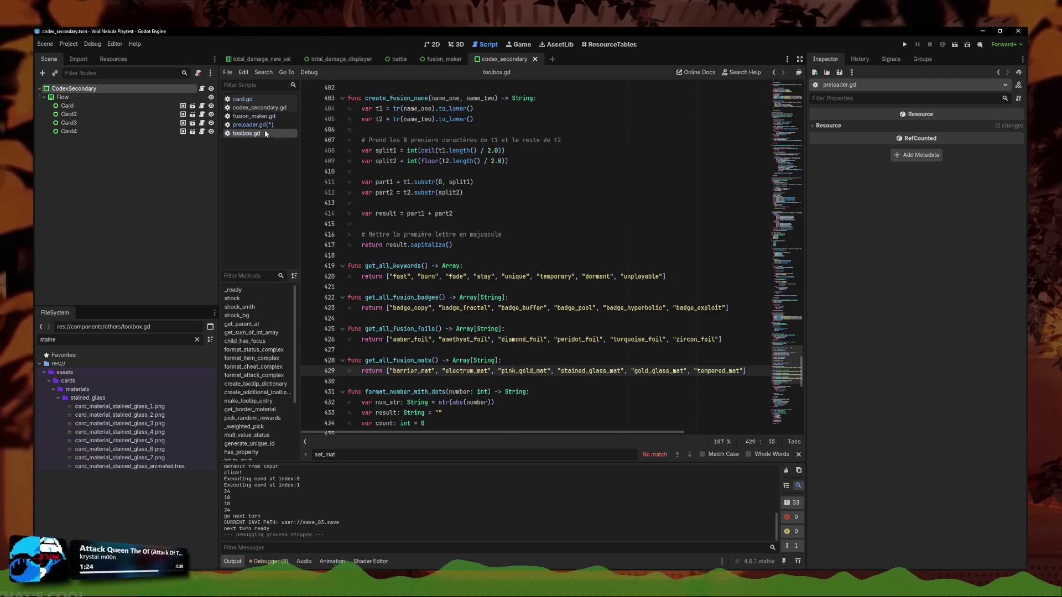
left_click(257, 125)
type("gold_")
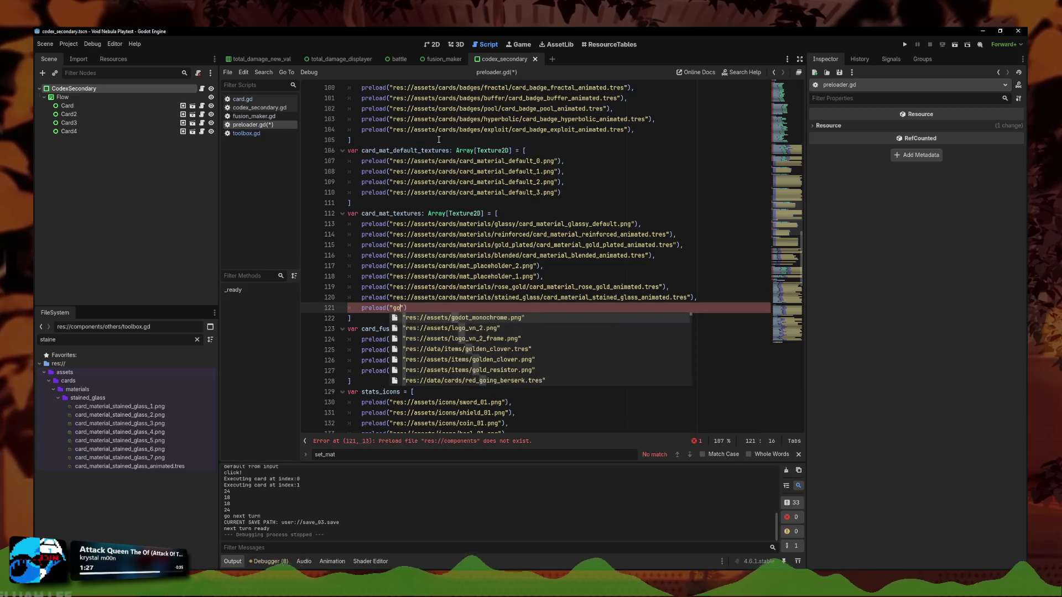
type("glass")
key("Down")
key("Down")
key("Down")
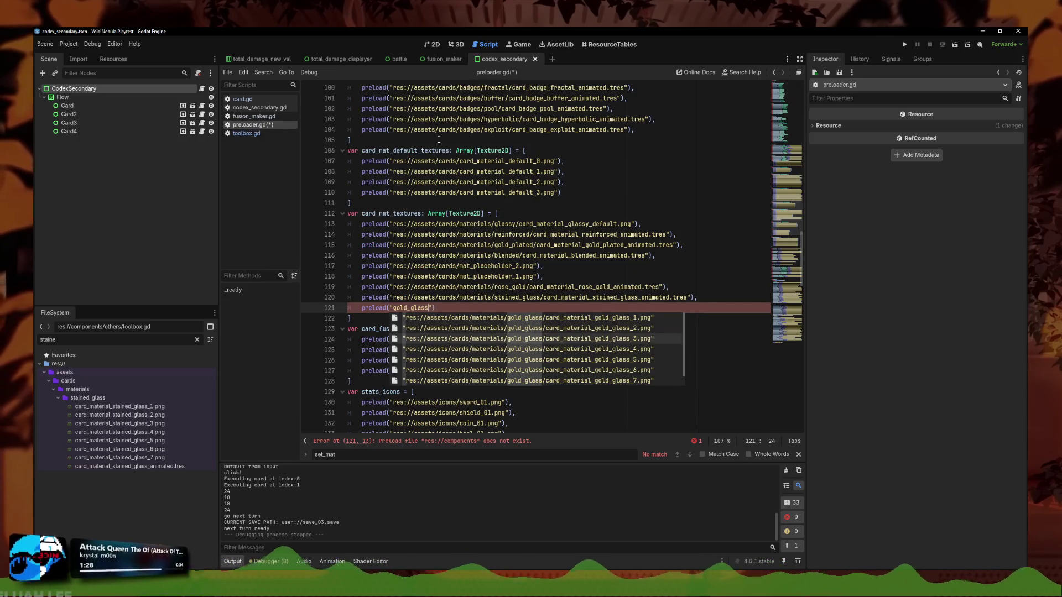
key("Return")
key("End")
type(",")
key("Return")
Step: Add a preload entry for the tempered_glass animated .tres material on line 122
type("\"")
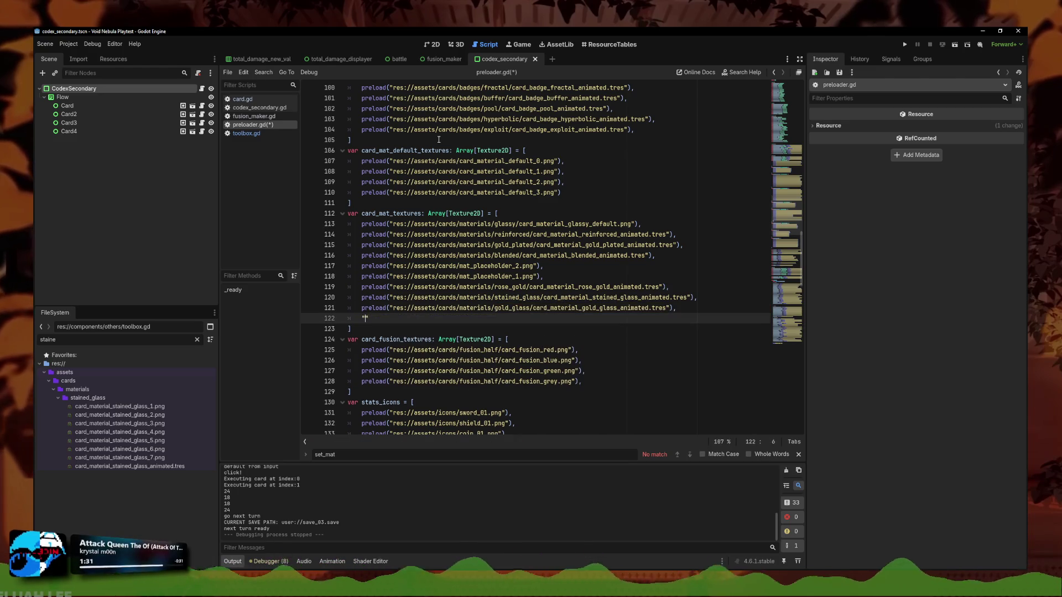
type("ad(\"")
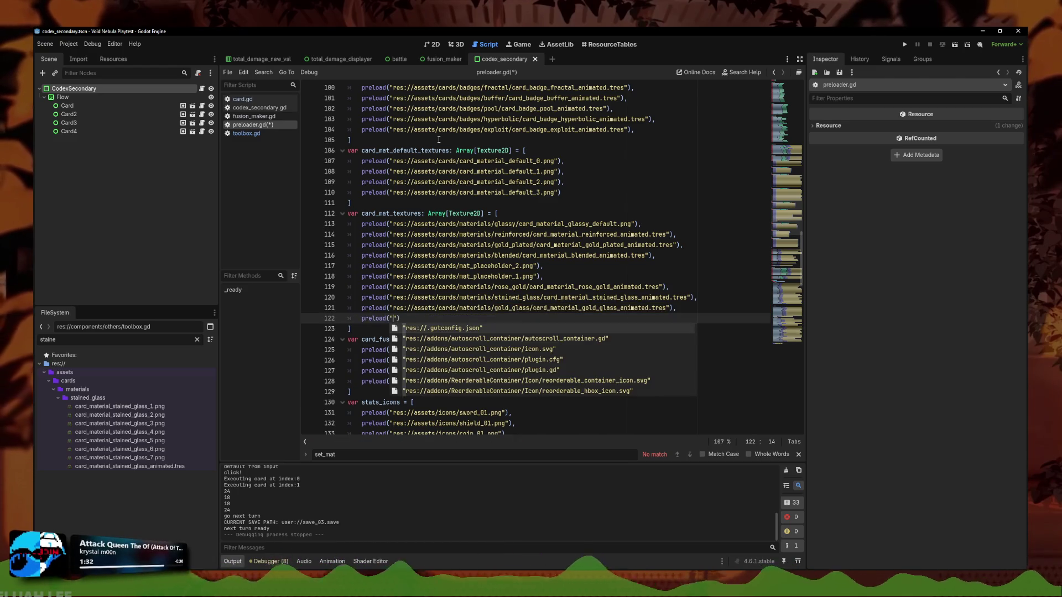
left_click(259, 108)
left_click(252, 124)
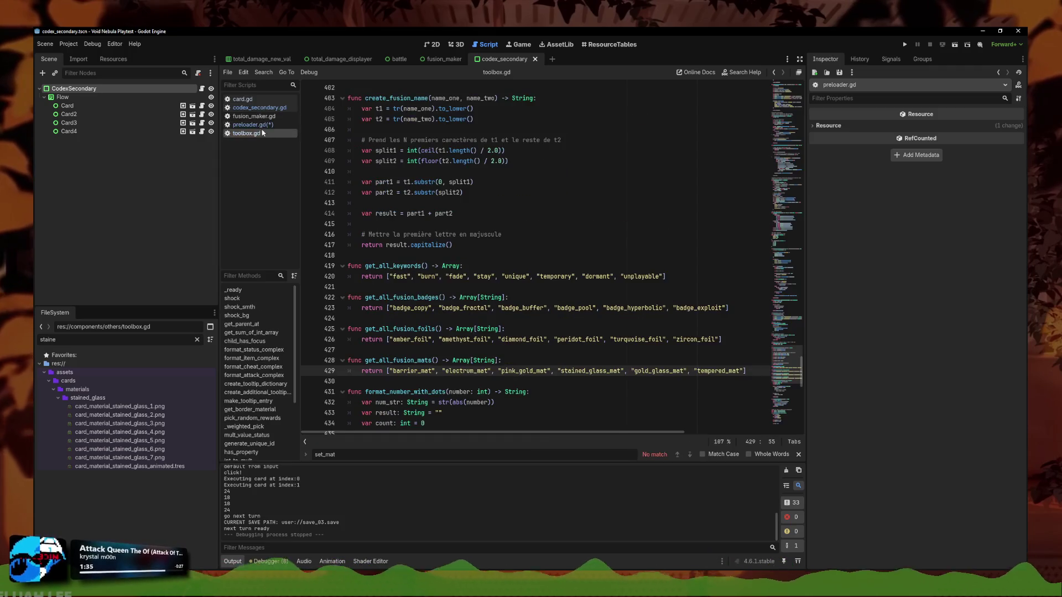
type("tempered")
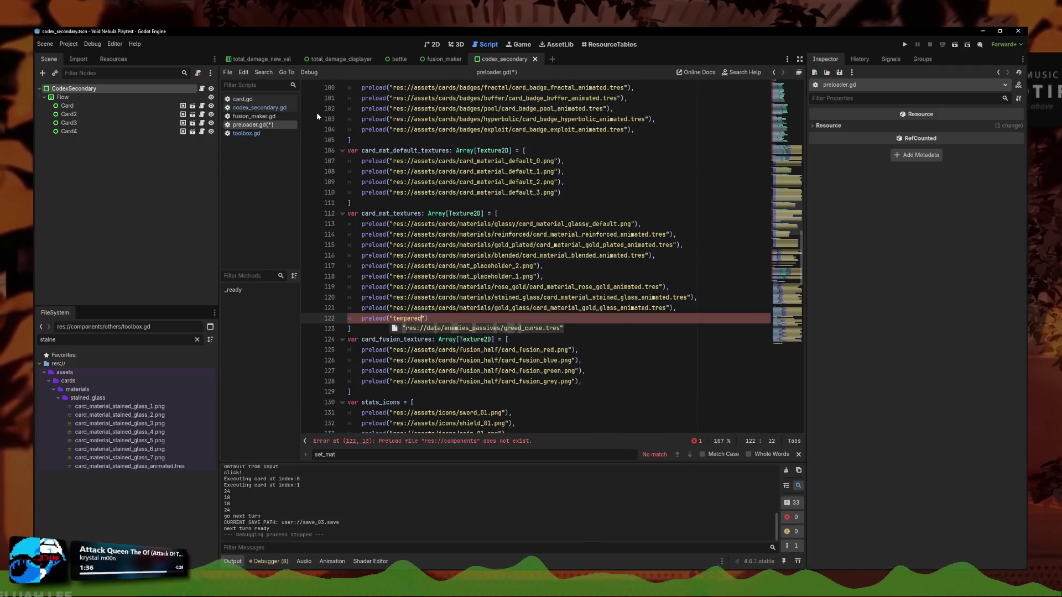
key("BackSpace")
key("BackSpace")
key("BackSpace")
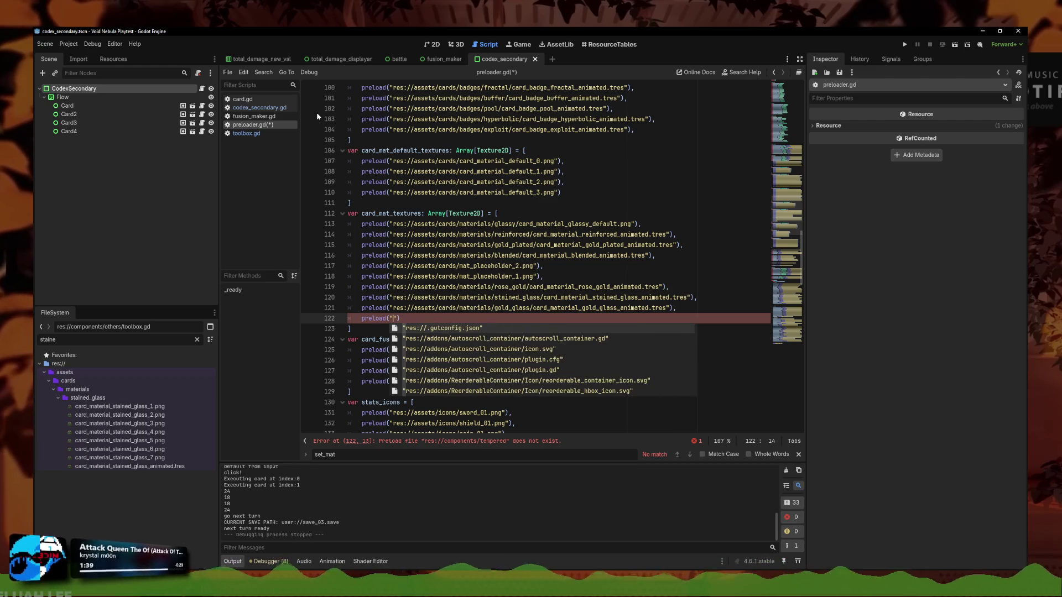
type("materials/t")
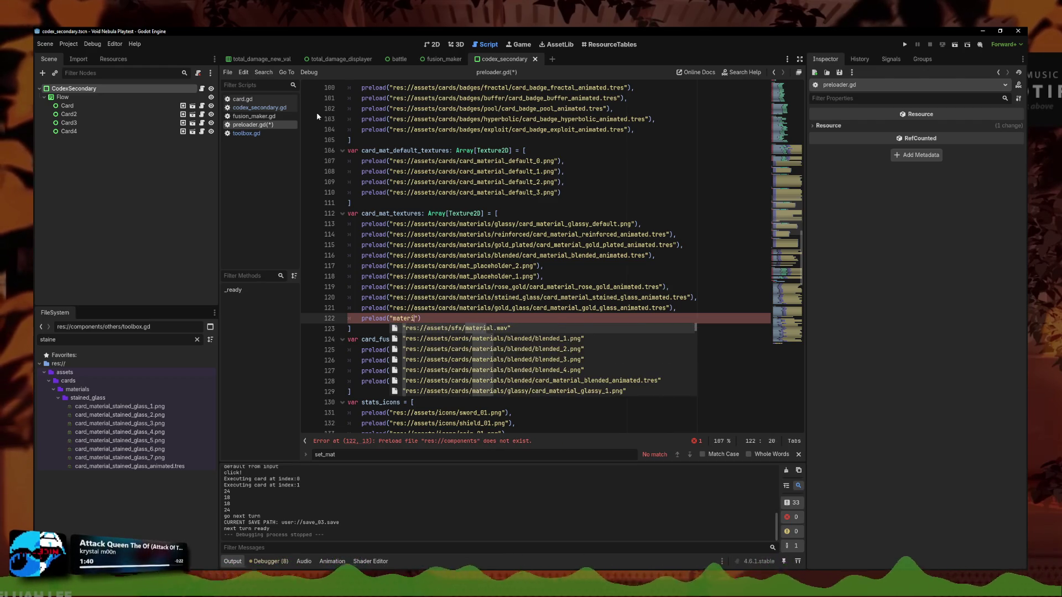
type("empere")
key("Down")
key("Down")
key("Down")
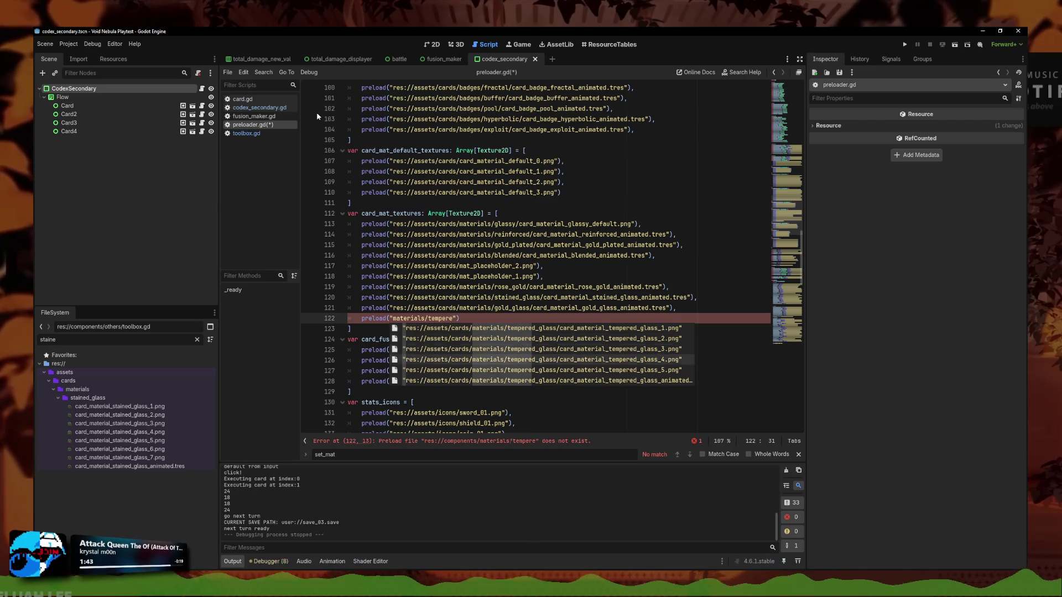
key("Return")
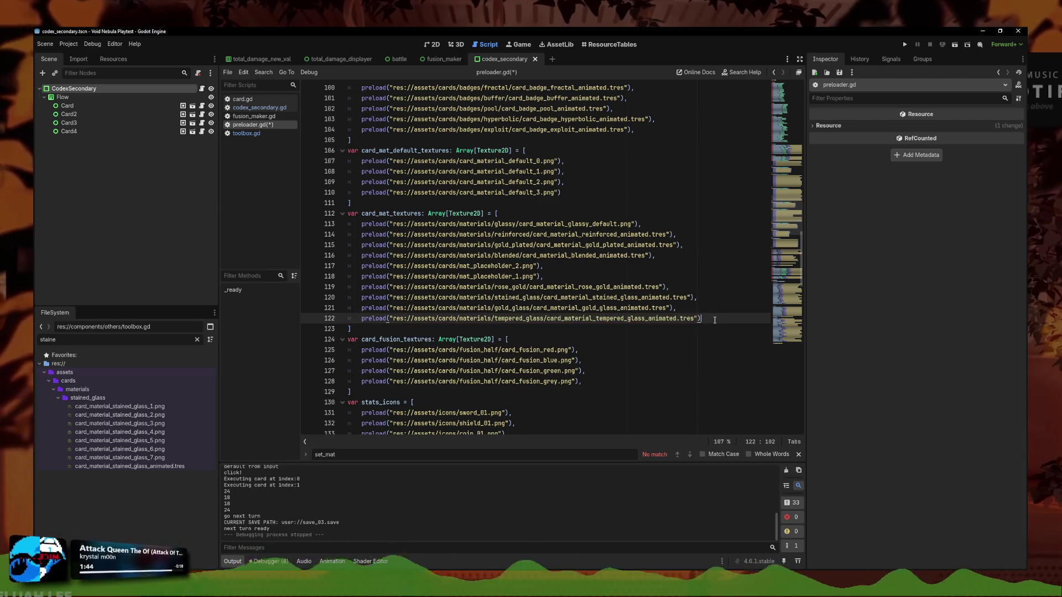
Step: Save preloader.gd and review the new glass entries on lines 120-122
key("ctrl+s")
left_click(697, 297)
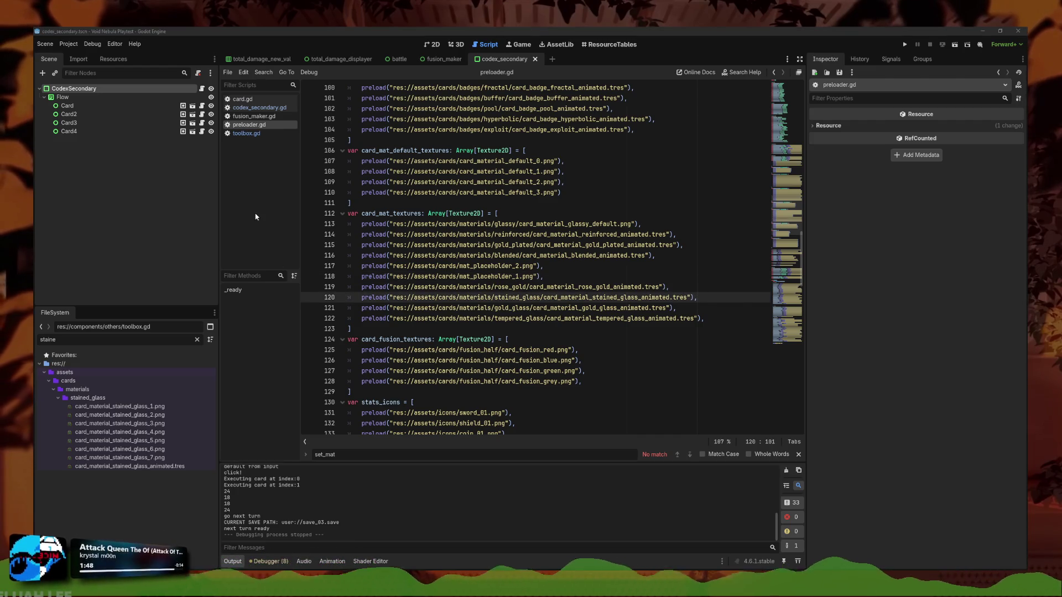
key("Down")
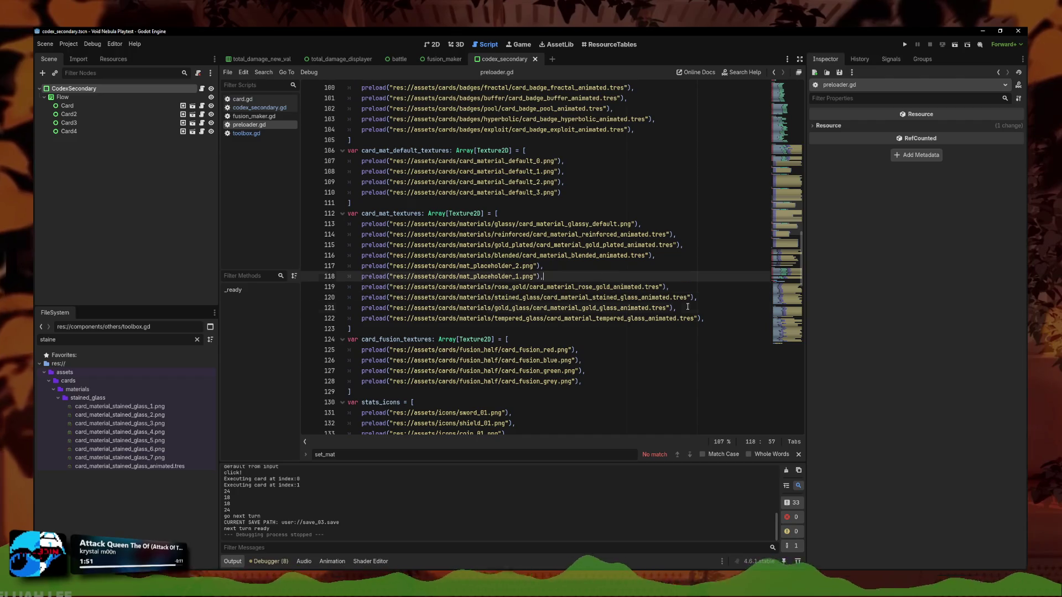
key("Down")
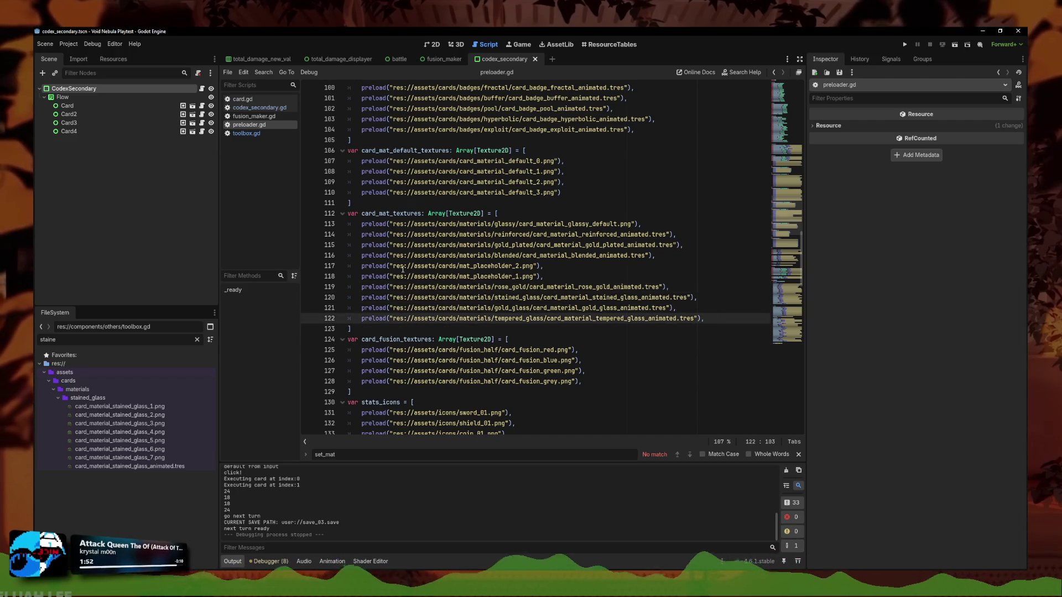
left_click(248, 133)
left_click(547, 350)
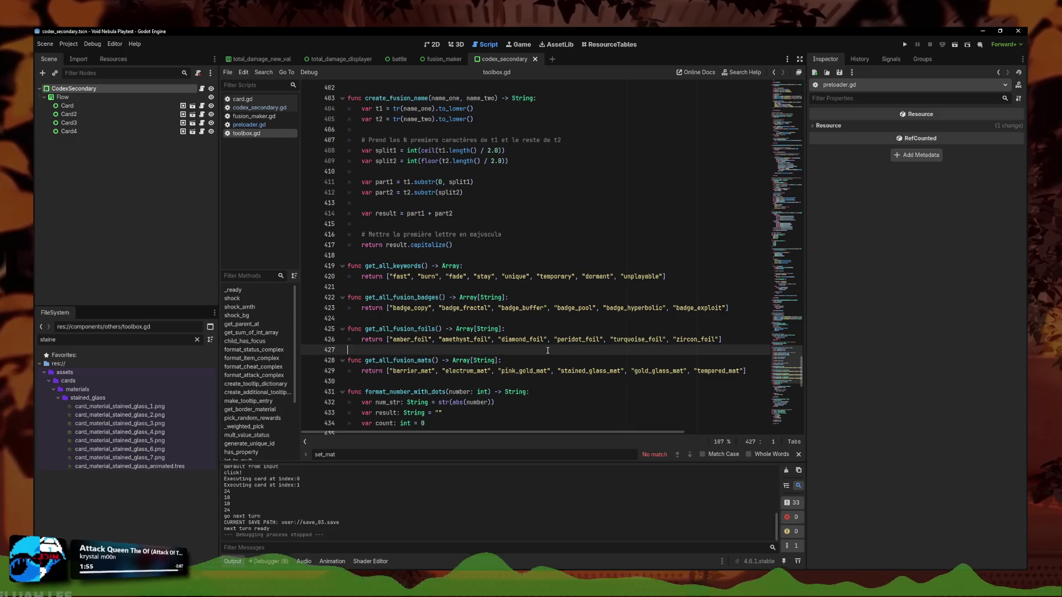
Step: Rename pink_gold_mat to rose_gold_mat in toolbox.gd and save
left_click(513, 371)
key("BackSpace")
type("rose")
key("ctrl+s")
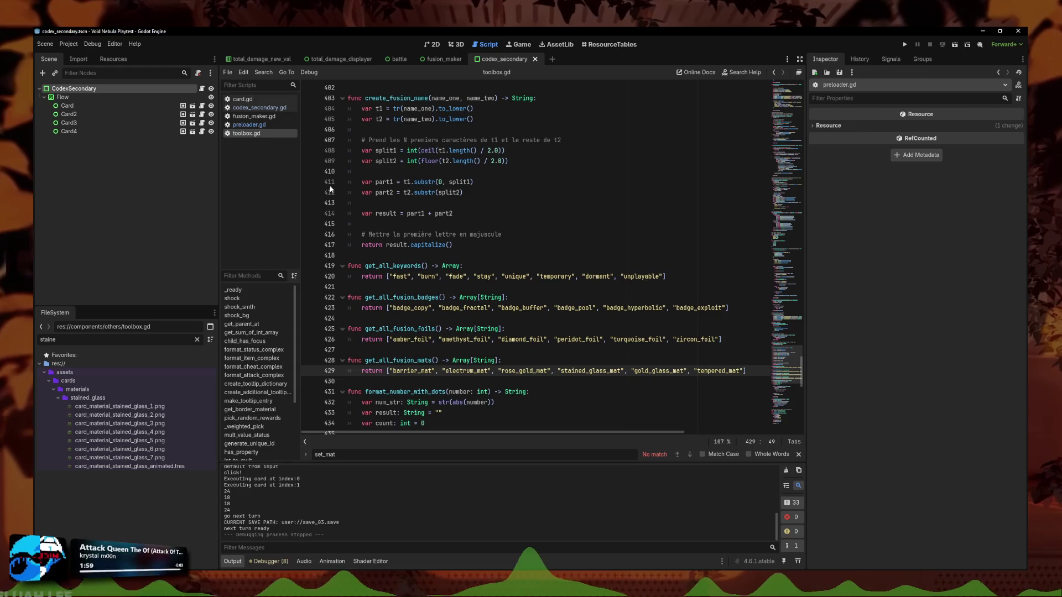
Step: Change the PINK_GOLD case to ROSE_GOLD in card.gd's material matching code
left_click(257, 116)
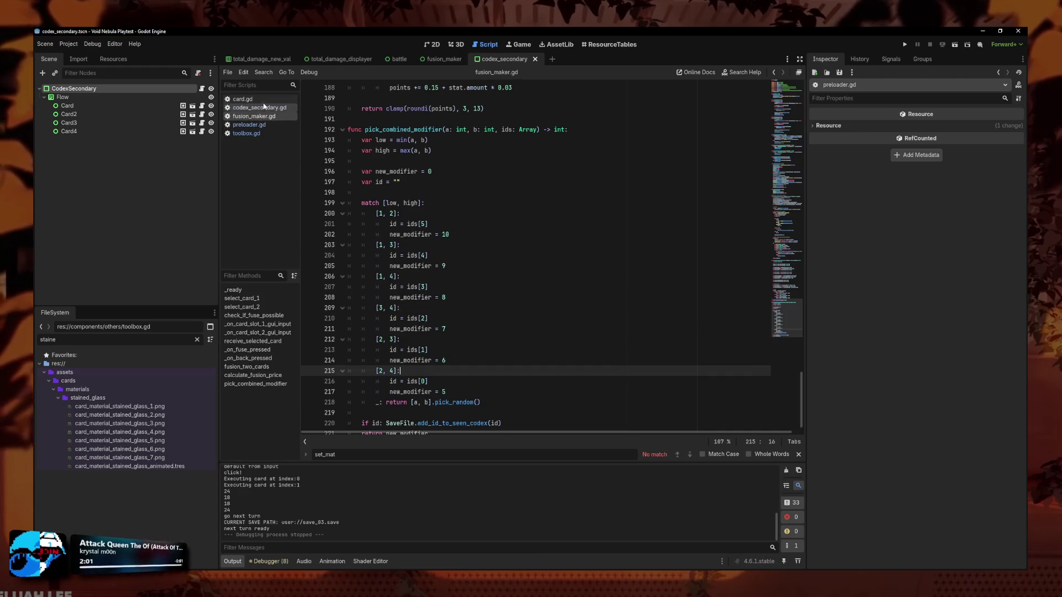
left_click(243, 99)
left_click(535, 245)
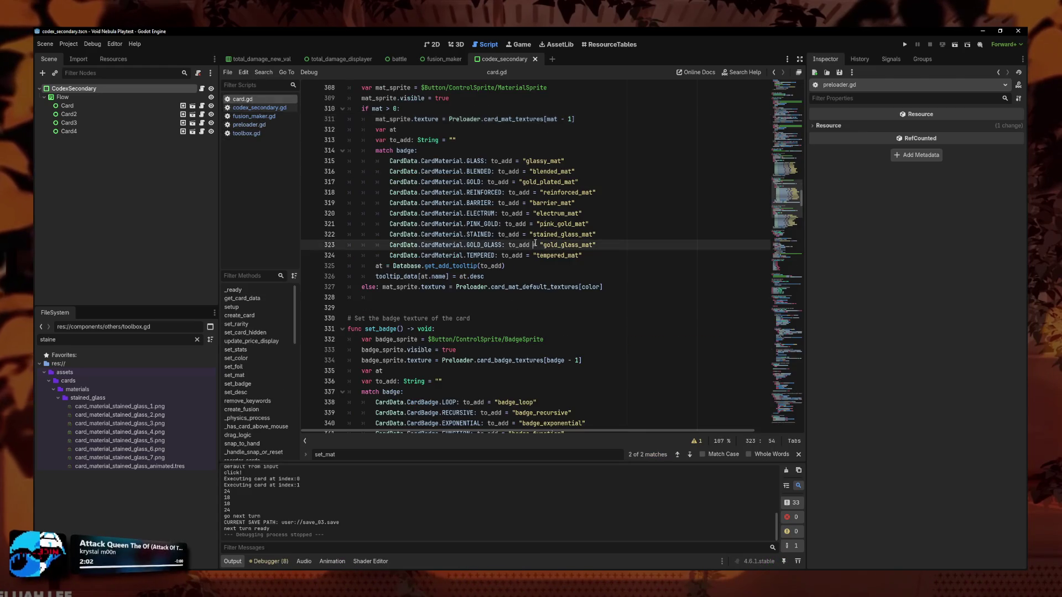
scroll(534, 244, "up", 1)
left_click(481, 254)
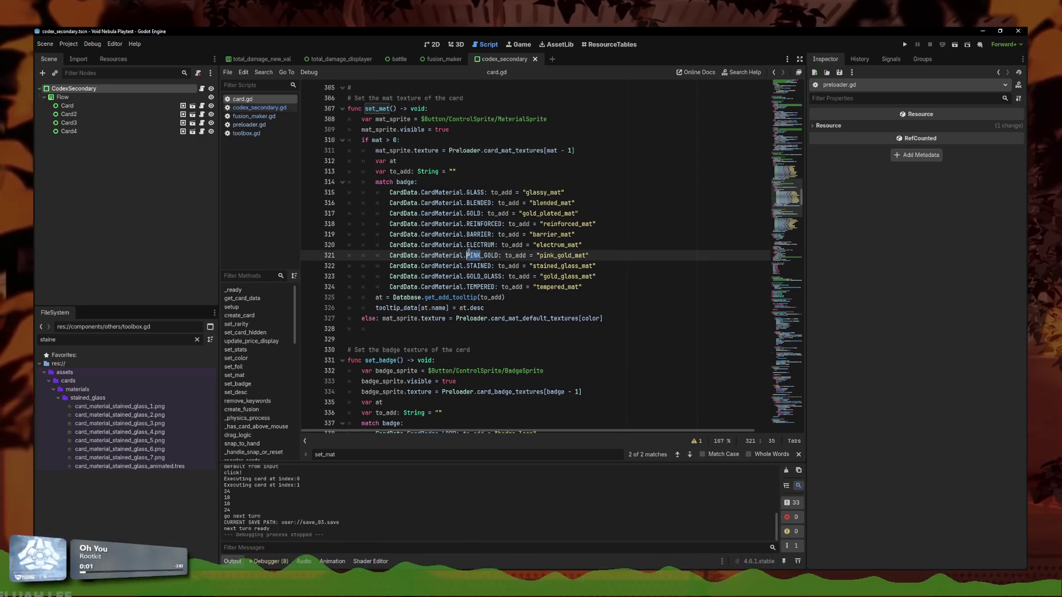
type("ROSE")
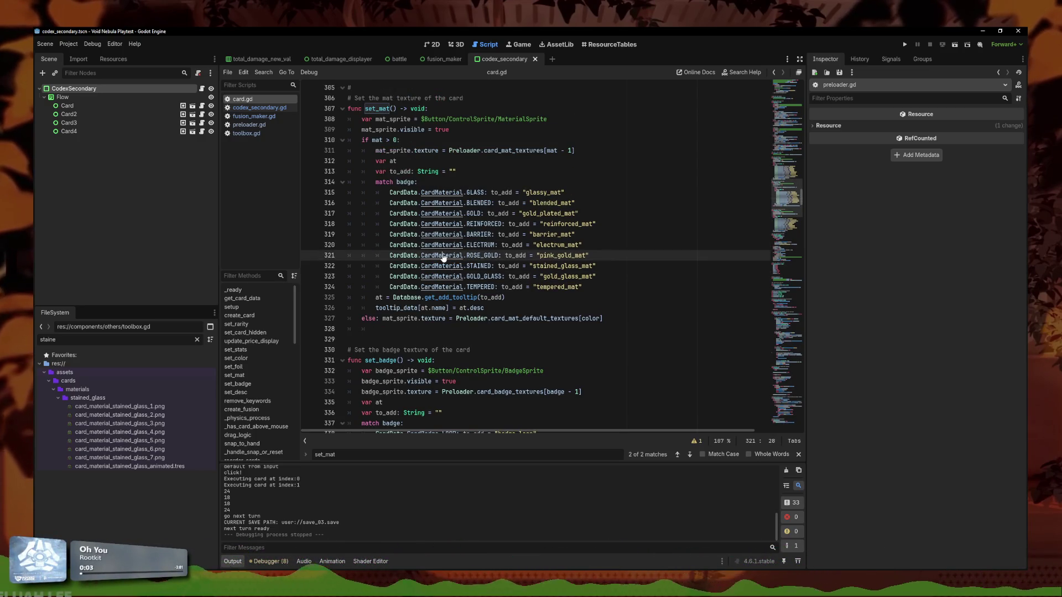
Step: Rename PINK_GOLD to ROSE_GOLD in the CardMaterial enum and save
left_click(456, 268, "ctrl")
double_click(634, 87)
type("ROSE")
key("ctrl+s")
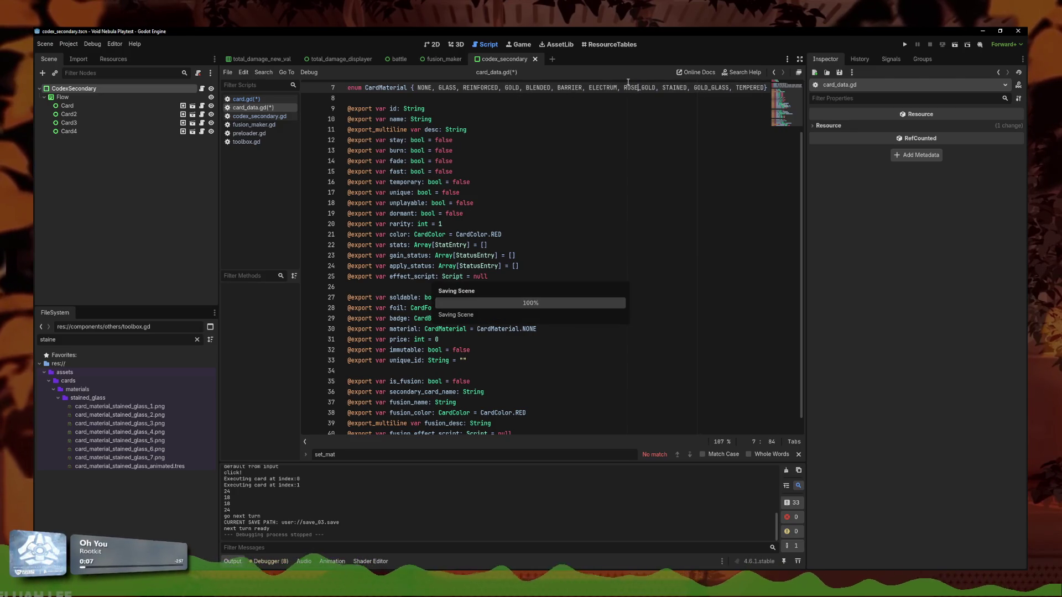
left_click(255, 117)
left_click(256, 125)
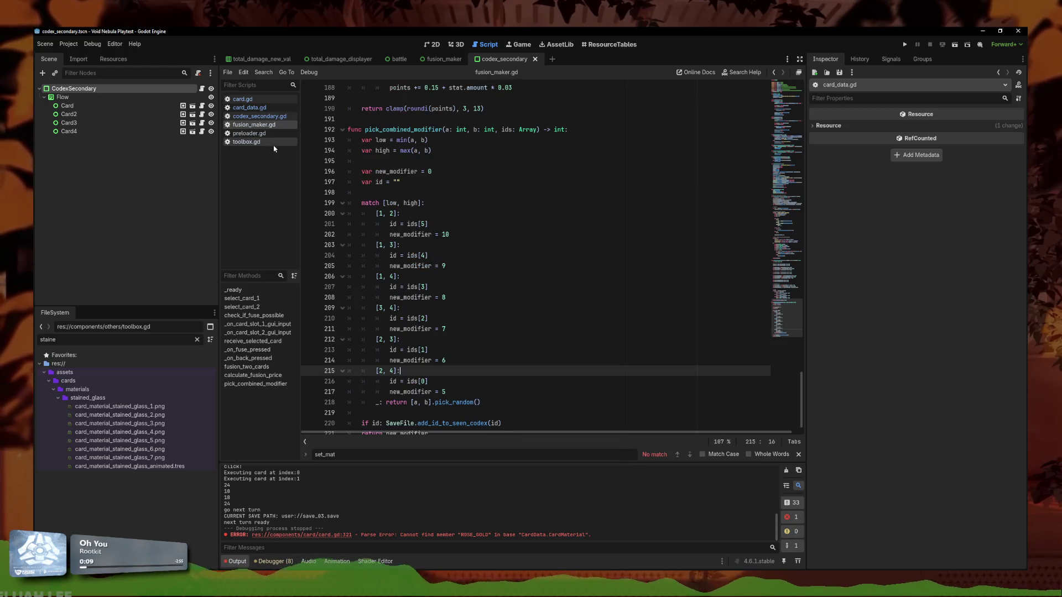
left_click(277, 133)
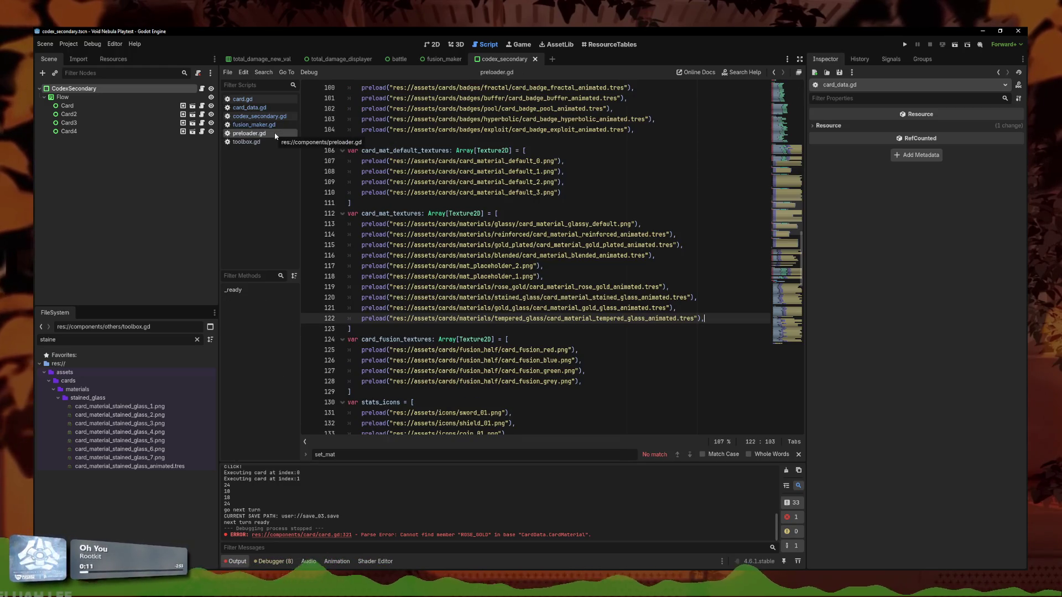
Step: Fill the material case's empty list on line 42 with Toolbox.get_all_fusion_mats()
key("Up")
key("Up")
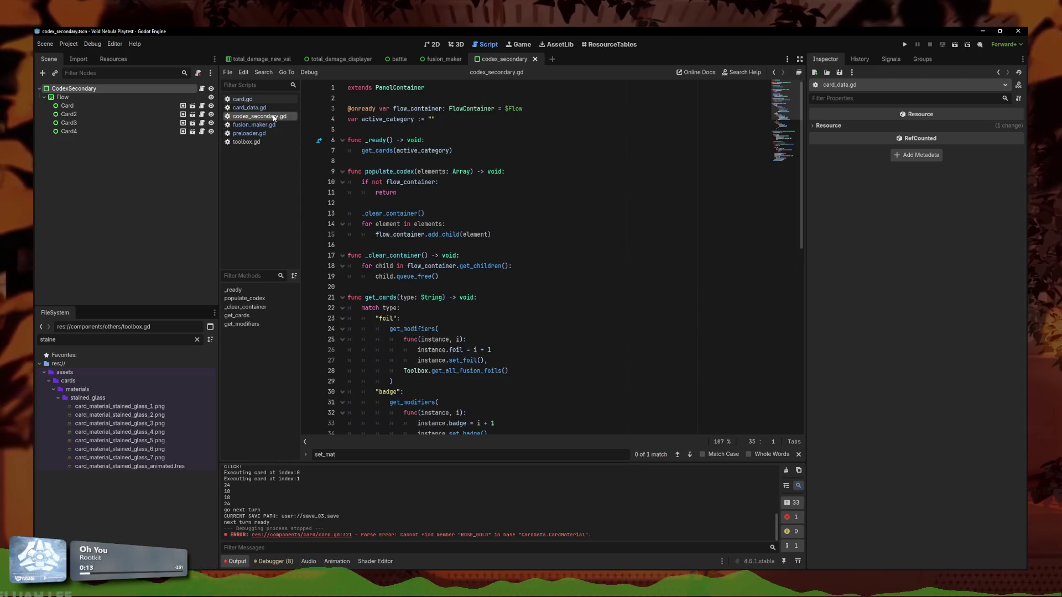
scroll(485, 273, "down", 5)
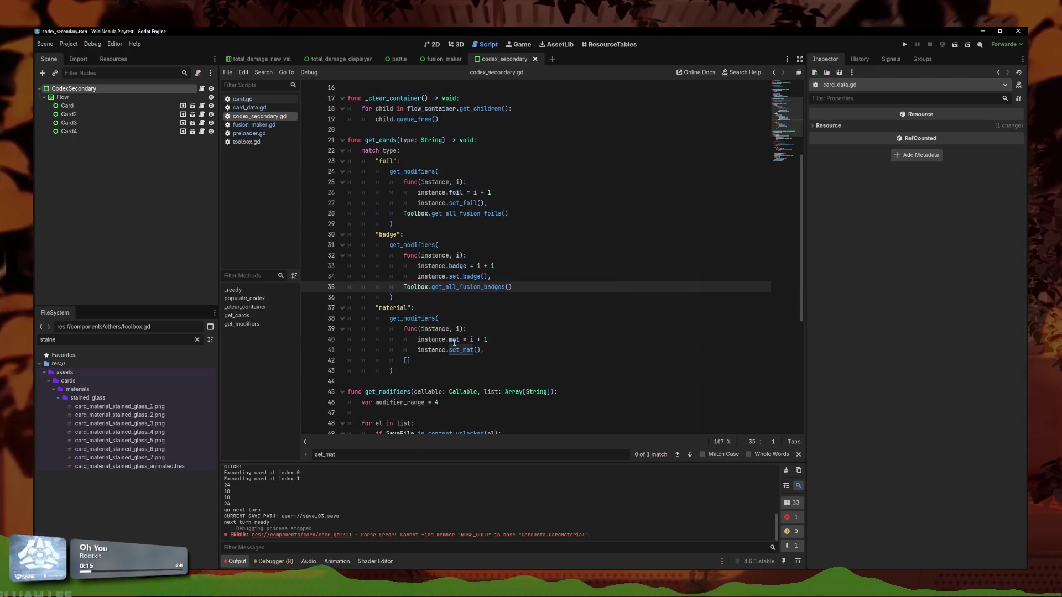
left_click(498, 349)
left_click(400, 357)
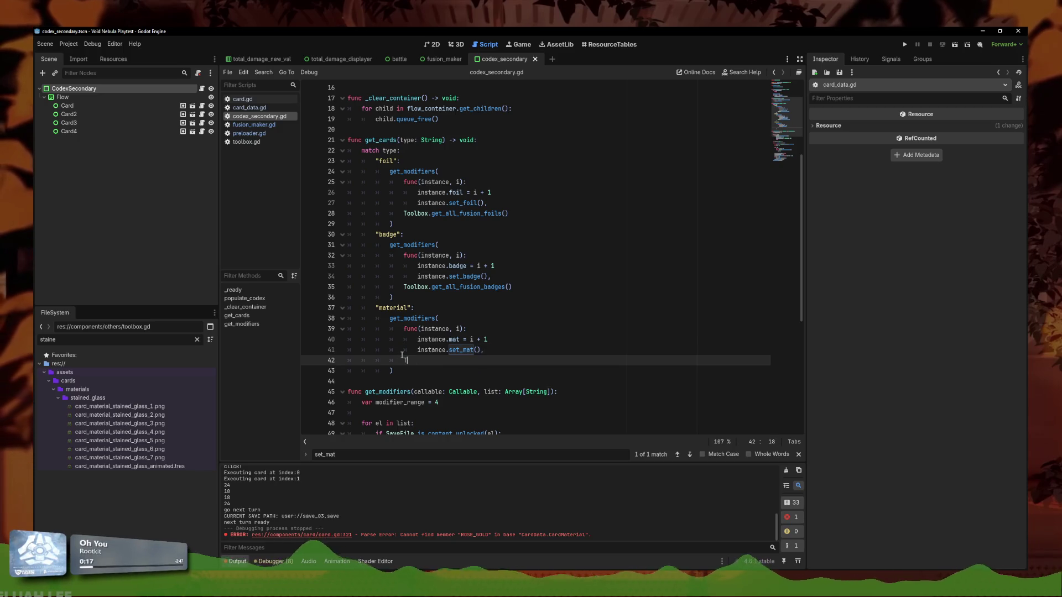
type(".get_all_fusion_")
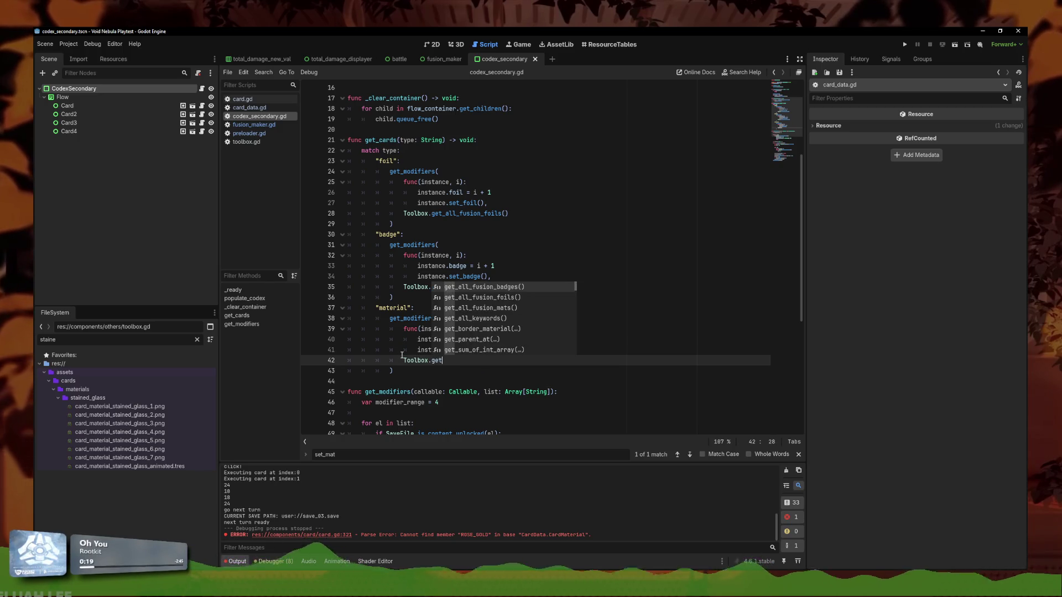
key("Down")
key("Down")
key("Return")
Step: Compare the material block with the foil case's getter and set_foil lines
key("Down")
key("Down")
key("Down")
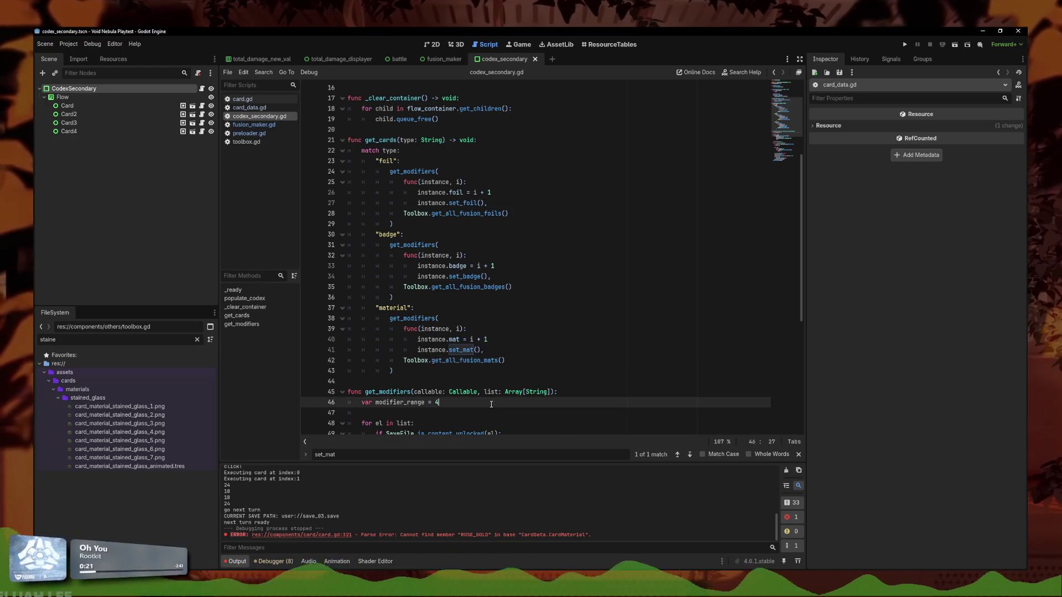
left_click(486, 299)
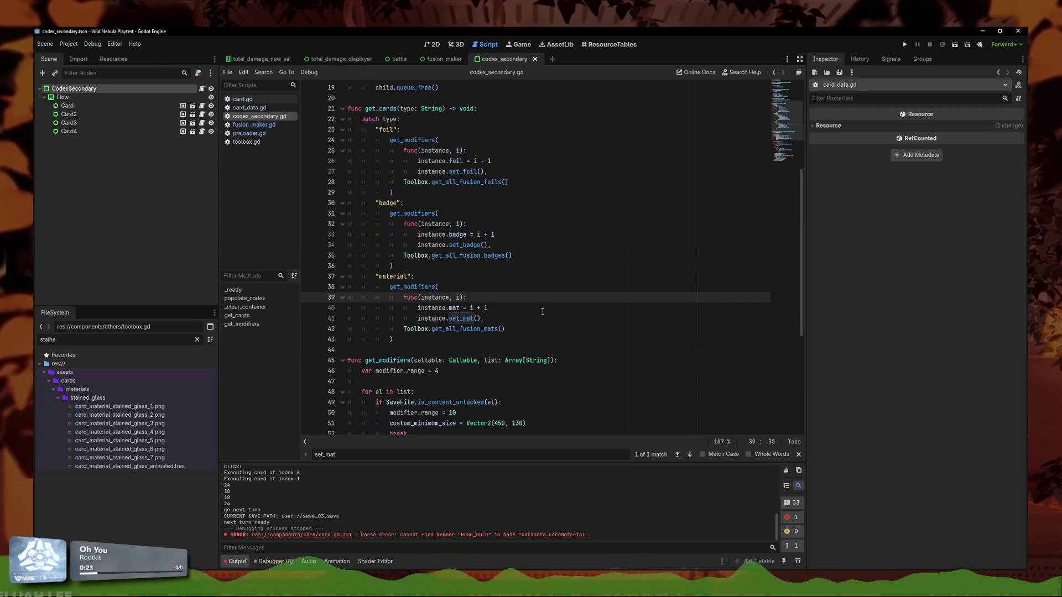
scroll(529, 316, "up", 5)
left_click(528, 317)
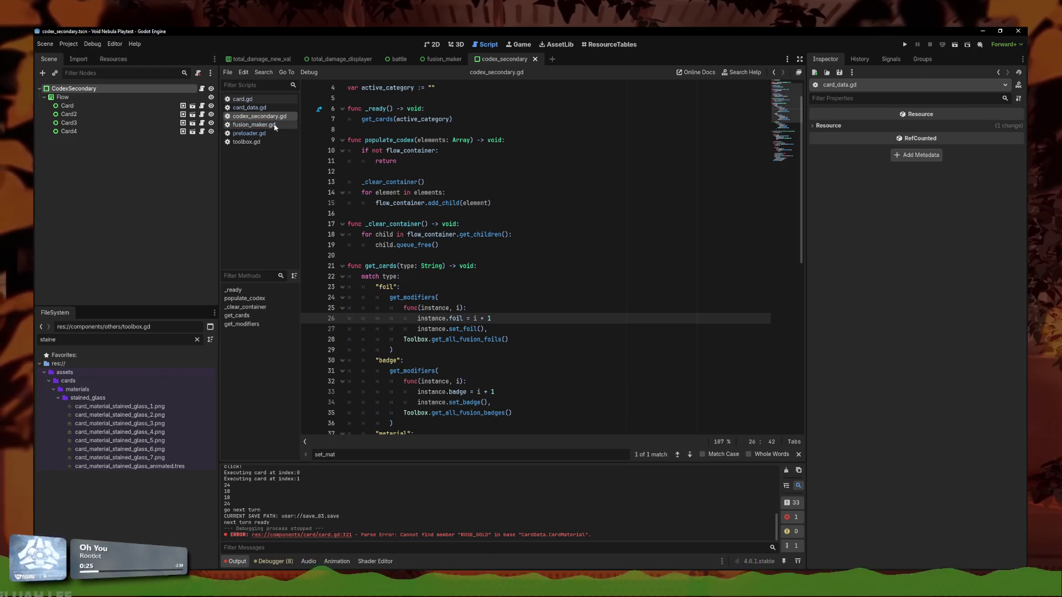
left_click(548, 341)
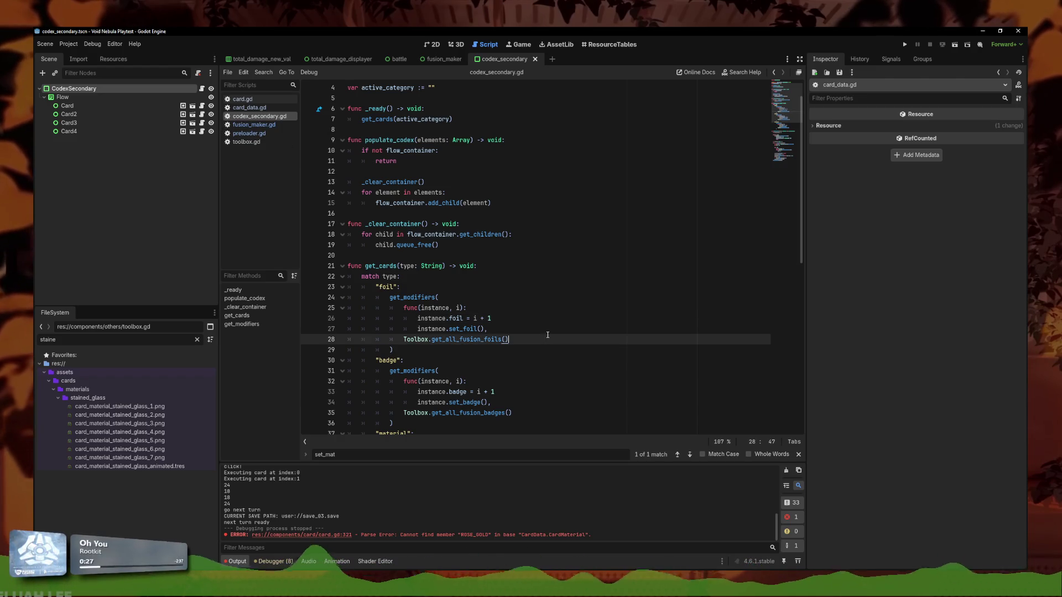
left_click(551, 330)
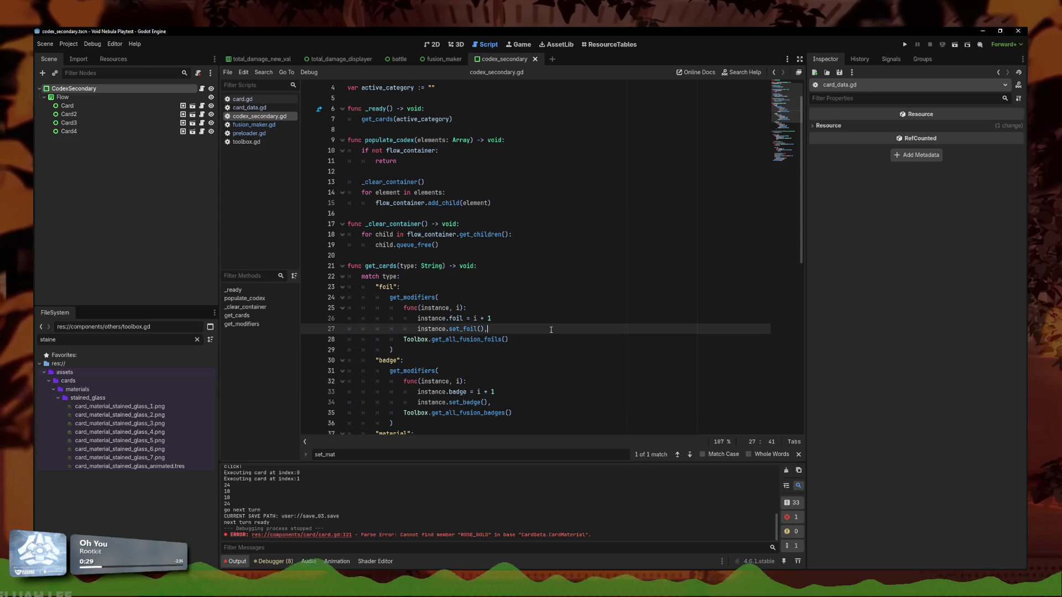
scroll(540, 301, "up", 1)
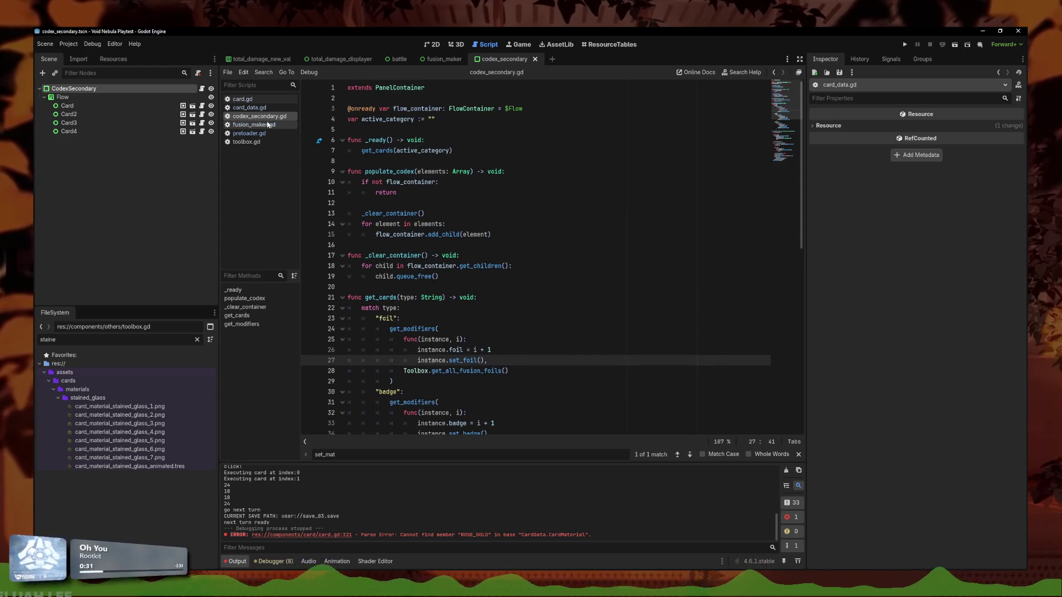
double_click(111, 339)
Step: Open the codex_navigation scene and duplicate the foils category line in its script
type("codex_")
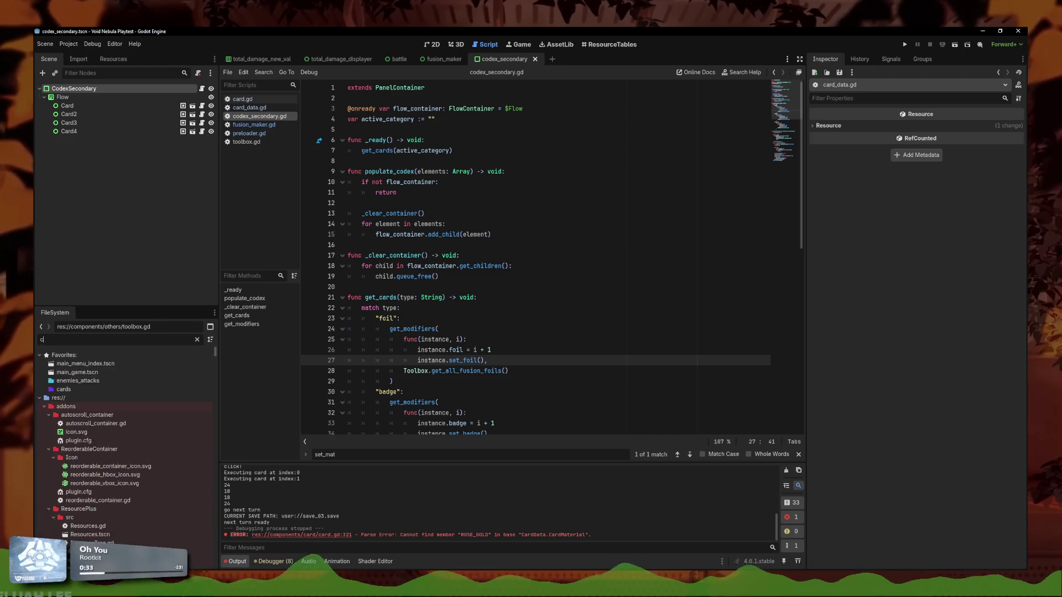
type("na")
double_click(94, 398)
scroll(453, 326, "down", 4)
scroll(487, 243, "up", 6)
mouse_move(381, 270)
left_mouse_down()
mouse_move(743, 261)
mouse_move(385, 260)
left_mouse_up()
key("ctrl+c")
left_click(730, 260)
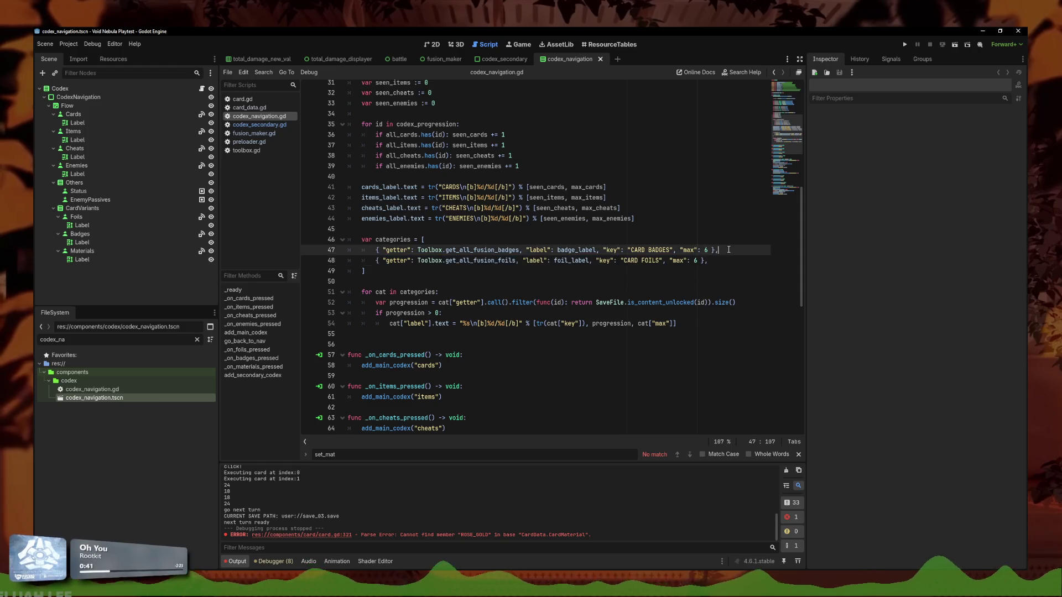
key("Return")
key("ctrl+v")
Step: Change the copied entry to use get_all_fusion_mats and mat_label
left_click_drag(514, 271, 473, 271)
key("BackSpace")
type("fusion_mat")
key("Return")
key("BackSpace")
key("BackSpace")
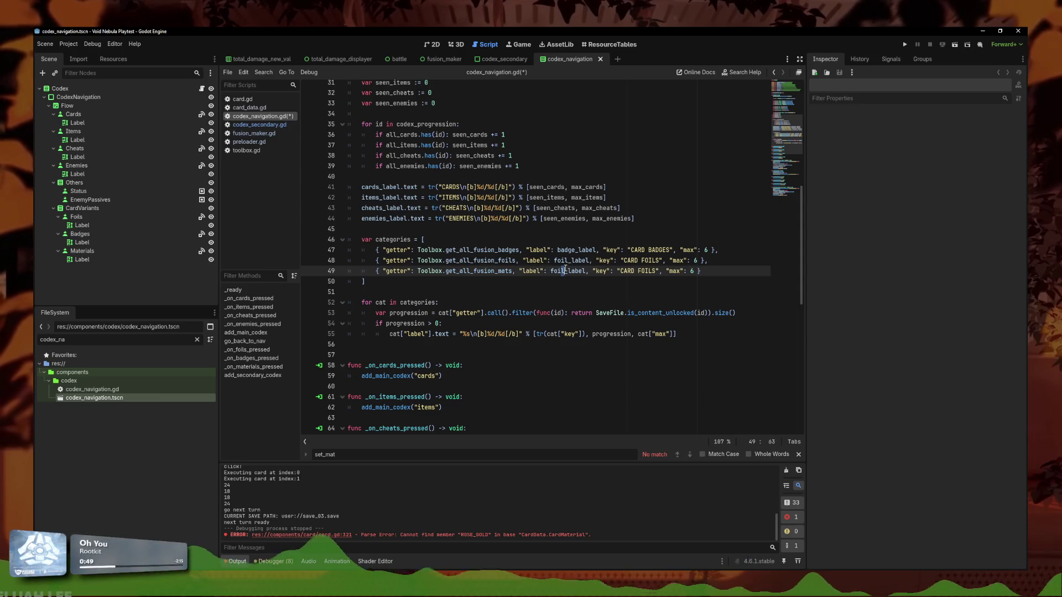
key("BackSpace")
key("BackSpace")
key("BackSpace")
type("mat")
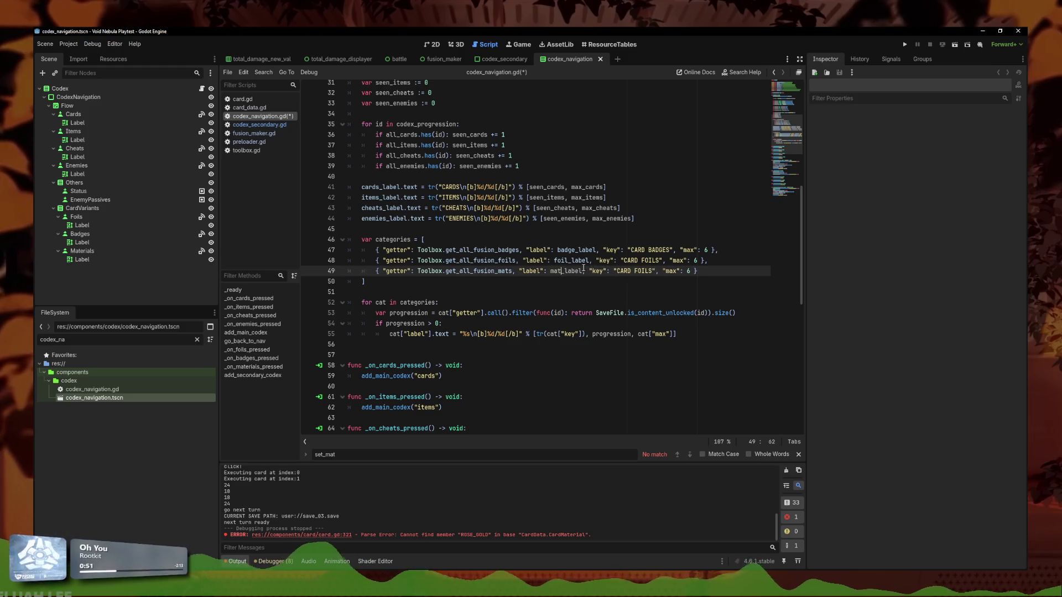
left_click(589, 267)
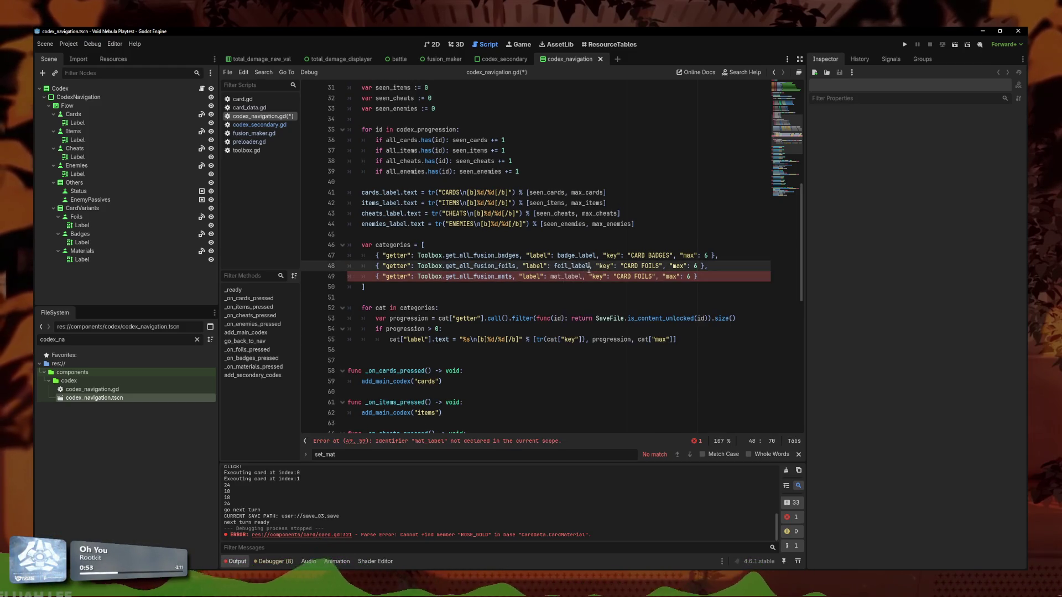
Step: Rename the copied category key from CARD FOILS to CARD MATERIALS
scroll(584, 305, "up", 5)
scroll(584, 306, "down", 3)
left_click(663, 339)
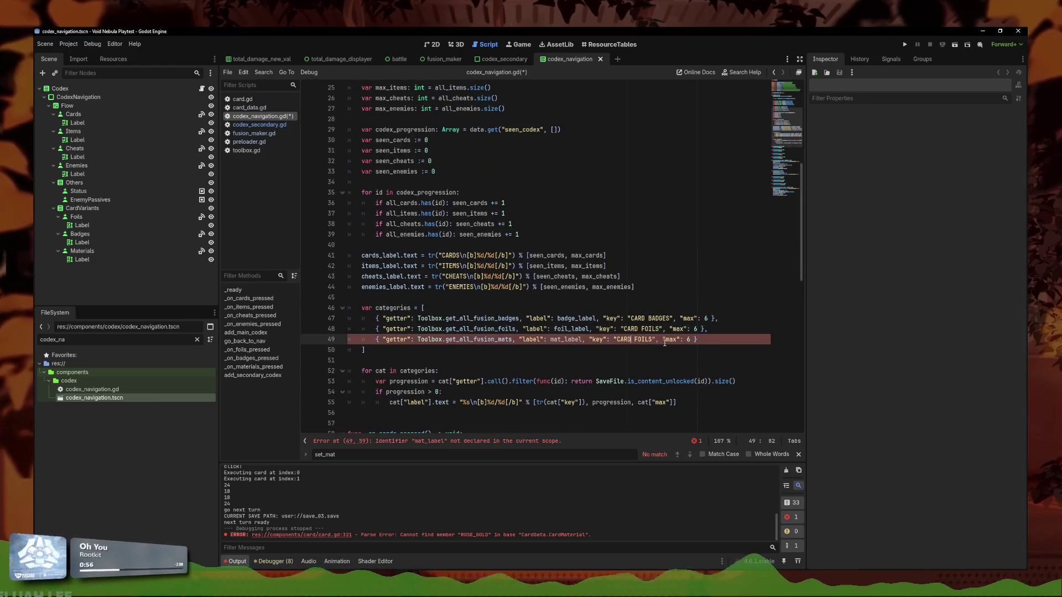
double_click(636, 339)
type("MATERIALS")
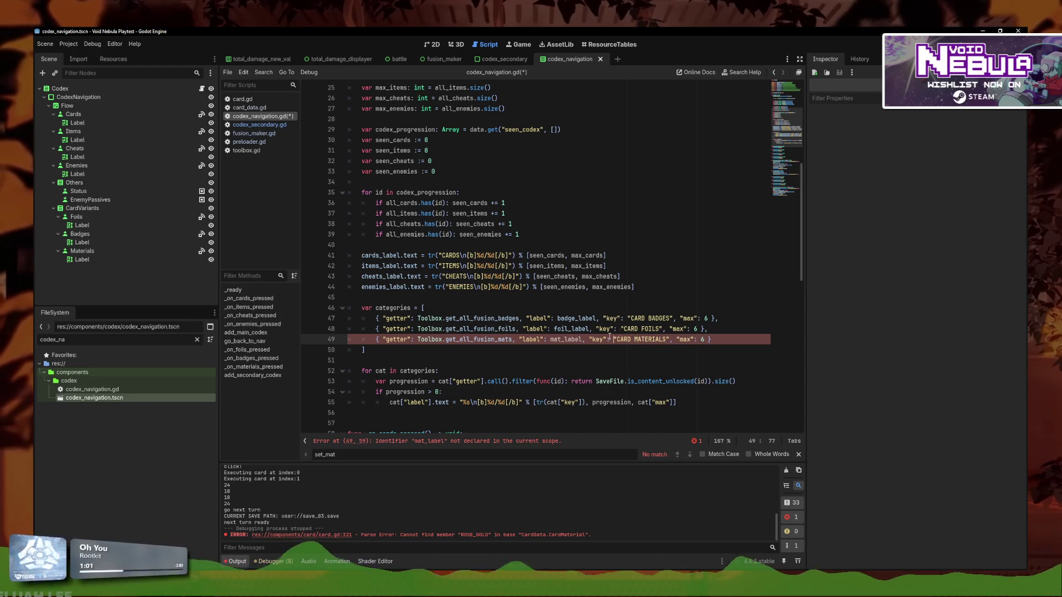
left_click(597, 359)
left_click(628, 371)
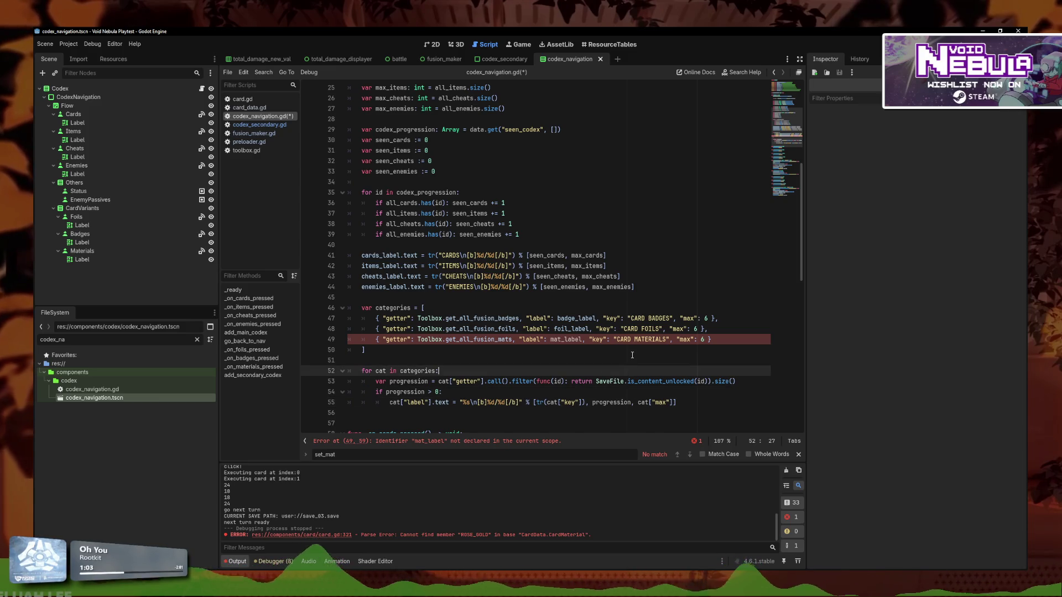
Step: Wrap the CARD BADGES, CARD FOILS and CARD MATERIALS keys in tr()
left_click(631, 340)
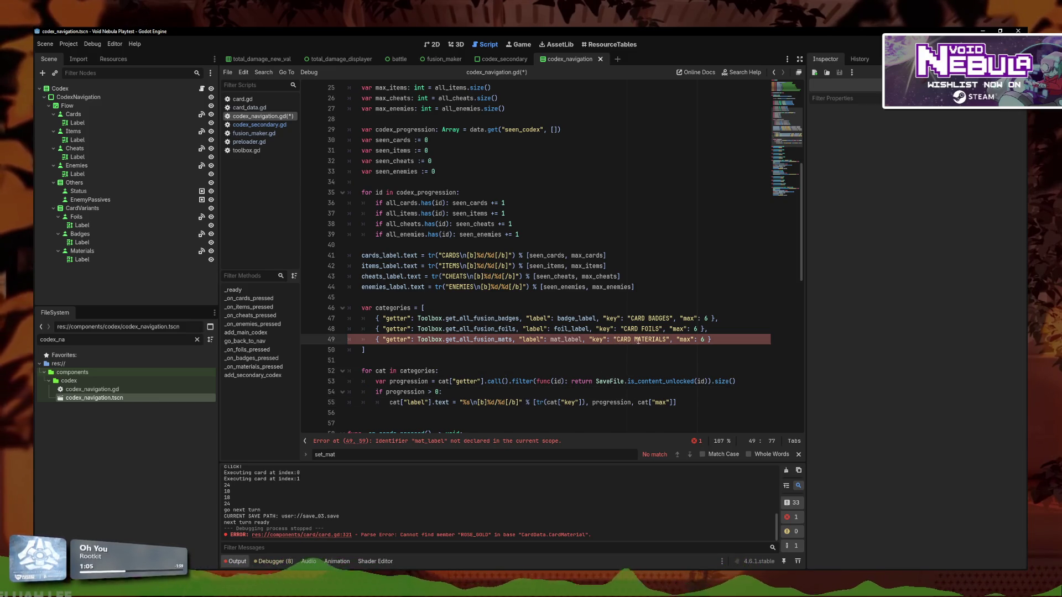
type("tr()")
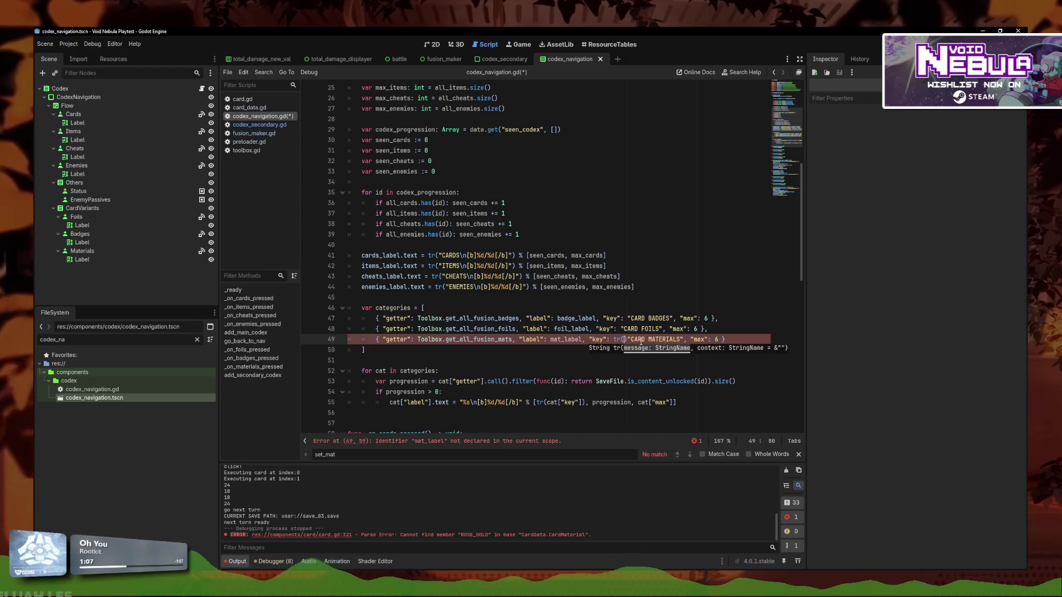
left_click(621, 329)
type("tr()")
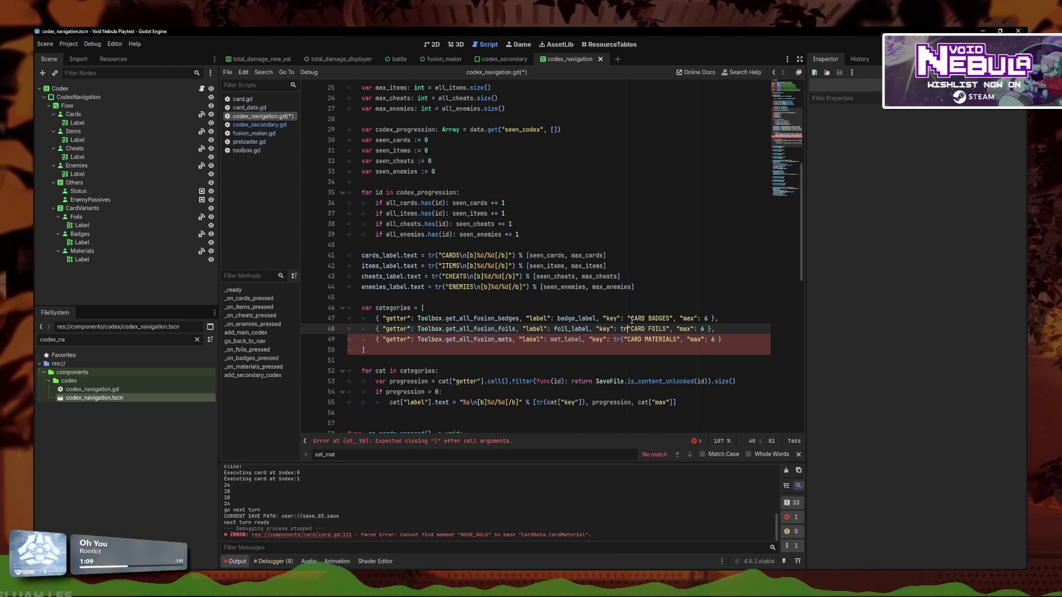
left_click(629, 319)
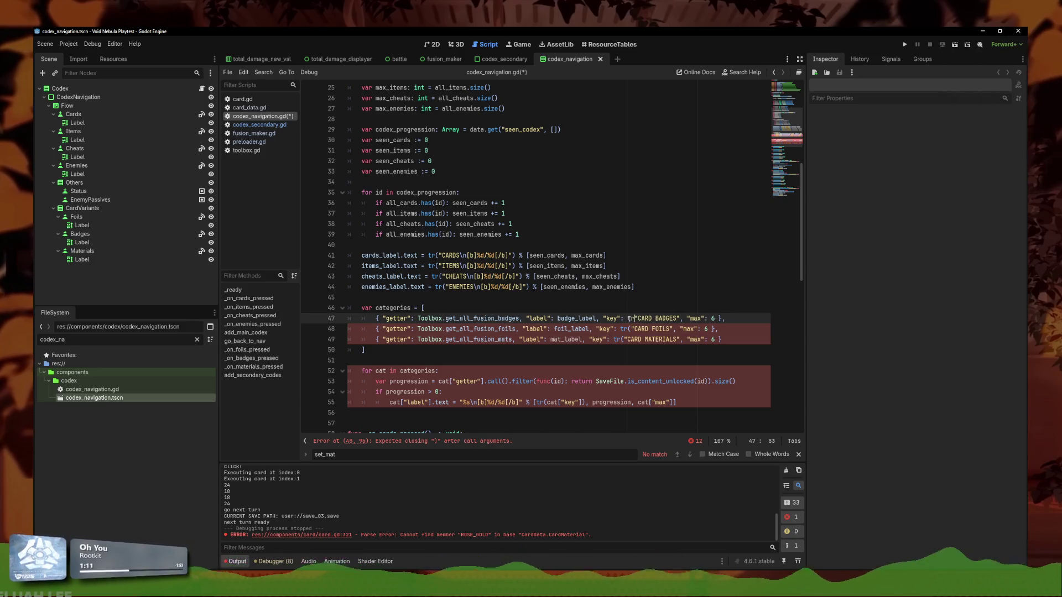
type("tr(")
left_click(683, 320)
left_click(674, 329)
left_click(681, 342, "alt")
type(")")
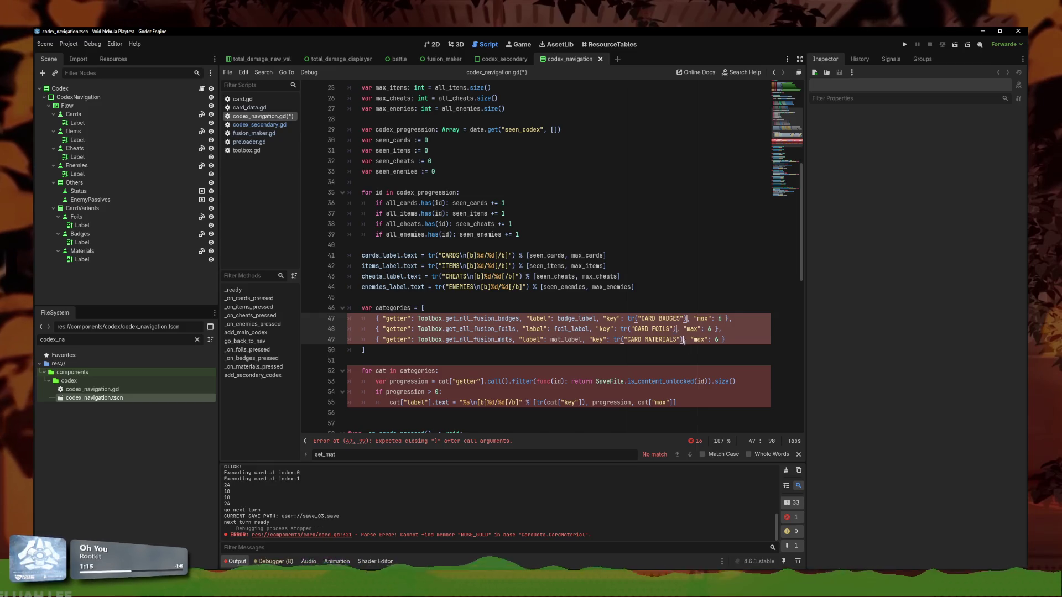
key("Escape")
key("Down")
Step: Save the script, remove the materials entry's trailing comma, and locate the undeclared mat_label
left_click(712, 340)
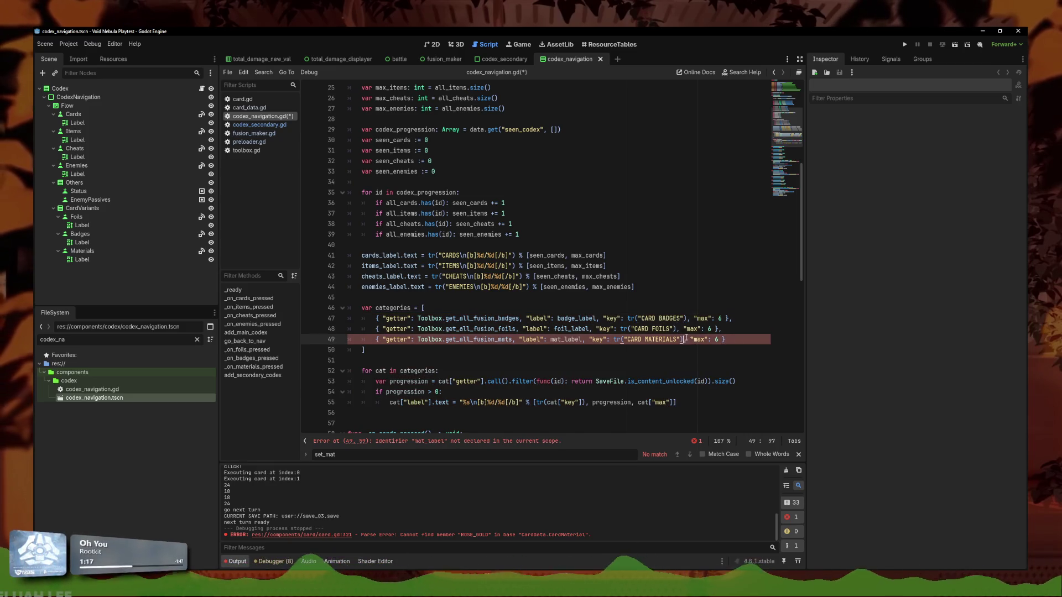
key("ctrl+s")
left_click(737, 342)
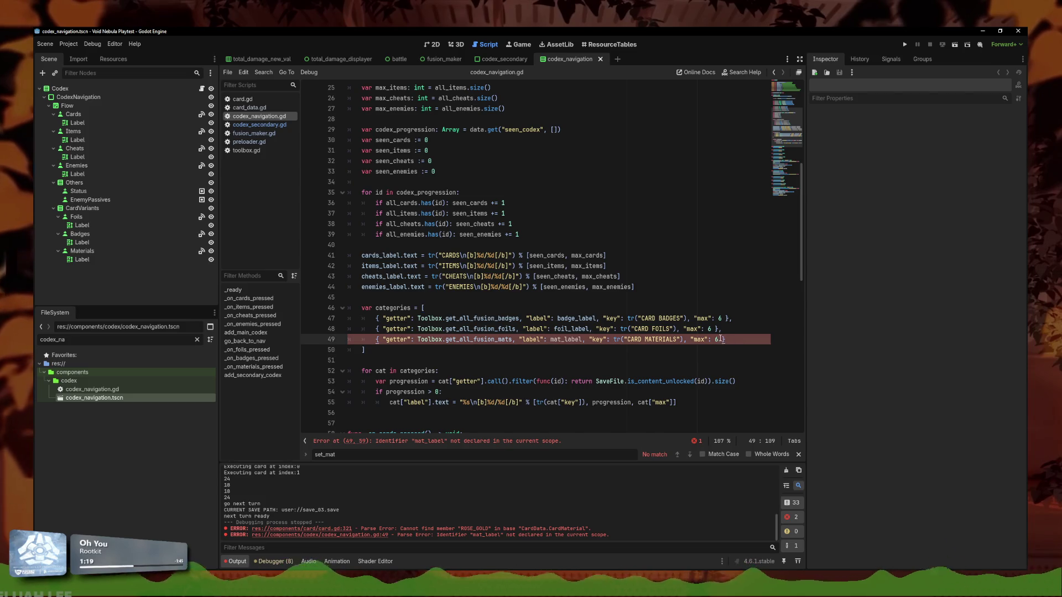
key("BackSpace")
left_click(520, 440)
scroll(454, 265, "up", 10)
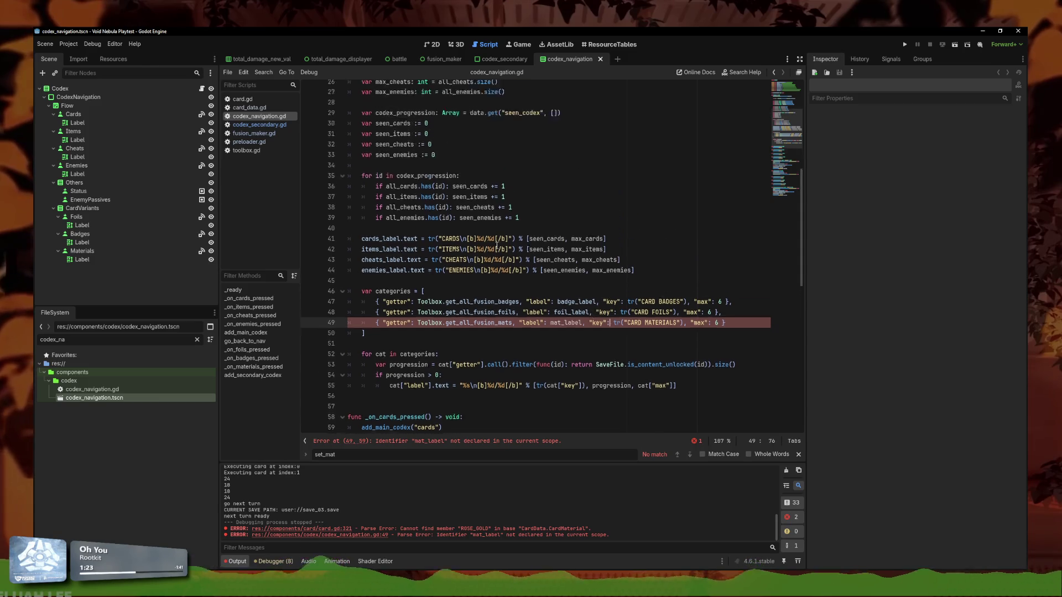
left_click(644, 171)
key("Down")
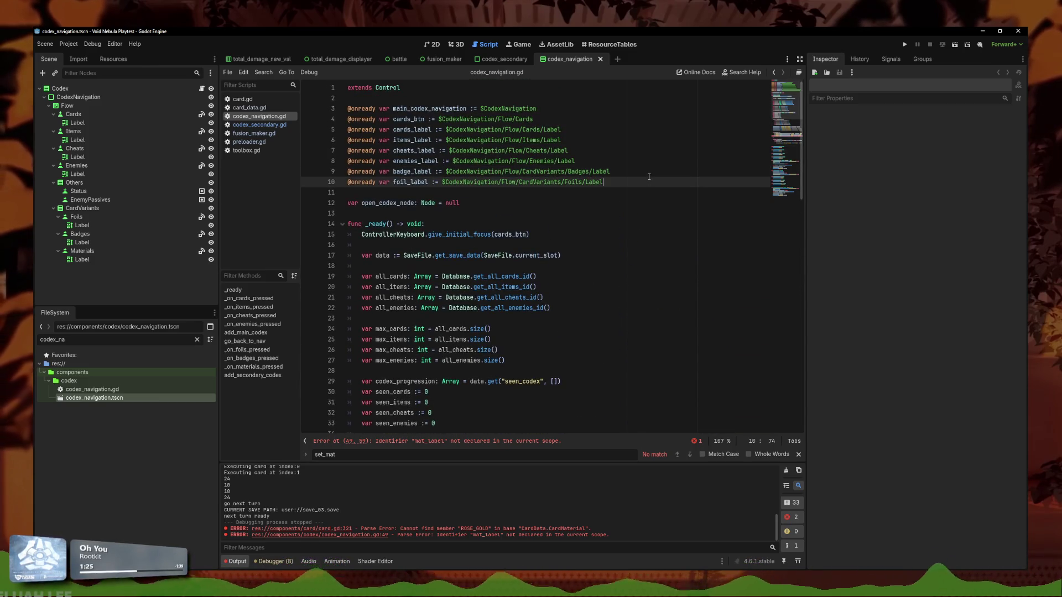
key("Return")
key("Return")
type("var mat_")
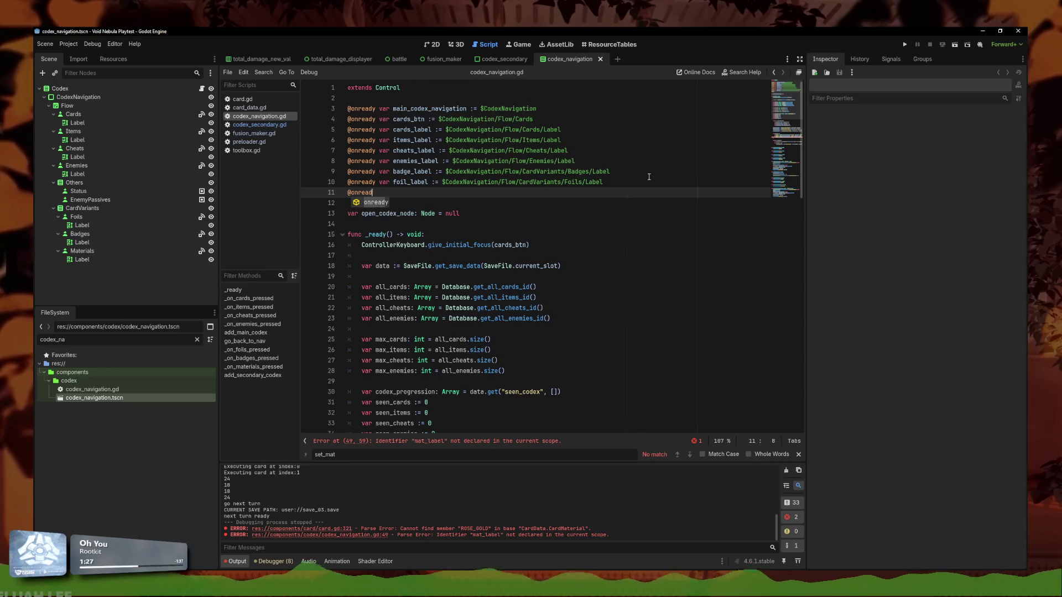
type("label := Mat")
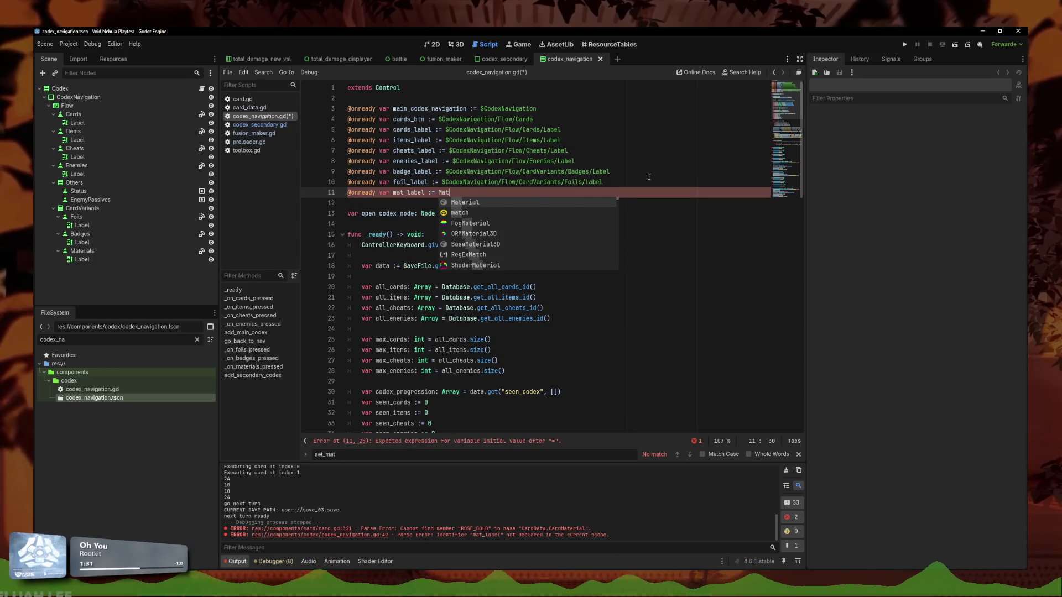
key("shift+Home")
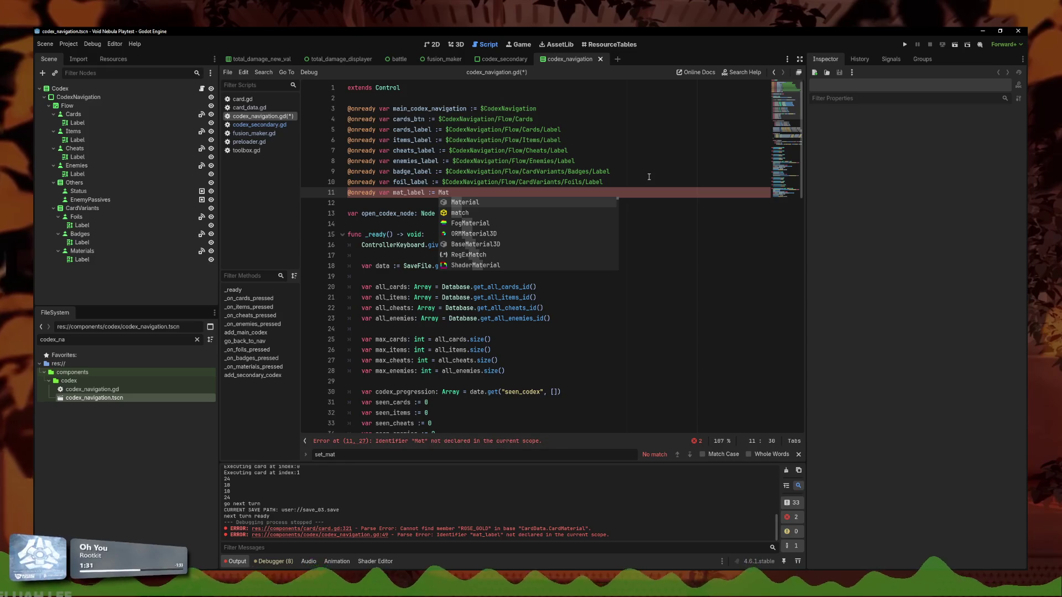
type("@o")
left_click_drag(133, 260, 517, 195)
key("ctrl+z")
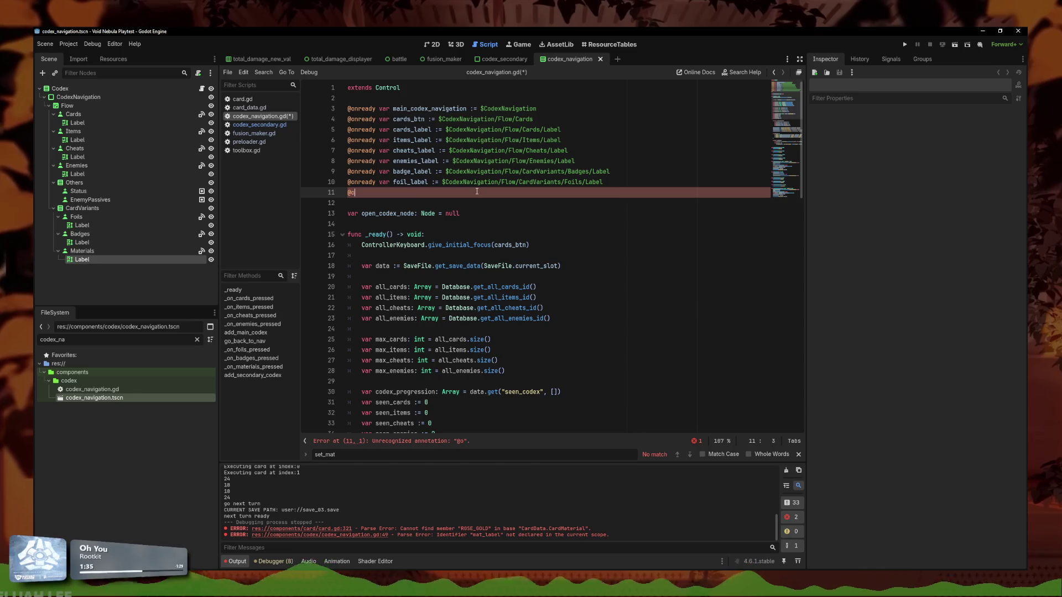
scroll(470, 191, "up", 2, "ctrl")
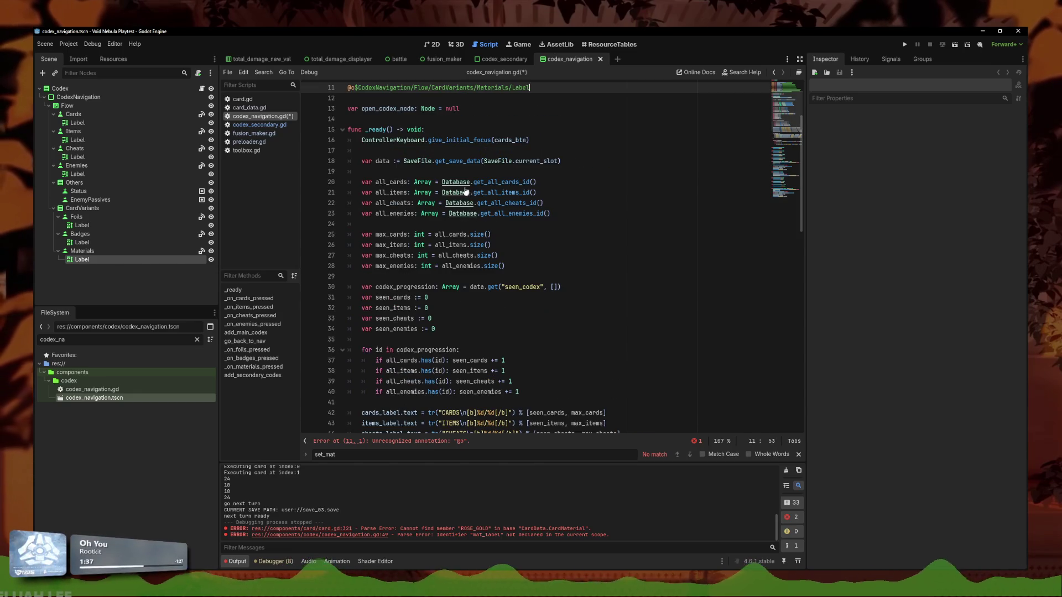
key("ctrl+z")
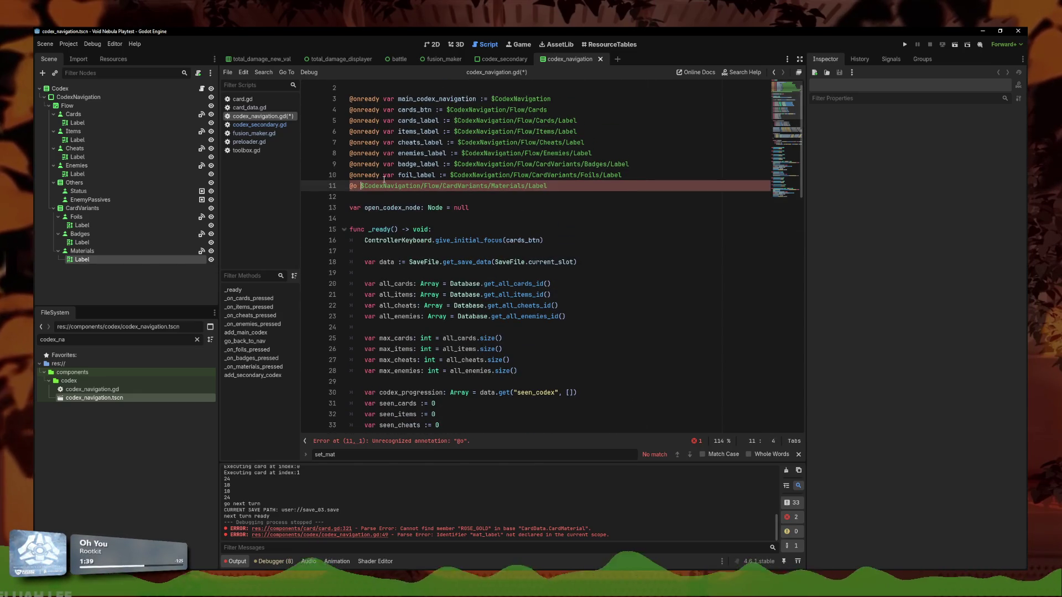
key("BackSpace")
type("nready var mat_label :=")
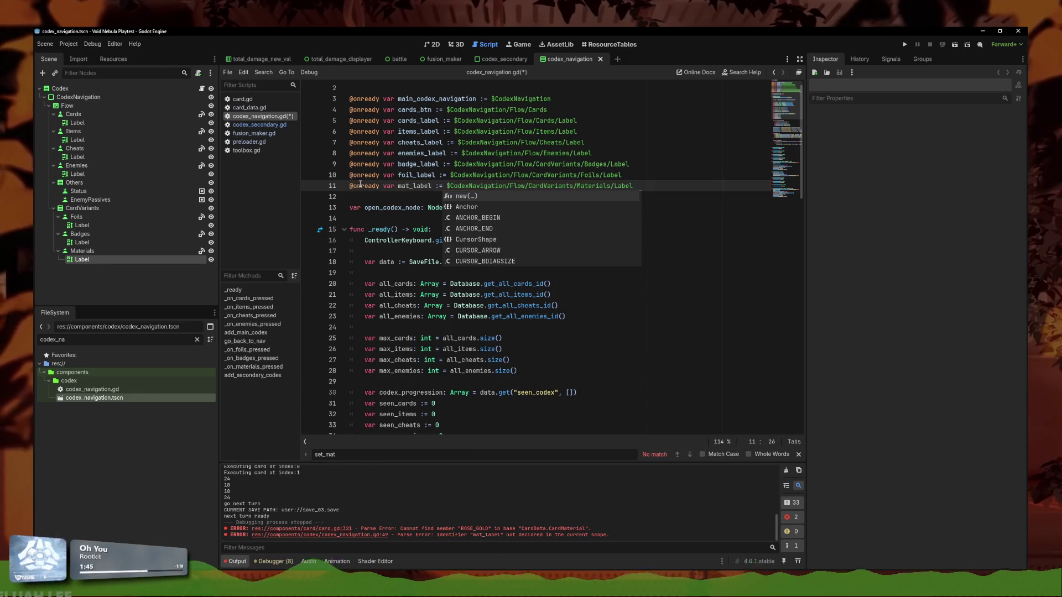
key("ctrl+s")
Step: Save the codex_navigation scene and replace the FileSystem filter text with 'glass'
scroll(537, 247, "down", 10)
left_click(536, 248)
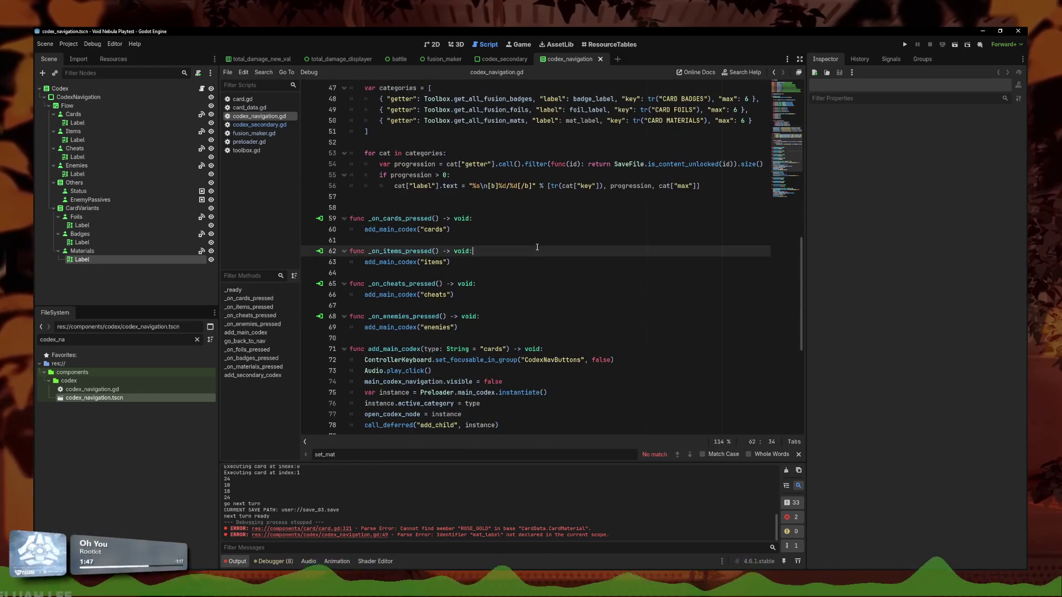
scroll(536, 247, "down", 4)
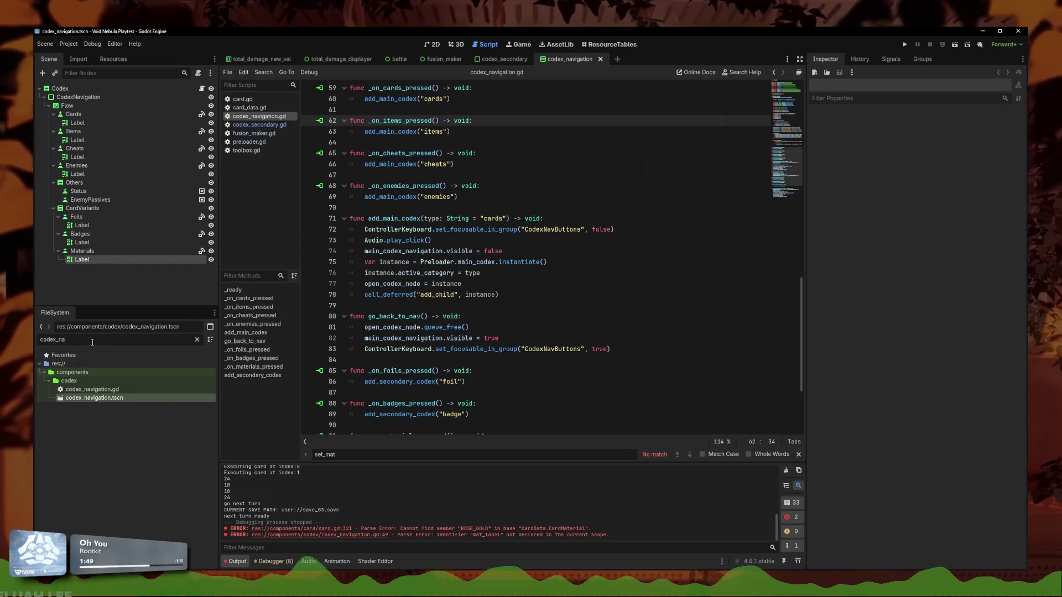
double_click(53, 339)
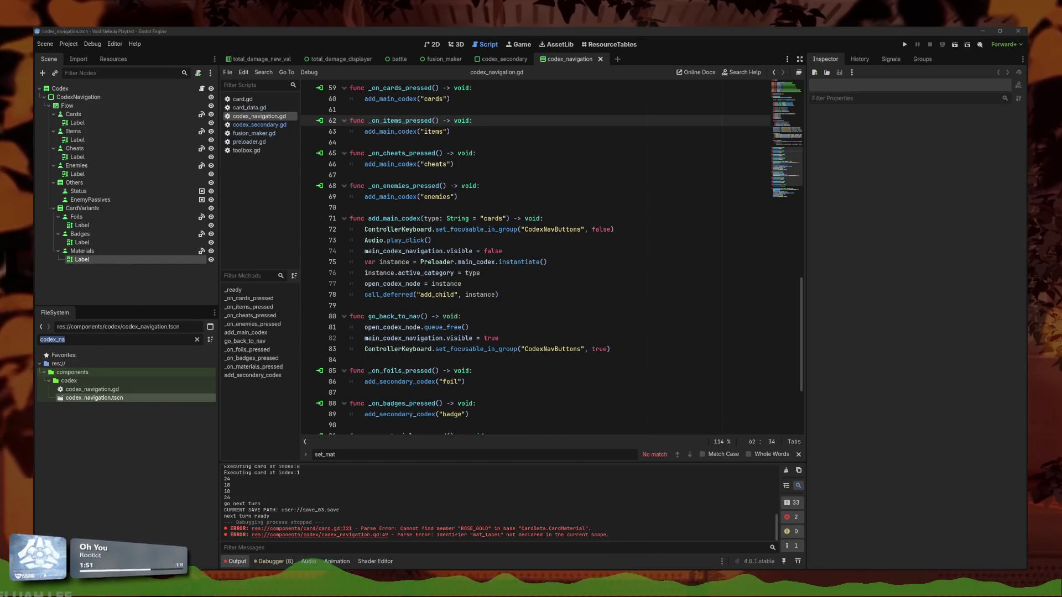
left_click(539, 251)
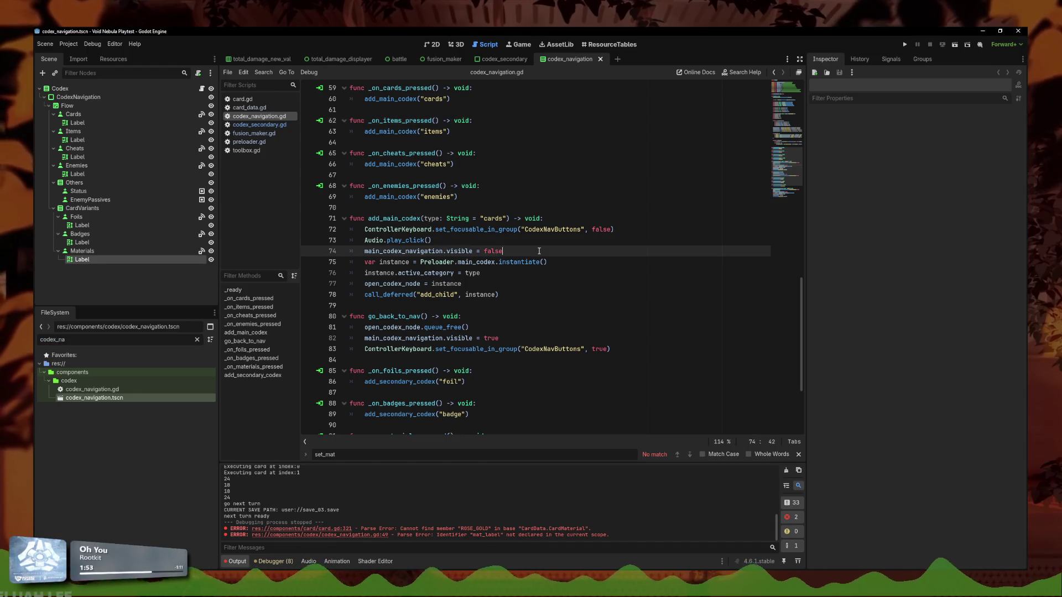
key("Down")
key("End")
key("Up")
key("Up")
key("Down")
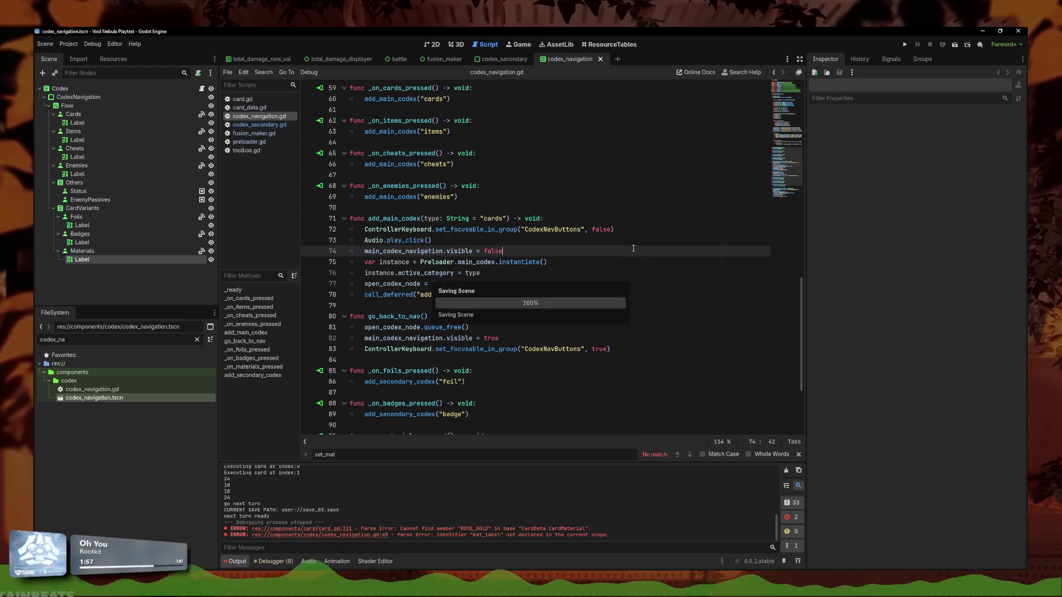
left_click(197, 339)
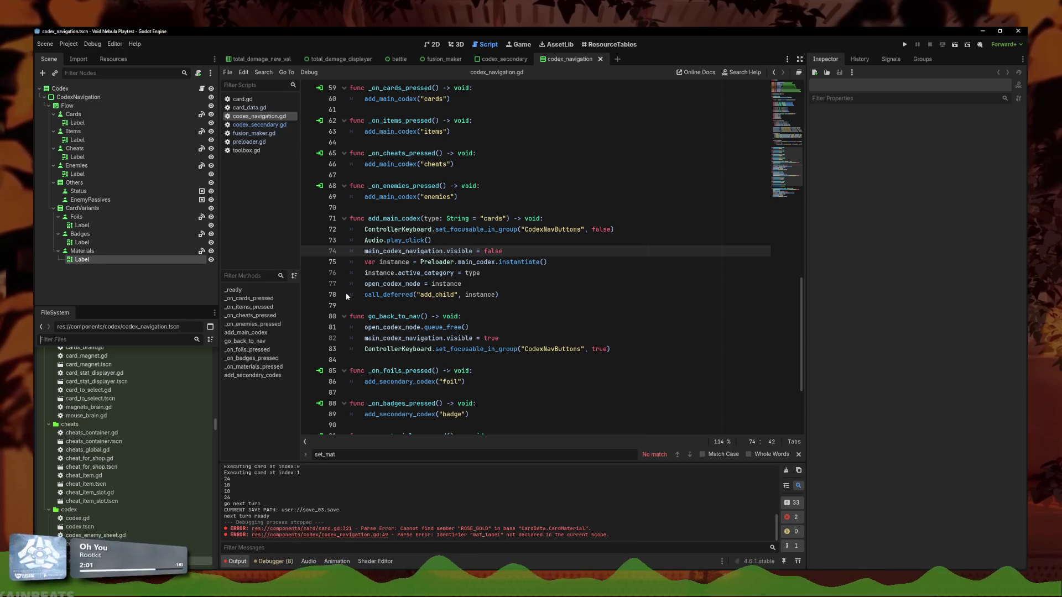
type("glass")
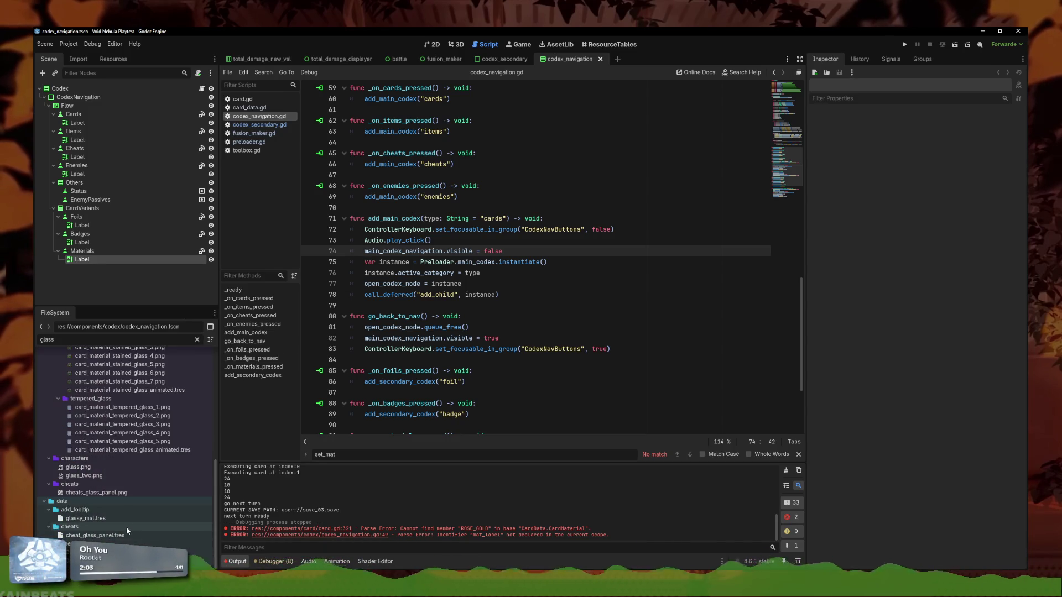
Step: Duplicate glassy_mat.tres as stained_glass_mat.tres and open the new resource in the Inspector
right_click(91, 518)
left_click(127, 511)
left_click(458, 301)
key("BackSpace")
key("BackSpace")
key("BackSpace")
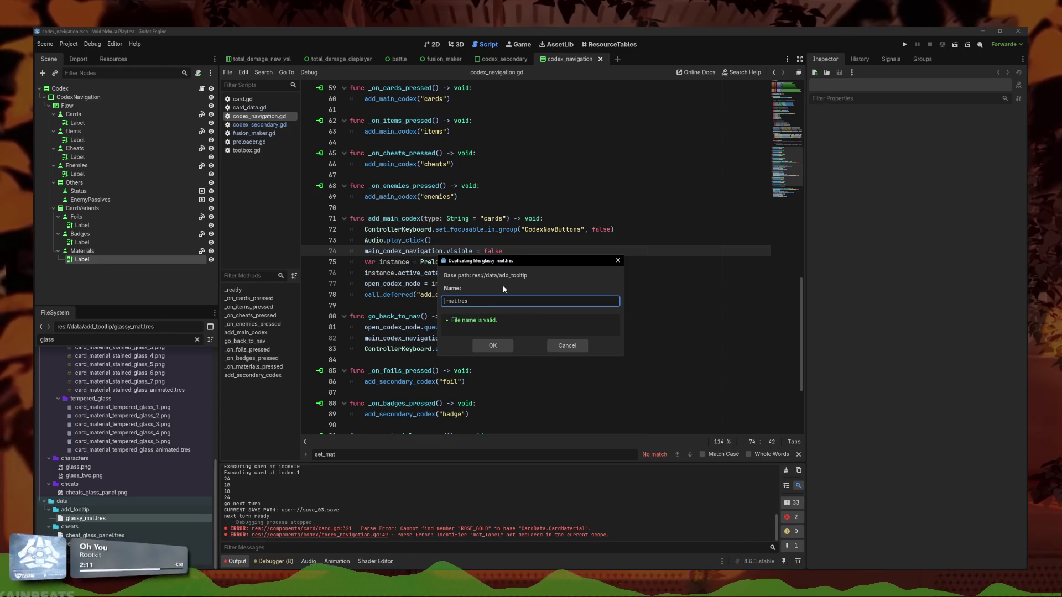
type("stained_glass_")
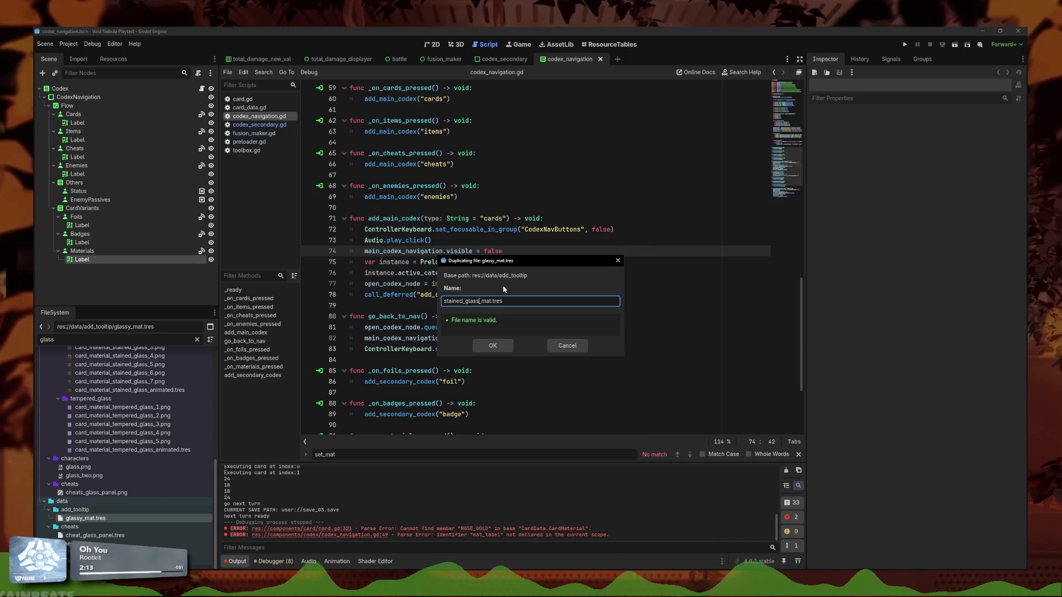
left_click(494, 347)
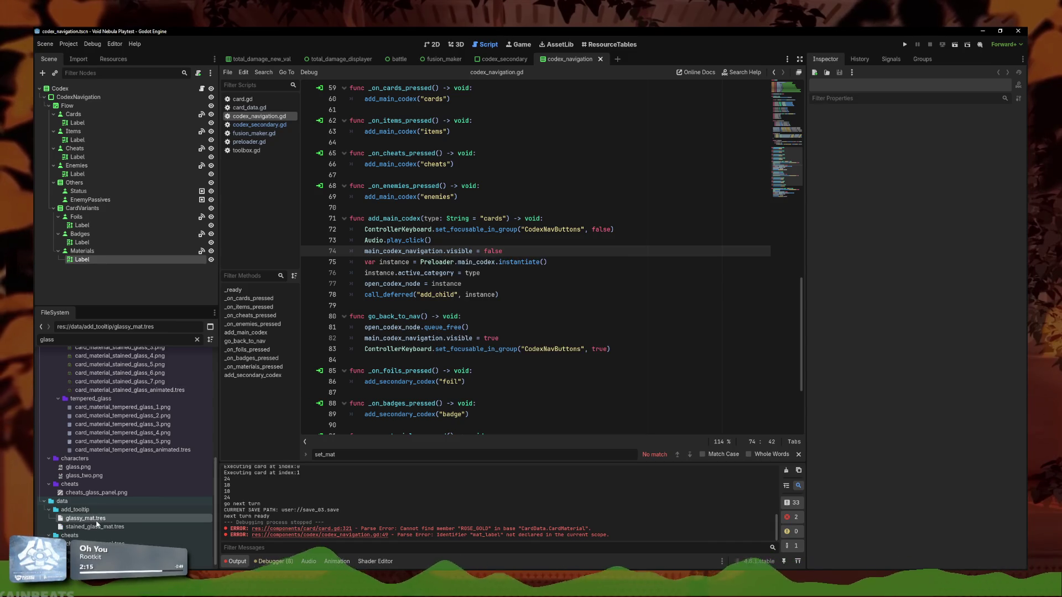
left_click(95, 526)
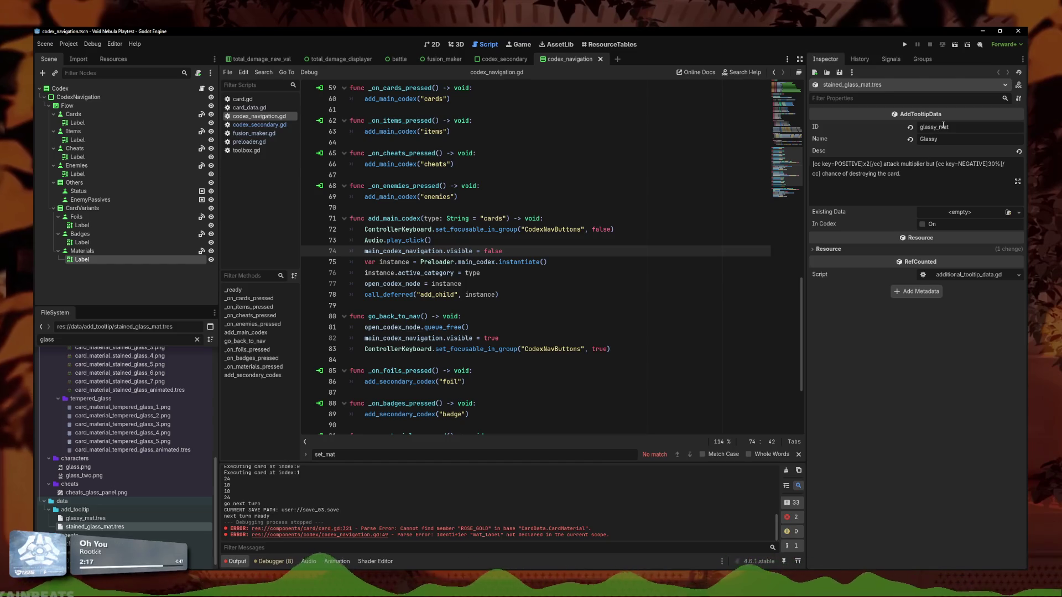
Step: Set the resource ID to stained_glass_mat and the Name to Stained Glass
left_click(856, 128)
type("stained_glass_mat")
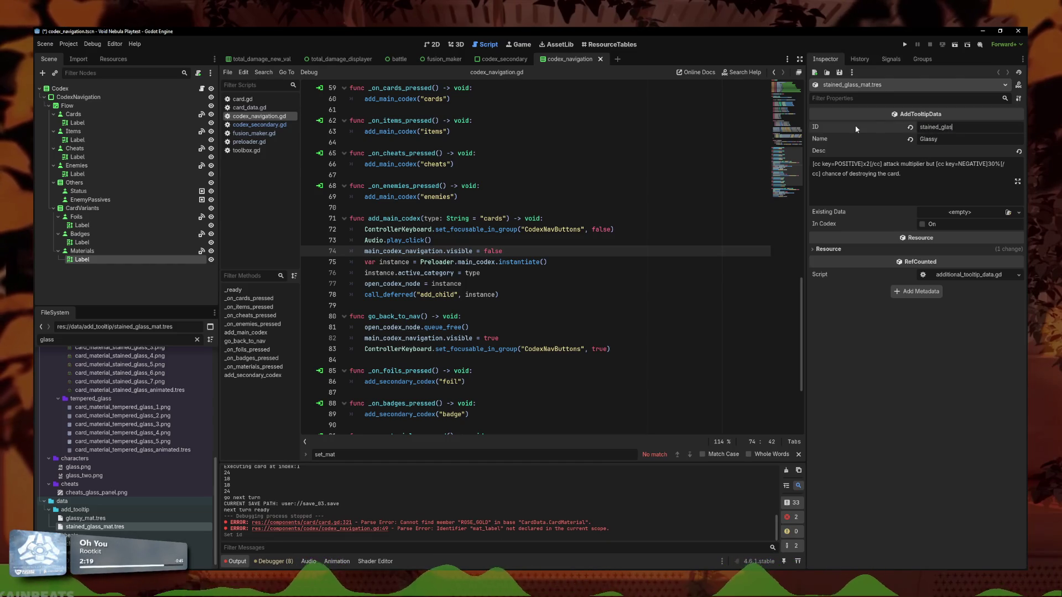
left_click(964, 143)
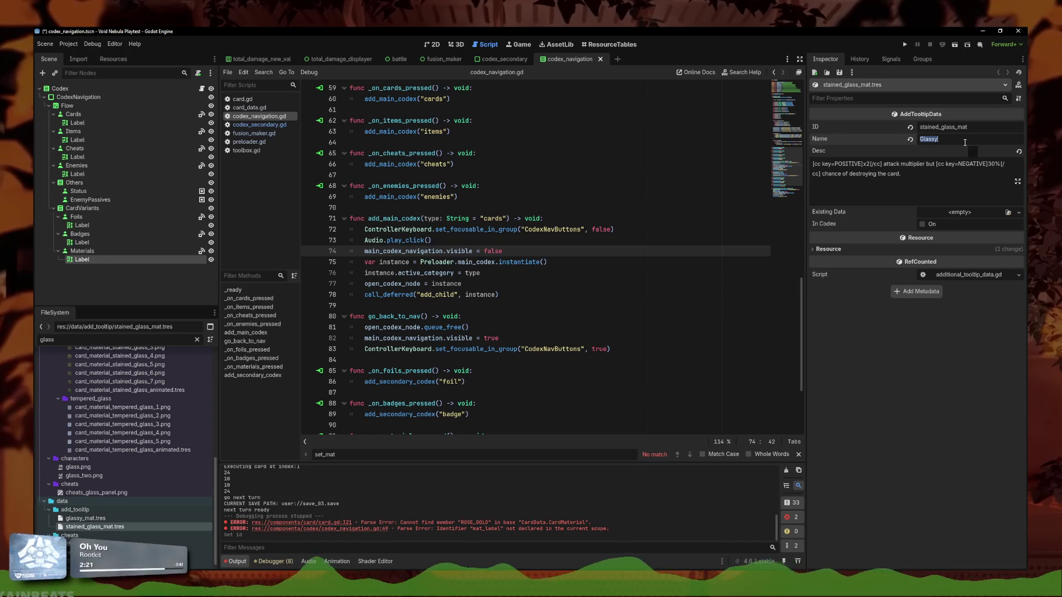
type("Stai")
Step: Edit the description to a x1.5 attack multiplier and 50% destroy chance, adding bonus text
left_click(989, 196)
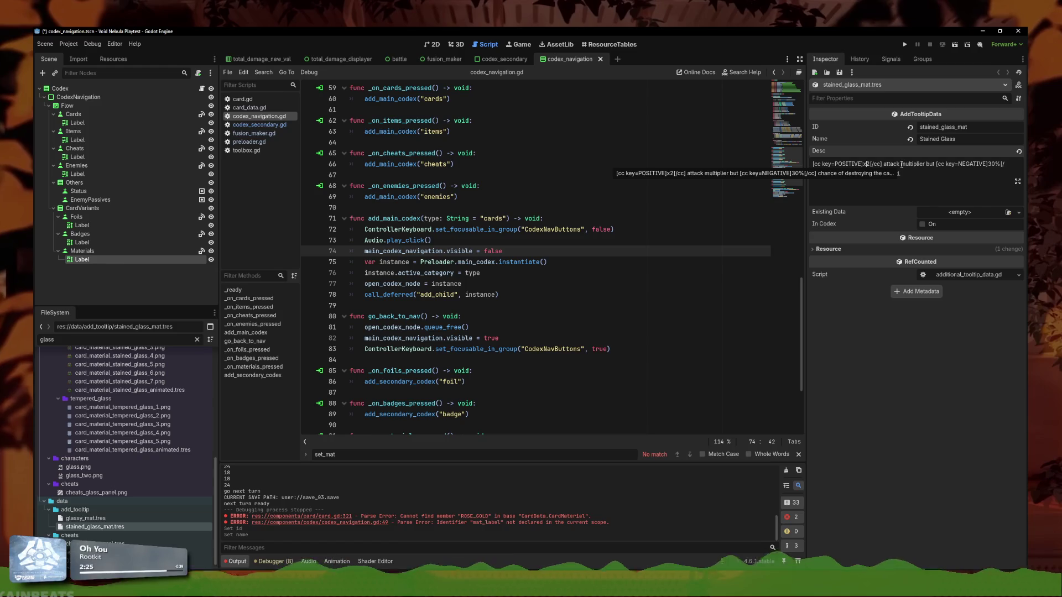
key("BackSpace")
type("1.5")
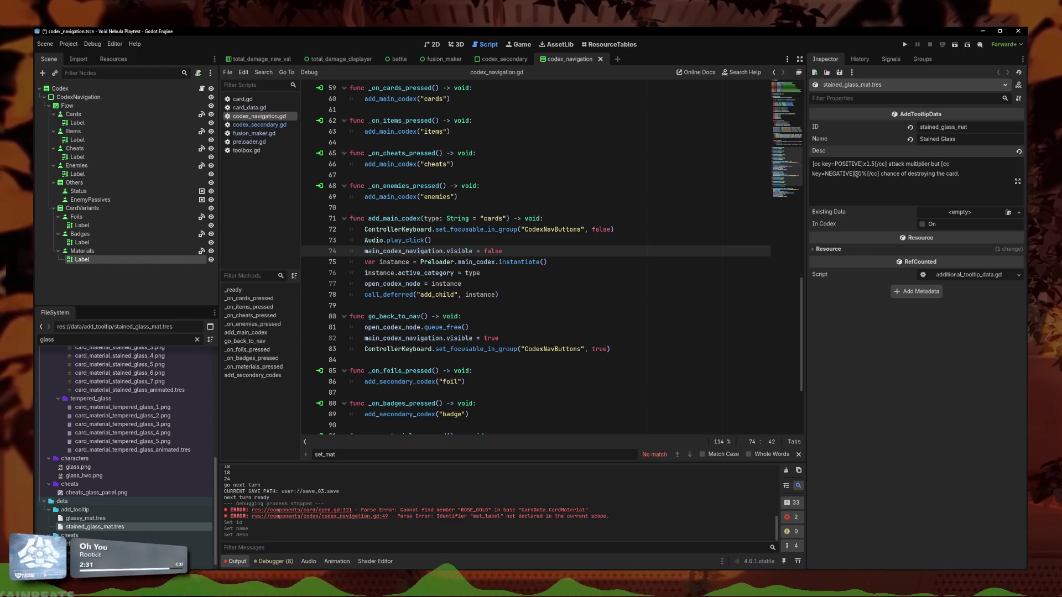
key("Delete")
type("5")
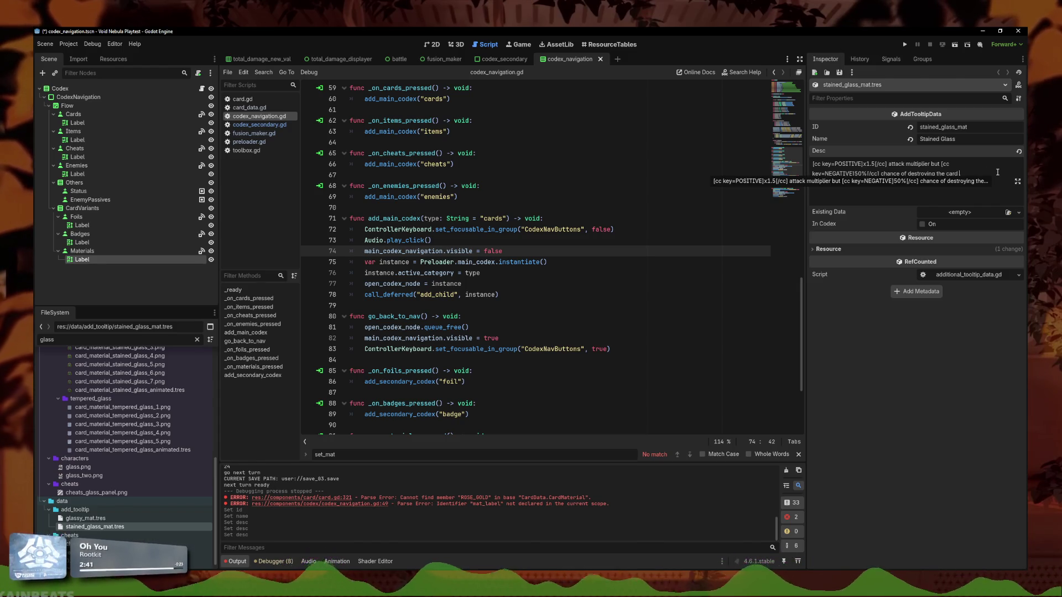
type("and giving")
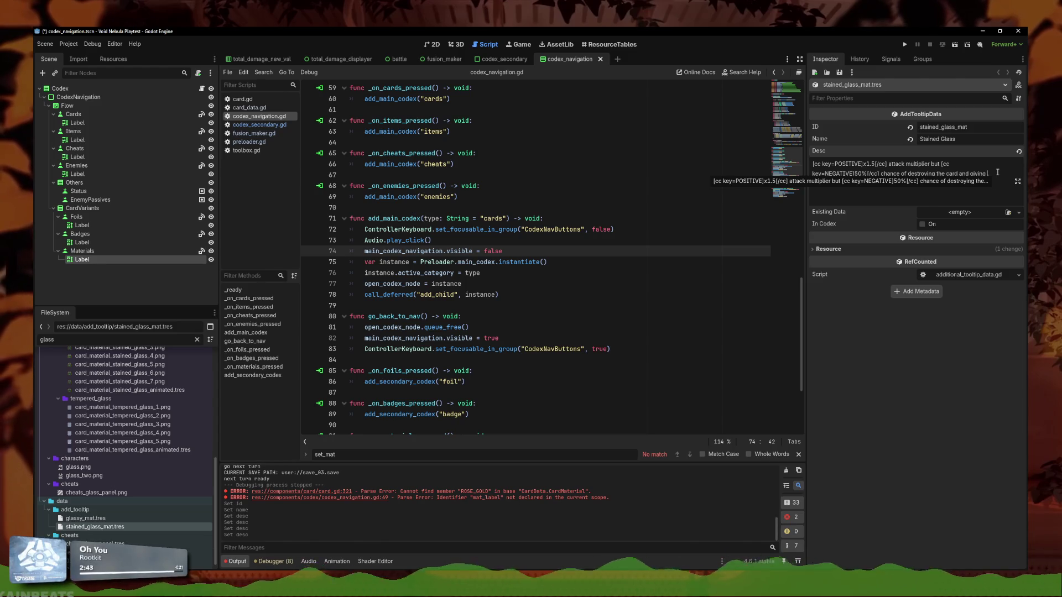
type(" 3")
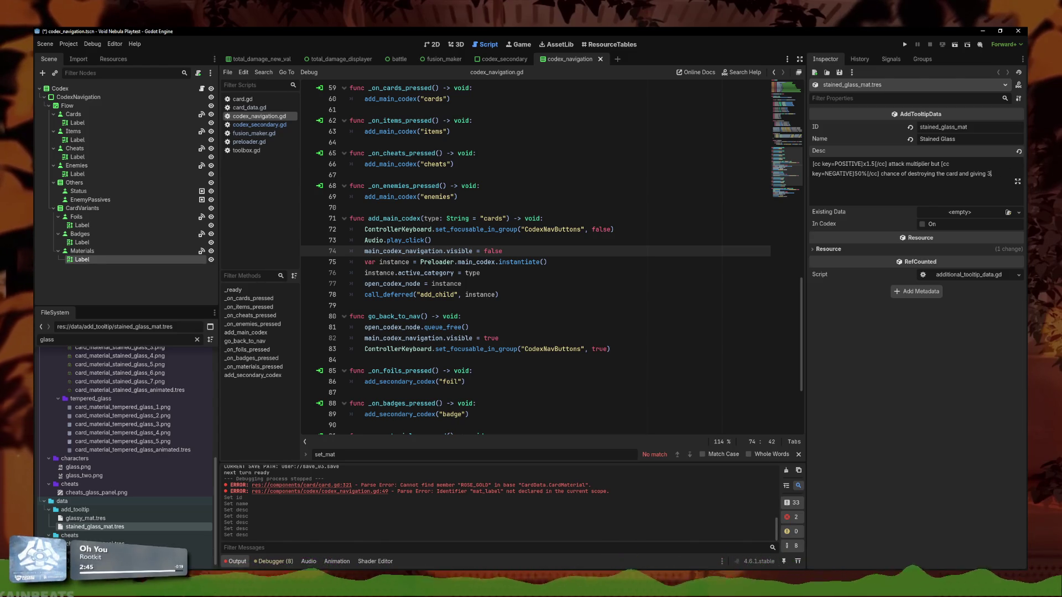
key("BackSpace")
type("2")
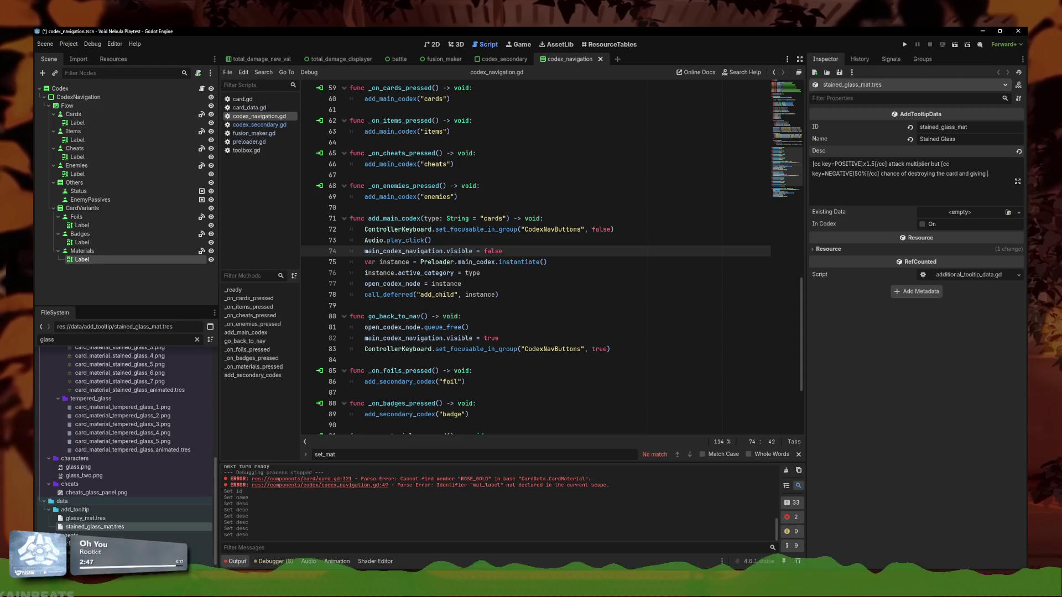
type("3 tempor")
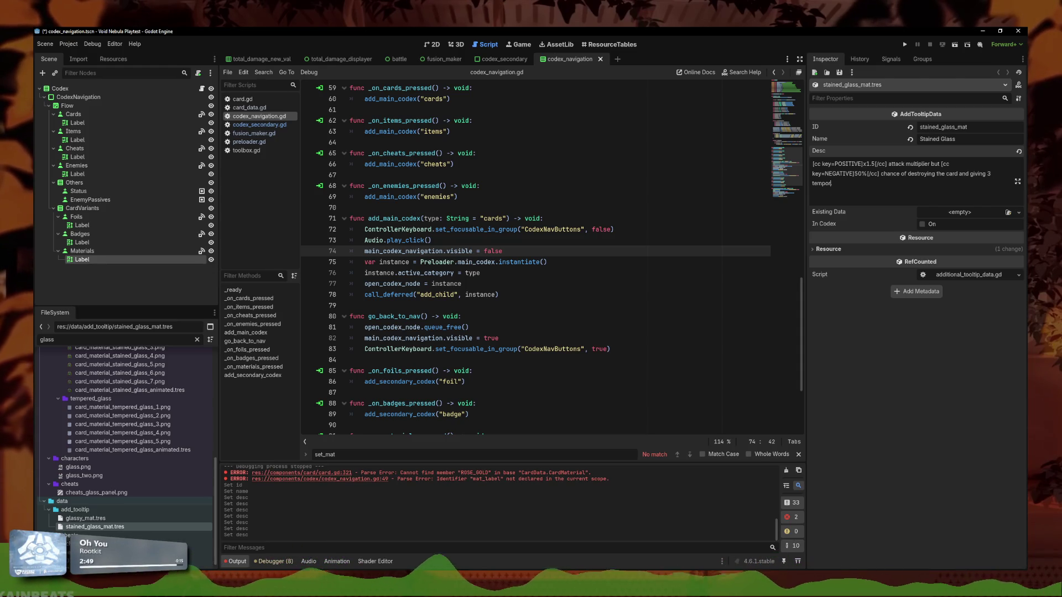
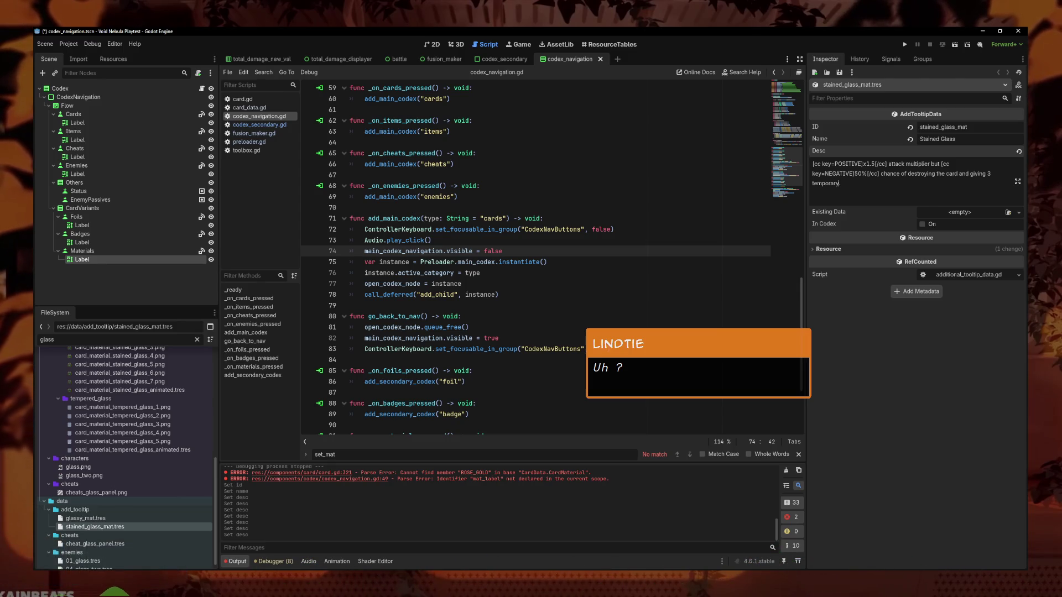
Step: Finish the Stained Glass description with 'copy of this card, one for each color.' and save it
type("copy of this card")
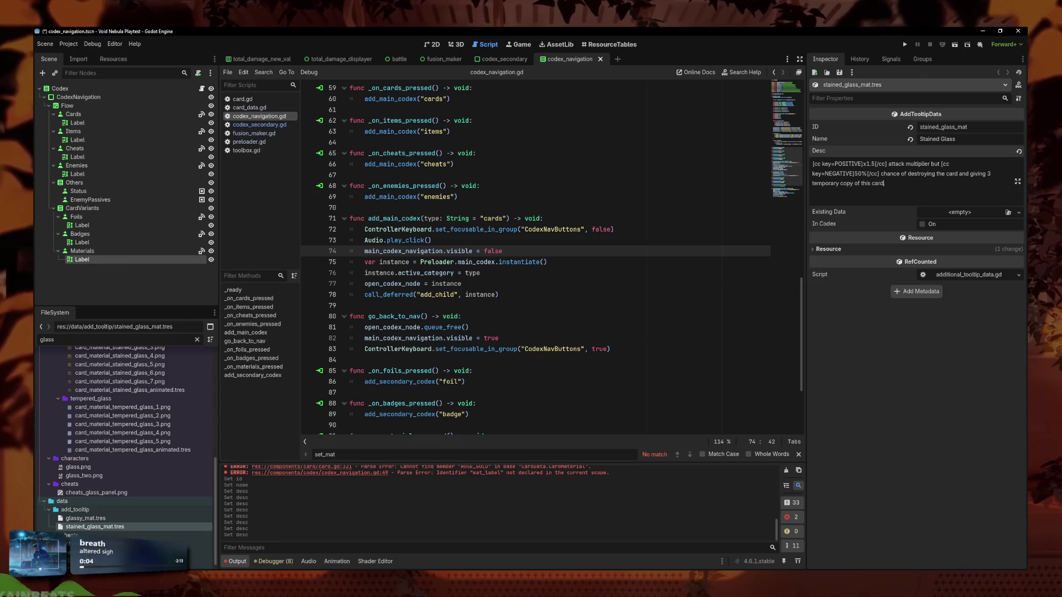
type(", from ea")
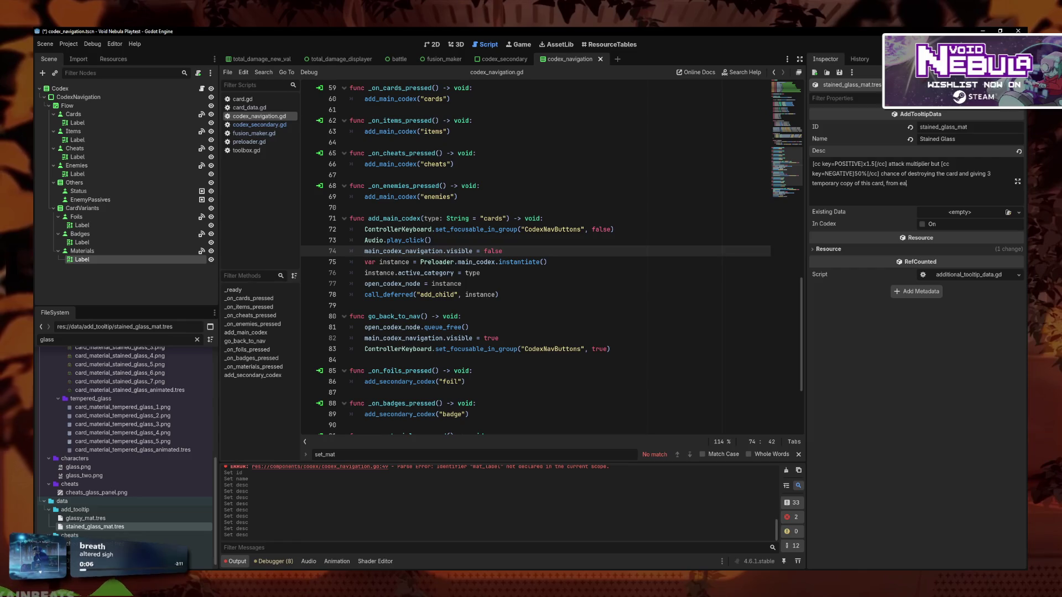
key("BackSpace")
key("BackSpace")
key("BackSpace")
type("ne for each color")
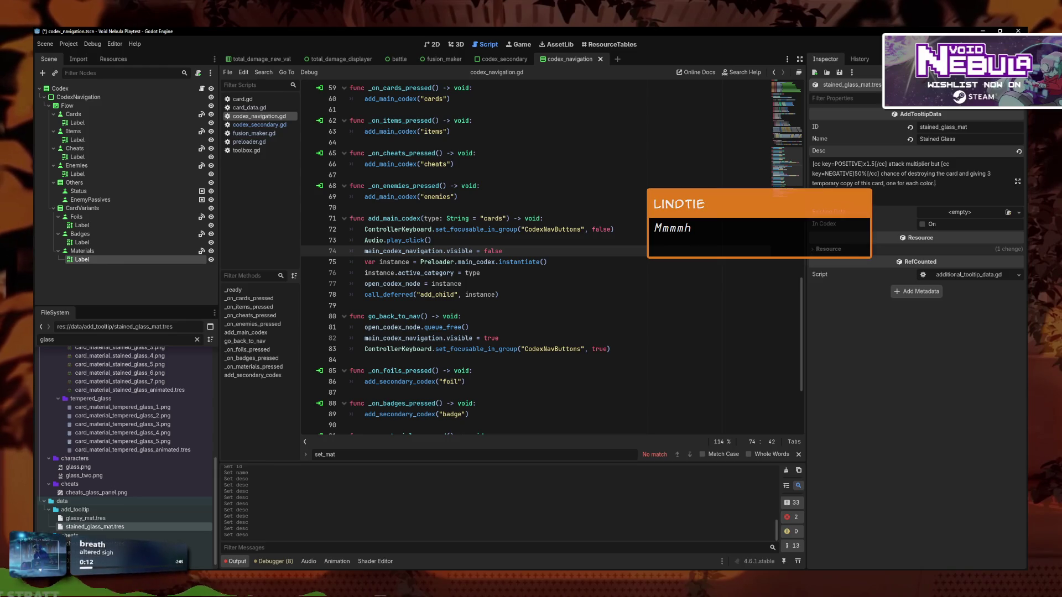
type(".")
key("ctrl+s")
key("ctrl+a")
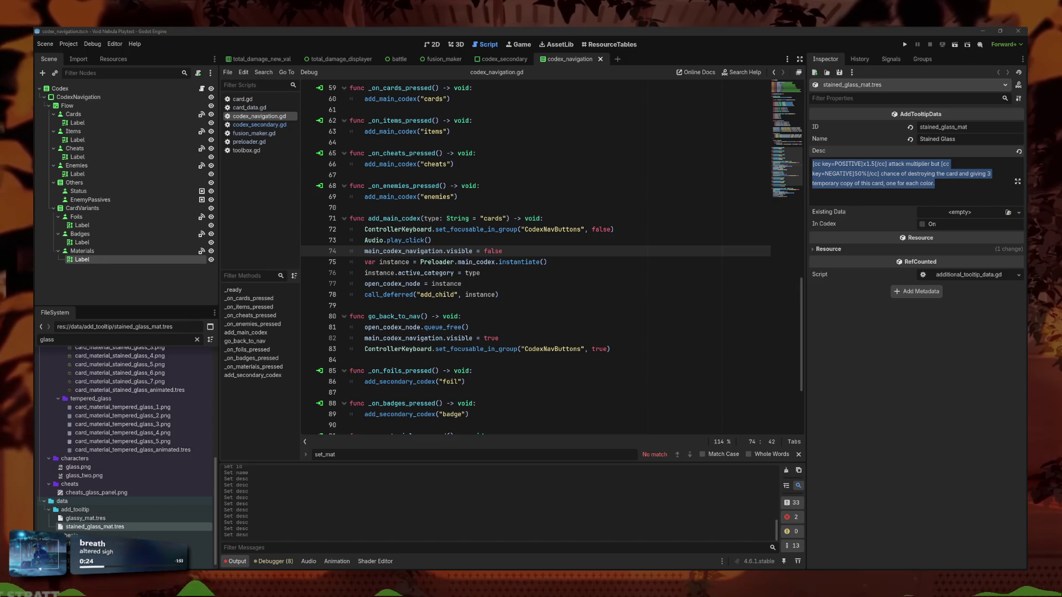
key("alt+Tab")
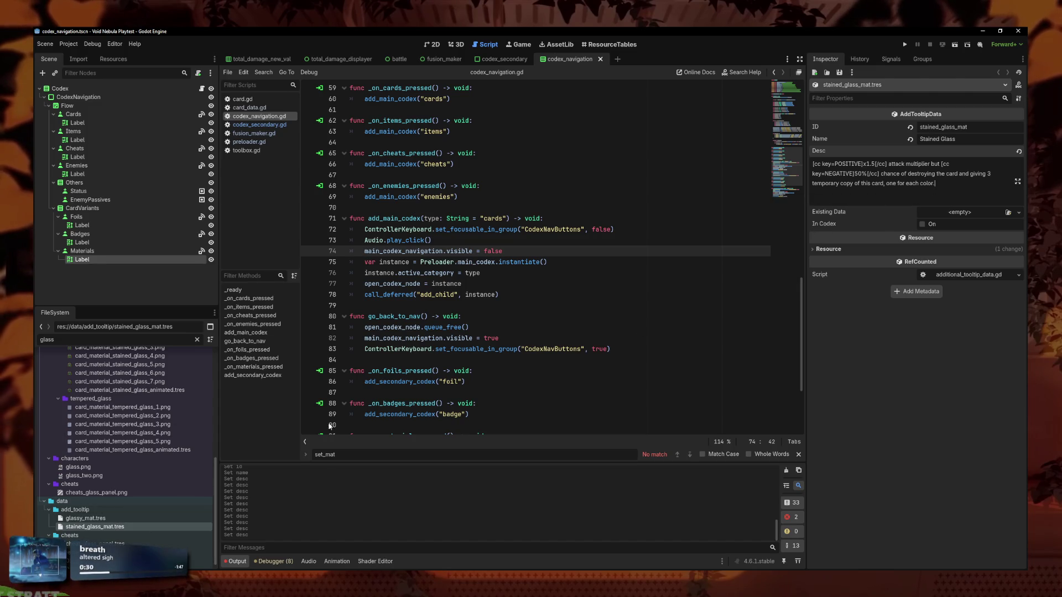
Step: Duplicate stained_glass_mat.tres as rose_gold_mat.tres, then filter by 'rose_gold' and open the copy
right_click(93, 529)
left_click(81, 530)
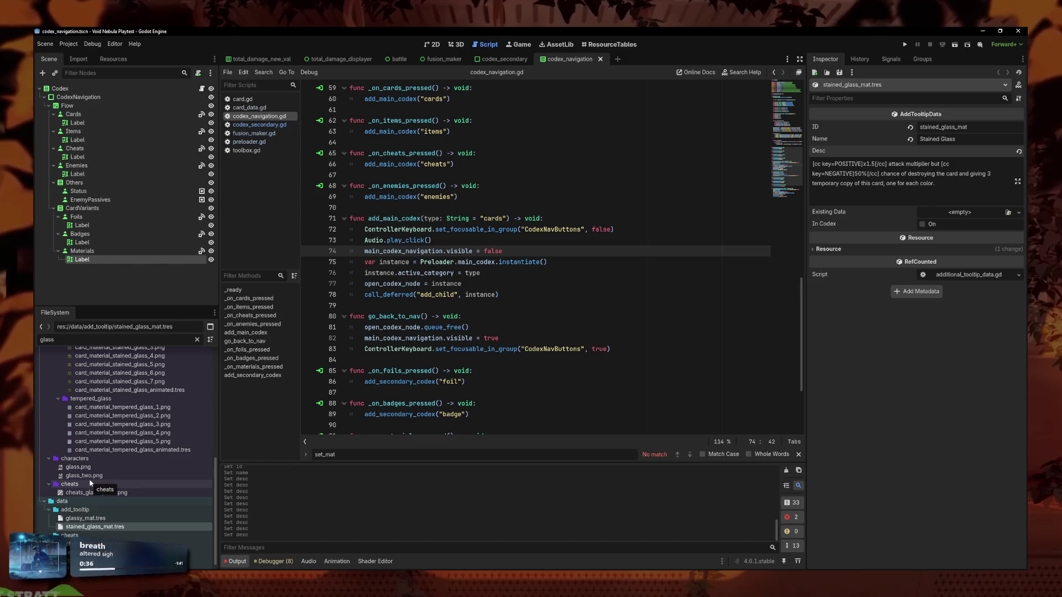
right_click(98, 528)
left_click(85, 530)
right_click(77, 529)
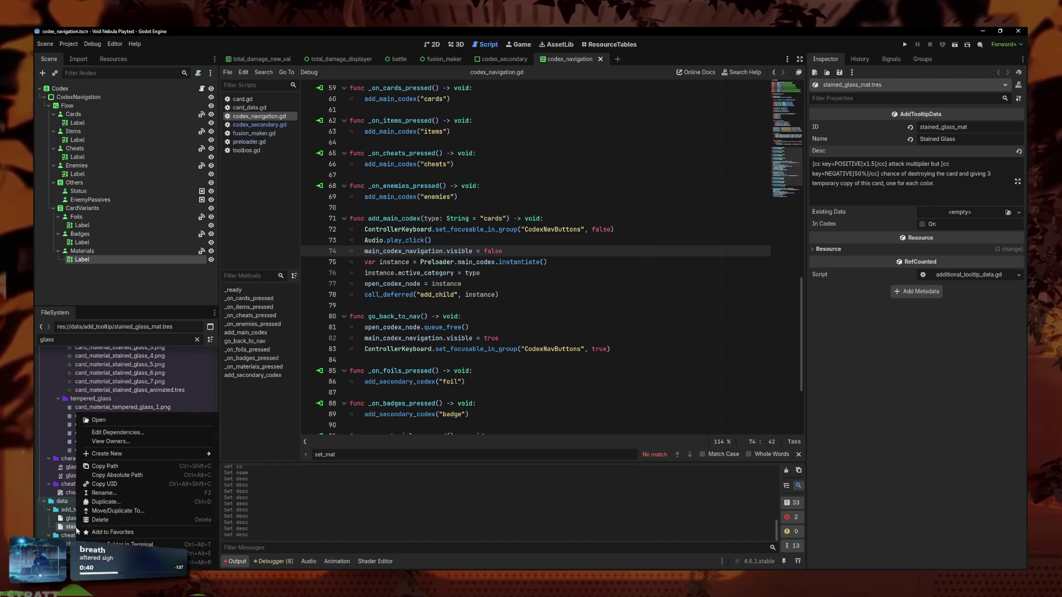
left_click(105, 501)
left_click_drag(491, 298, 439, 299)
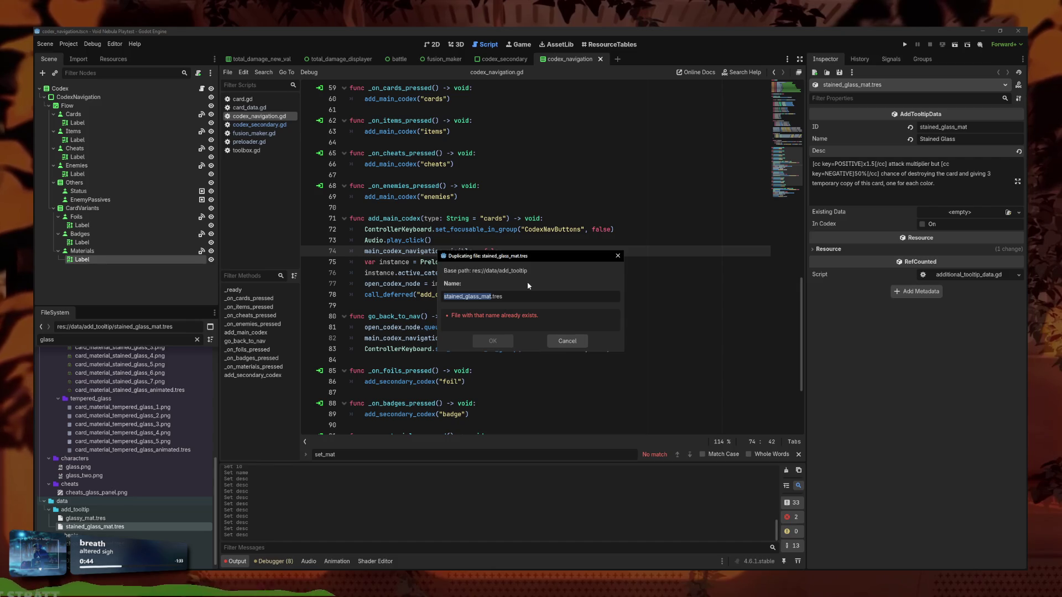
type("prism_mat")
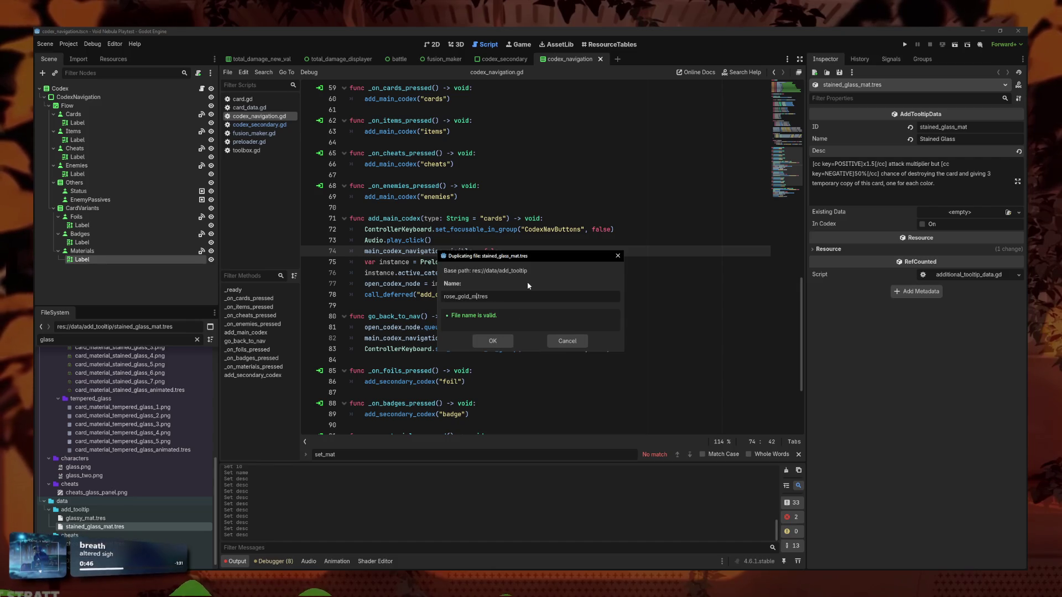
key("Return")
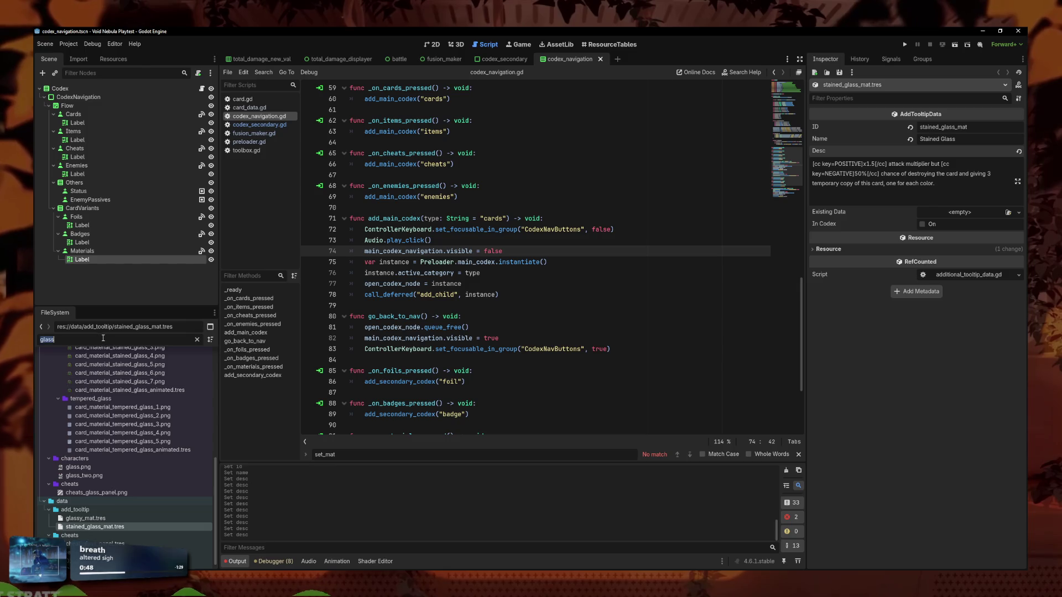
type("rose_gold")
left_click(115, 481)
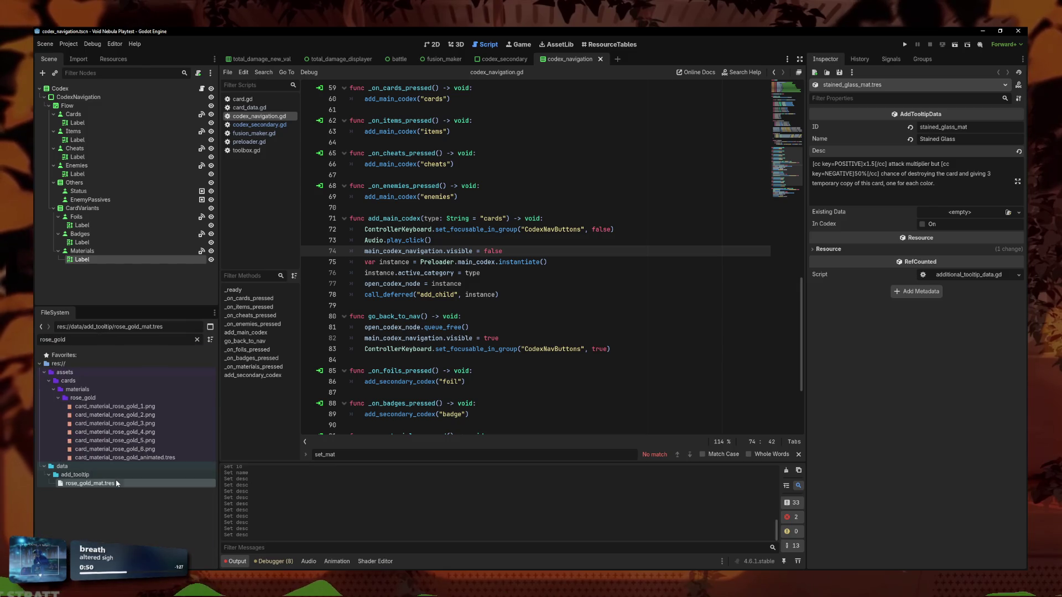
Step: Filter files by 'gold_' and copy the description from gold_plated_mat.tres
double_click(78, 339)
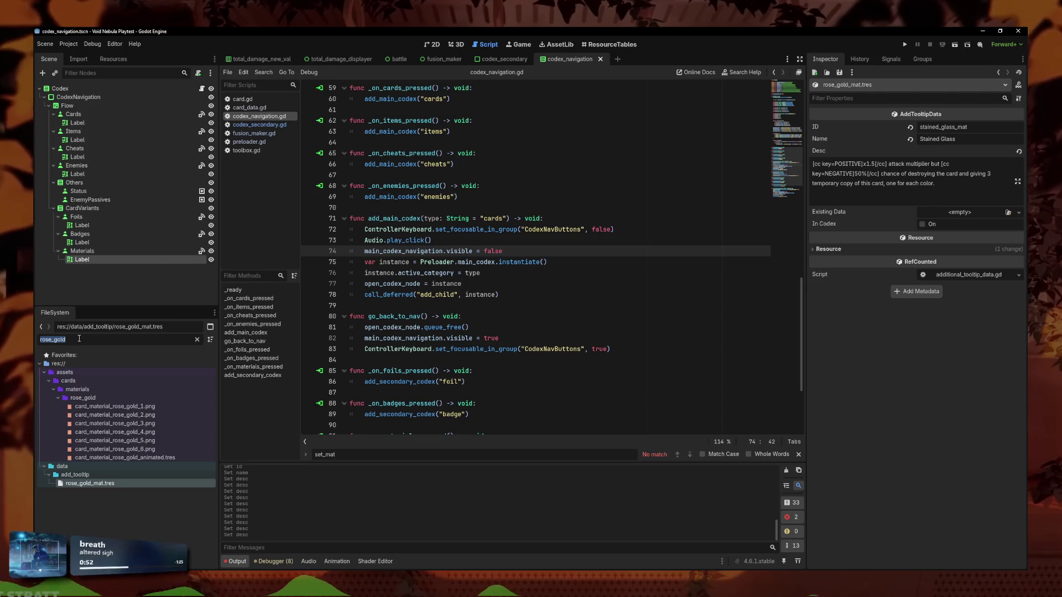
key("BackSpace")
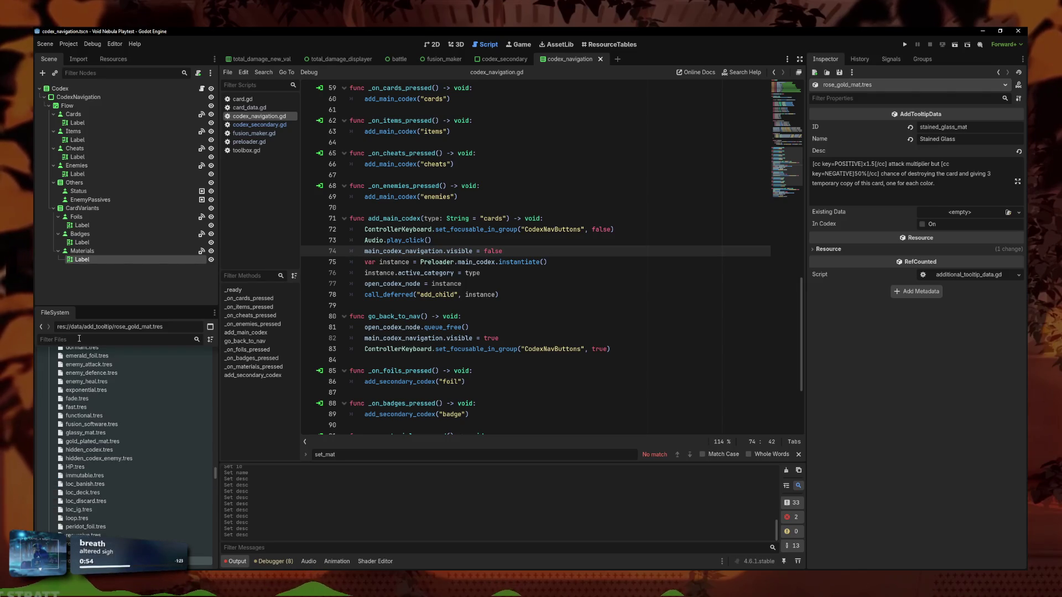
type("gold_")
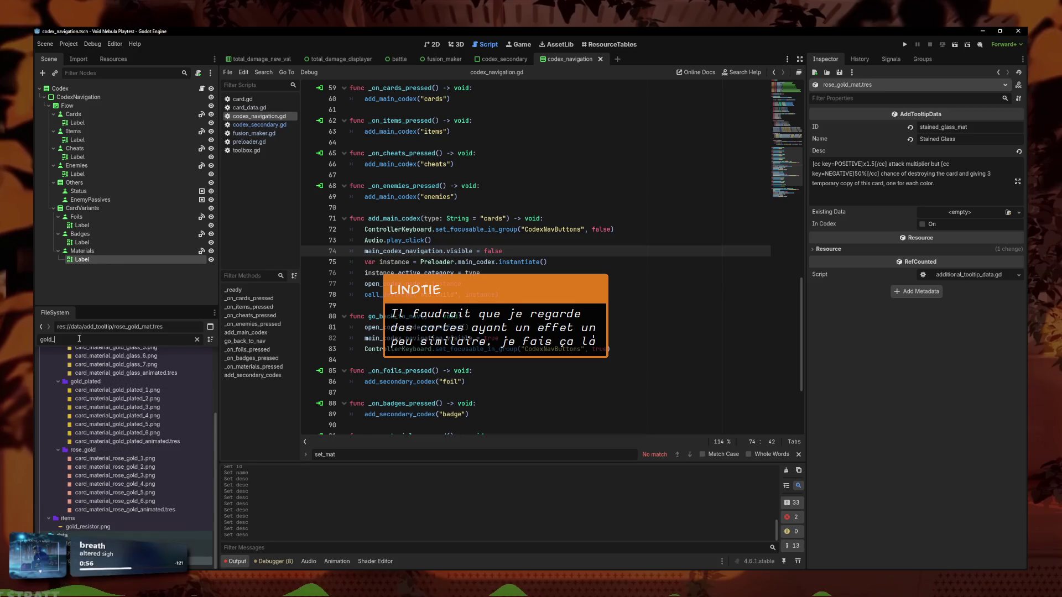
left_click(111, 553)
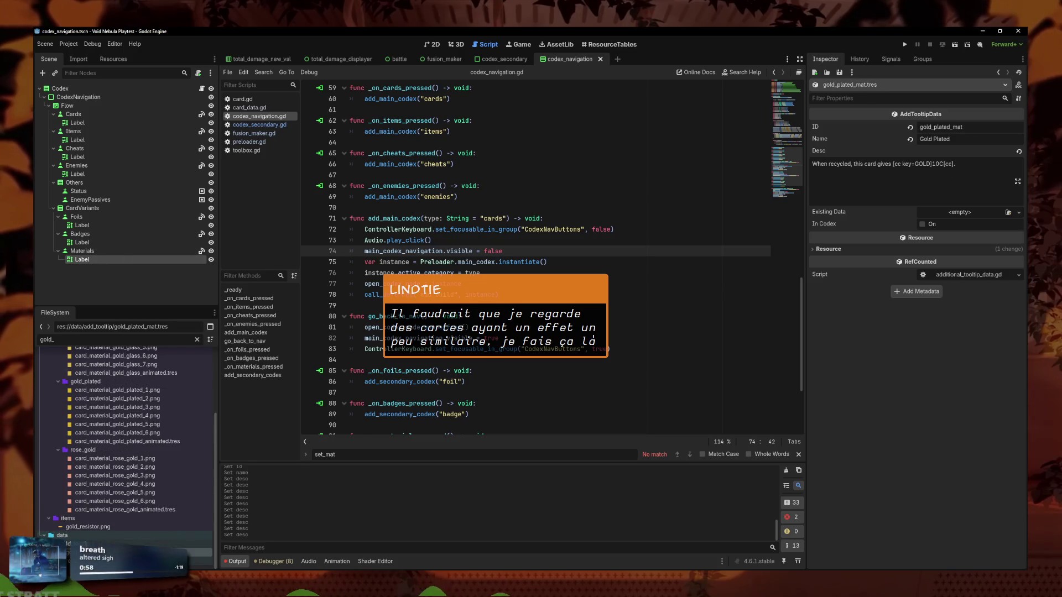
key("Down")
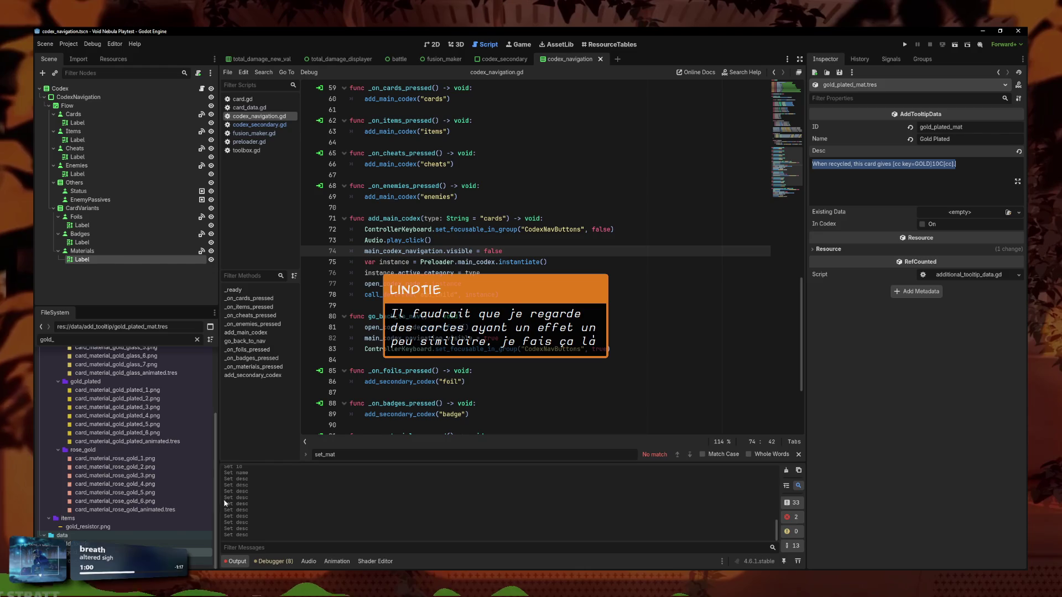
Step: Paste it into rose_gold_mat's Desc as 'between 0C and 20C' gold, and duplicate it as intricate_barrier_mat.tres
left_click(887, 178)
key("ctrl+a")
type("When recycled, this card gives [cc key=GOLD]10C[cc].")
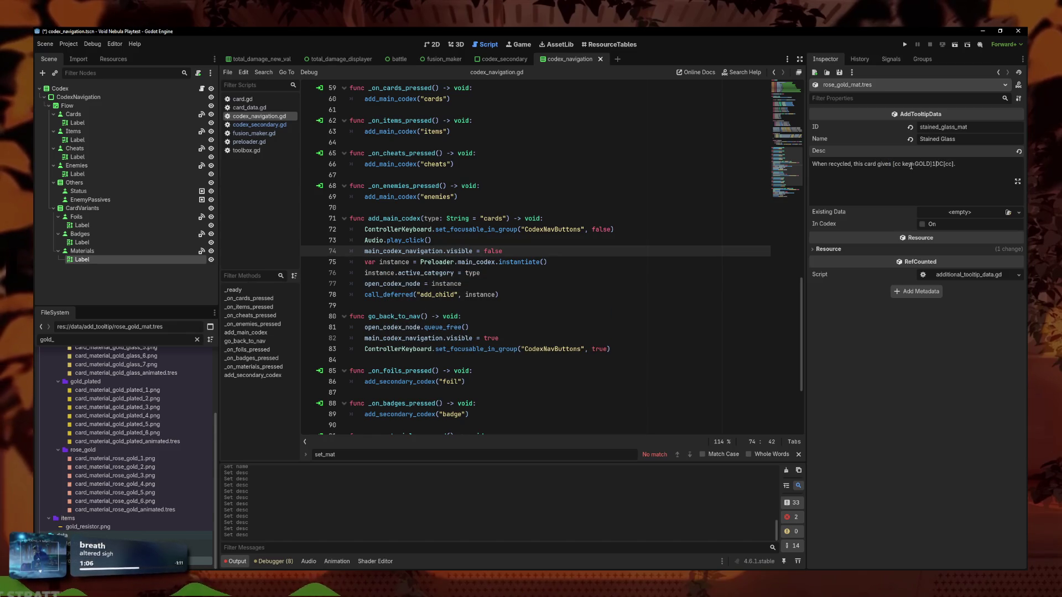
type("between [cc key=GOLD]0C[cc] and")
key("ctrl+d")
type("intricate_barrier_mat.tres")
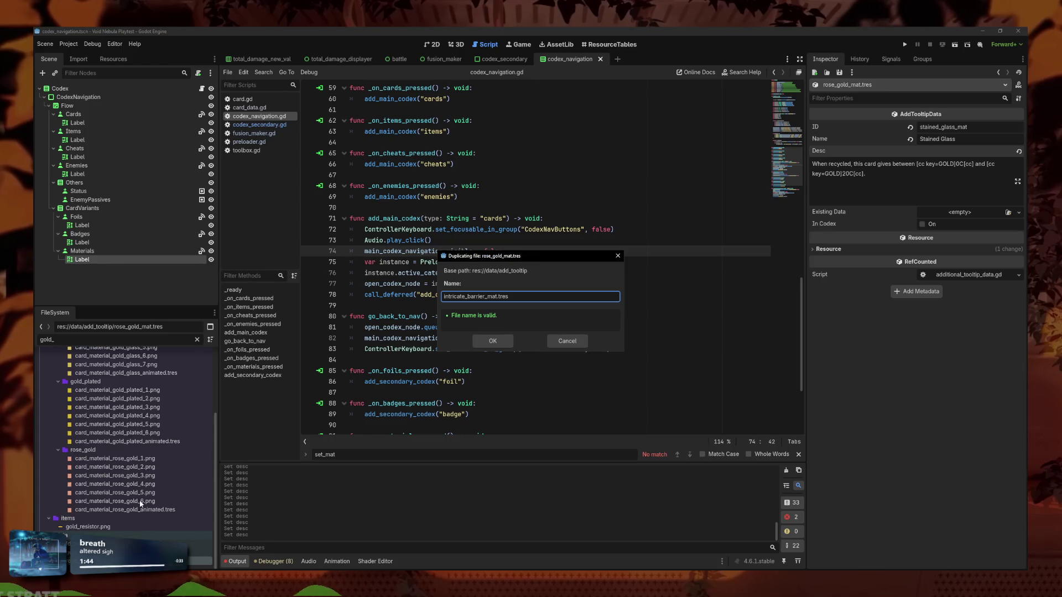
Step: Create intricate_barrier_mat.tres, then give rose_gold_mat Name Rose Gold, ID rose_gold_mat, and In Codex on
key("Return")
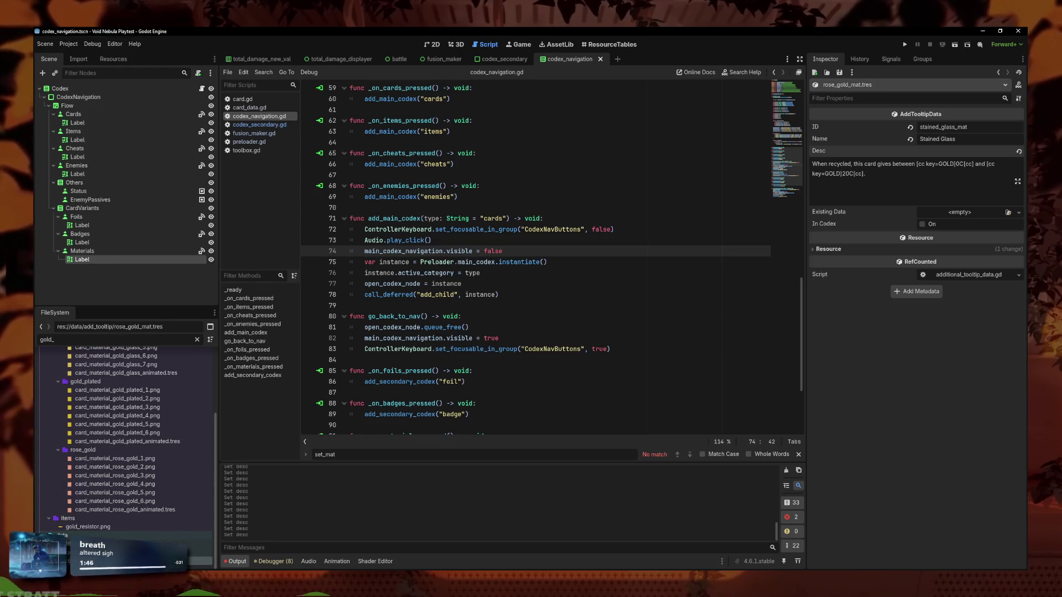
triple_click(976, 139)
type("Rose Gold")
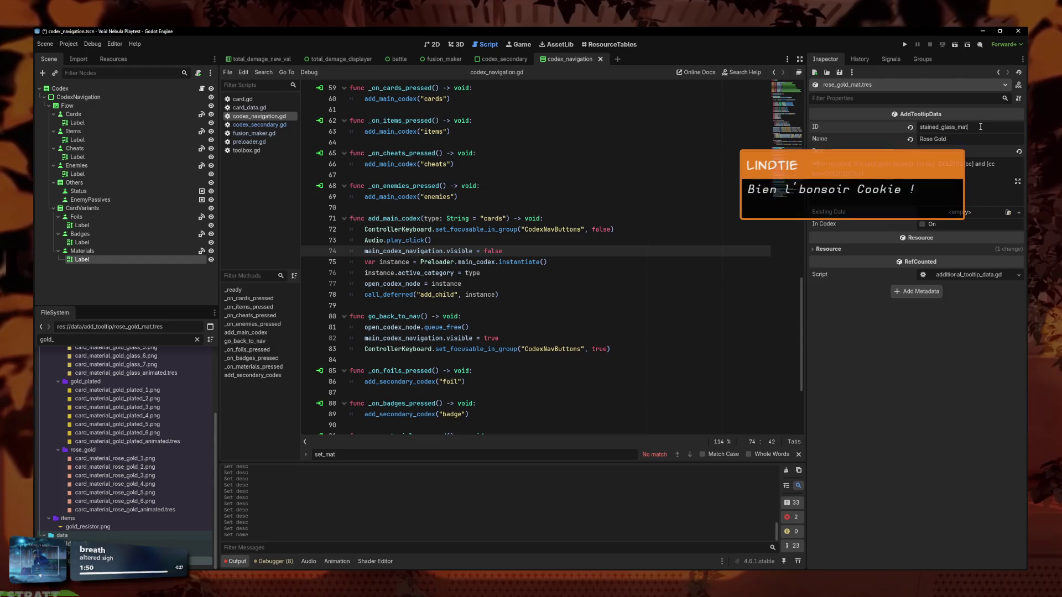
triple_click(978, 126)
type("rose")
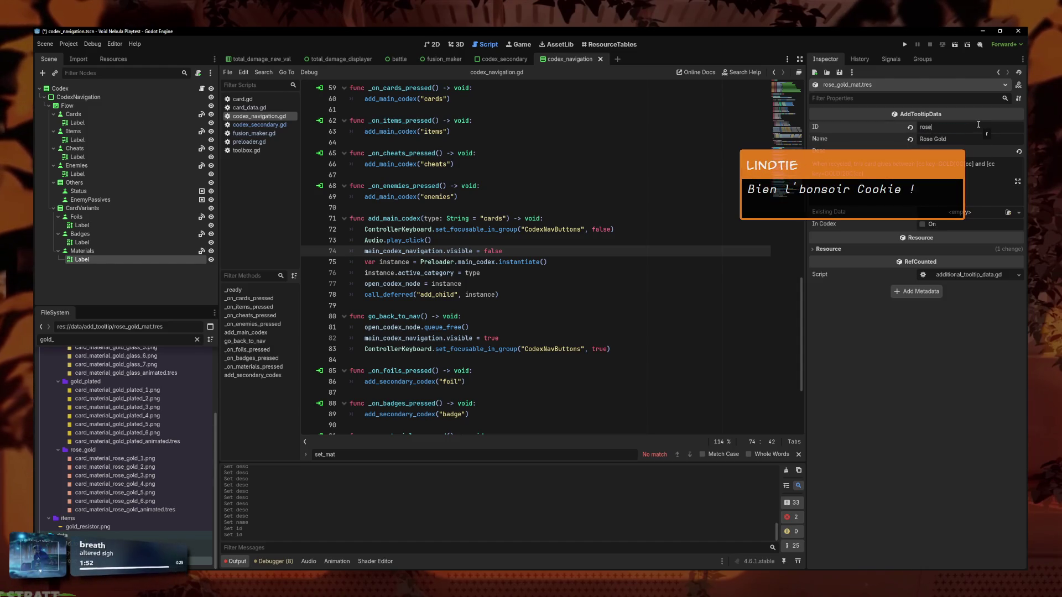
type("t")
key("ctrl+s")
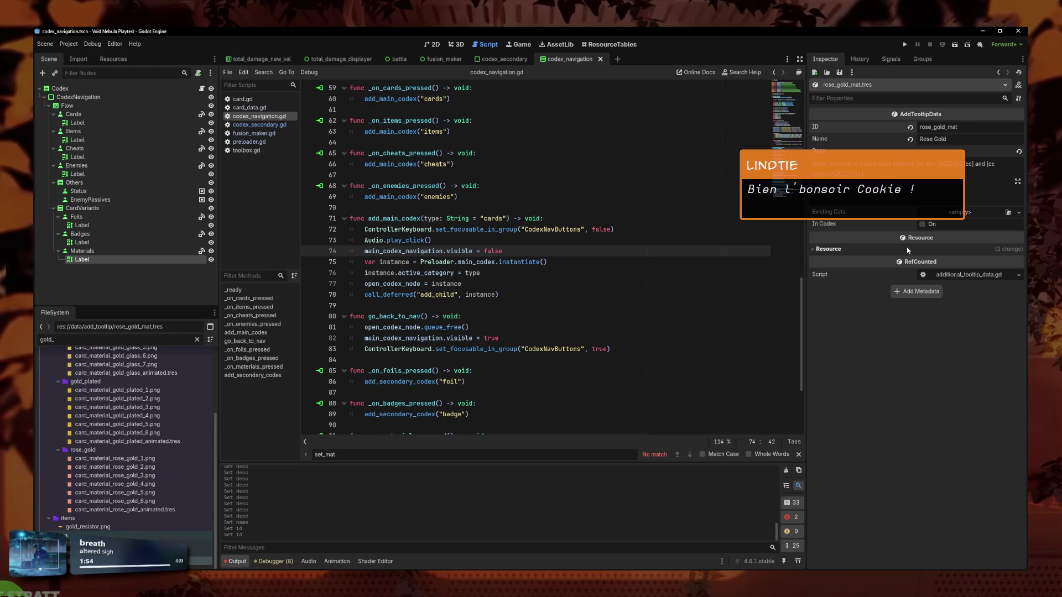
left_click(922, 224)
double_click(115, 340)
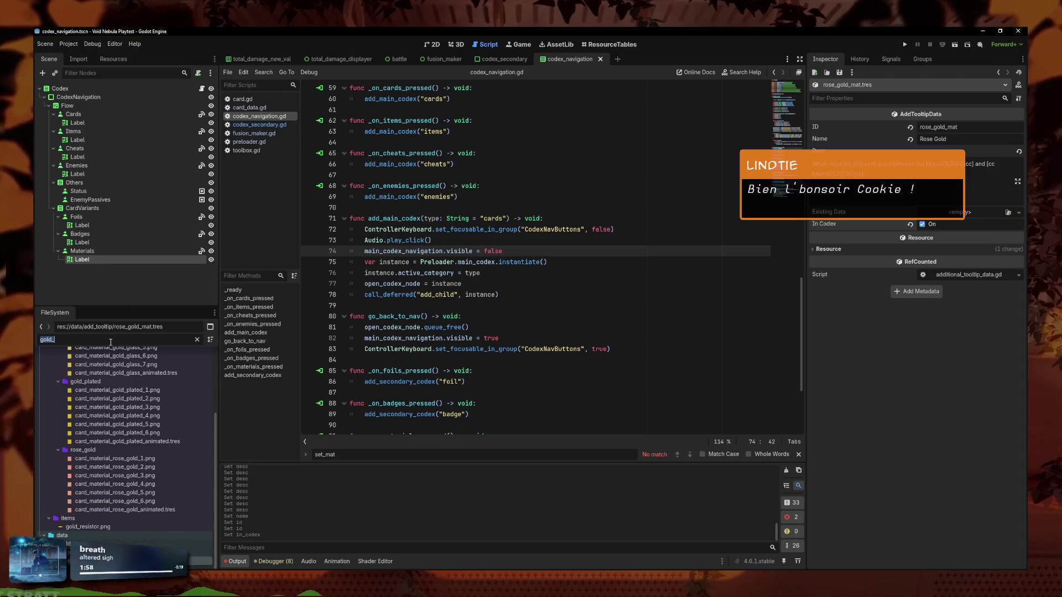
Step: Filter by 'staine' and turn on In Codex for stained_glass_mat.tres
type("staine")
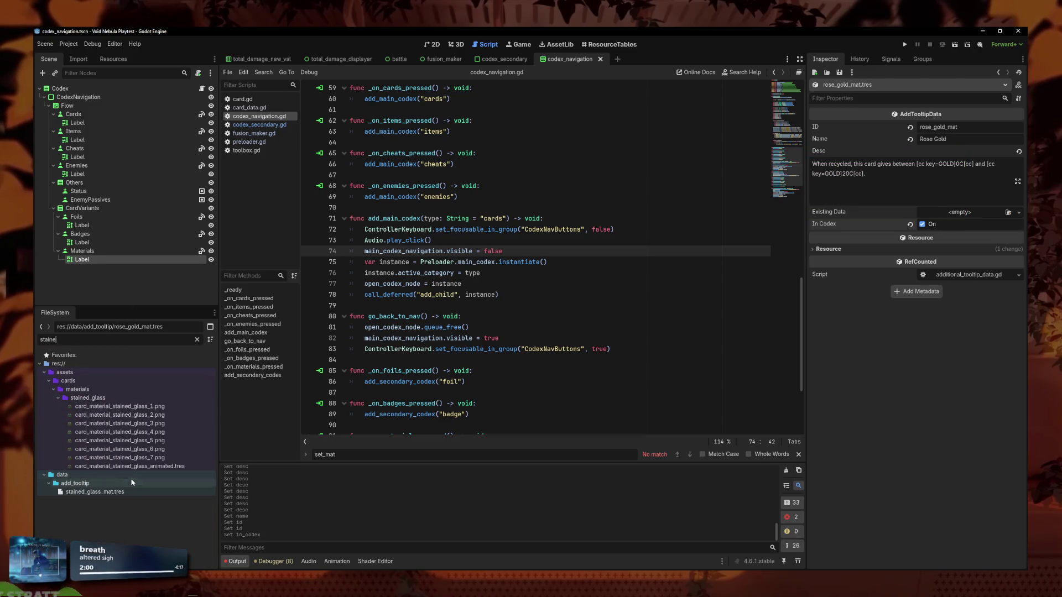
left_click(124, 493)
left_click(921, 224)
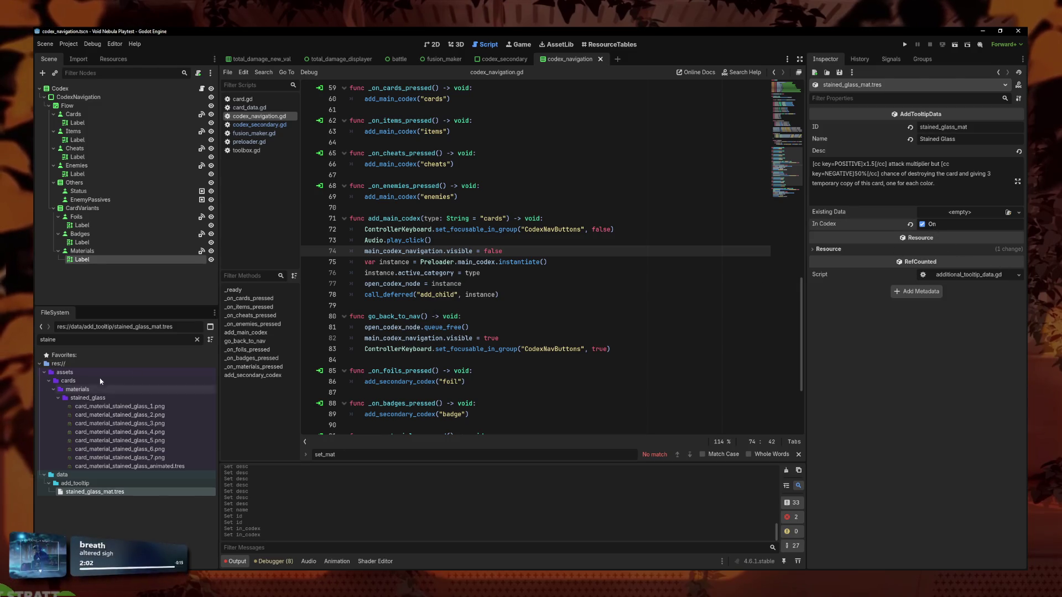
Step: Filter by 'intri' to reach intricate_barrier_mat.tres and bring up the toolbox.gd script
double_click(87, 339)
key("BackSpace")
type("intri")
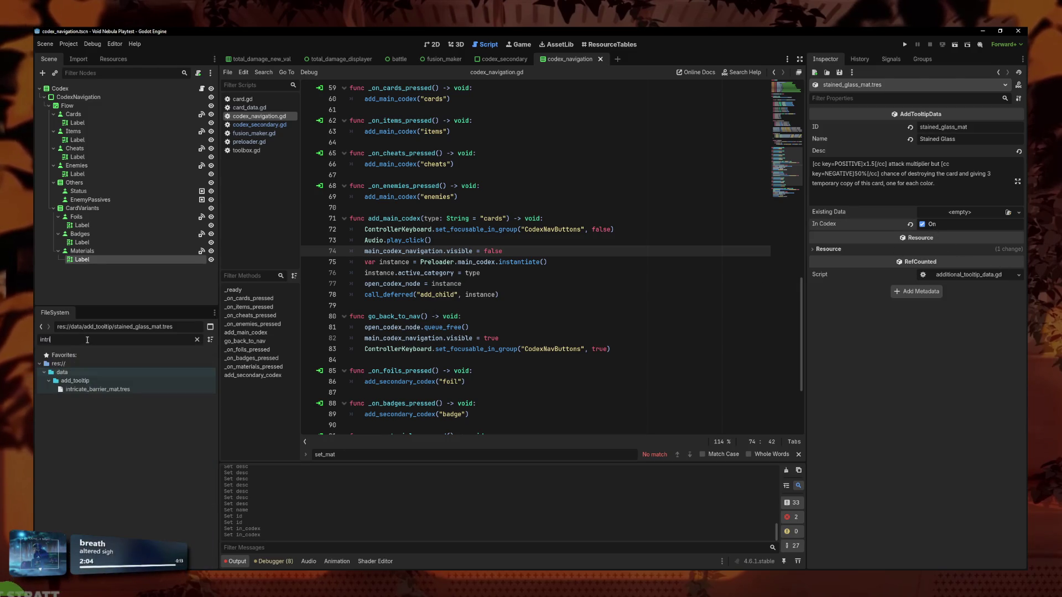
left_click_drag(136, 389, 82, 373)
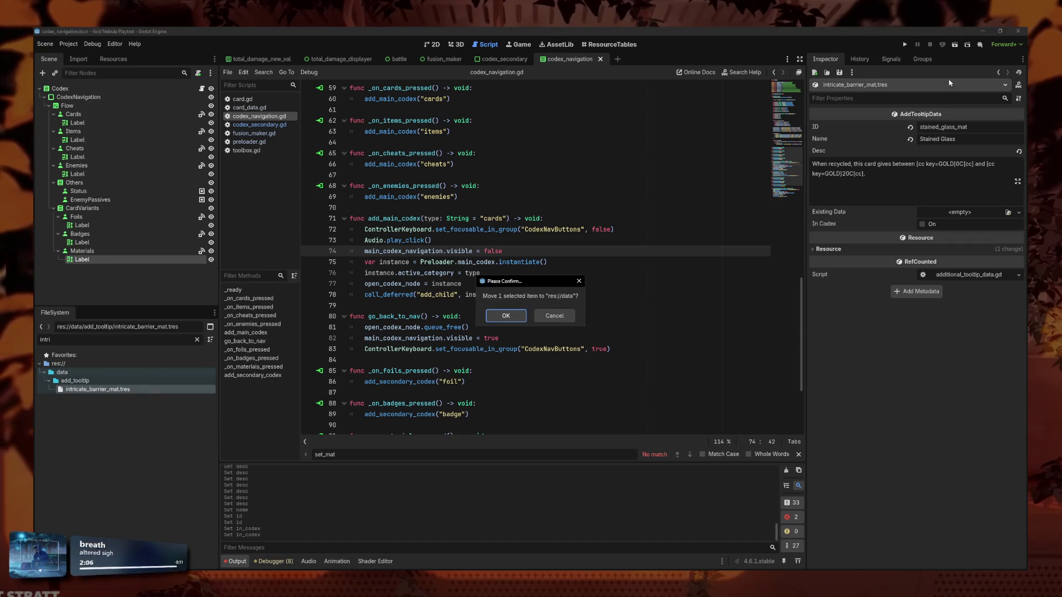
key("Escape")
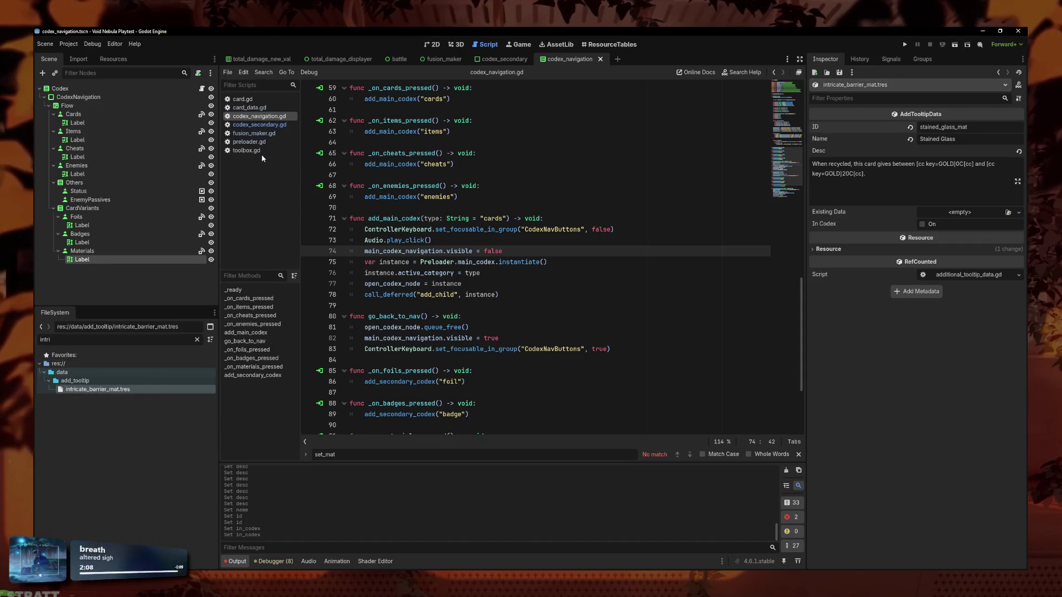
left_click(259, 151)
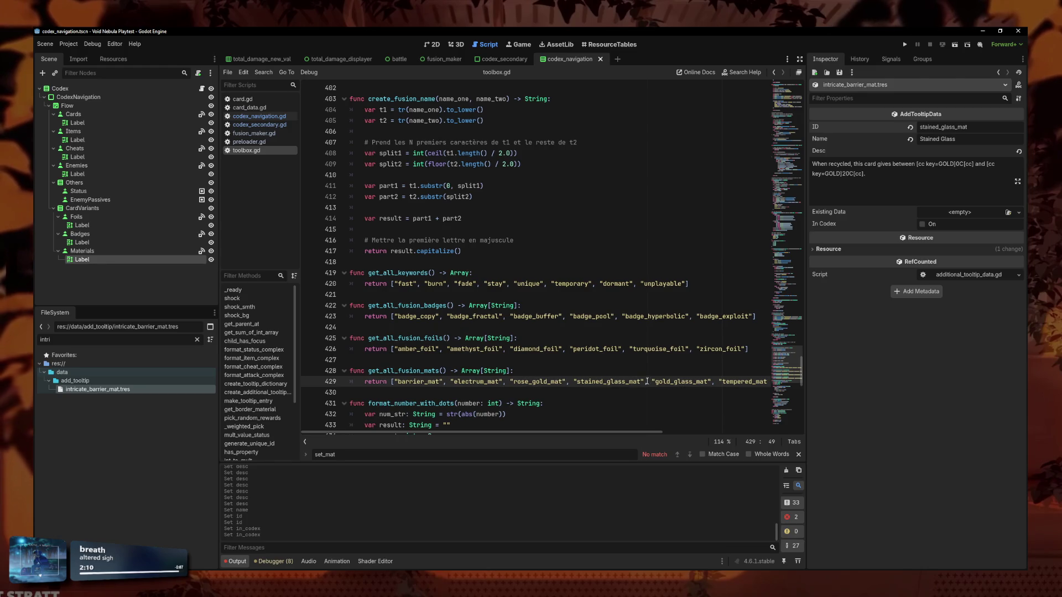
Step: Set intricate_barrier_mat's ID to barrier_mat from line 429 and its Name to Intricate Barrier
left_click_drag(440, 381, 397, 386)
key("ctrl+c")
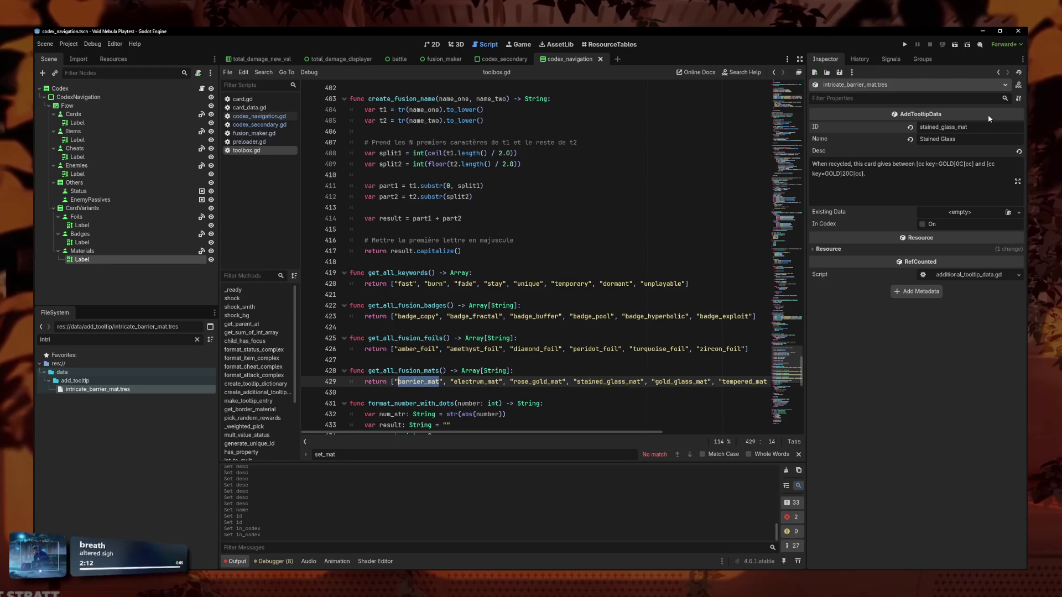
key("ctrl+a")
key("ctrl+v")
key("Tab")
type("In")
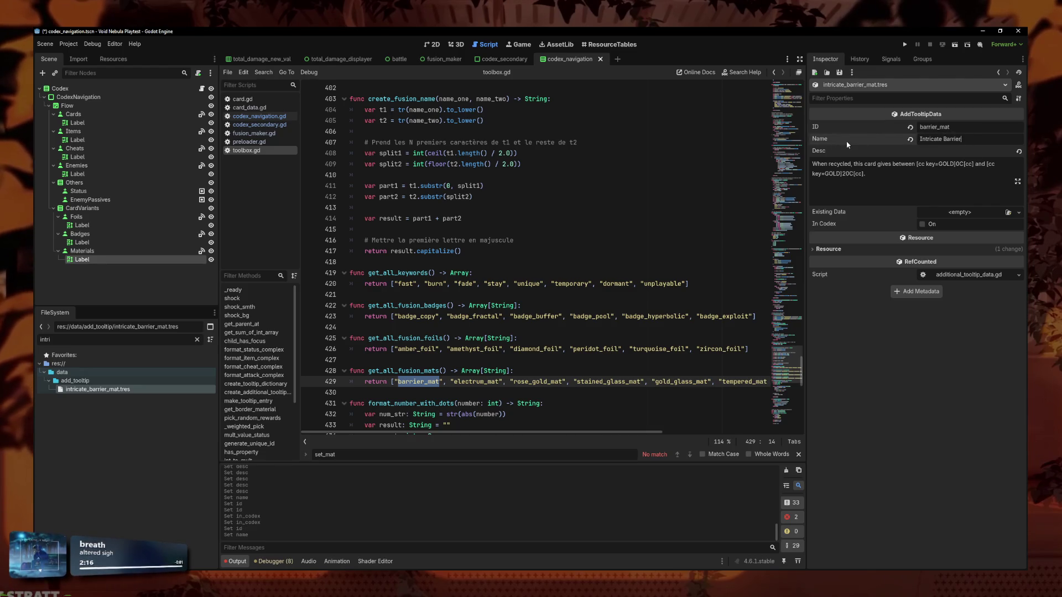
left_click(880, 177)
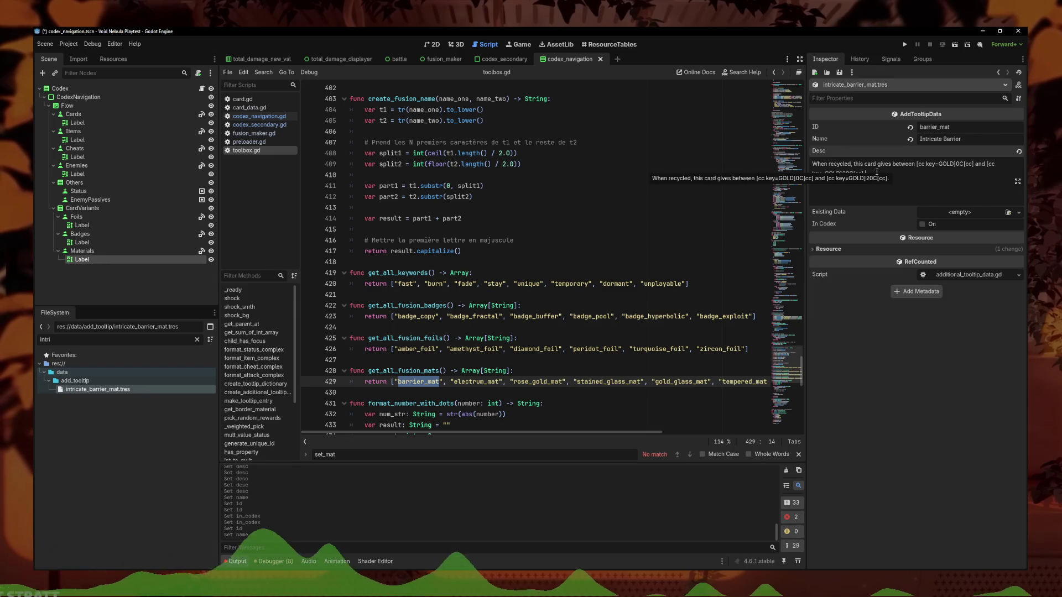
key("ctrl+a")
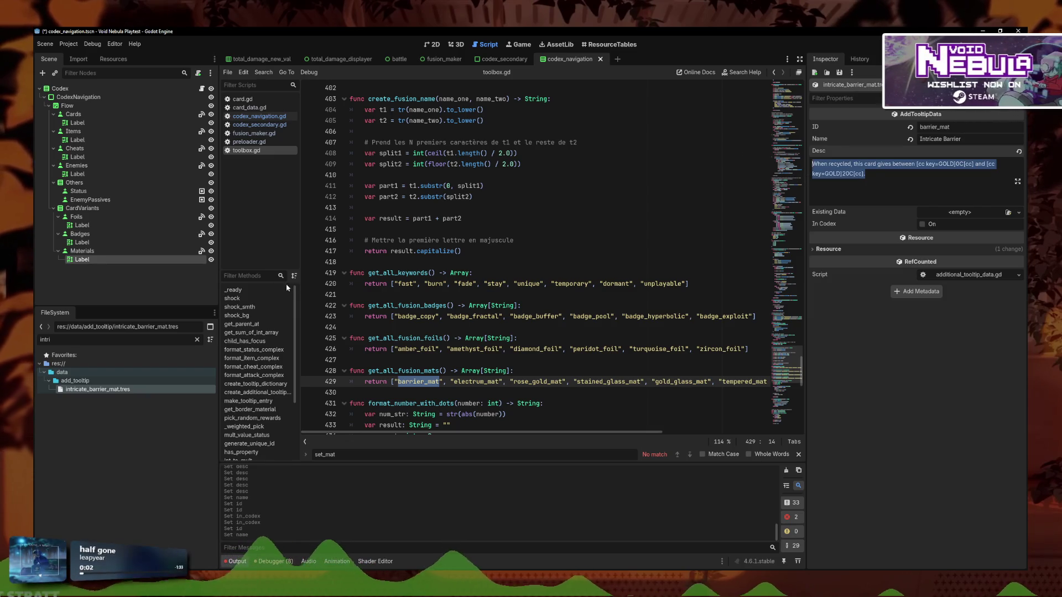
Step: Copy Reinforced's description into Intricate Barrier's Desc, ending with giving Impassivity to the player
double_click(96, 339)
type("reinf")
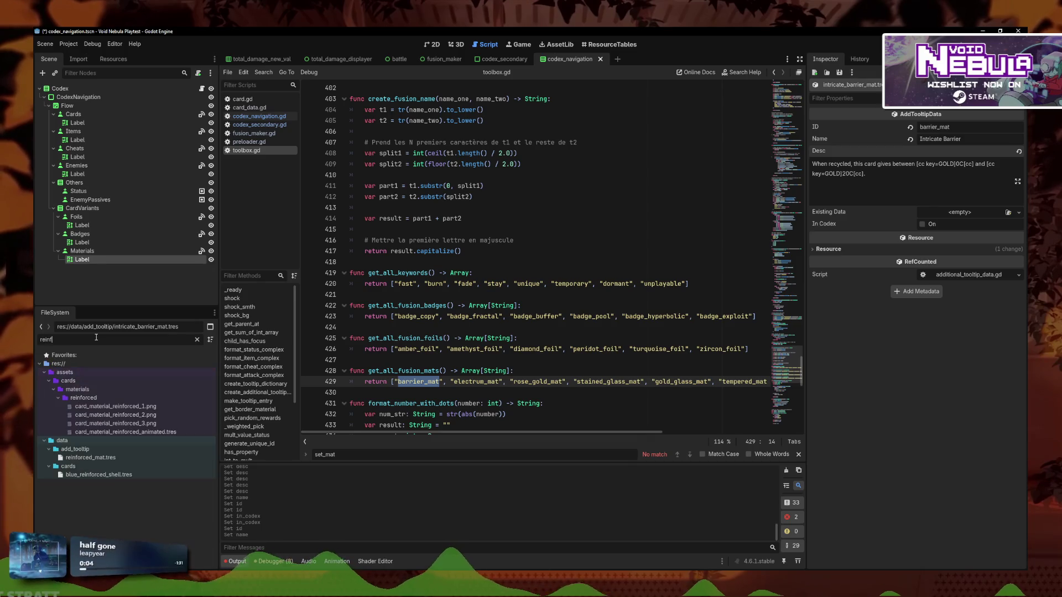
left_click(202, 458)
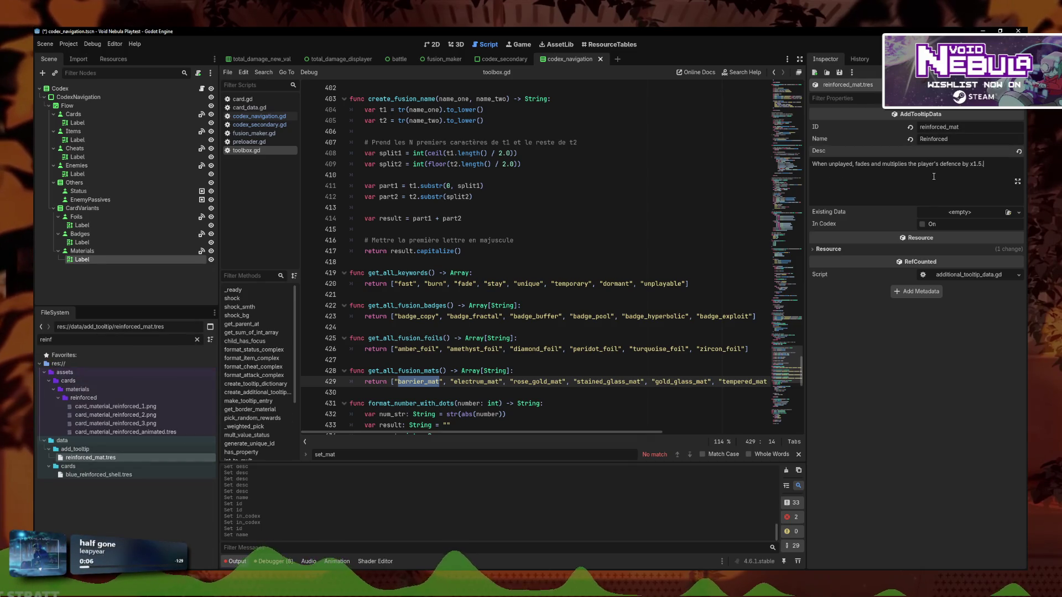
double_click(83, 340)
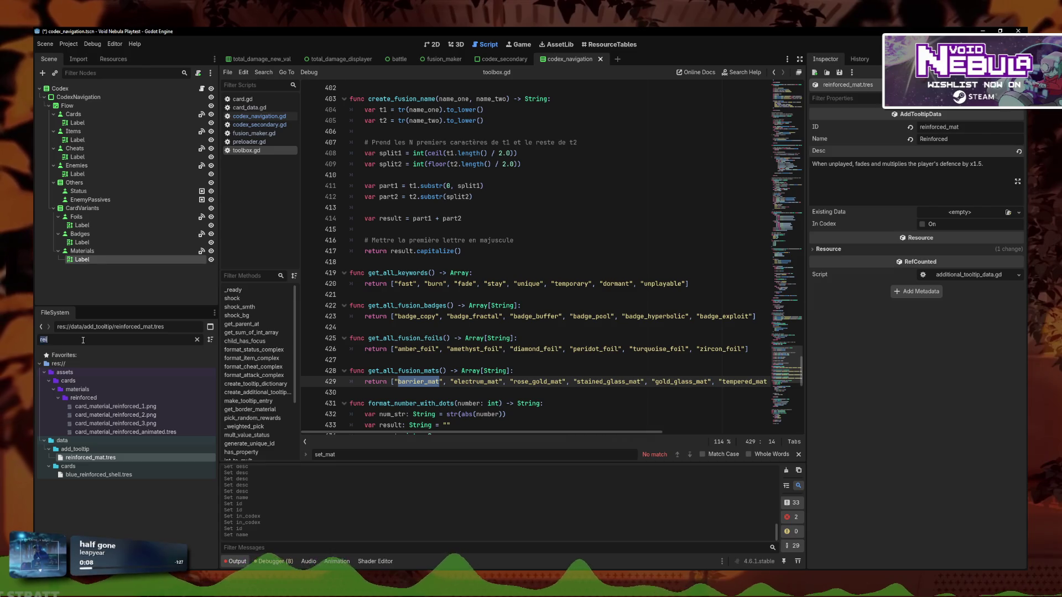
type("intric")
left_click(97, 389)
triple_click(877, 178)
type("When unplayed, fades and multiplies the player's defence by x1.5.")
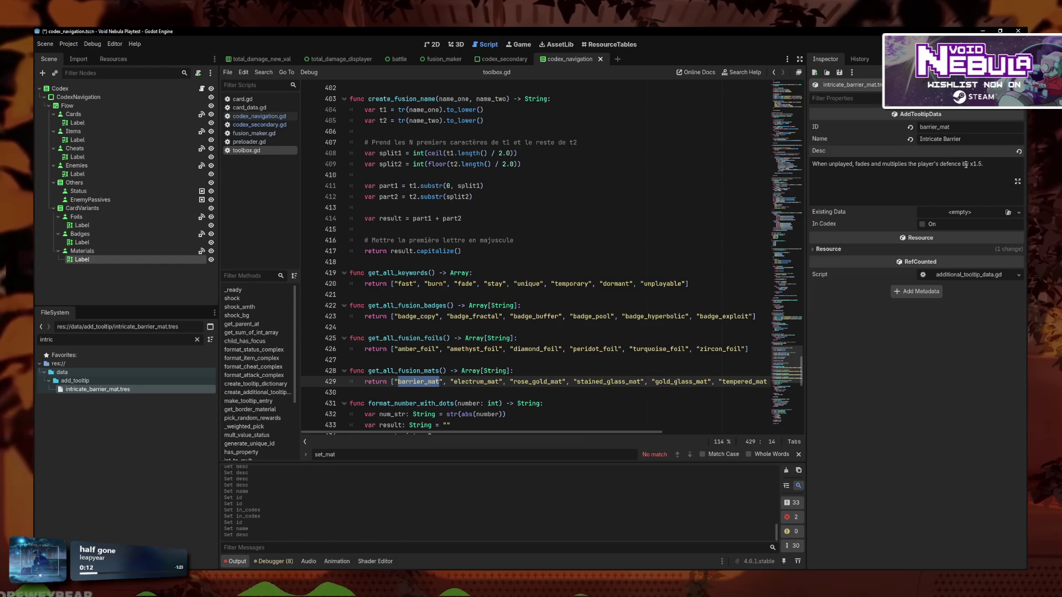
left_click_drag(998, 164, 882, 167)
type("give 1")
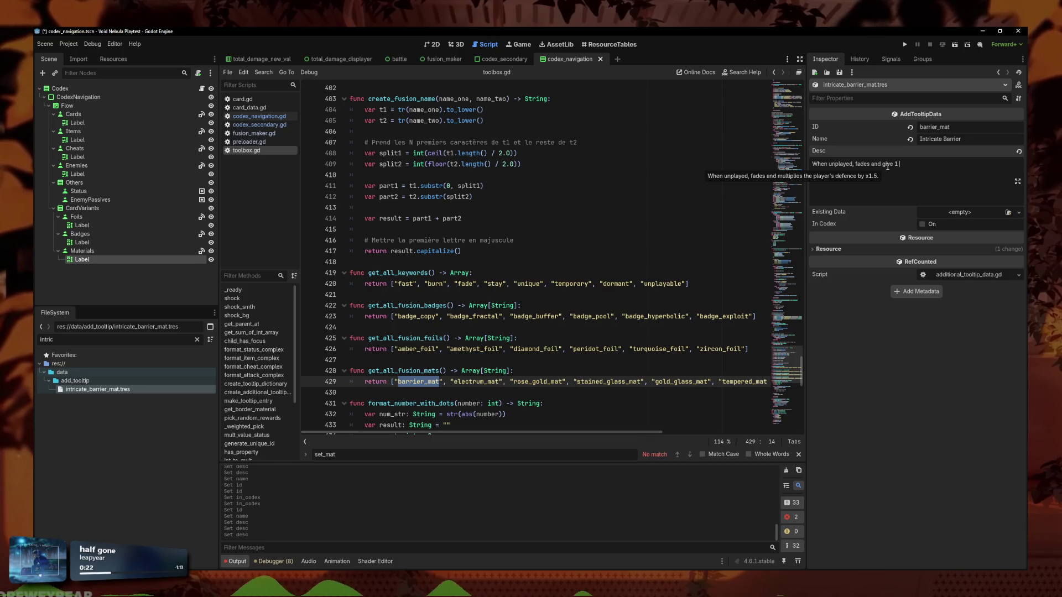
type("cc]")
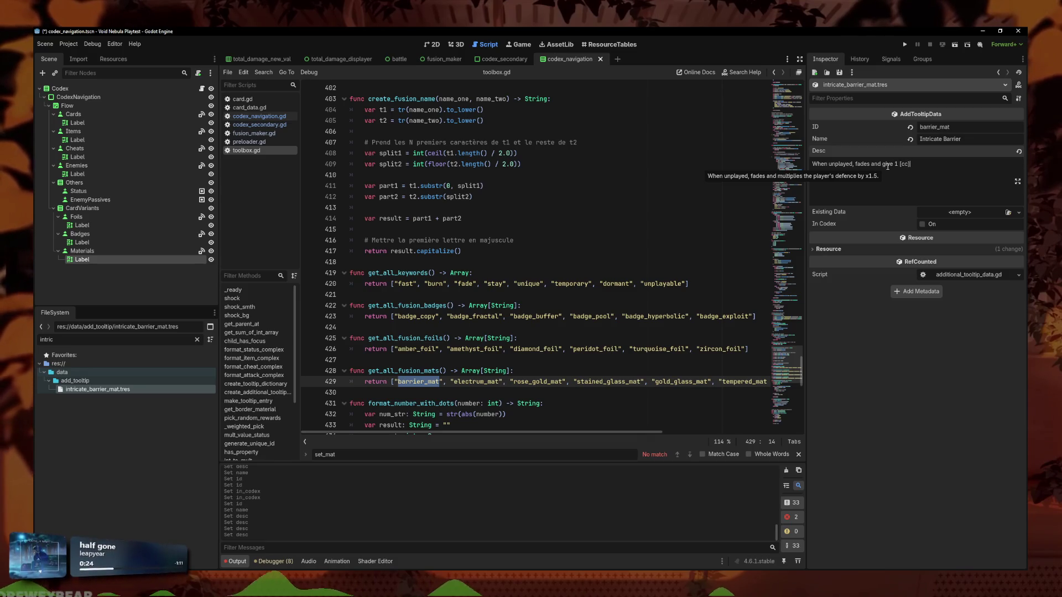
type("Impa")
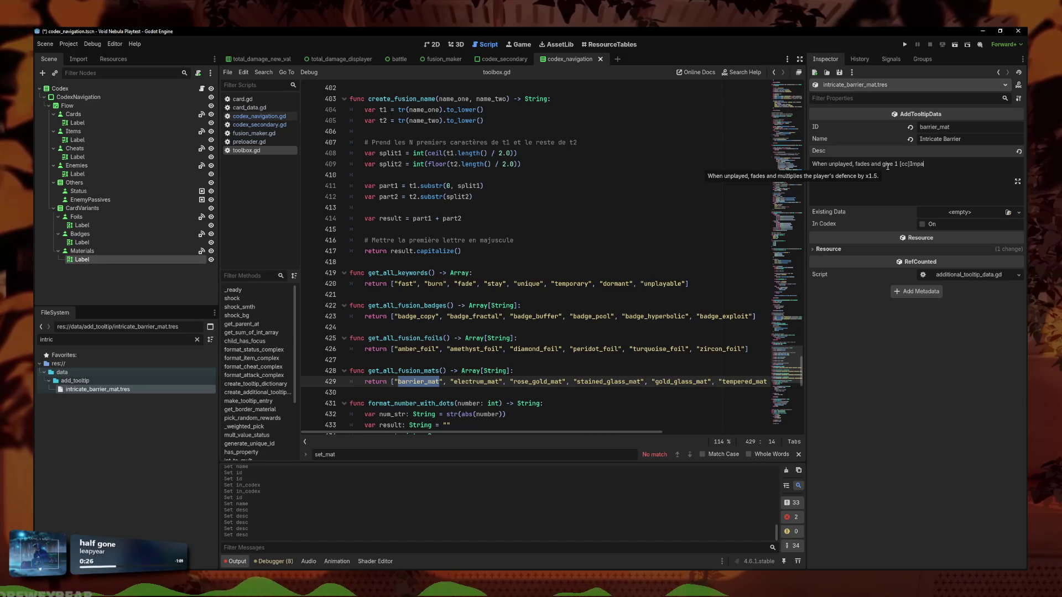
type("ssivity[/")
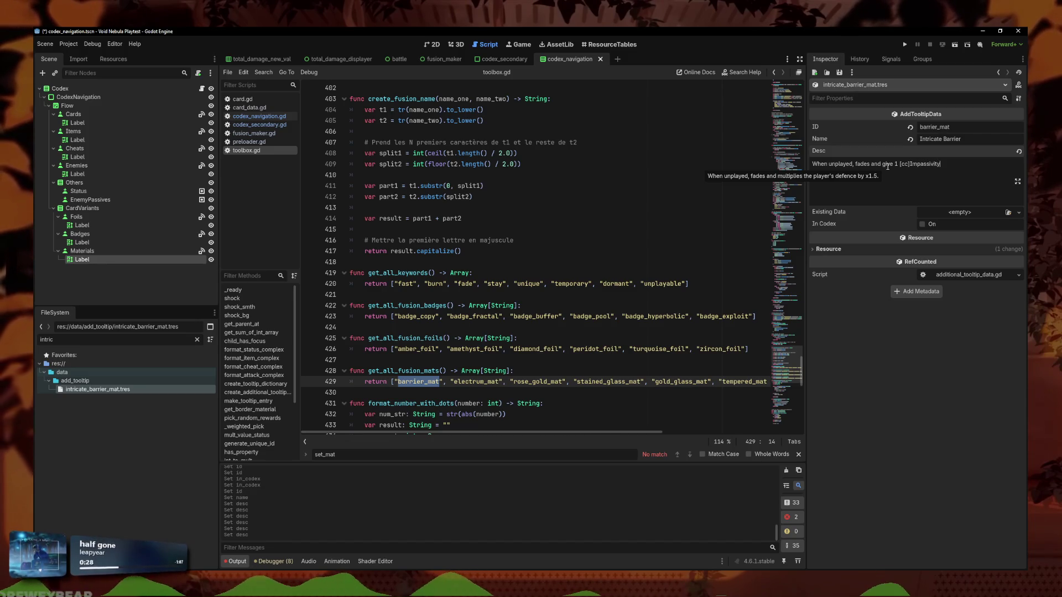
type("cc] to the player.")
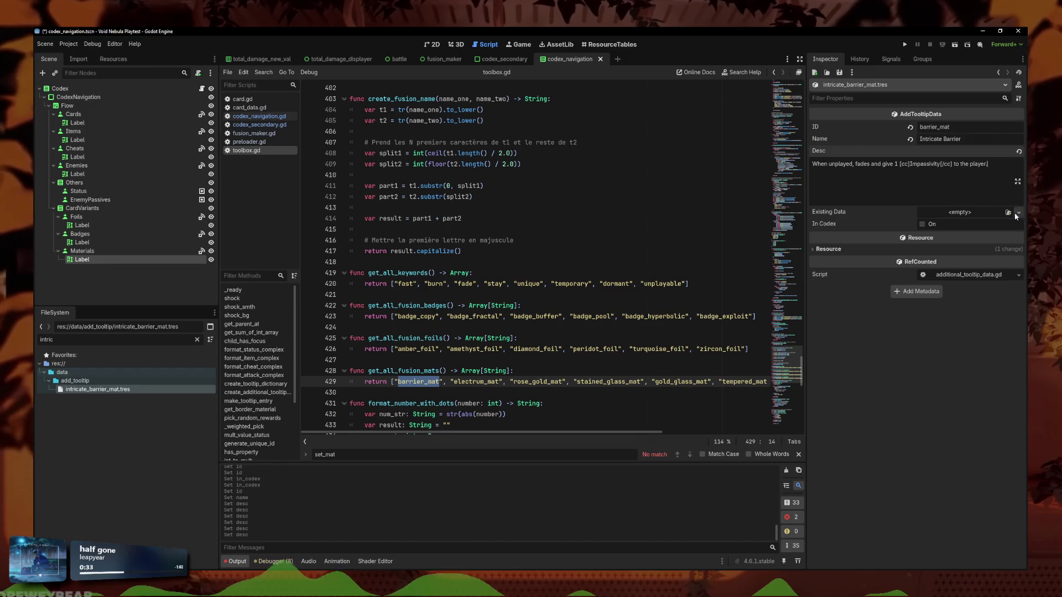
Step: Quick Load sts_impassivity.tres as Existing Data, enable In Codex, and save
left_click(1019, 212)
scroll(940, 547, "down", 15)
left_click(926, 555)
type("sts")
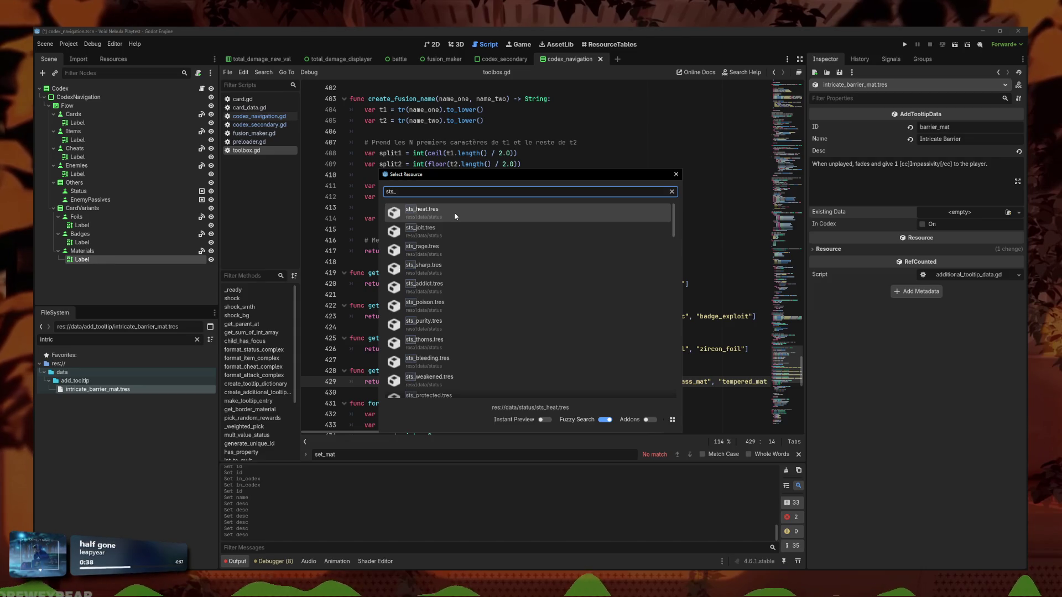
type("_")
double_click(454, 214)
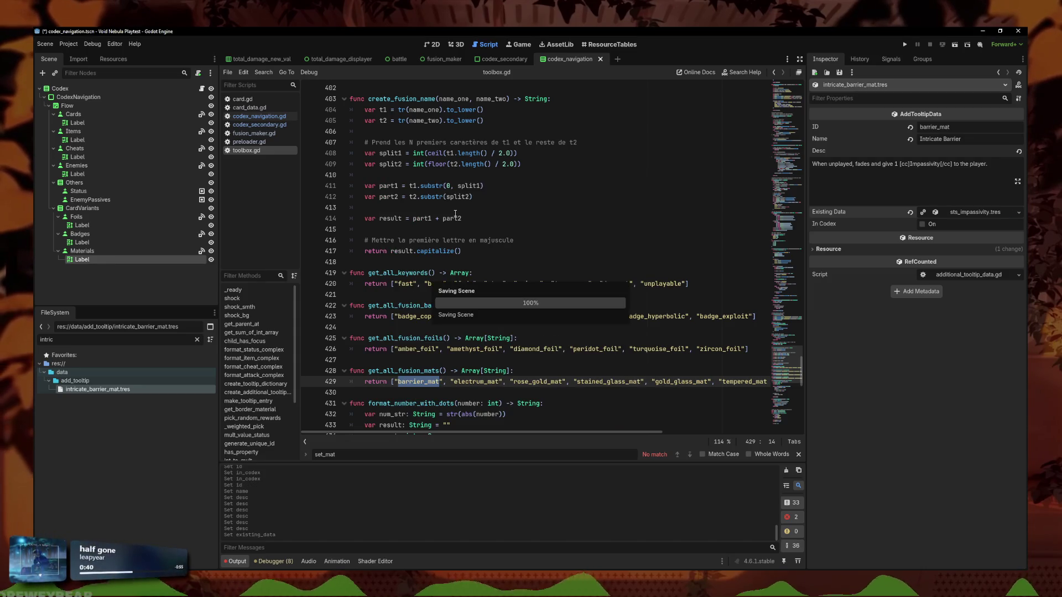
left_click(924, 225)
key("ctrl+s")
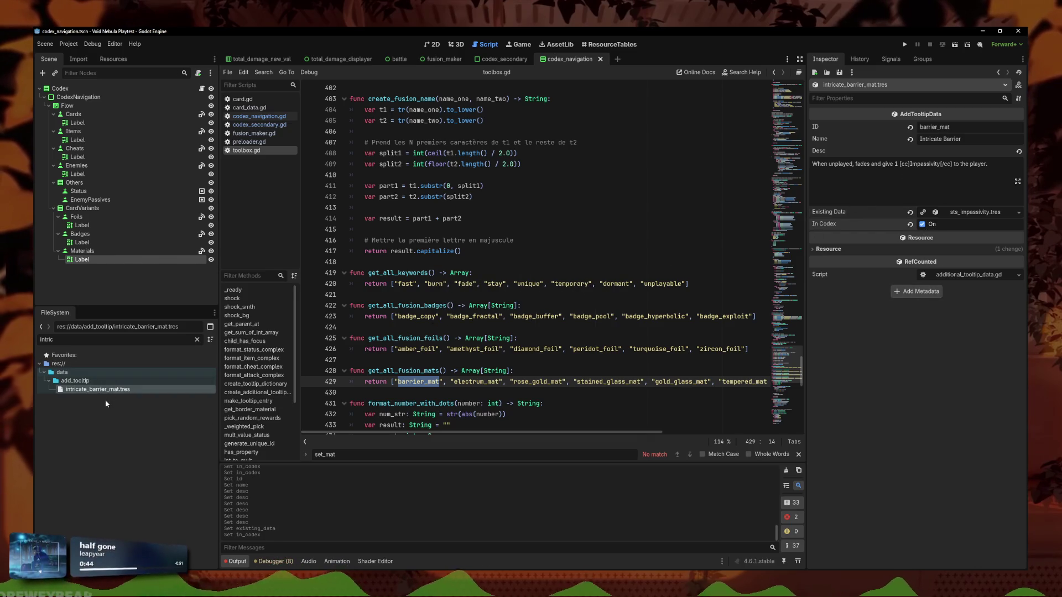
key("ctrl+f")
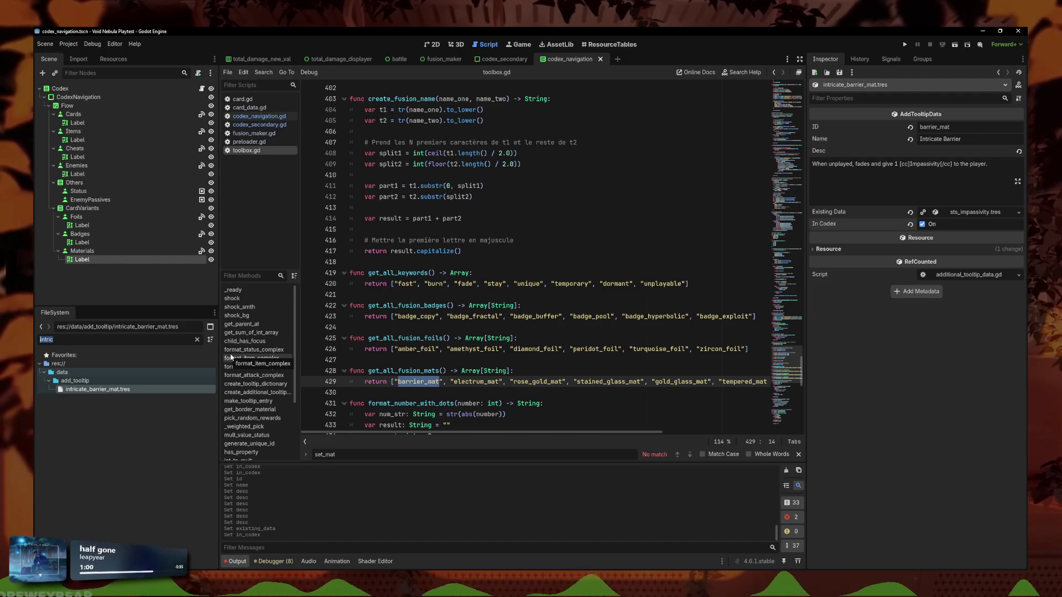
Step: Clear the FileSystem filter text
key("BackSpace")
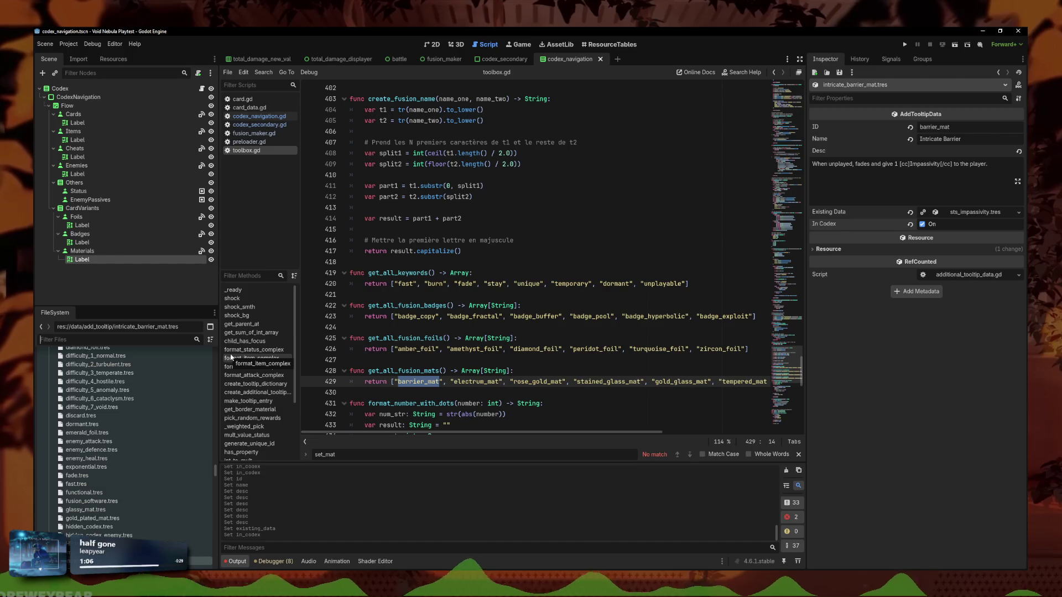
Step: Filter by 'reinf' and duplicate reinforced_mat.tres as electrum.tres
type("reinf")
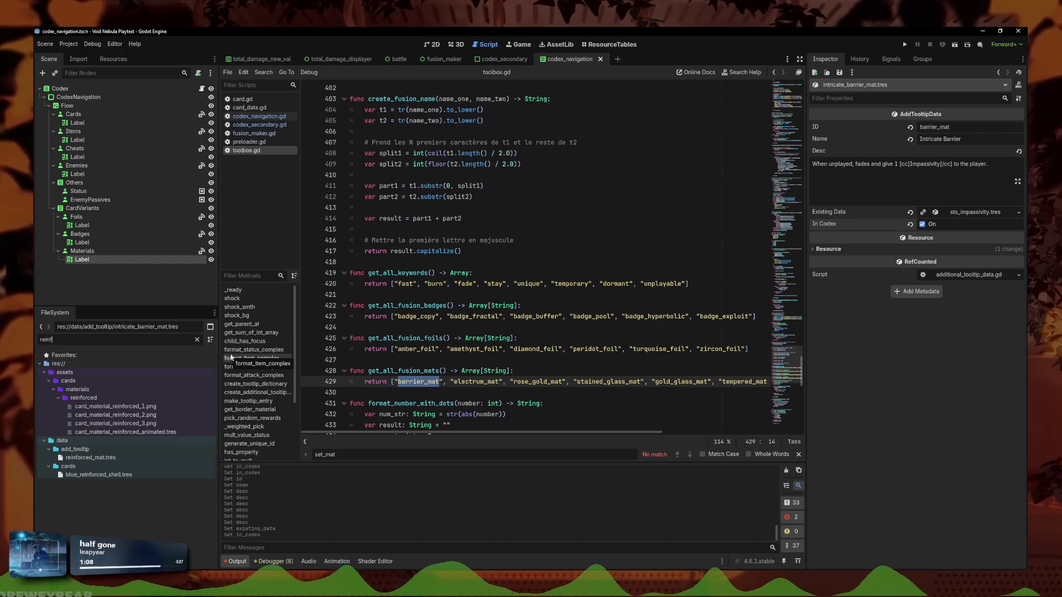
right_click(100, 457)
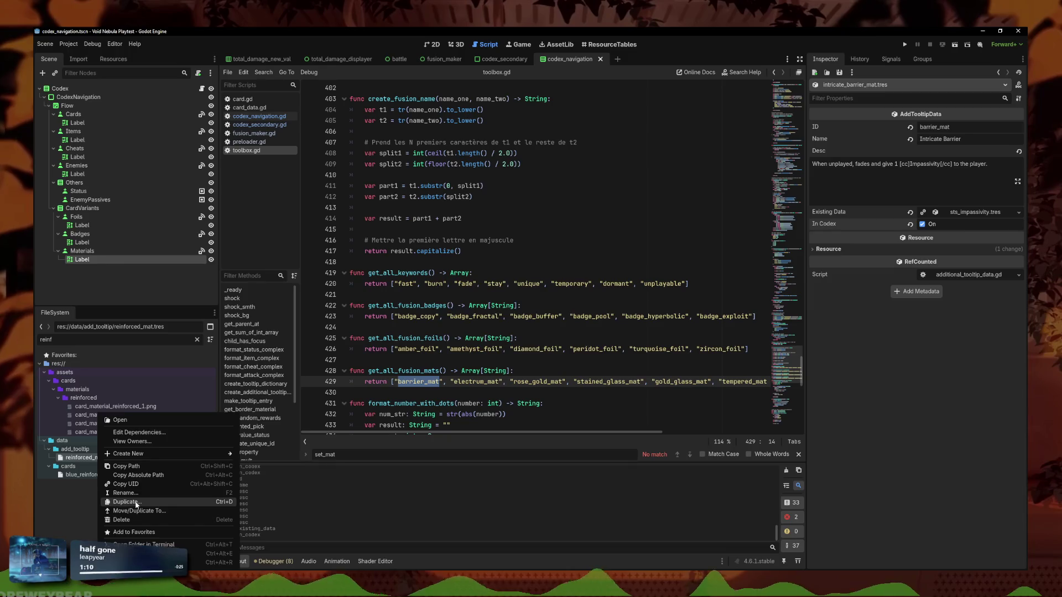
left_click(136, 502)
type("electrum_.tres")
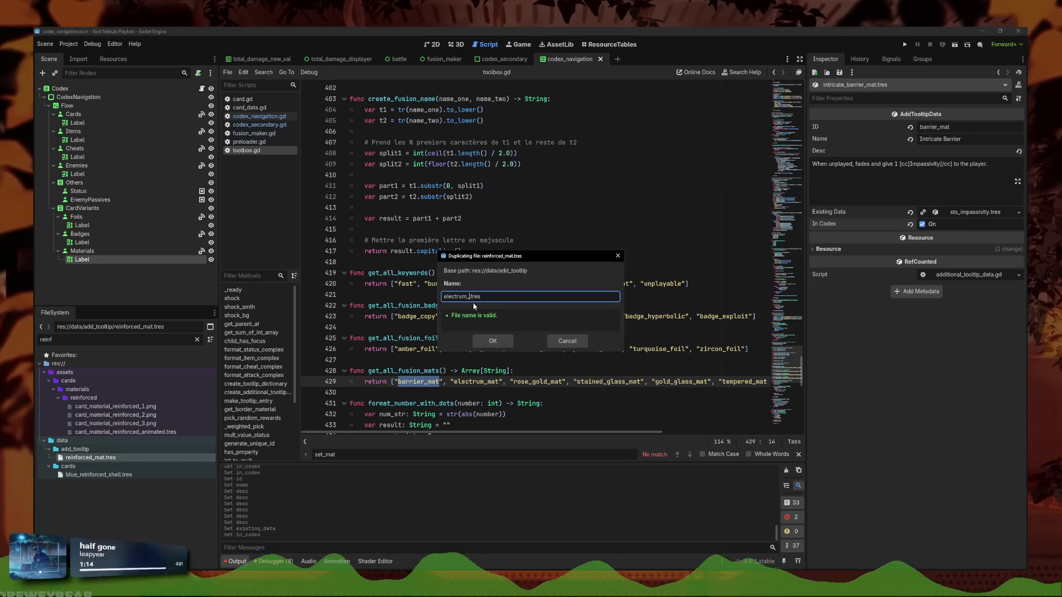
key("Return")
Step: Set the copy's ID to electrum_mat and its Name to Electrum
left_click(860, 130)
type("electrum_")
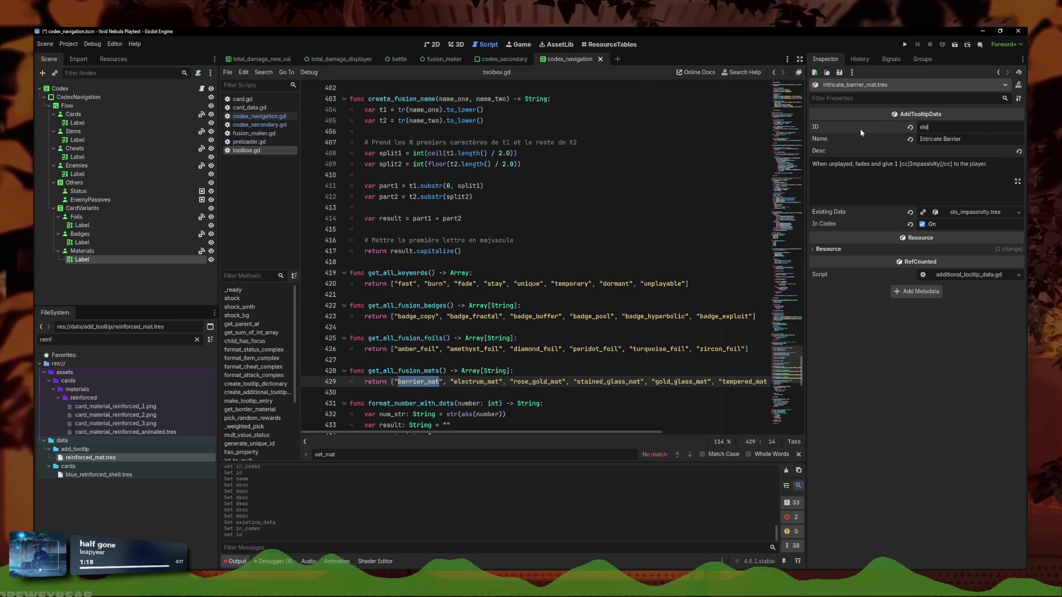
type("mat")
left_click(969, 139)
type("Electrum")
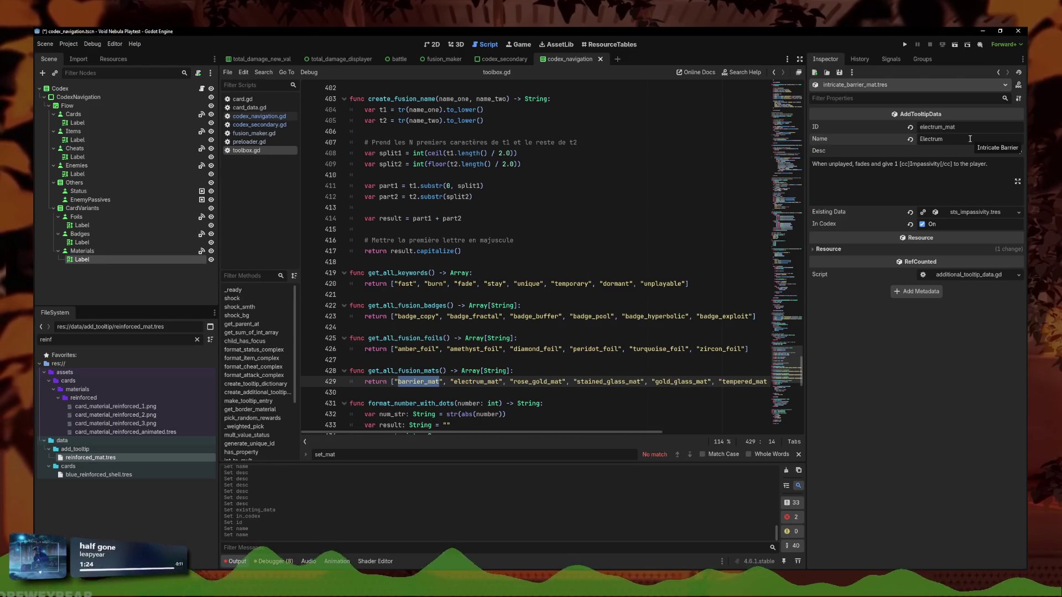
key("Tab")
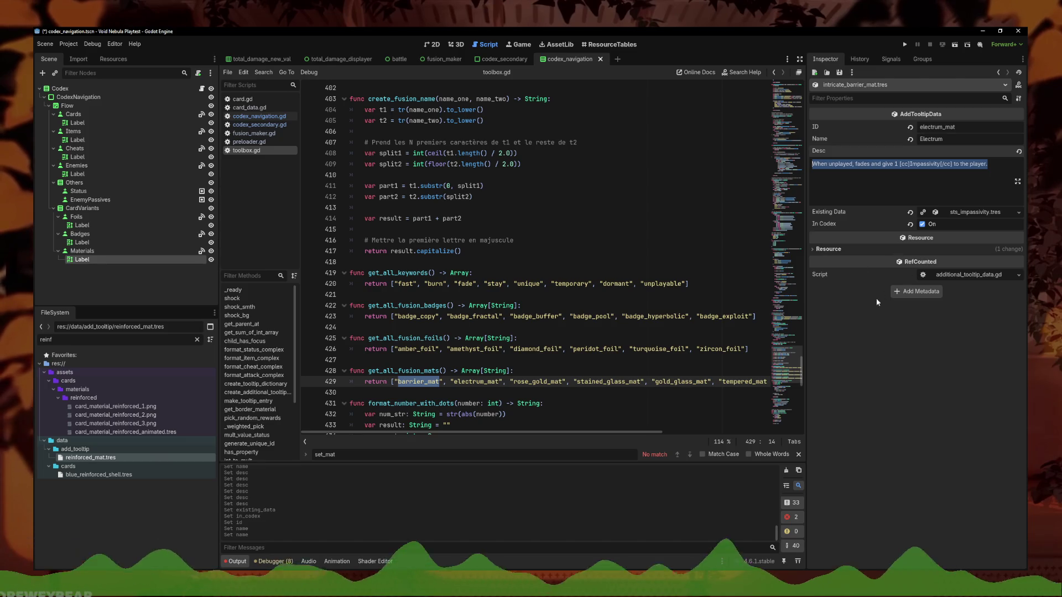
Step: Replace the Impassivity reward in the description with 5C gold and save
left_click(954, 170)
mouse_move(944, 164)
left_mouse_down()
mouse_move(873, 166)
mouse_move(895, 167)
left_mouse_up()
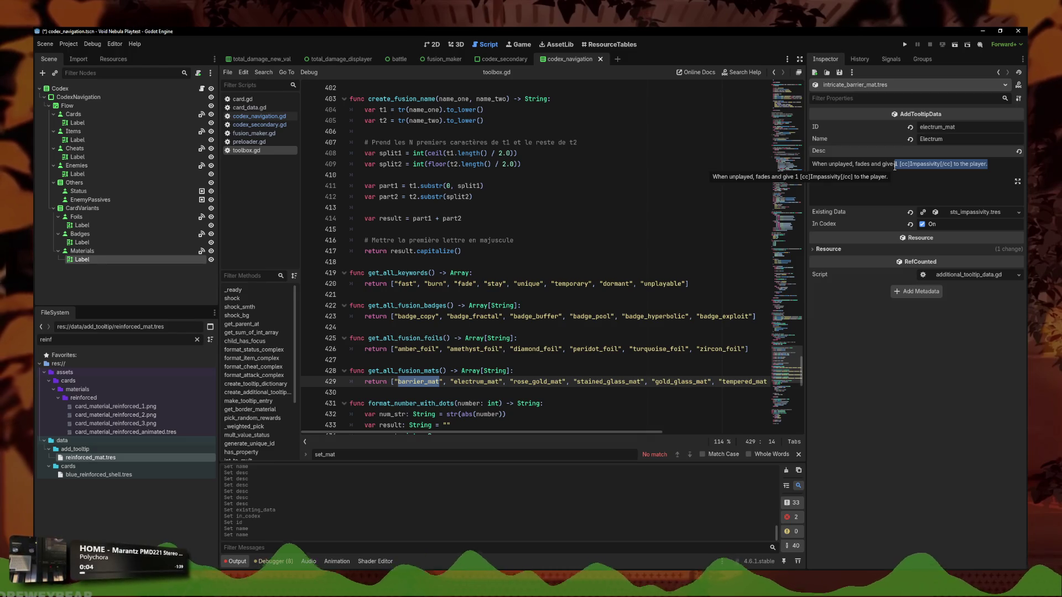
key("BackSpace")
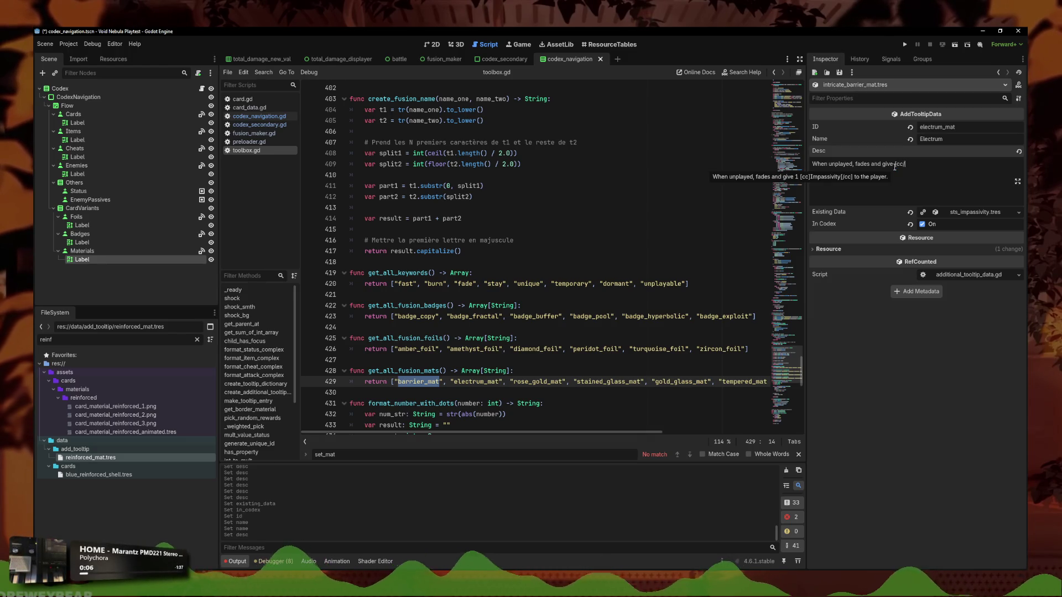
key("BackSpace")
key("BackSpace")
key("BackSpace")
type("key")
key("BackSpace")
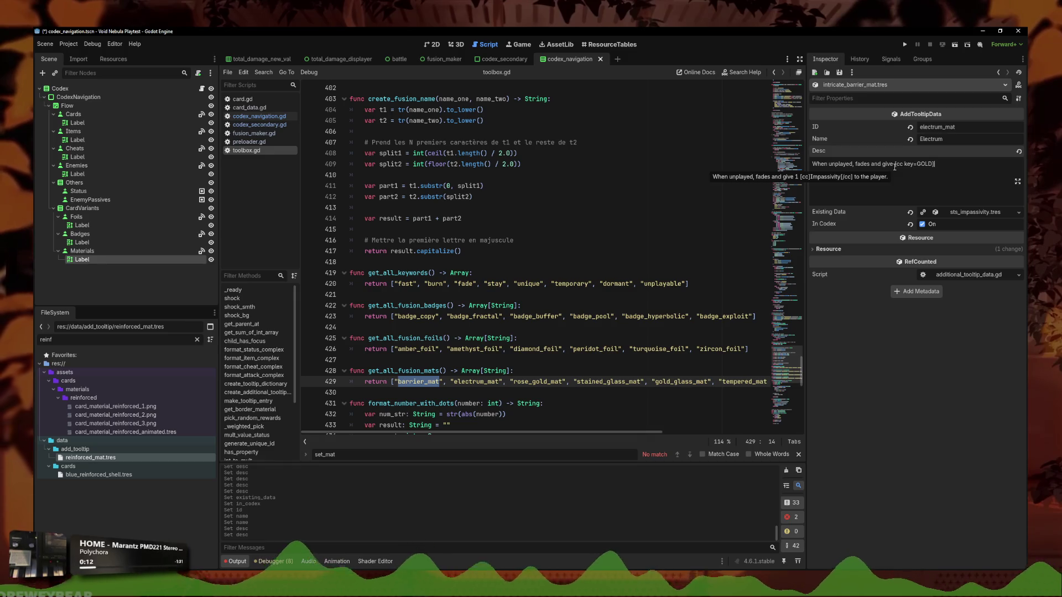
type("5C")
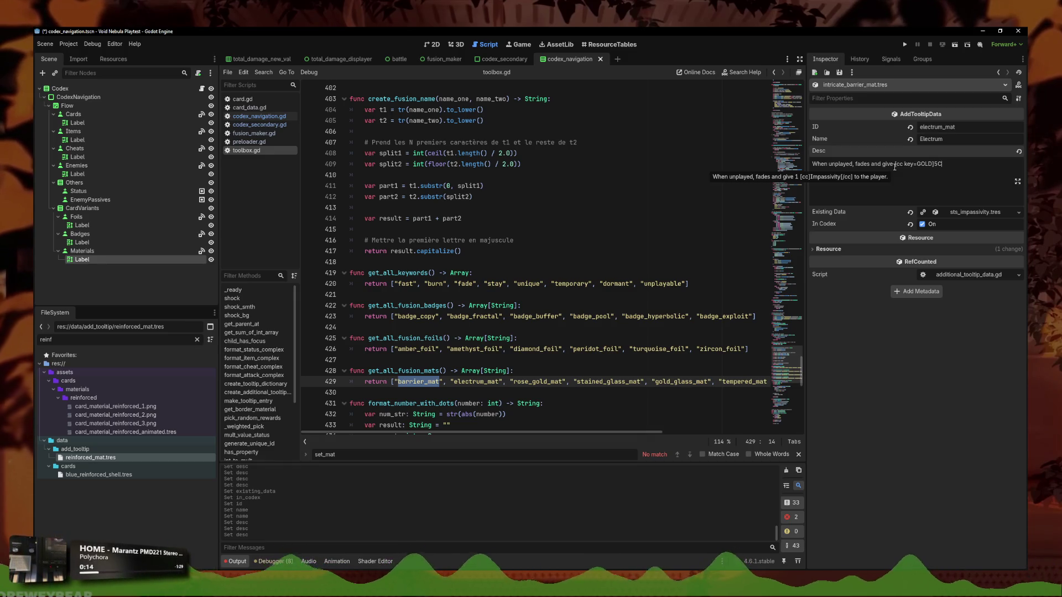
type("[/cc].")
key("ctrl+s")
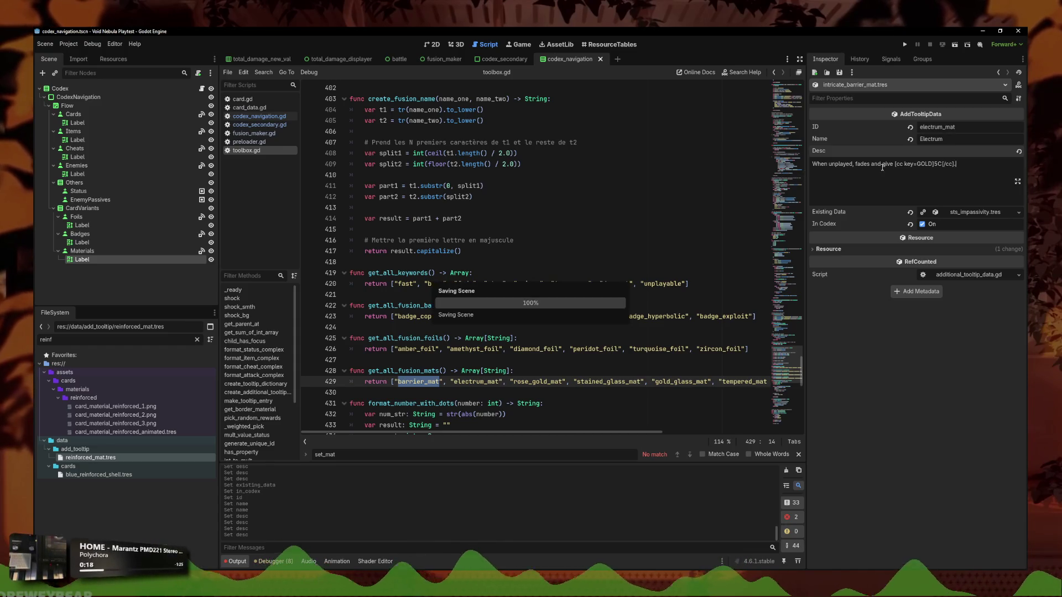
Step: Filter by 'glass' and duplicate glassy_mat.tres as tempered_glass_mat.tres
left_click(67, 339)
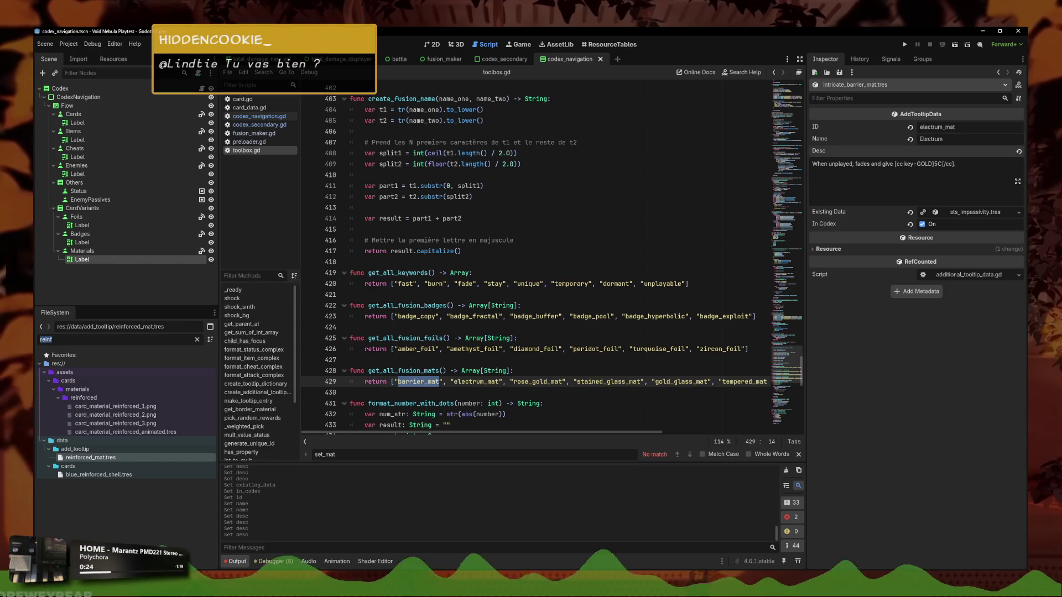
key("BackSpace")
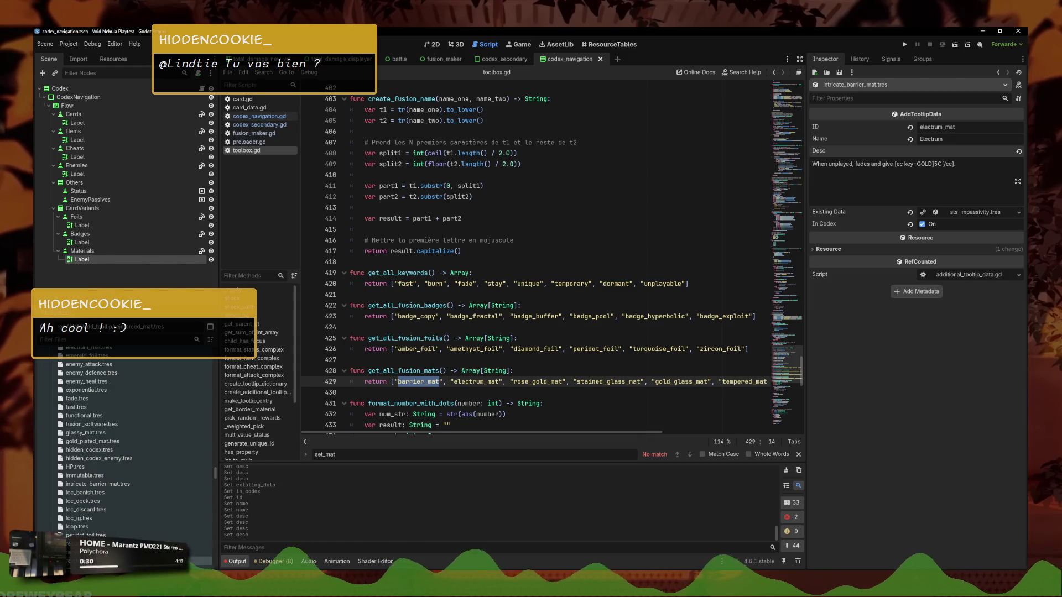
type("glass")
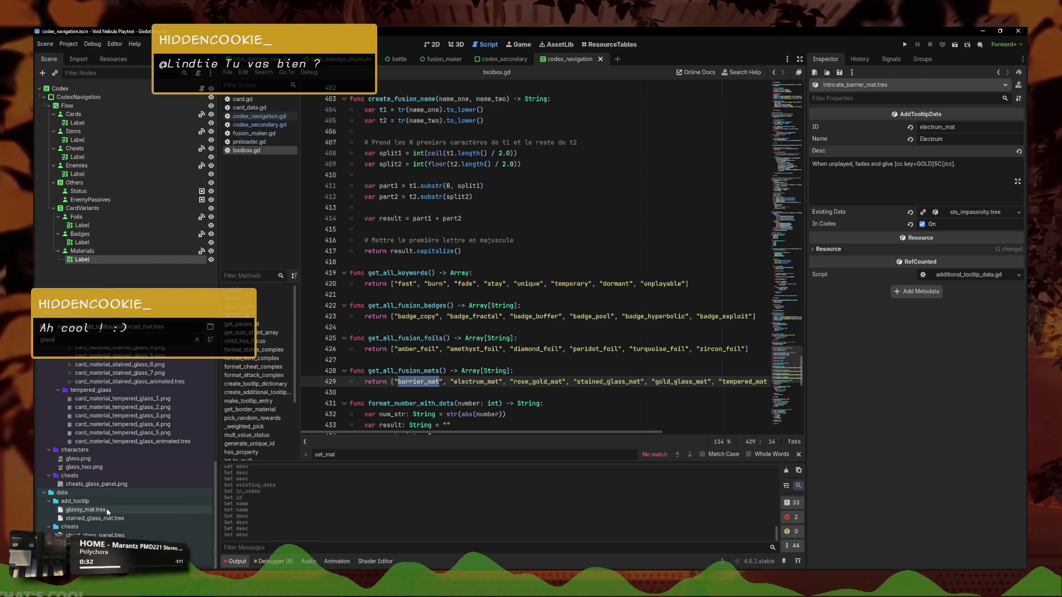
right_click(84, 515)
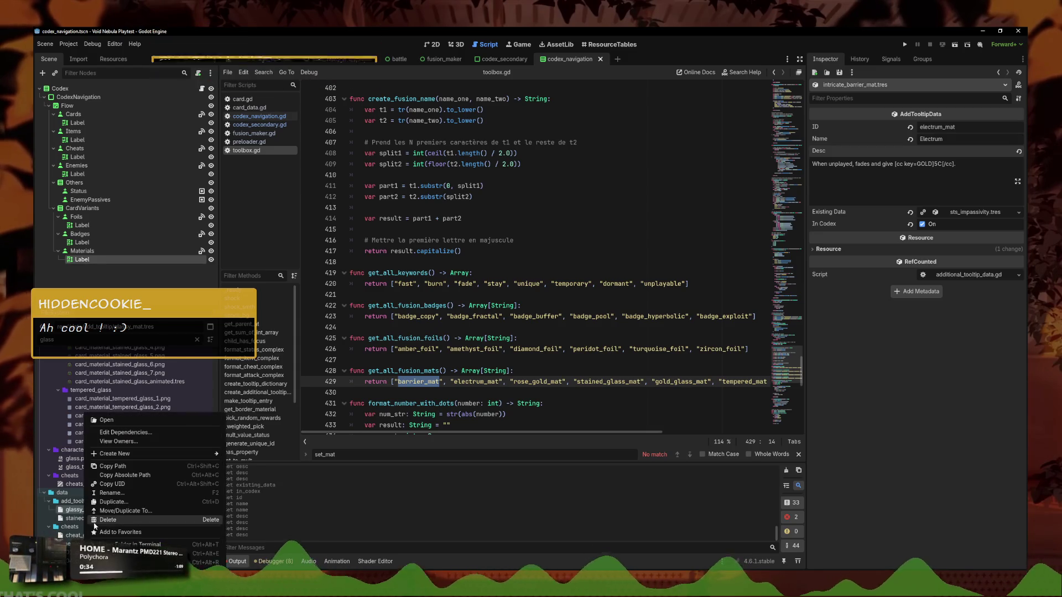
left_click(172, 491)
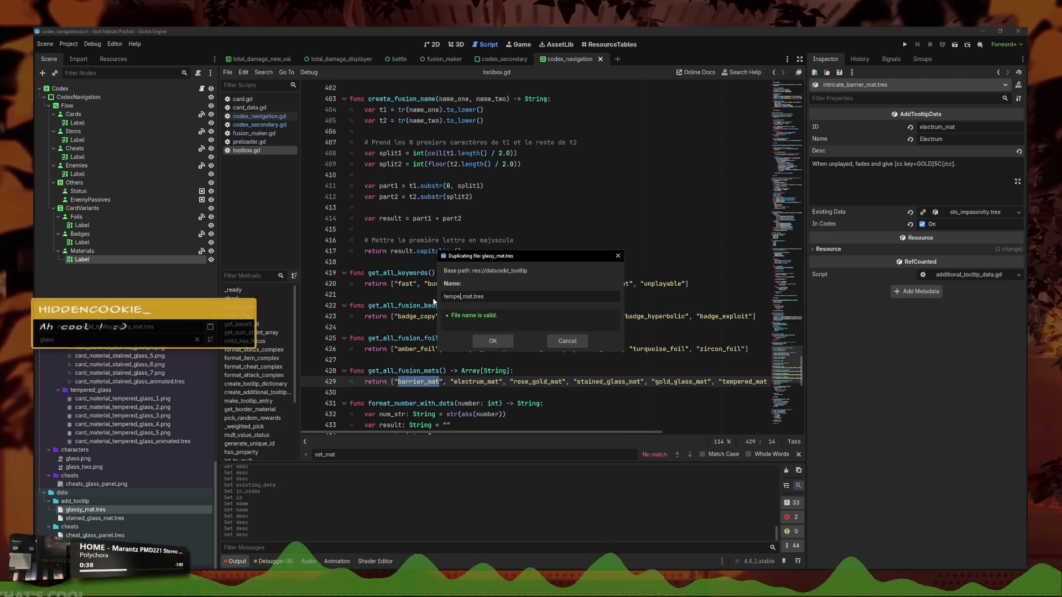
type("tempered_glass")
key("Return")
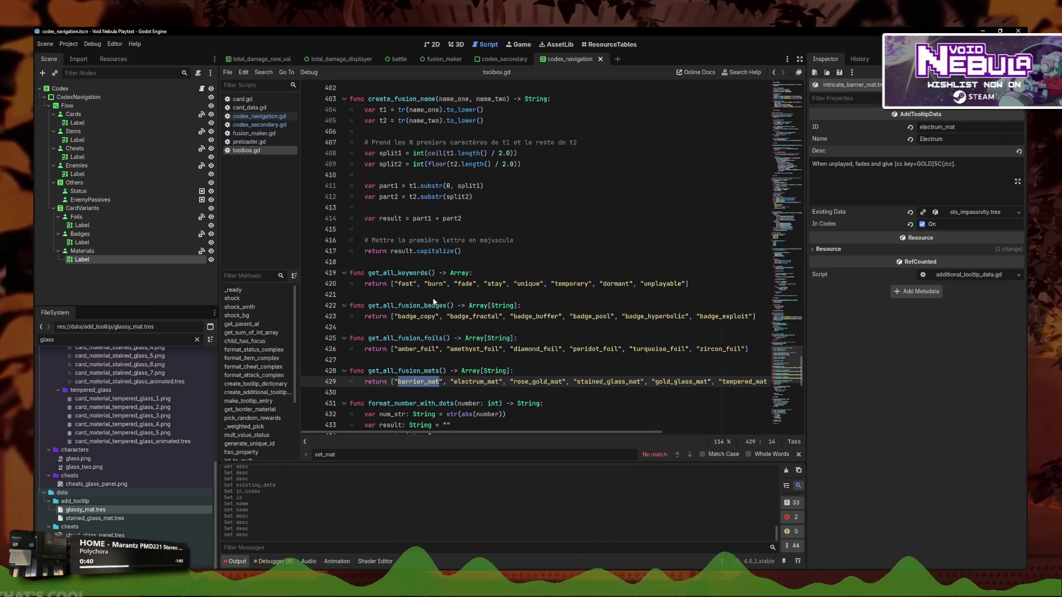
Step: Start entering a tempered ID and 'Tempered Glas' name in the Inspector
left_click_drag(703, 382, 664, 372)
left_click(940, 126)
type("tempered")
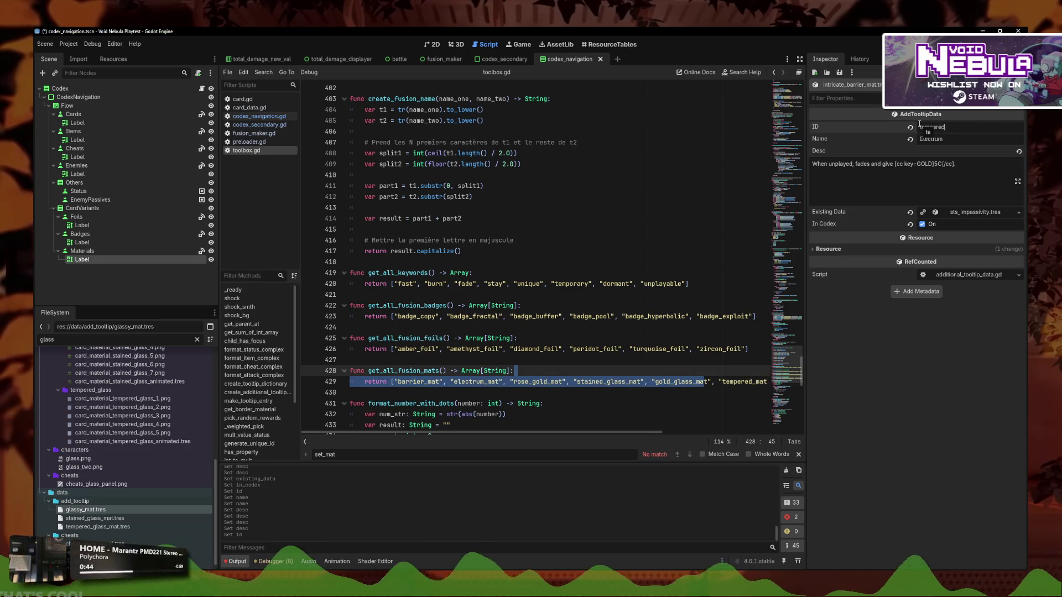
key("Tab")
type("Tempered Gla")
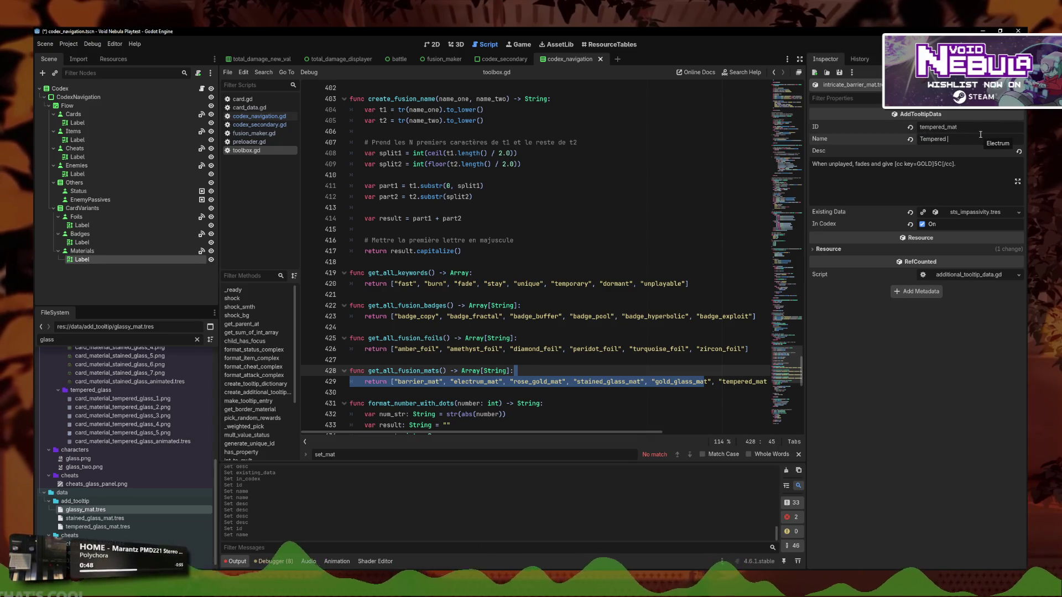
type("ss")
Step: Undo the stray edits to Electrum's ID, name and existing data, and save
left_click(931, 173)
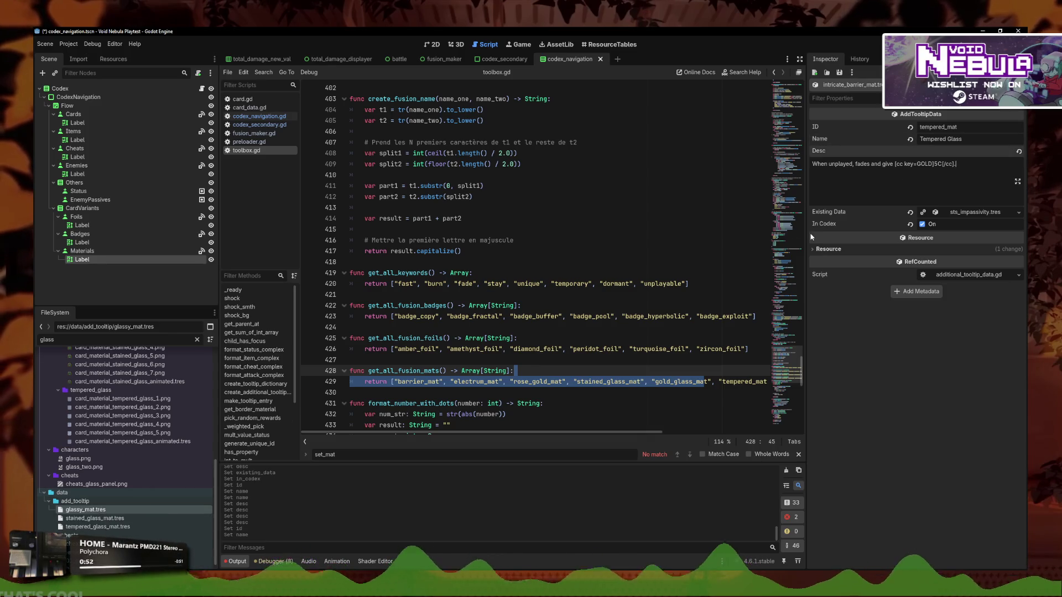
key("ctrl+z")
key("ctrl+z")
key("ctrl+z")
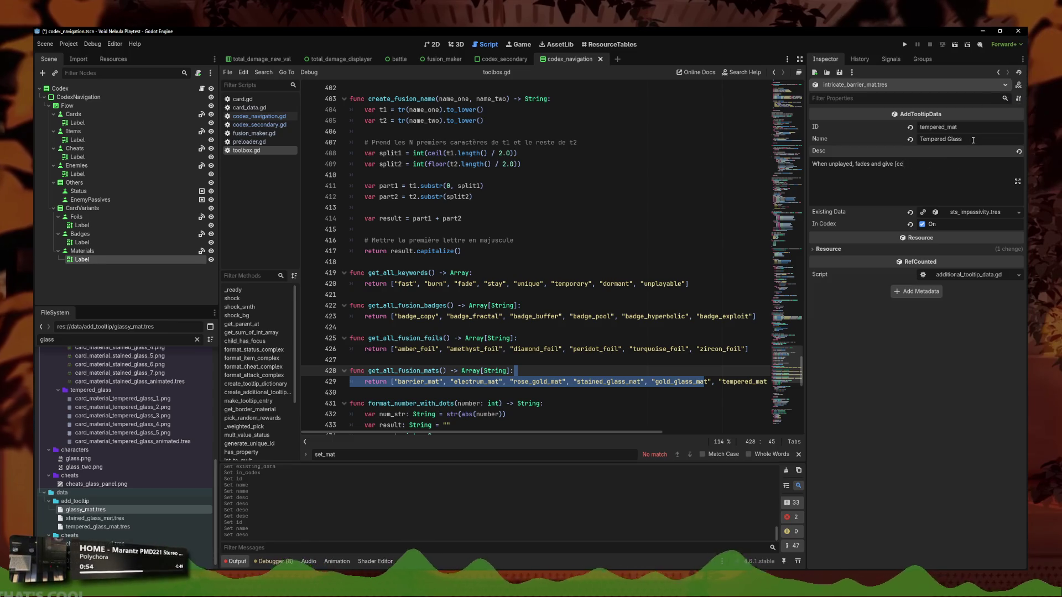
key("ctrl+shift+z")
key("ctrl+shift+z")
key("ctrl+shift+z")
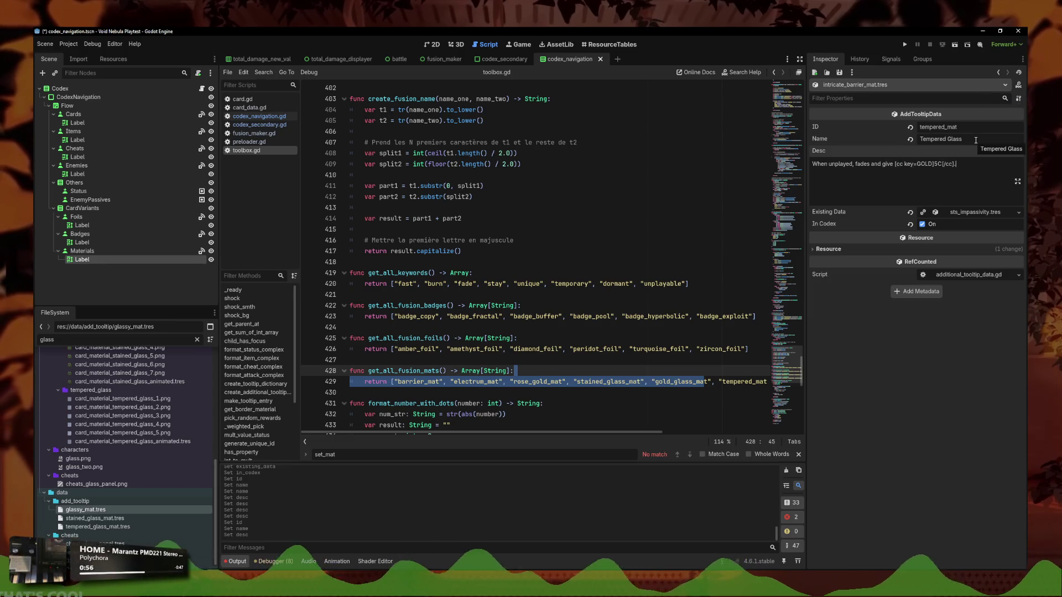
key("ctrl+z")
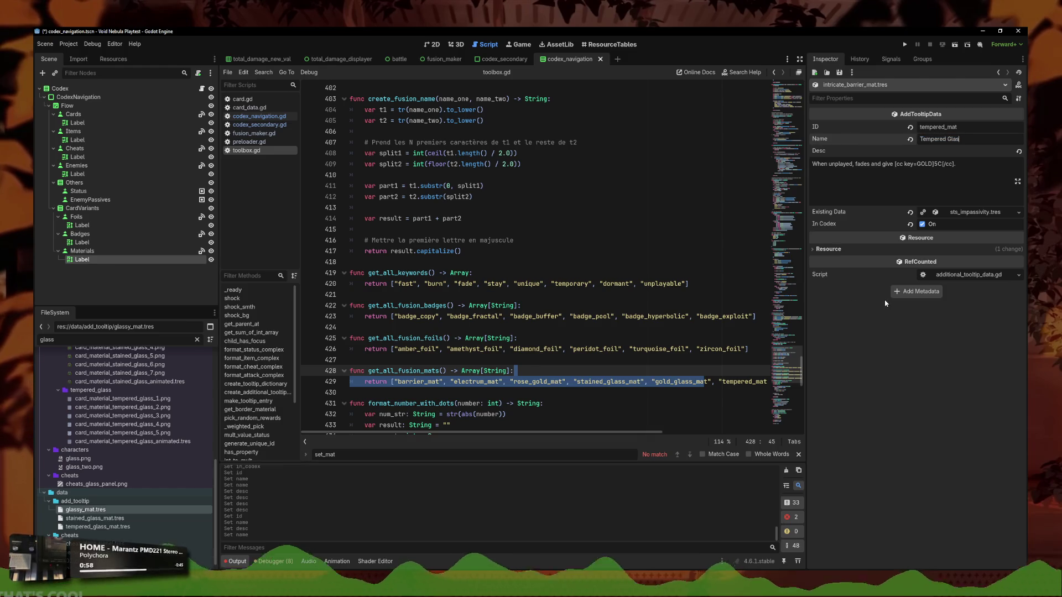
key("ctrl+z")
key("ctrl+z")
key("ctrl+z")
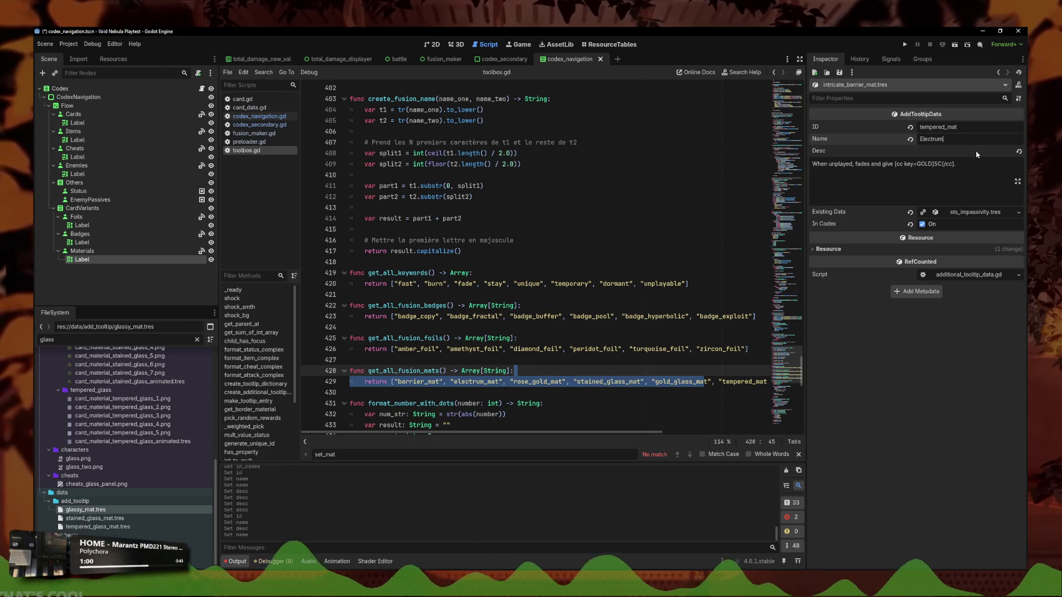
key("ctrl+z")
key("ctrl+z")
key("ctrl+z")
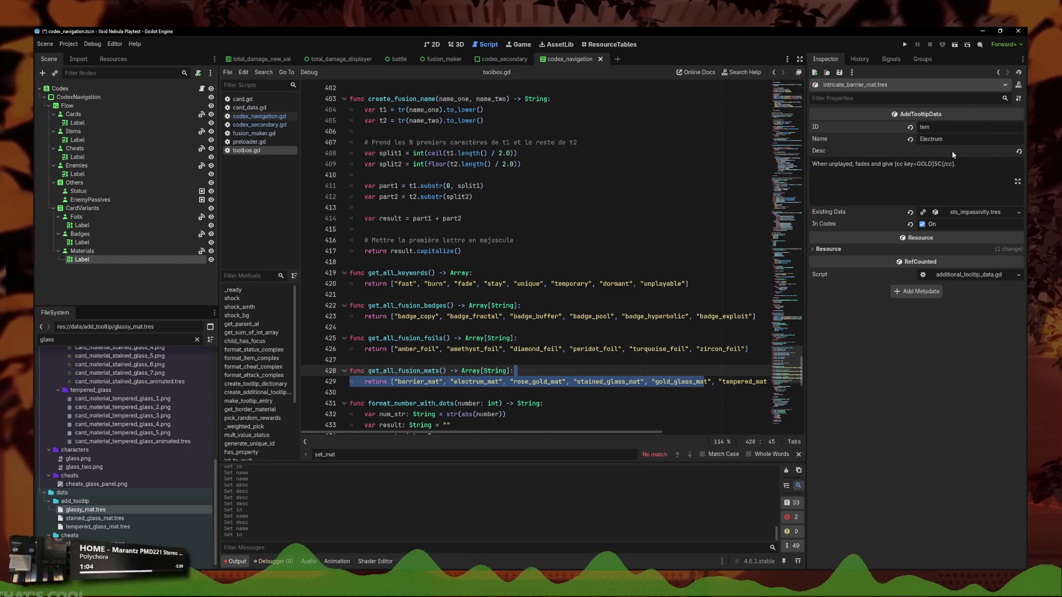
key("ctrl+s")
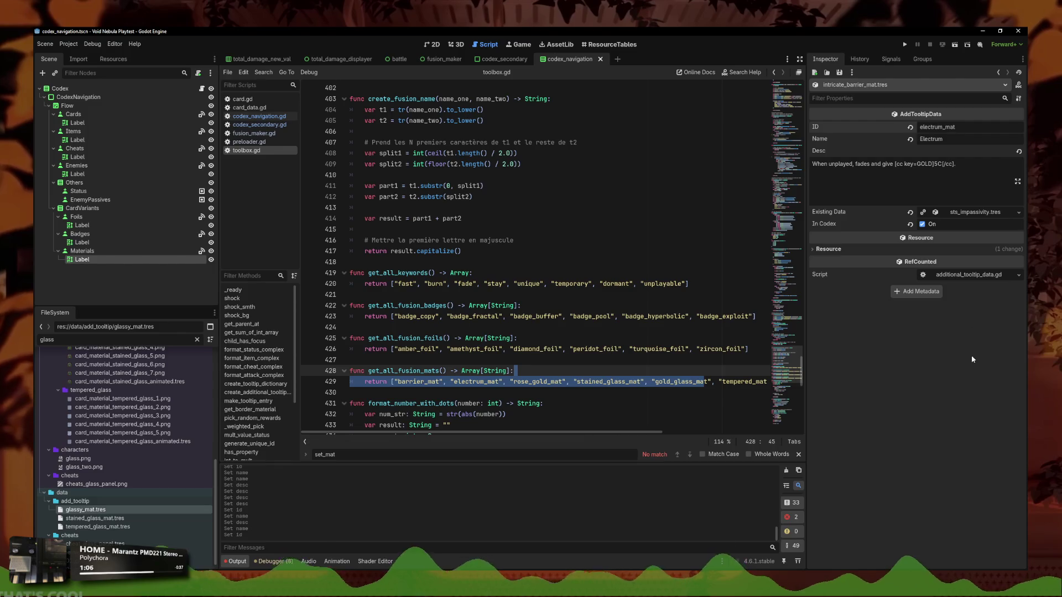
key("ctrl+z")
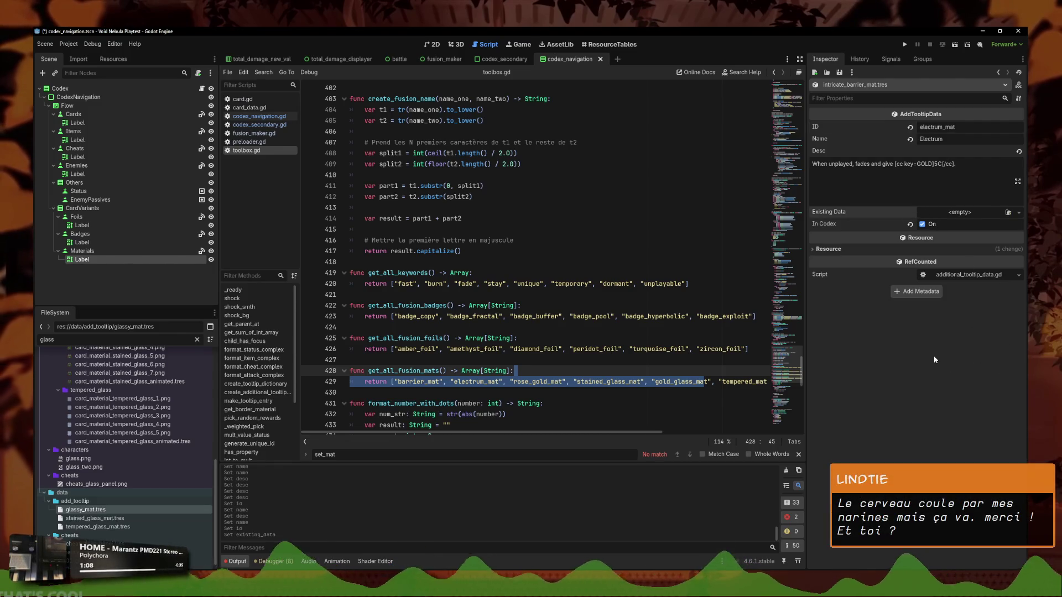
Step: Give tempered_glass_mat.tres Name Tempered Glass, ID tempered_mat, and turn on In Codex
left_click(141, 526)
triple_click(940, 138)
type("Tempered Glass")
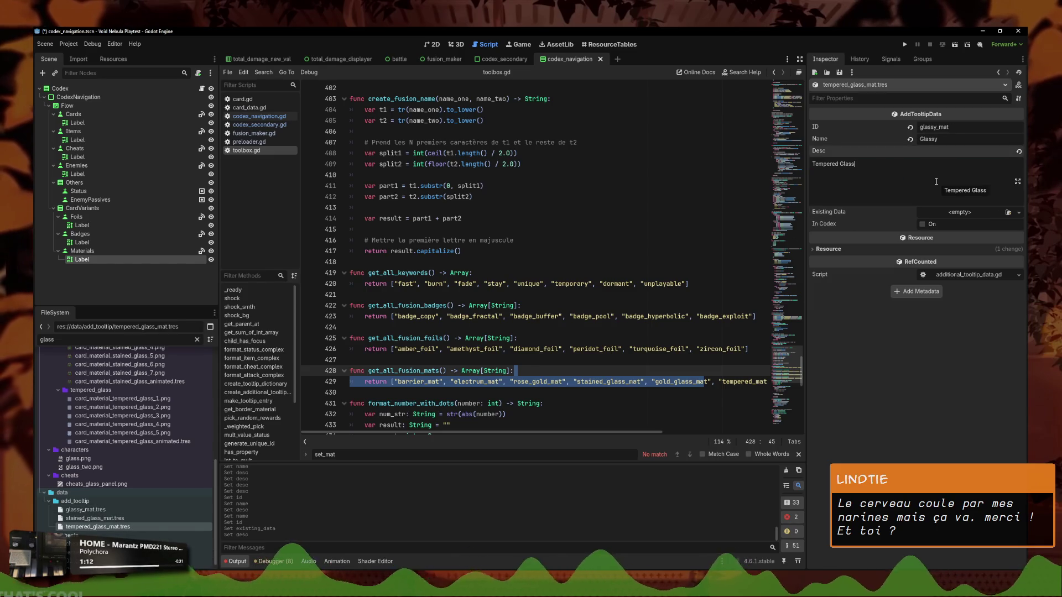
left_click(954, 127)
key("ctrl+a")
type("tempere")
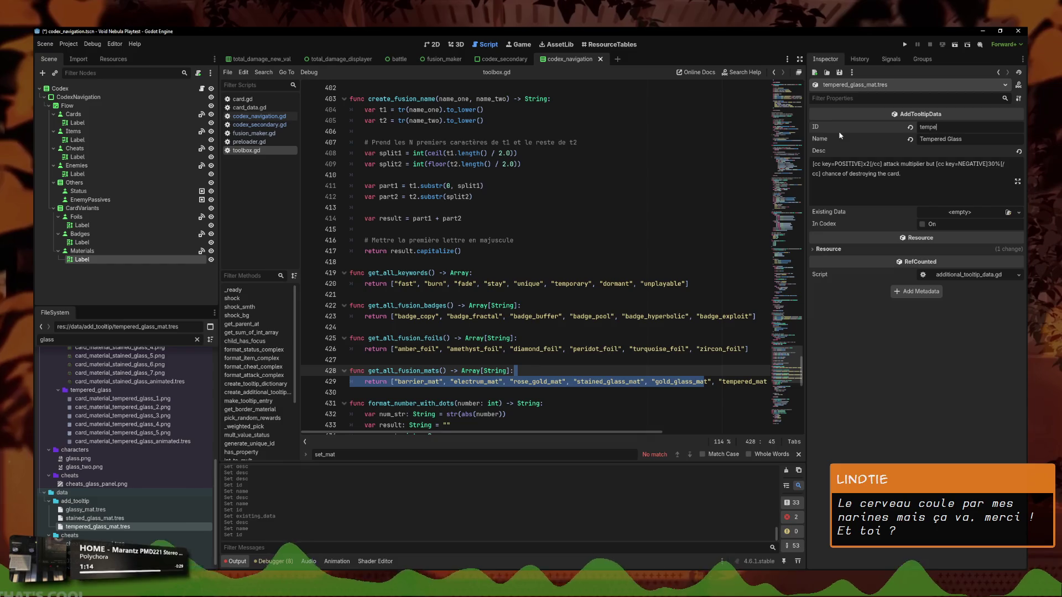
type("d_ma")
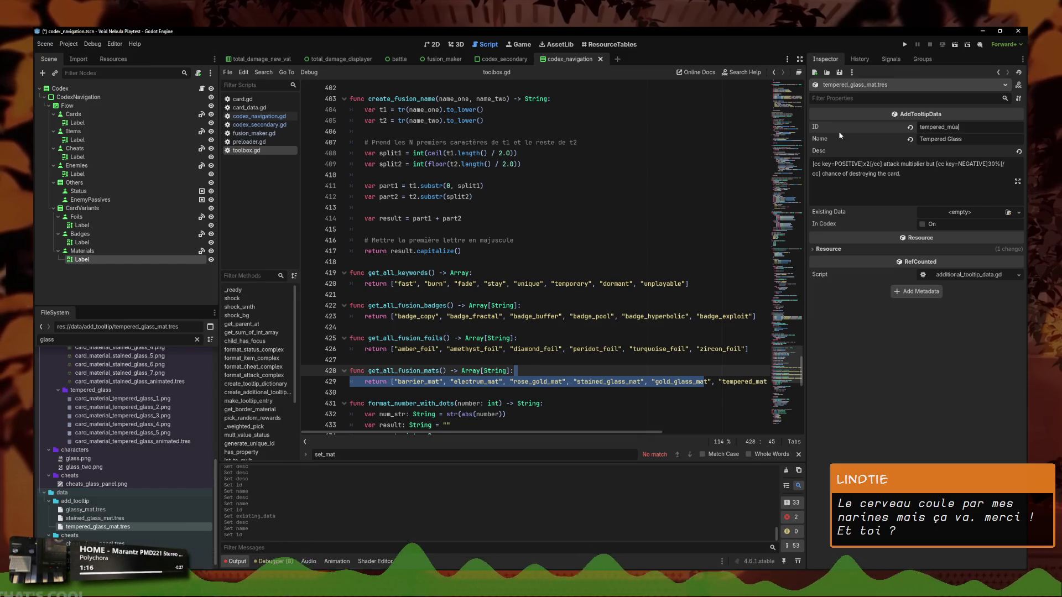
type("t")
key("ctrl+s")
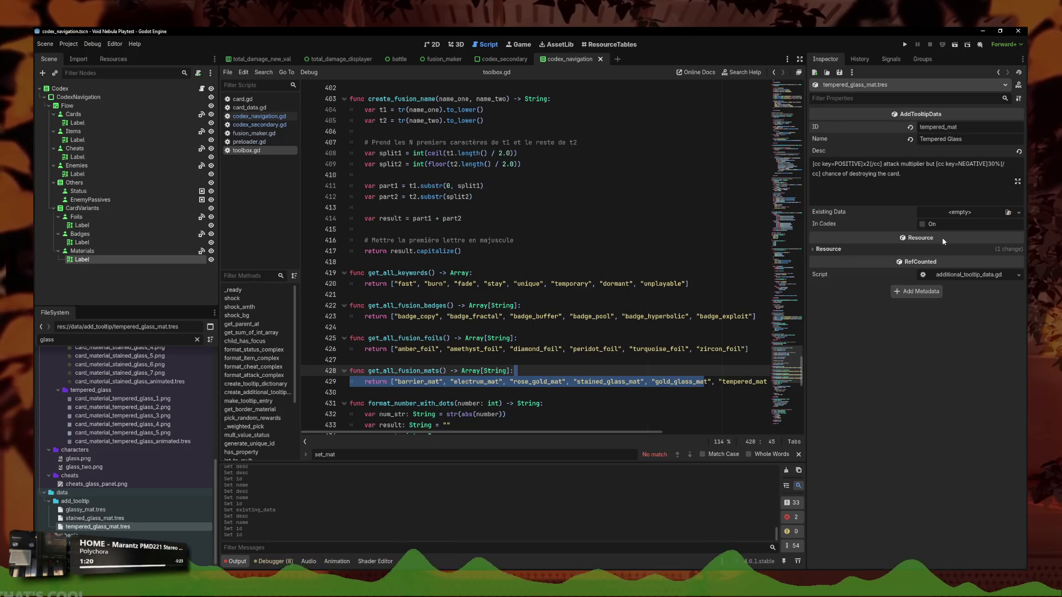
left_click(922, 224)
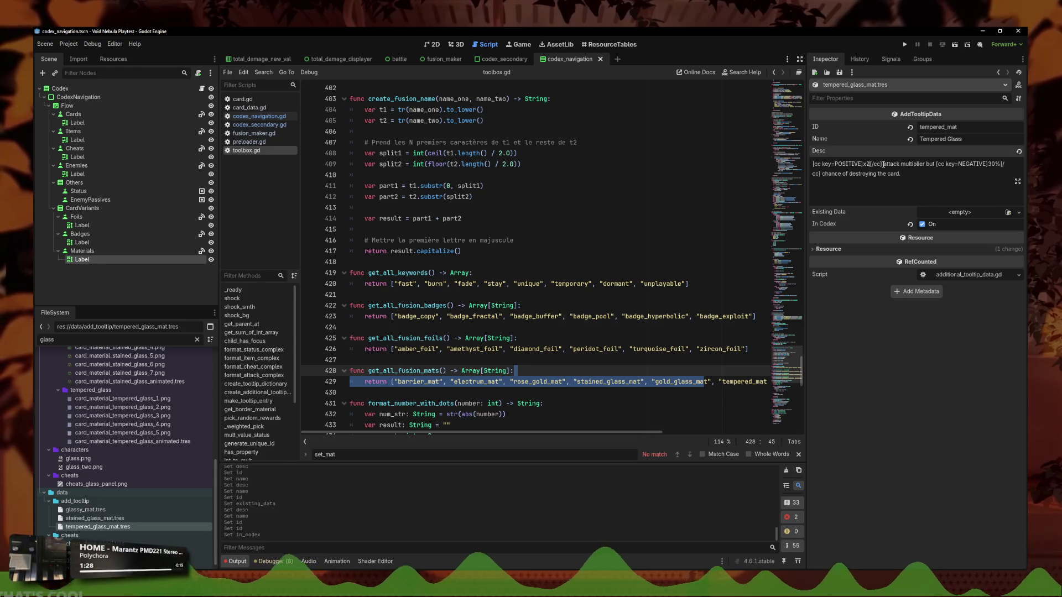
Step: Change the description's attack multiplier from x2 to x3, save, and filter files by 'gla'
key("BackSpace")
type("3")
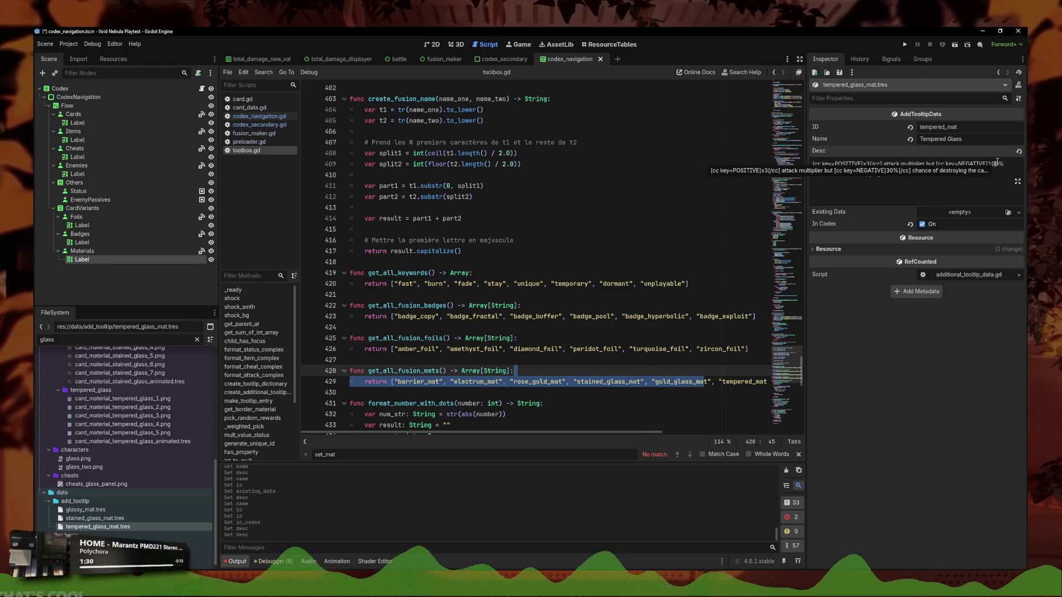
key("ctrl+s")
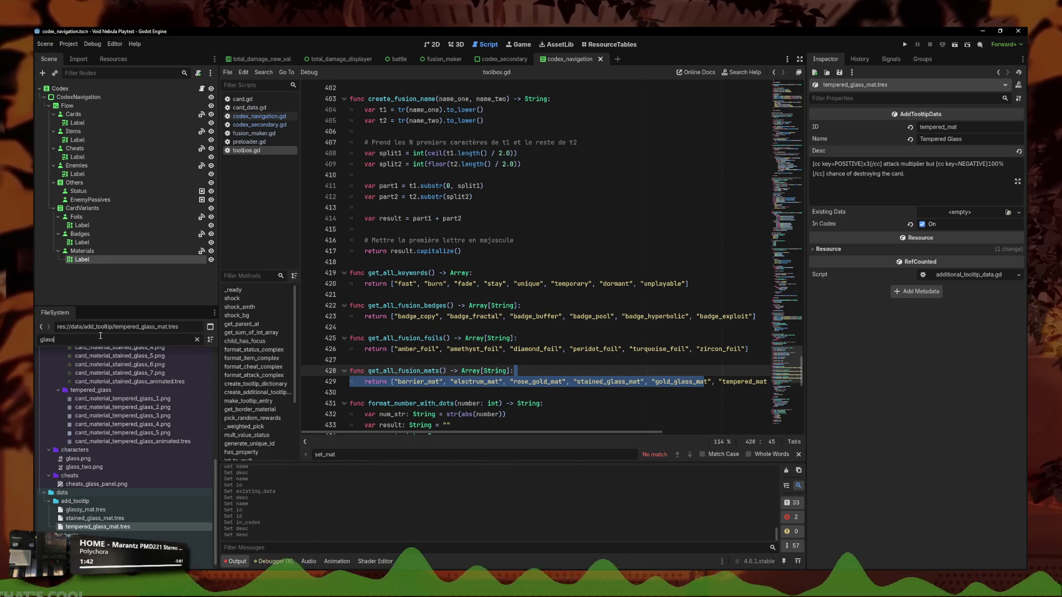
key("BackSpace")
key("BackSpace")
key("BackSpace")
type("gla")
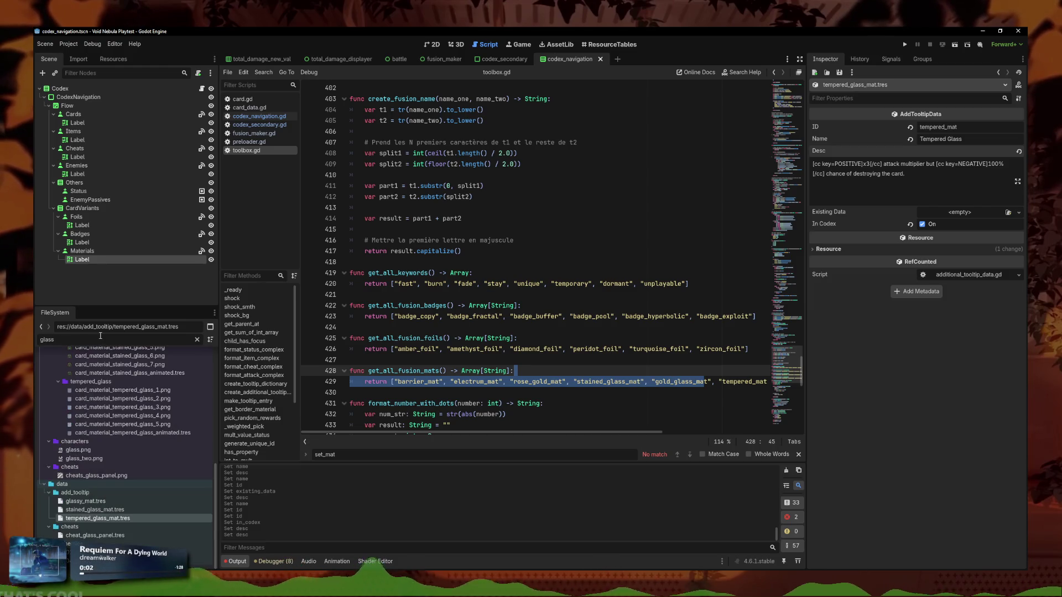
mouse_move(113, 391)
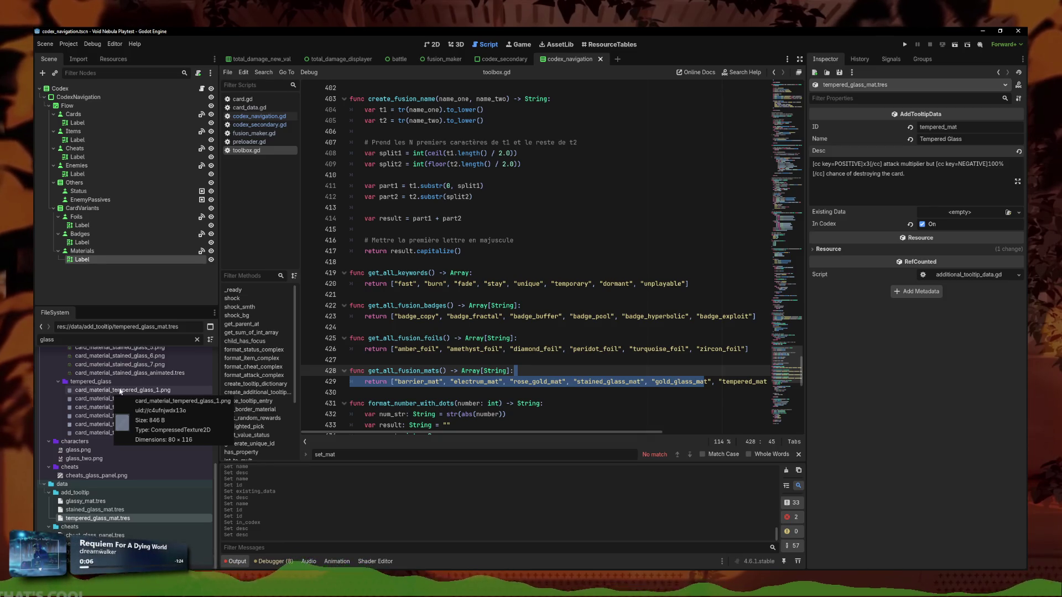
mouse_move(114, 523)
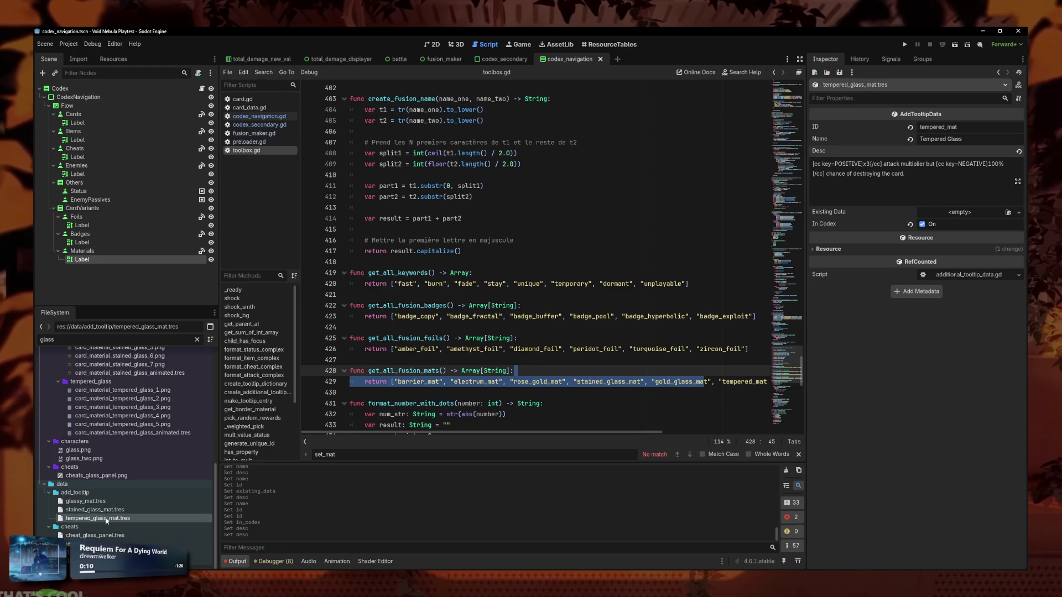
Step: Duplicate tempered_glass_mat.tres in data/add_tooltip under the new name gold_glass_mat.tres
right_click(106, 520)
left_click(127, 503)
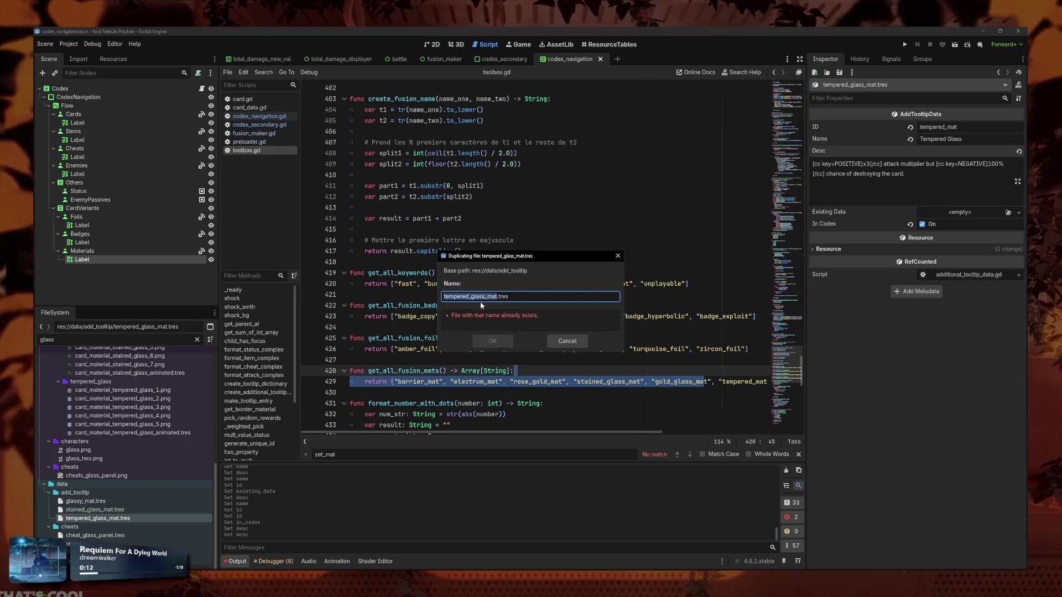
left_click(465, 297)
left_click_drag(484, 298, 441, 298)
type("gold_gla")
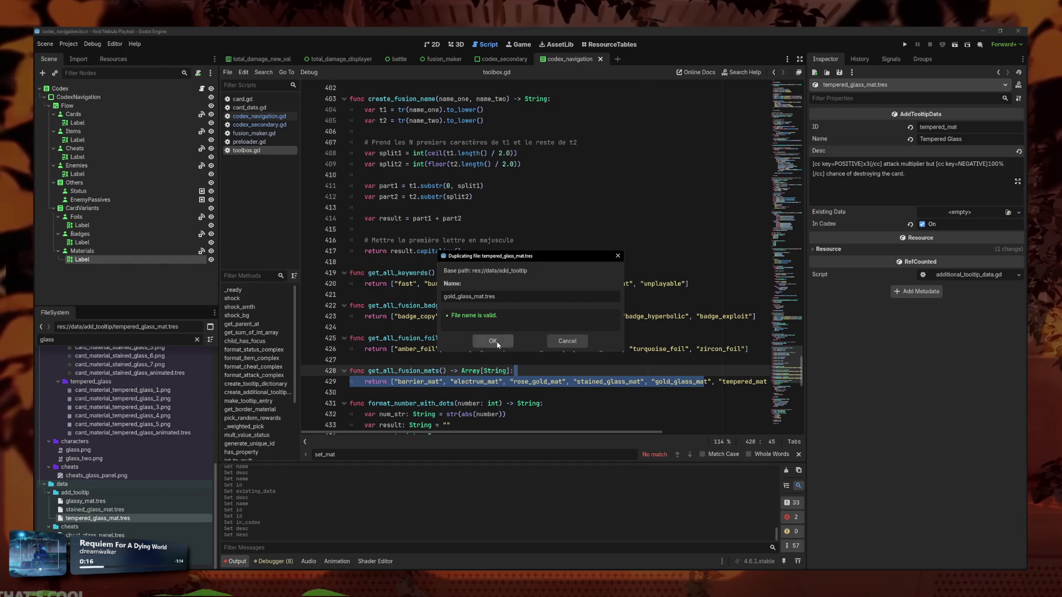
left_click(493, 341)
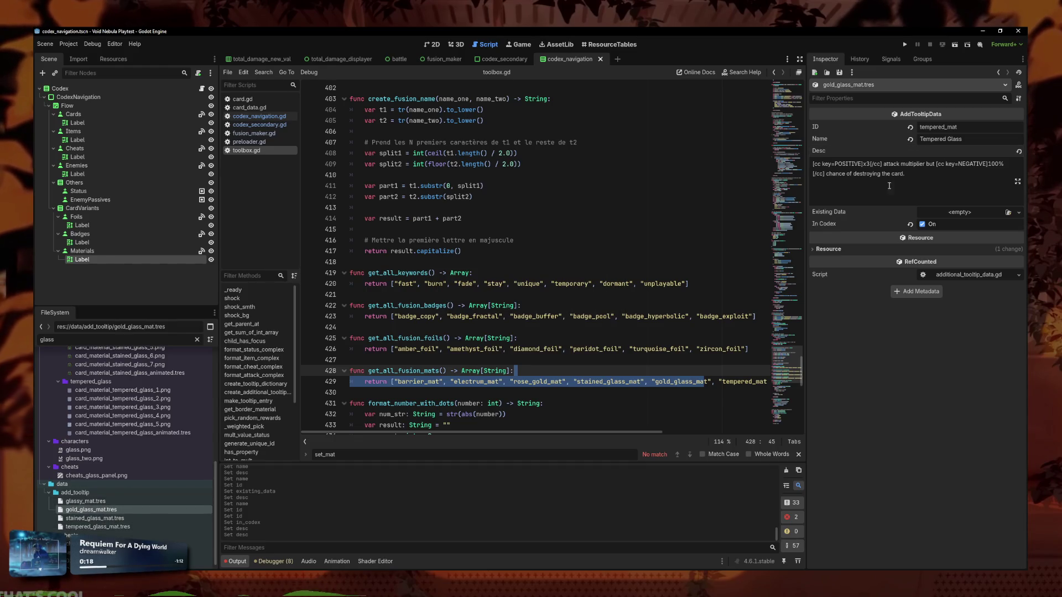
Step: Change the multiplier to x1 and add '+0.2 multiplier for each [cc key=GOLD]5C[/cc]'
left_click(870, 164)
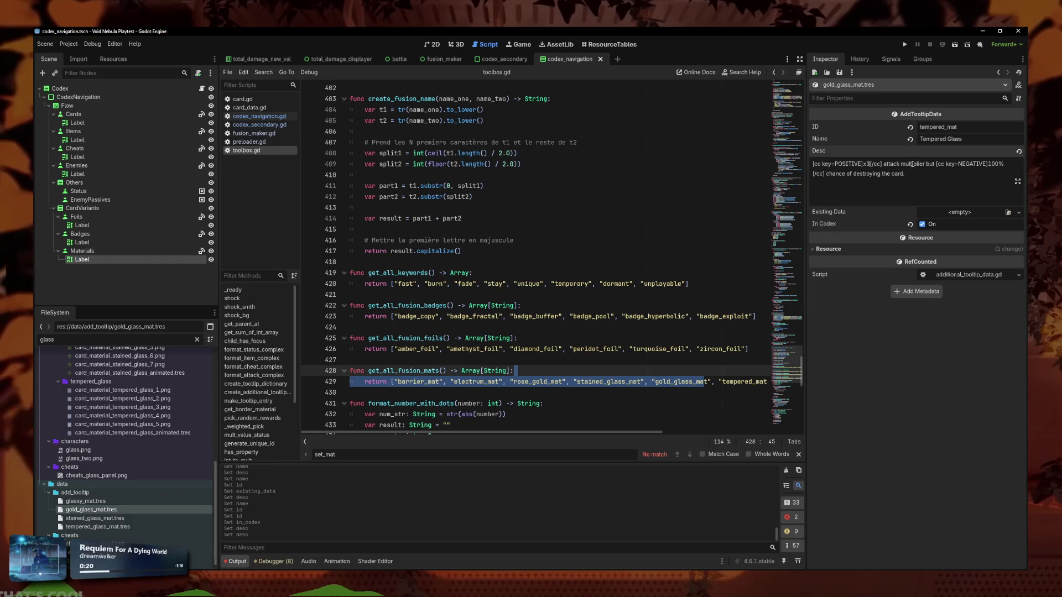
key("BackSpace")
type("1[/cc] attack multiplier")
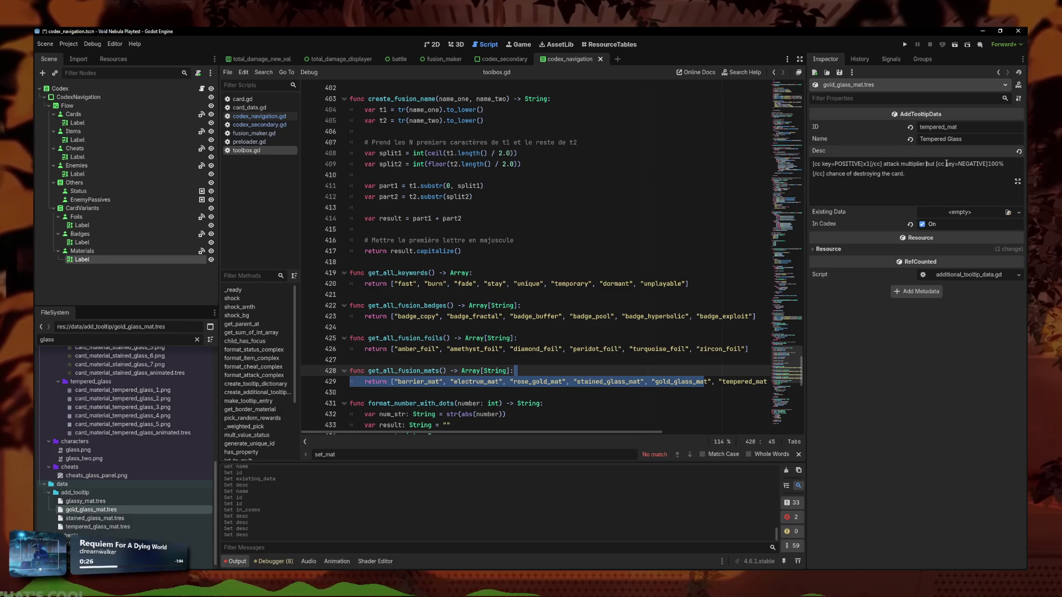
type(", +")
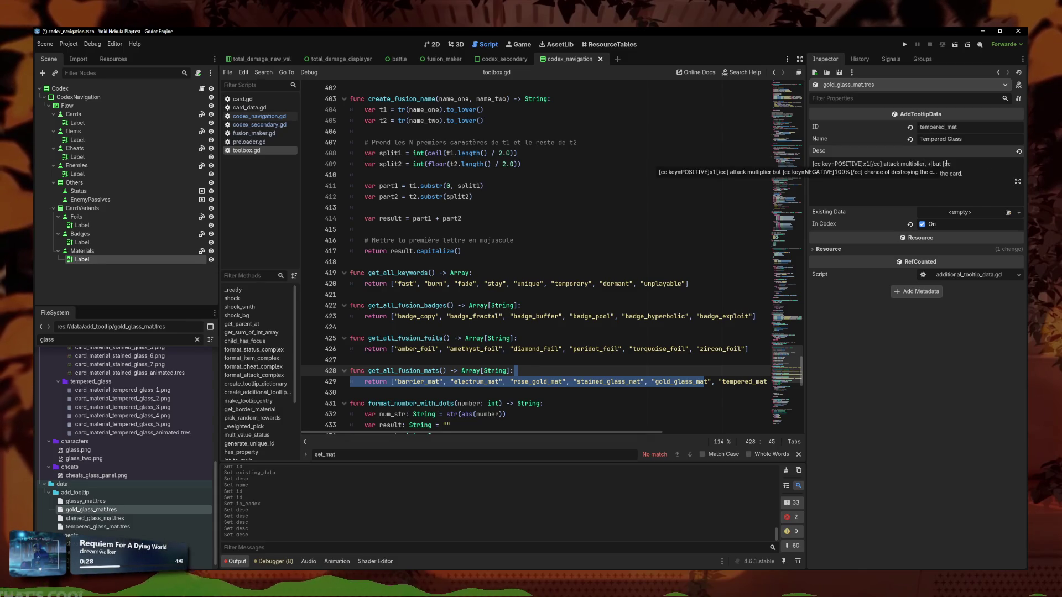
type("0.2 mult")
type("iplier")
type(" fo")
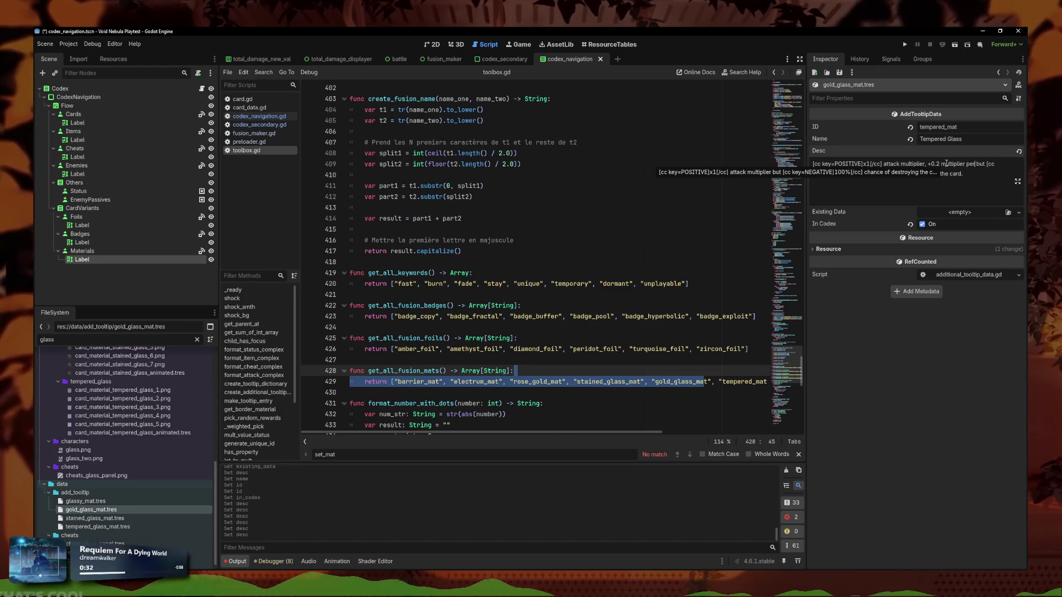
type("r each 2c")
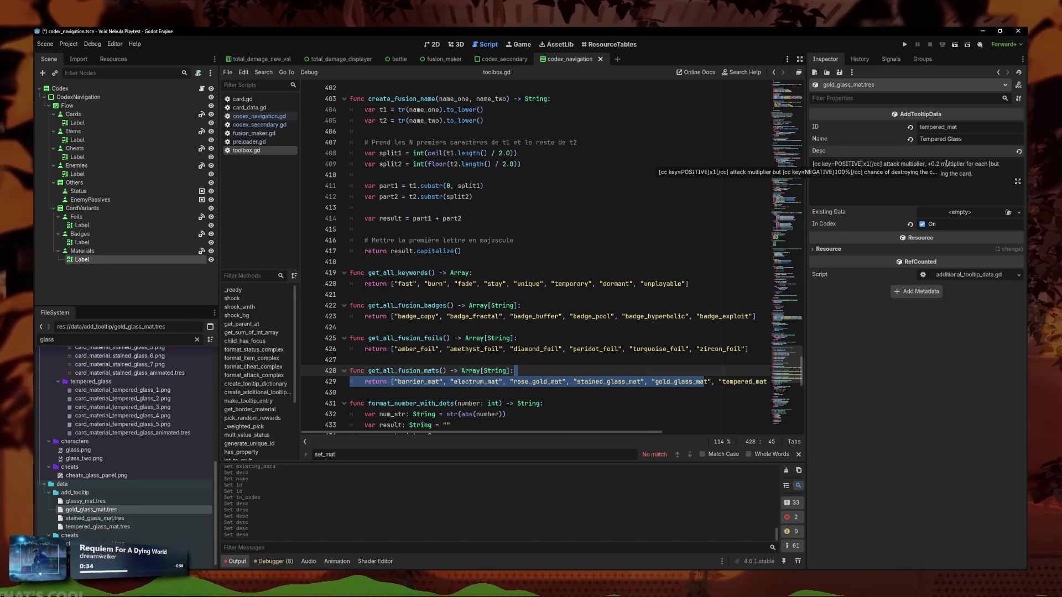
key("BackSpace")
key("BackSpace")
type("5c")
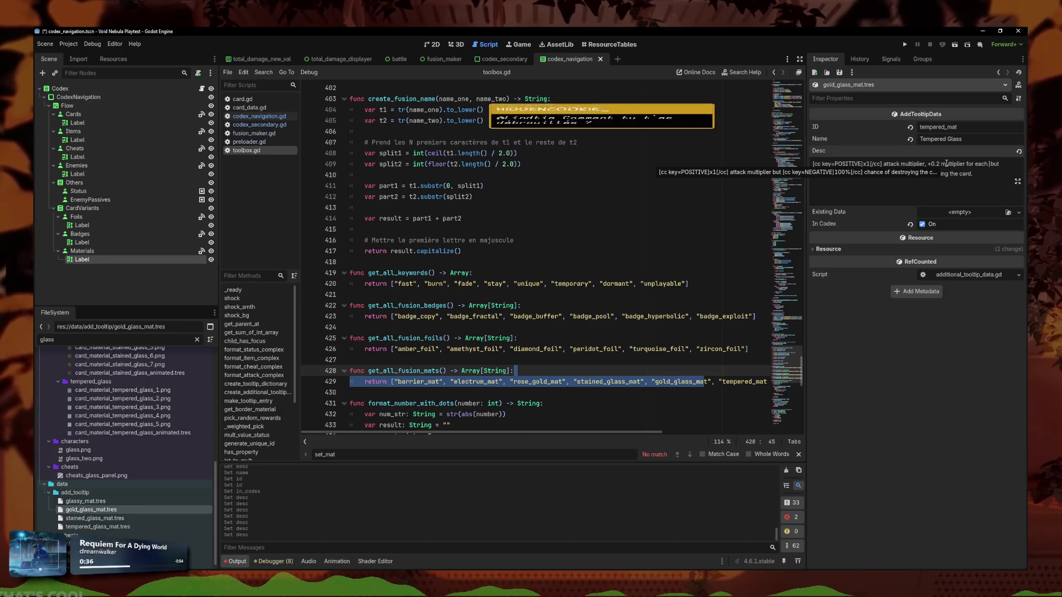
key("BackSpace")
key("BackSpace")
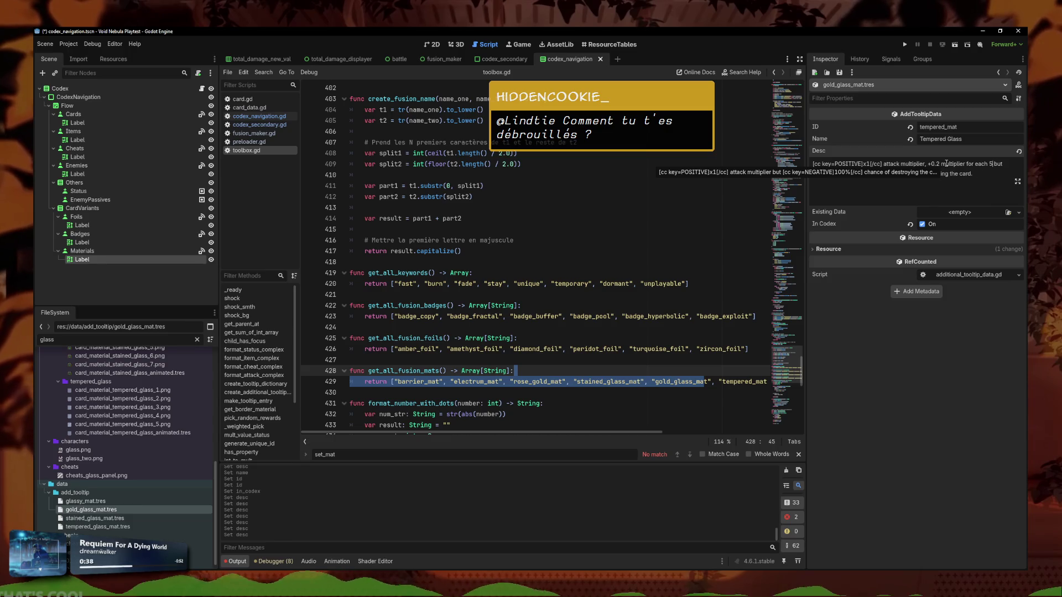
type("[cc")
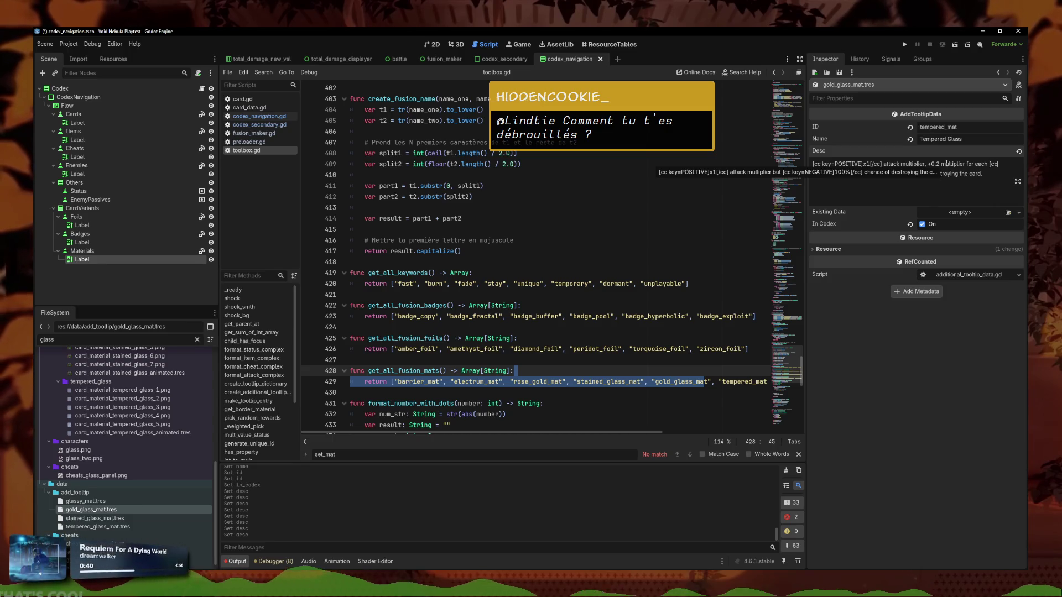
type(" key=GOLD]@")
key("BackSpace")
type("5C[/cc]")
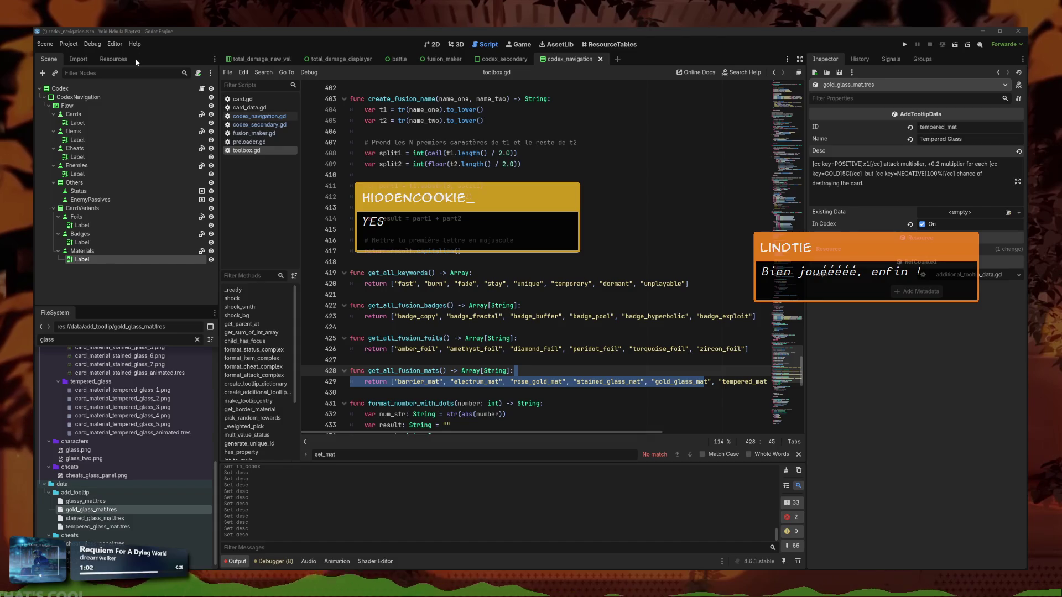
Step: Finish the description with 'in the player's possession' and a pasted gold 5C tag, then save
left_click(886, 189)
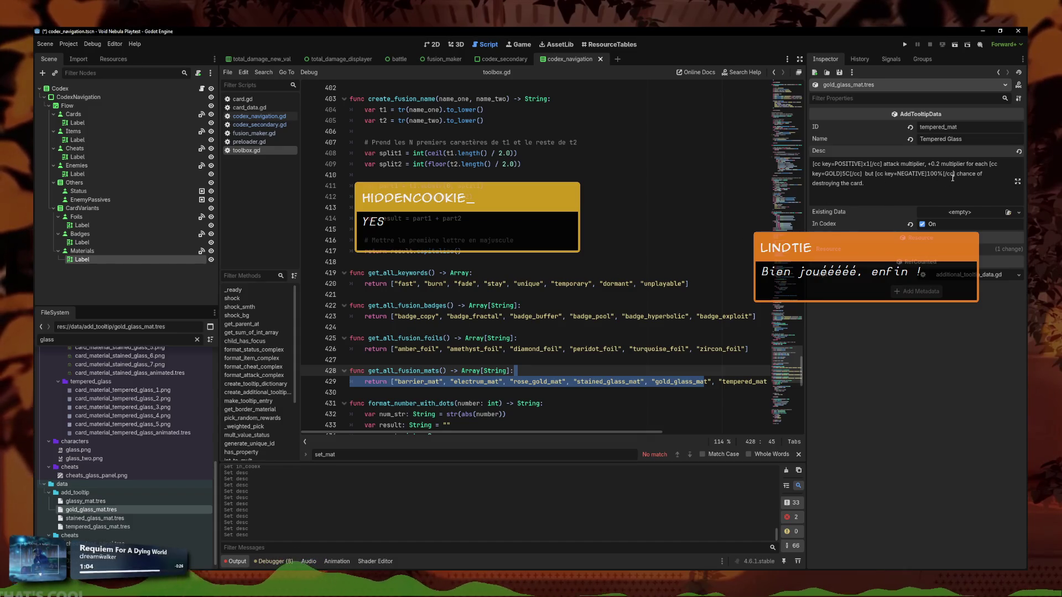
left_click(878, 181)
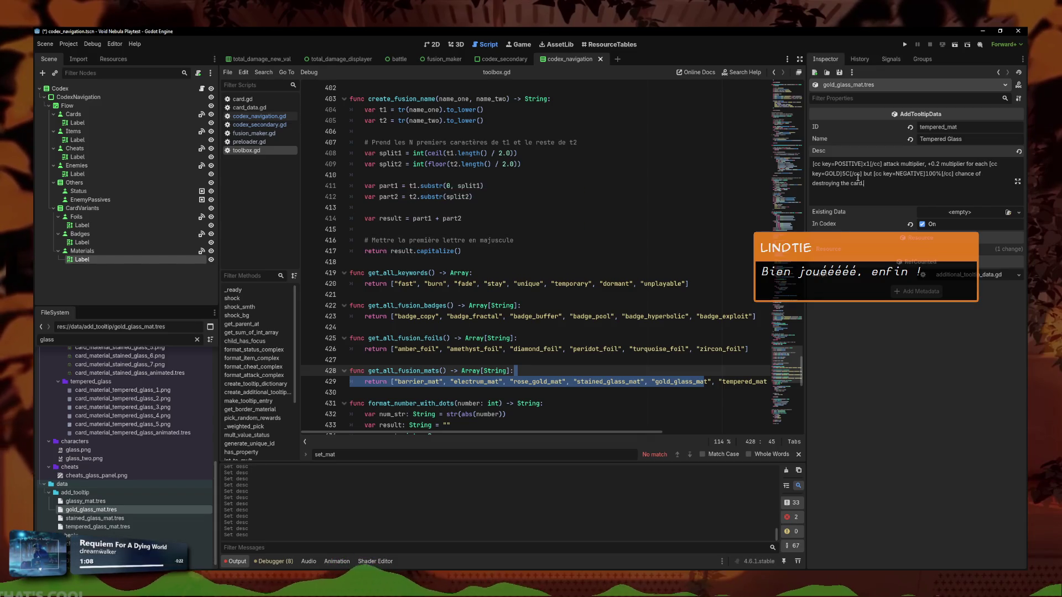
left_click(865, 174)
type("in the pla")
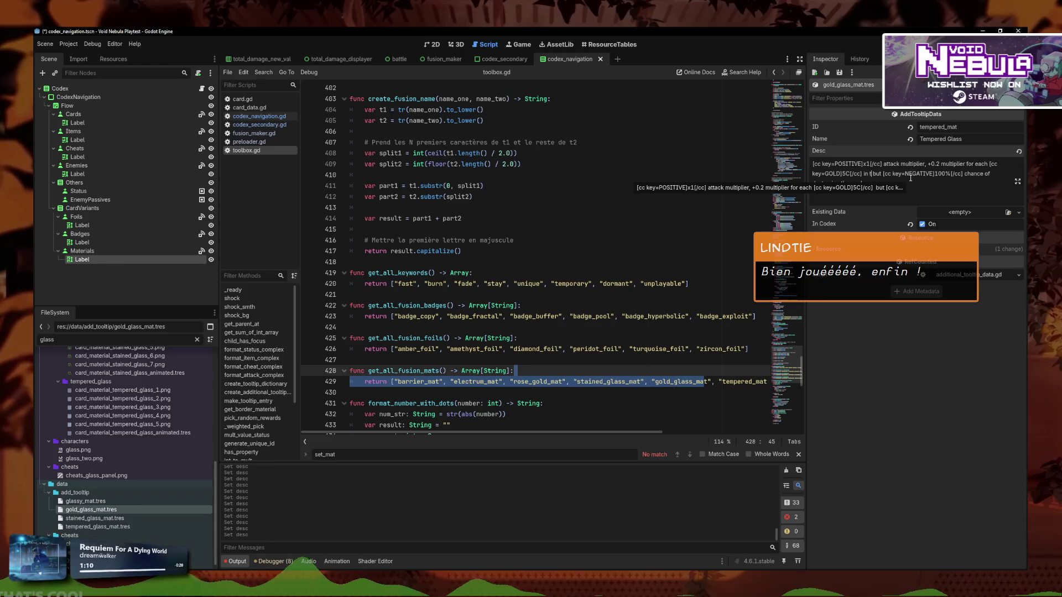
type("yer's possession")
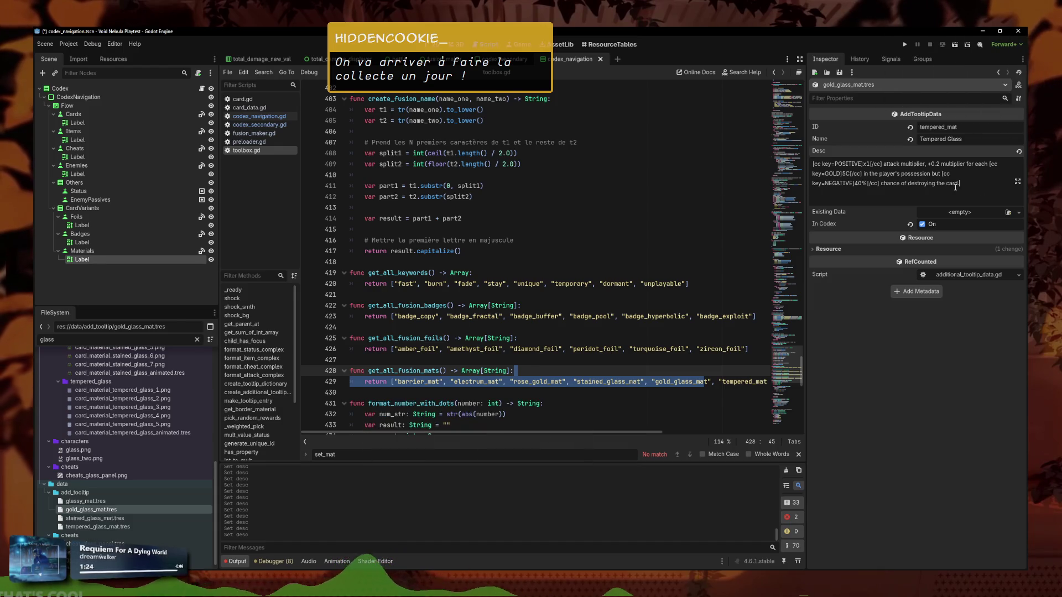
type("and c")
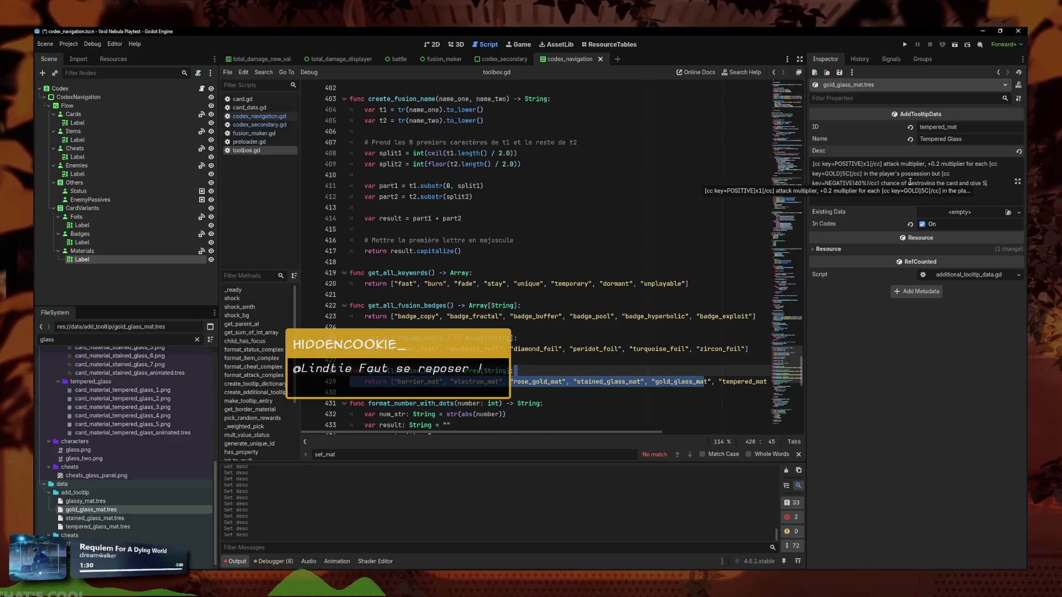
left_click(945, 183)
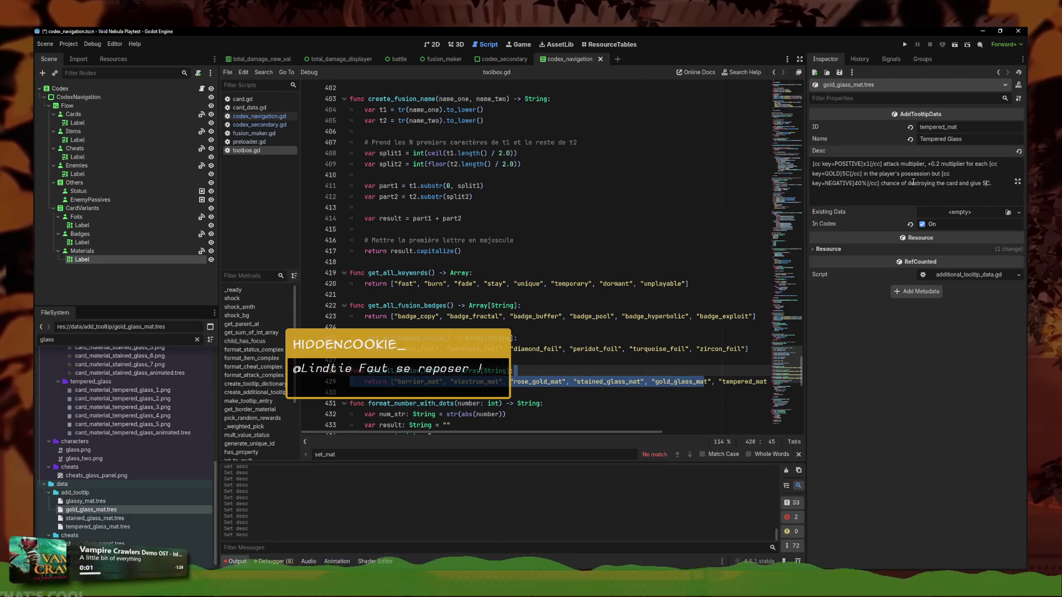
left_click_drag(862, 171, 990, 165)
key("ctrl+c")
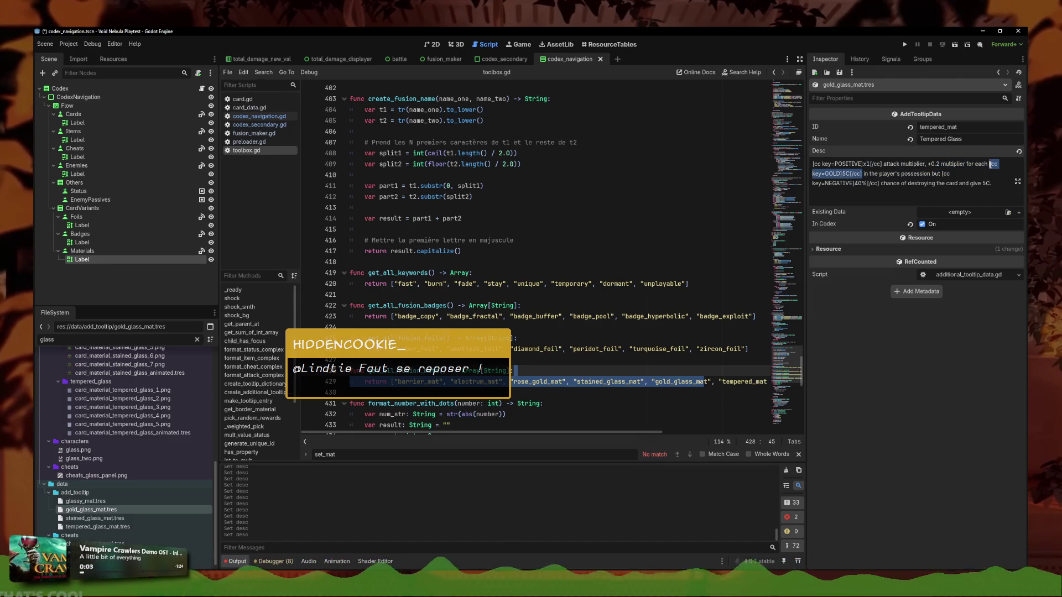
left_click(990, 183)
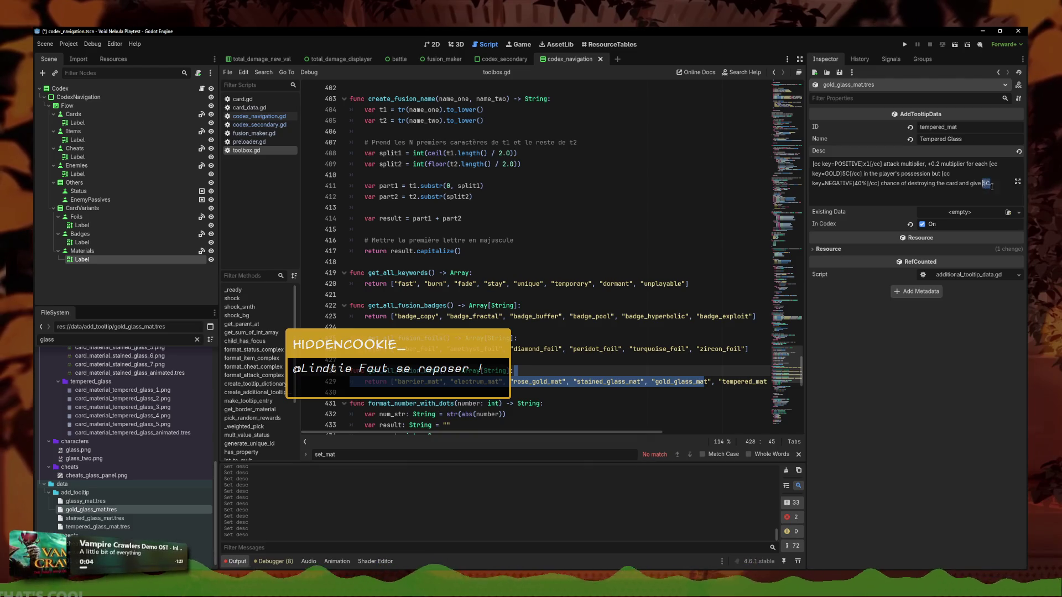
key("ctrl+v")
key("ctrl+s")
key("BackSpace")
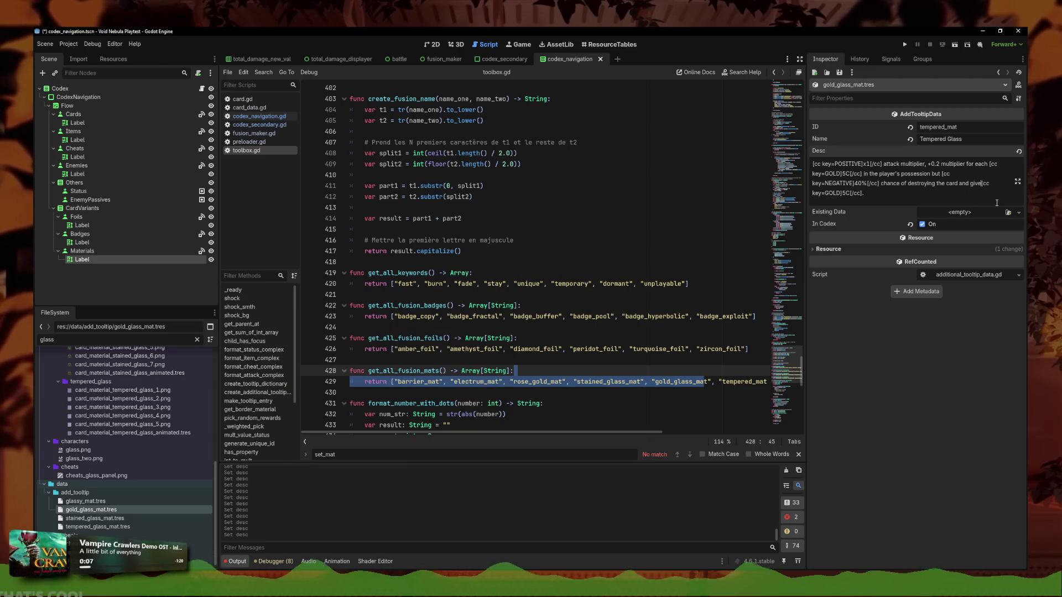
left_click(933, 197)
key("ctrl+s")
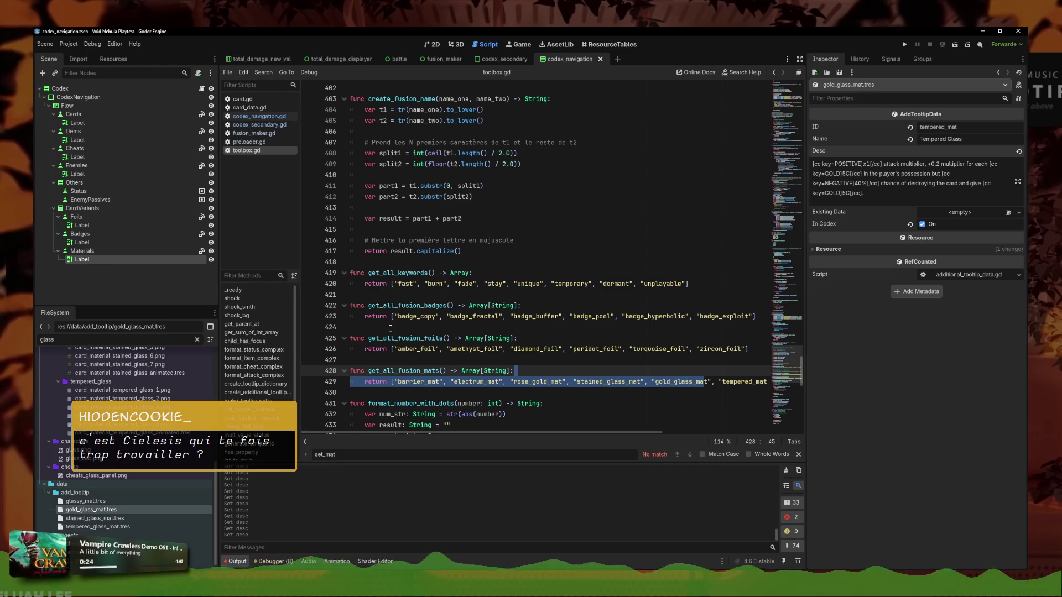
Step: Set the tooltip Name to 'Gold Glass' and ID to gold_glass_mat, save, and run the project
triple_click(974, 139)
type("Gold")
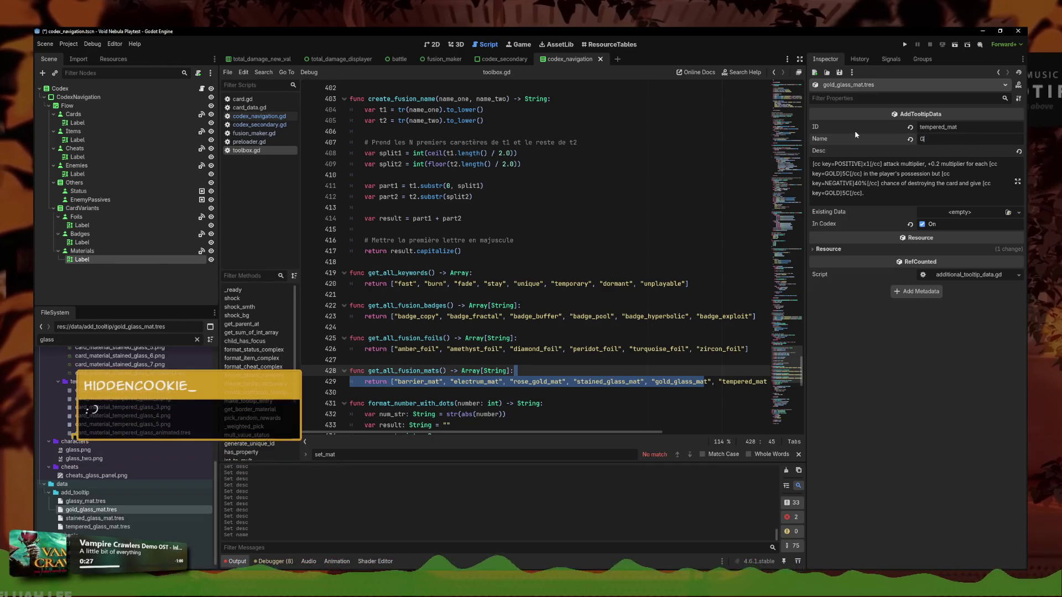
double_click(940, 127)
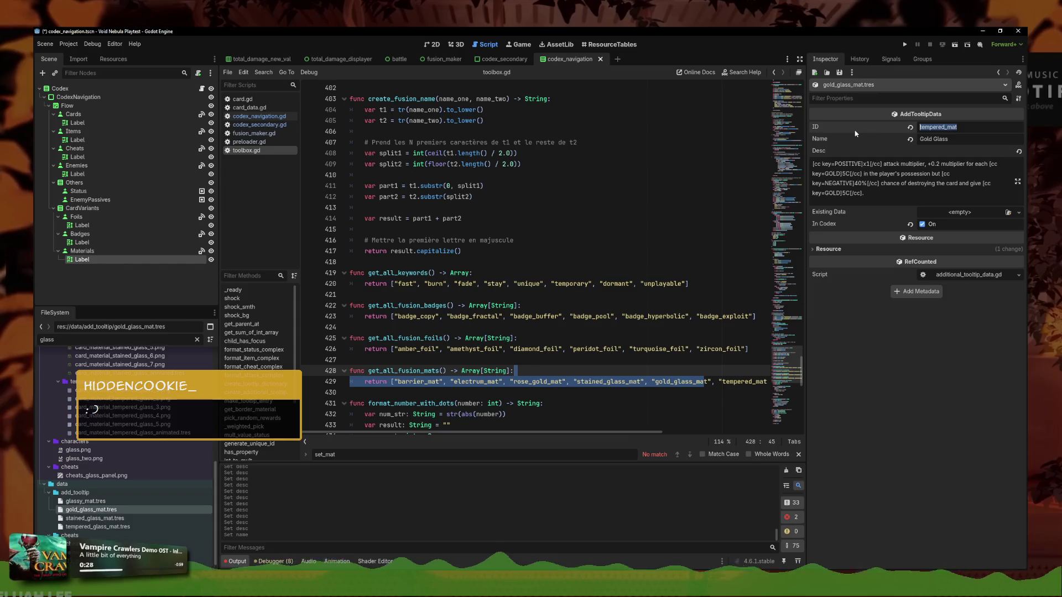
type("gold_glas")
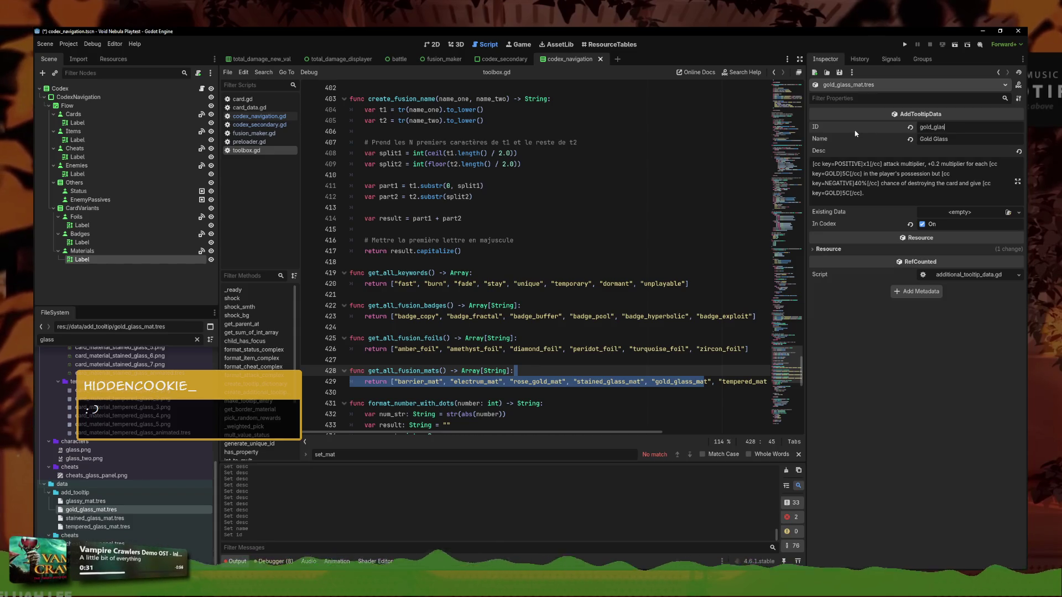
type("t")
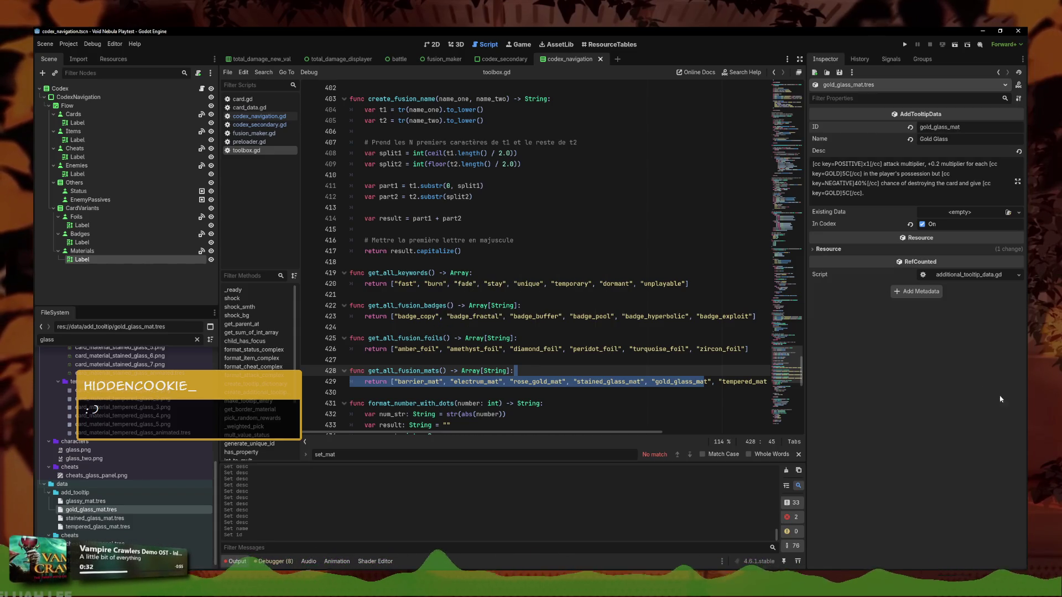
key("ctrl+s")
left_click(905, 45)
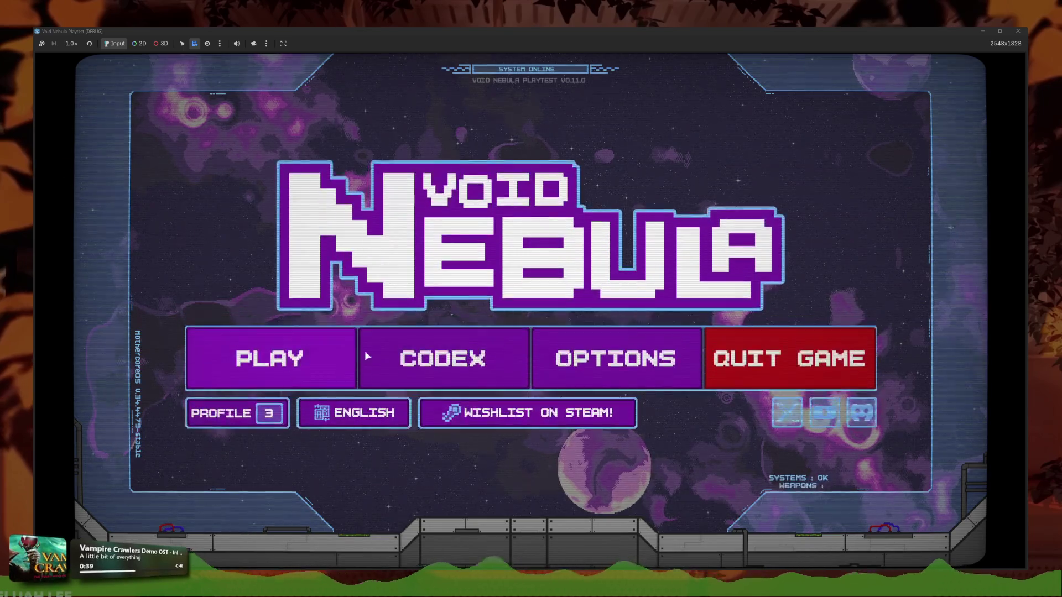
Step: Add a print(at) line after the tooltip lookup, comment out the tooltip_data assignment, and save card.gd
left_click(431, 354)
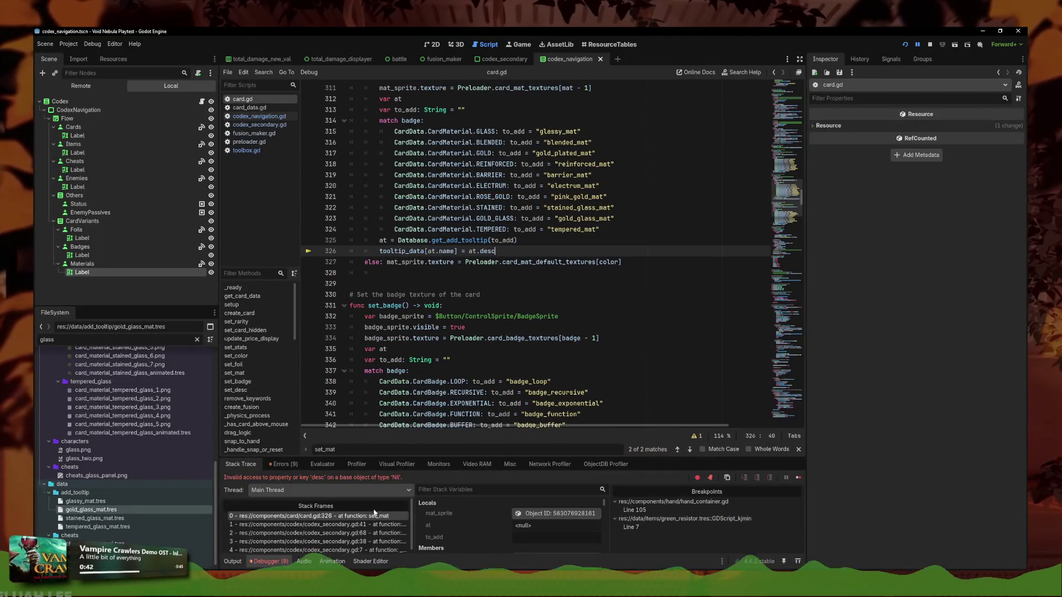
left_click(516, 229)
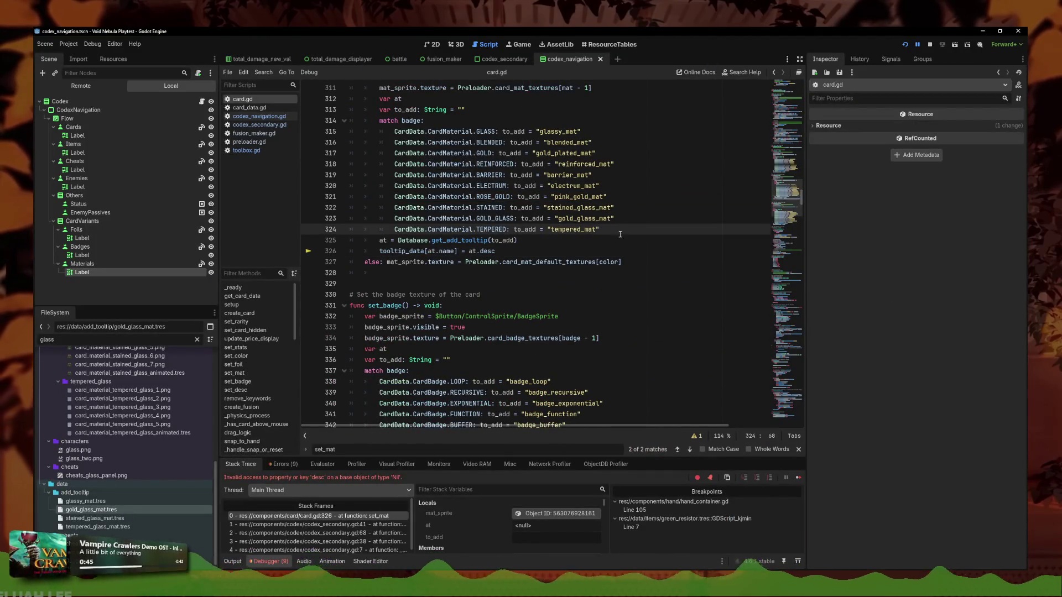
key("Down")
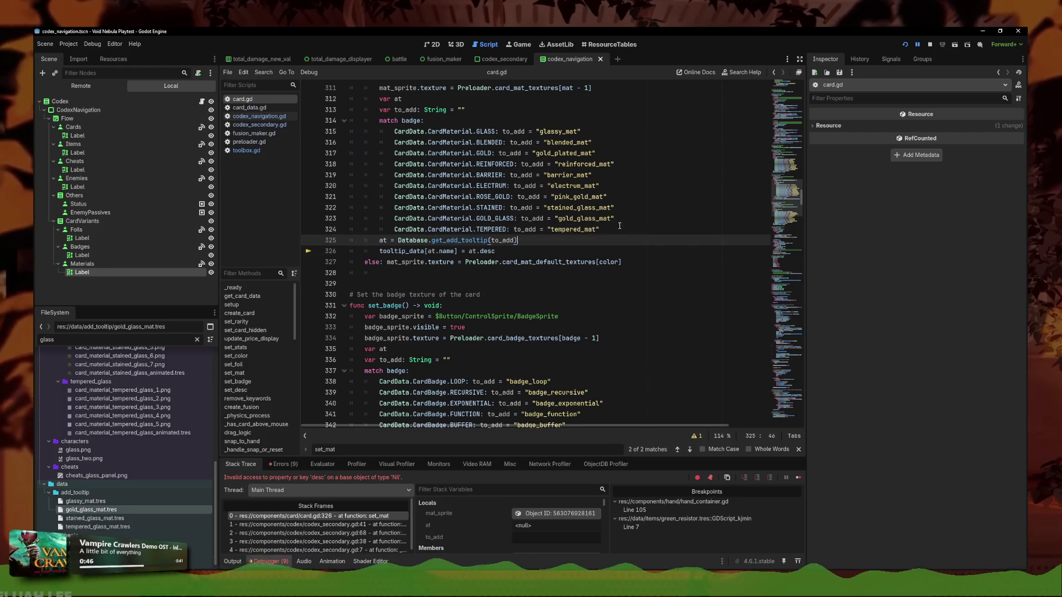
key("Return")
type("print(at)")
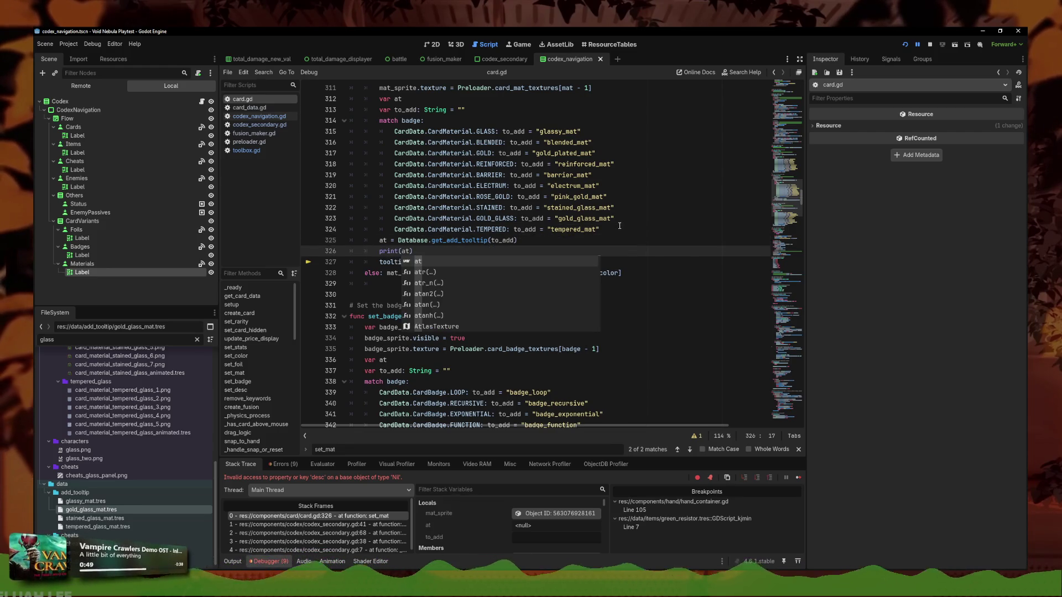
left_click(476, 261)
key("ctrl+k")
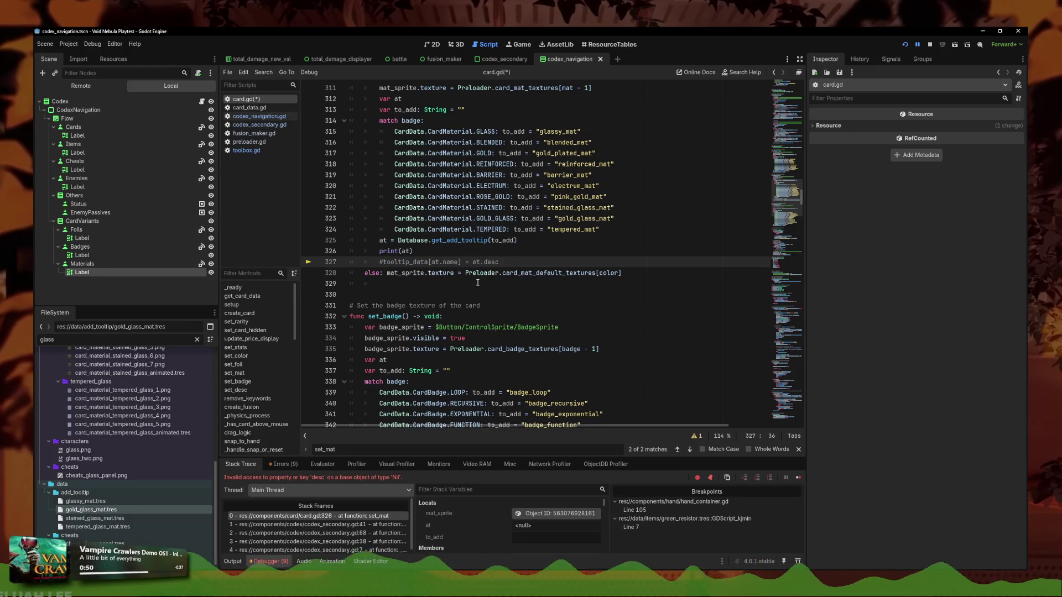
key("ctrl+s")
Step: Relaunch the game, view Codex > Card Materials, then stop the playtest
key("F5")
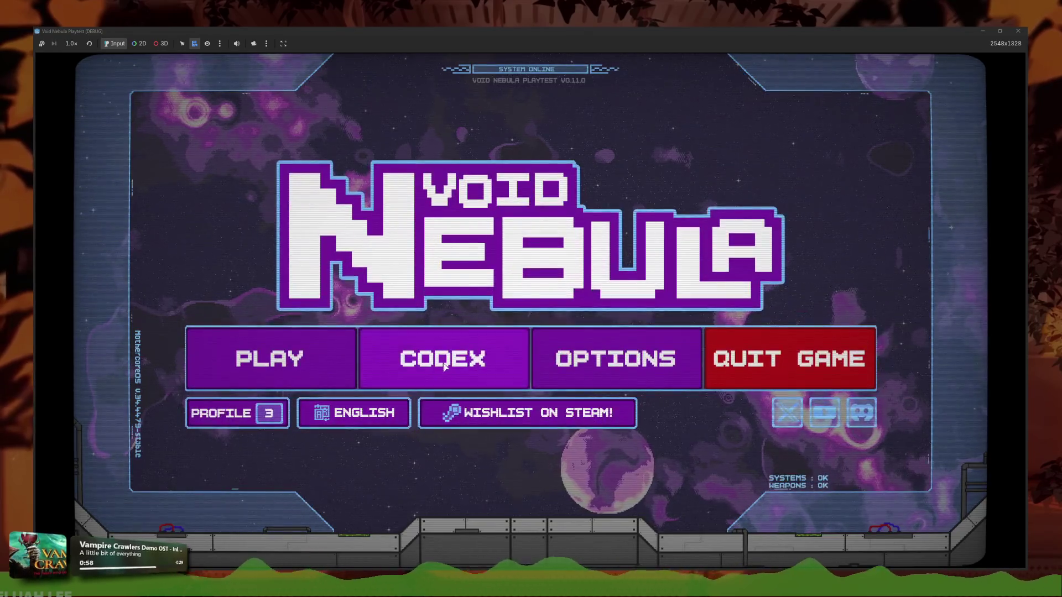
left_click(443, 362)
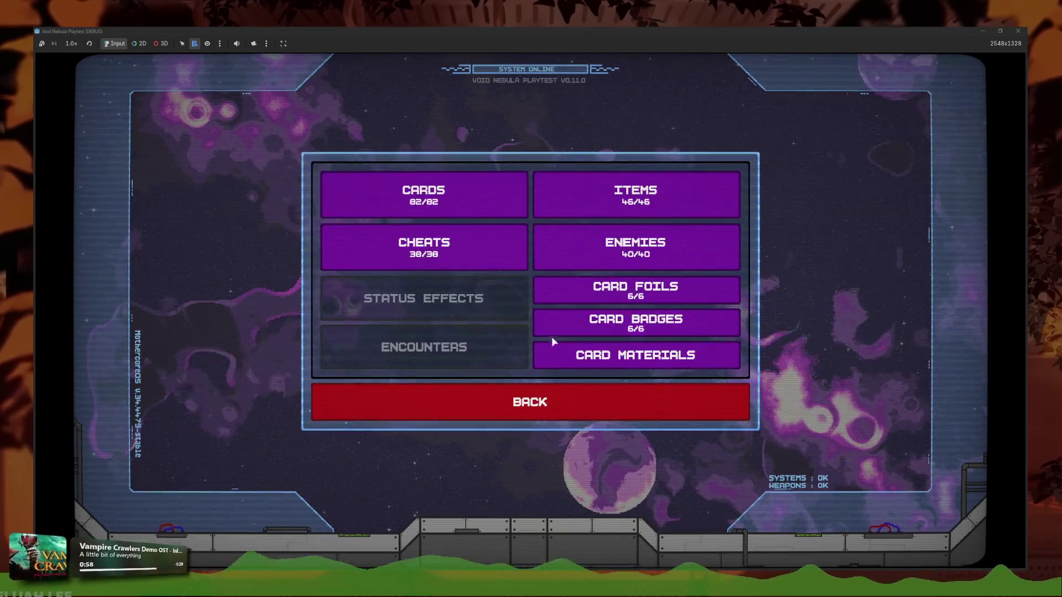
left_click(544, 348)
double_click(512, 30)
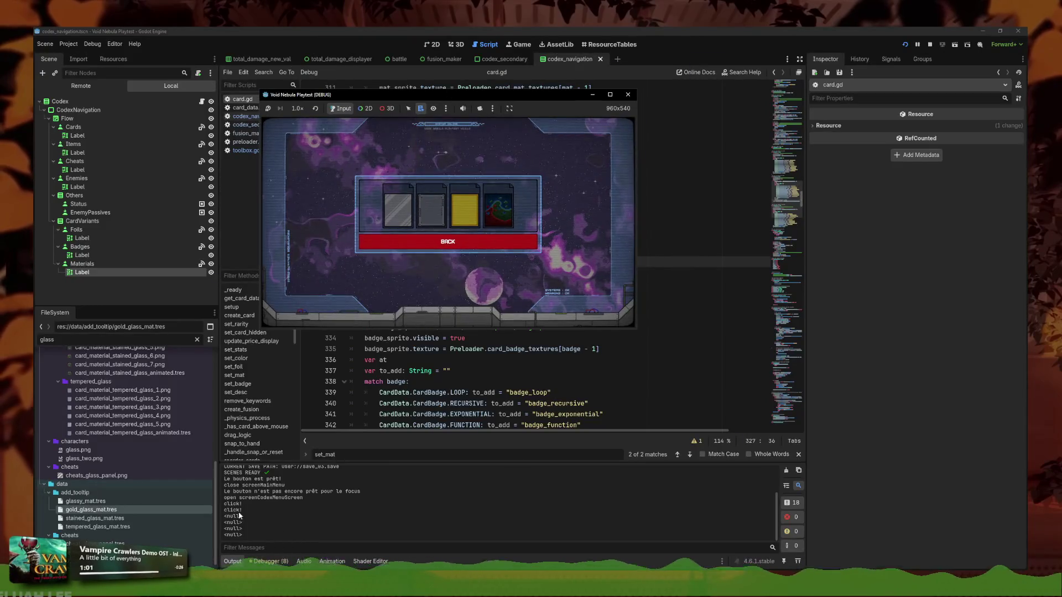
left_click(627, 94)
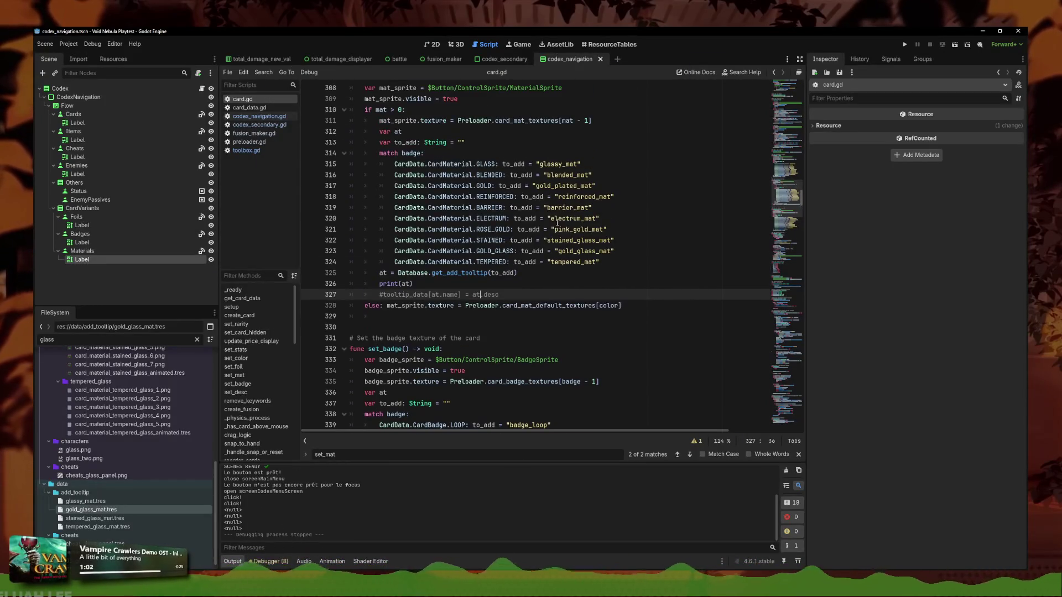
left_click(532, 175)
Step: Select glassy_mat.tres in the FileSystem dock to review it in the Inspector
key("Down")
key("Down")
key("Down")
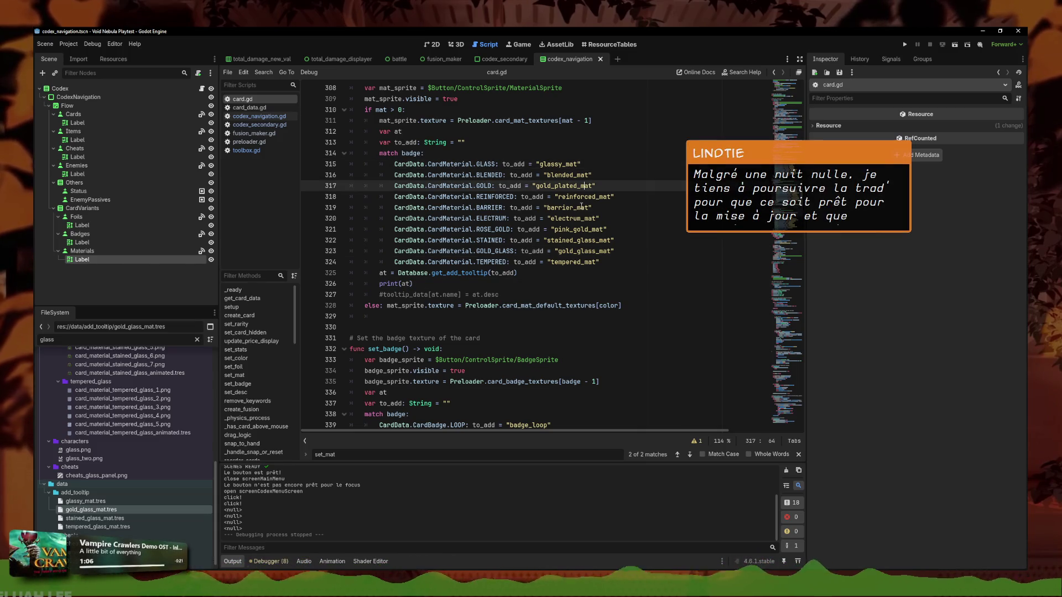
left_click(523, 277)
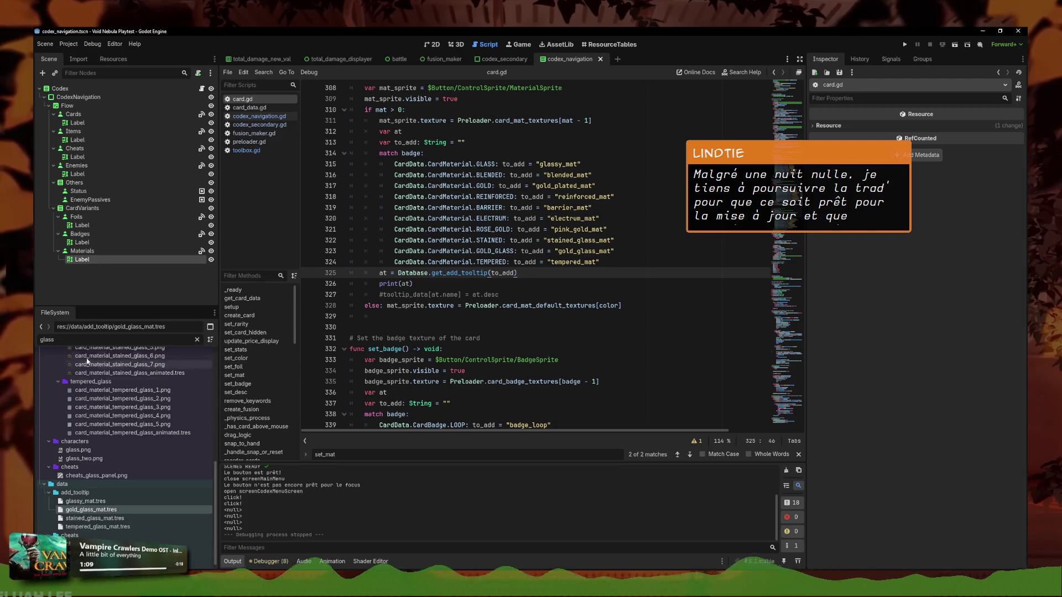
double_click(35, 341)
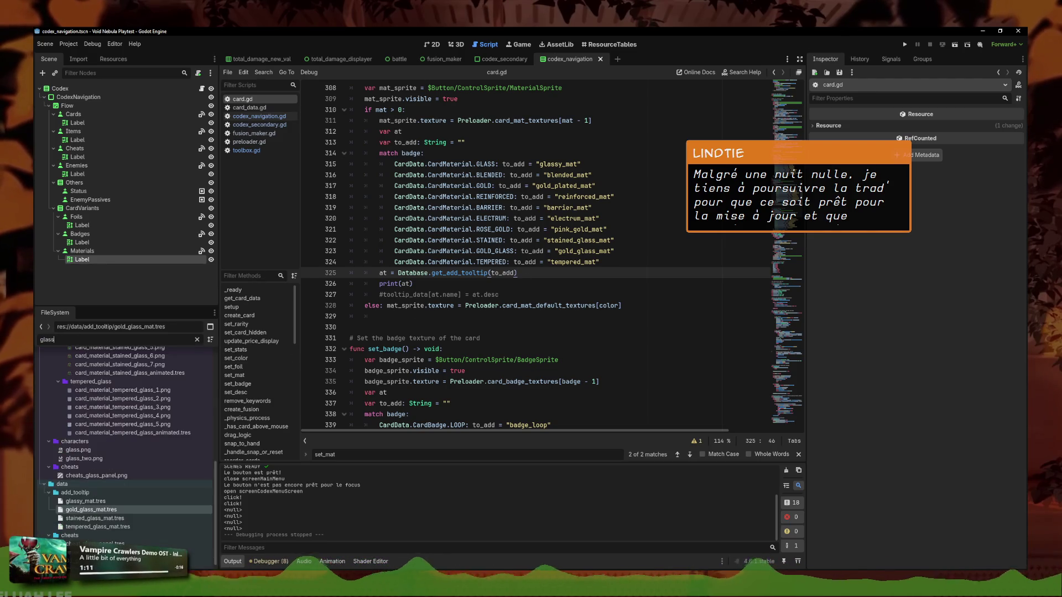
left_click(107, 502)
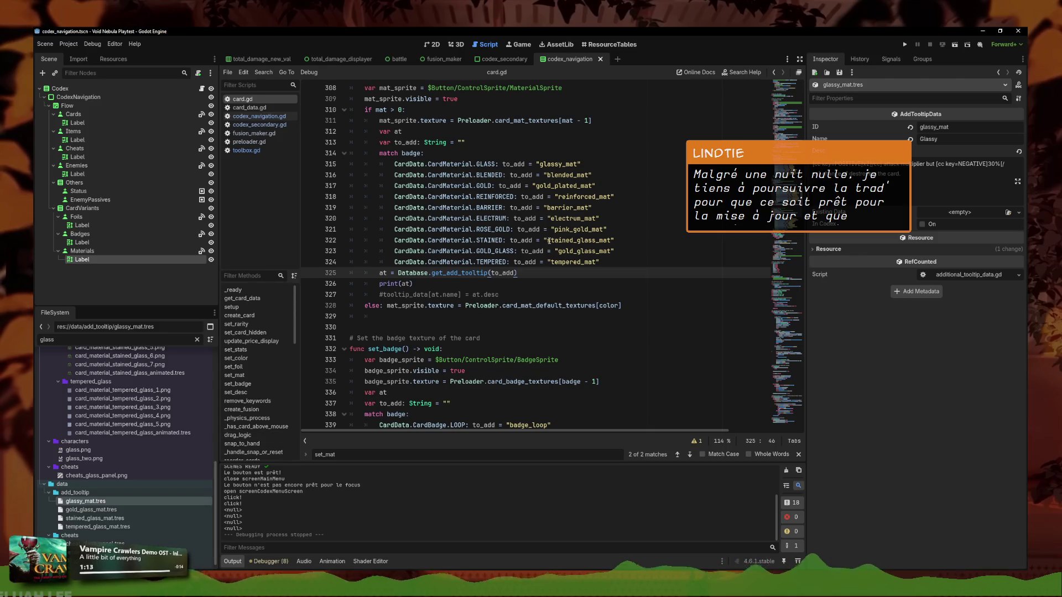
Step: Insert an empty line after the TEMPERED match case in set_mat
left_click(570, 253)
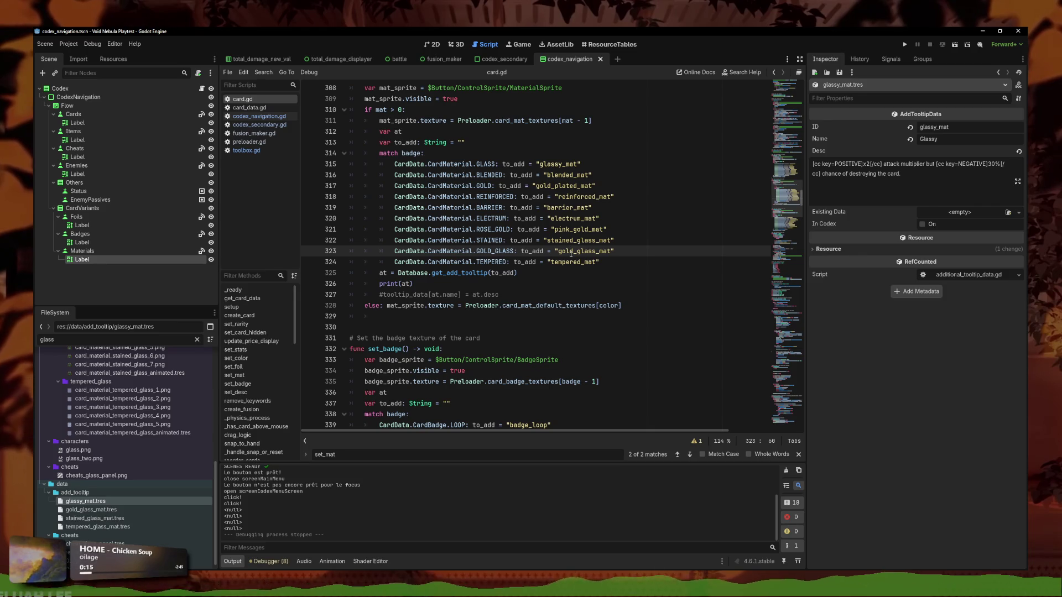
left_click(625, 257)
key("Return")
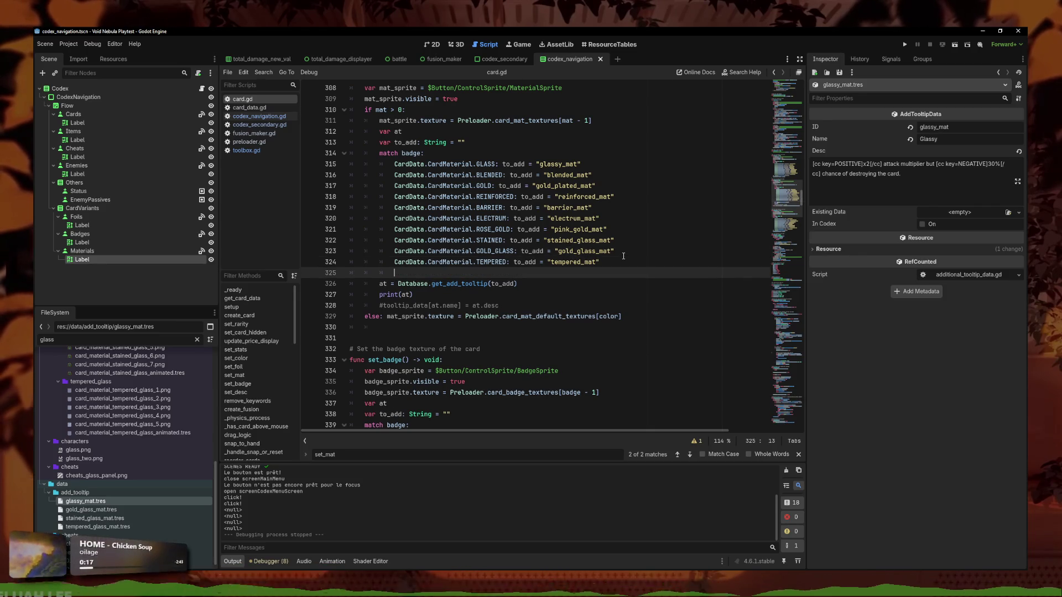
Step: Add a print(to_add) line in set_mat and run the project
type("to_add")
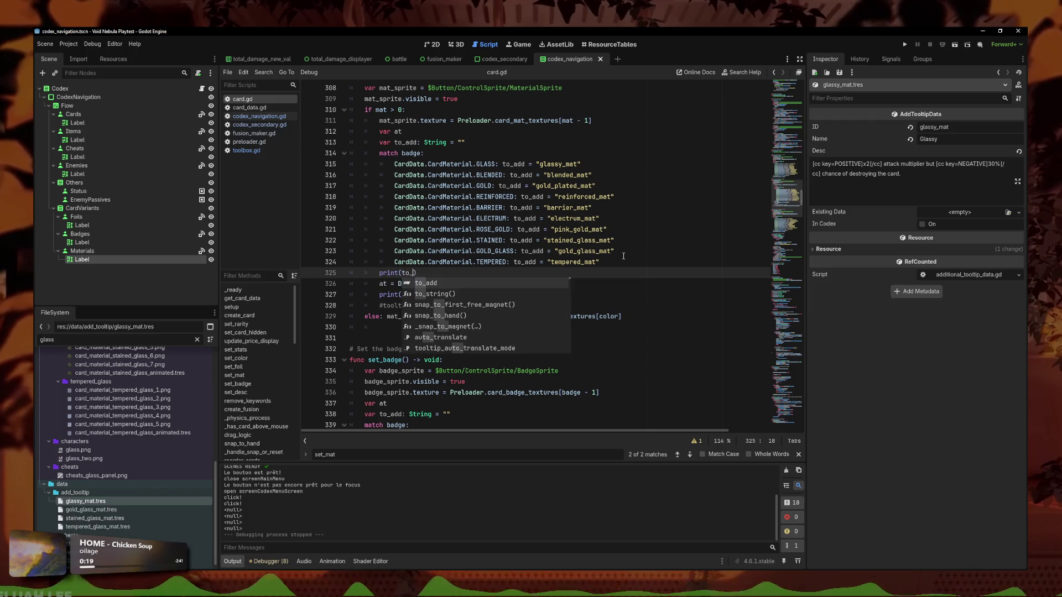
left_click(652, 262)
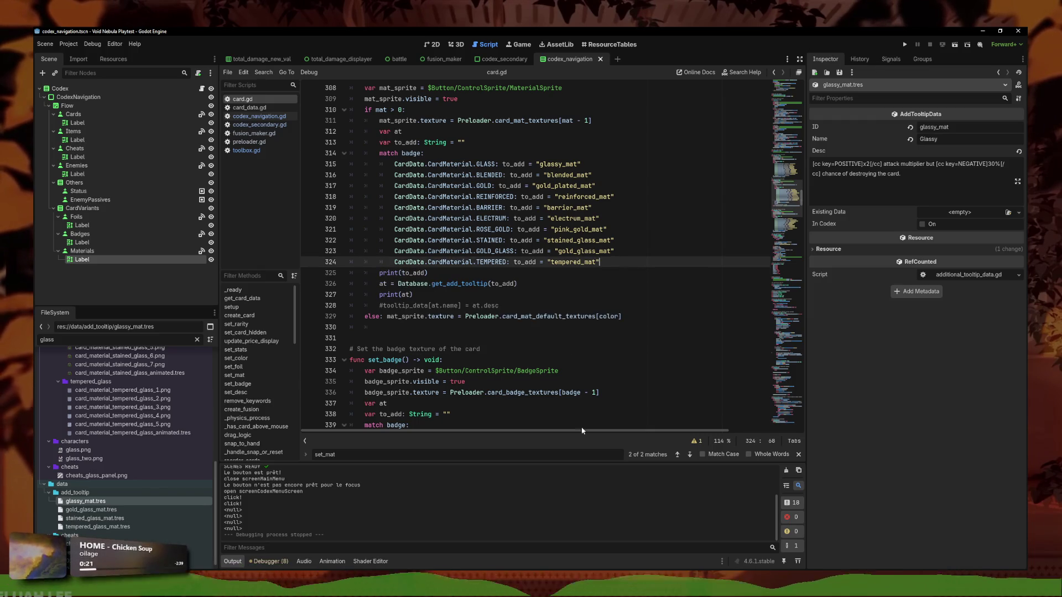
left_click(905, 46)
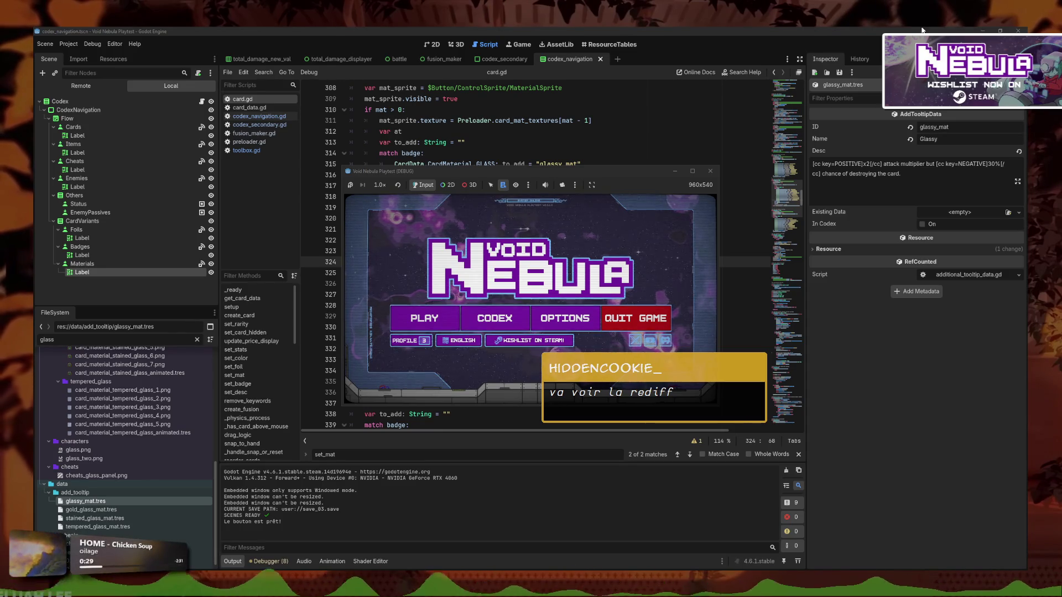
Step: Open Codex > Card Materials in the playtest, then stop the game
left_click(424, 318)
left_click(529, 348)
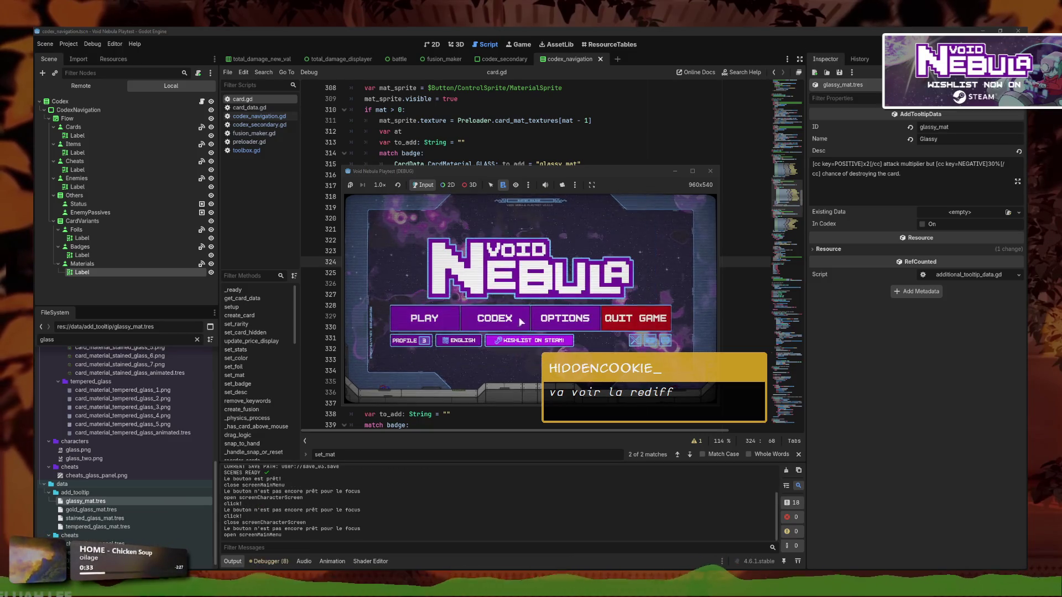
left_click(511, 320)
left_click(572, 319)
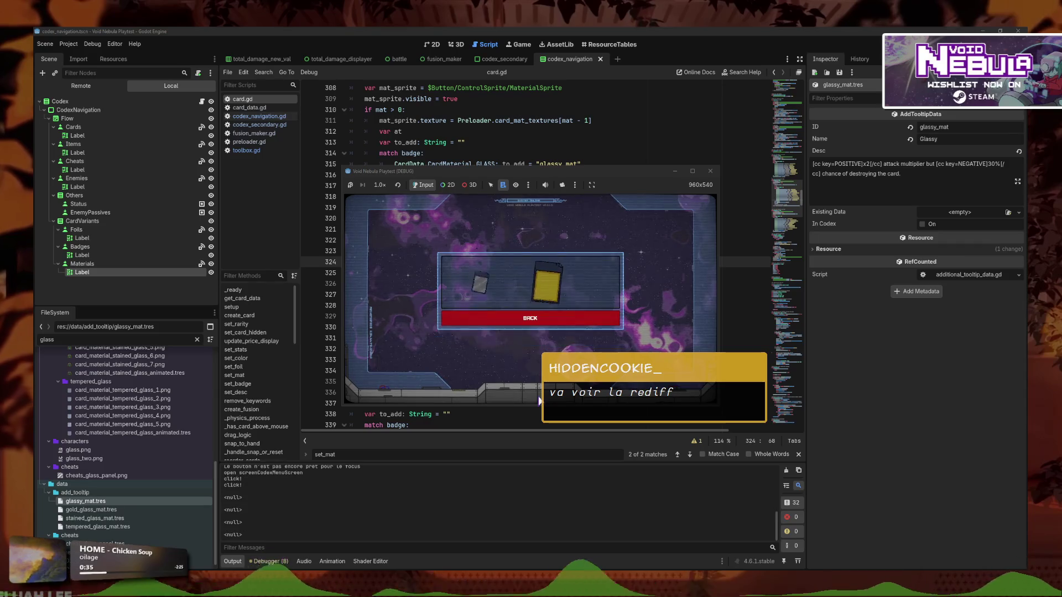
left_click(710, 171)
left_click(647, 227)
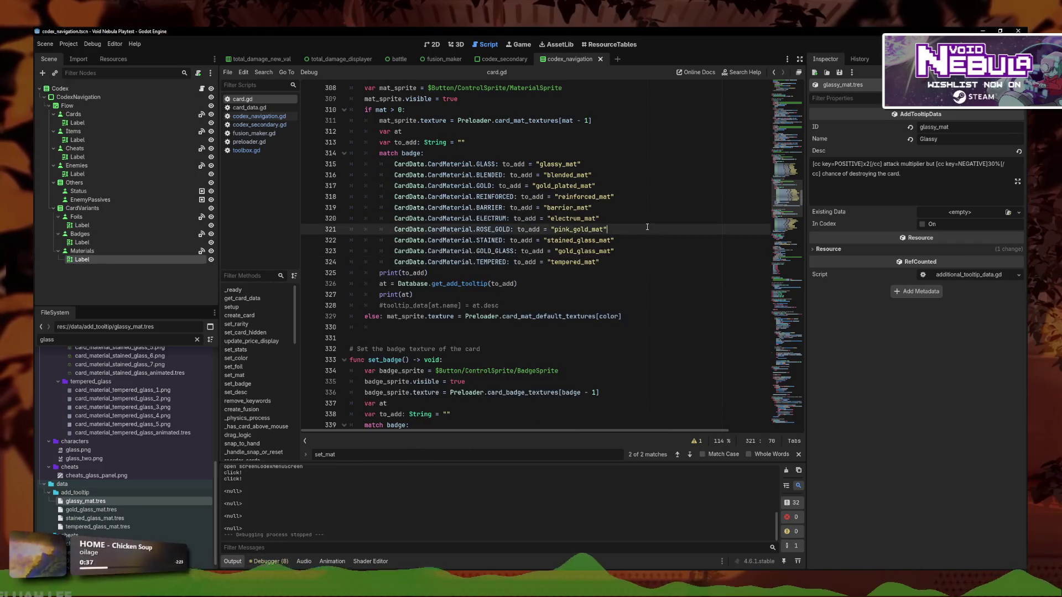
left_click(613, 261)
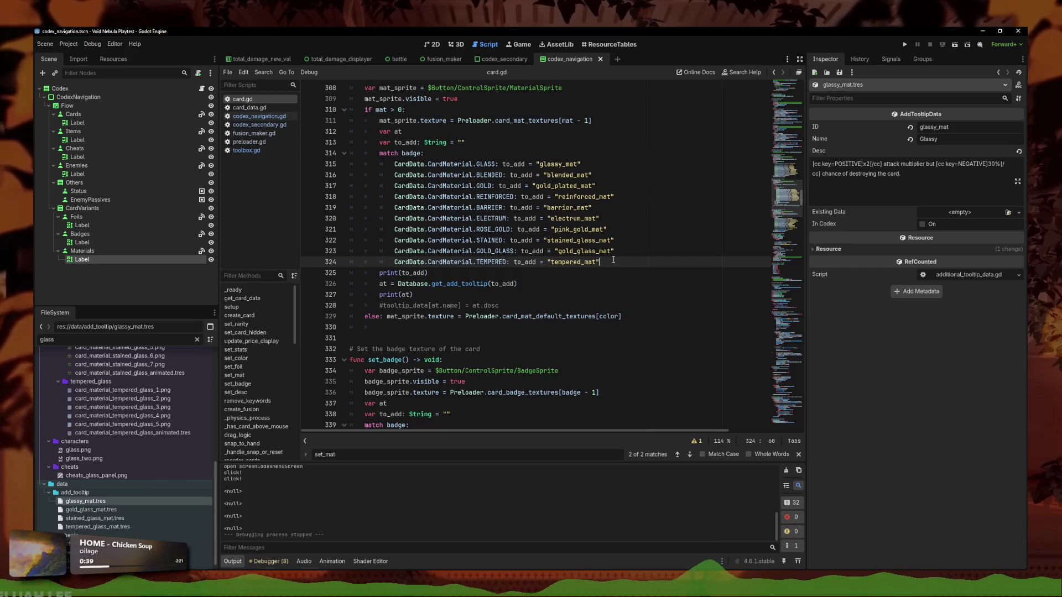
left_click(464, 146)
Step: Change the set_mat match statement from badge to mat and save
left_click(599, 164)
scroll(599, 258, "up", 3)
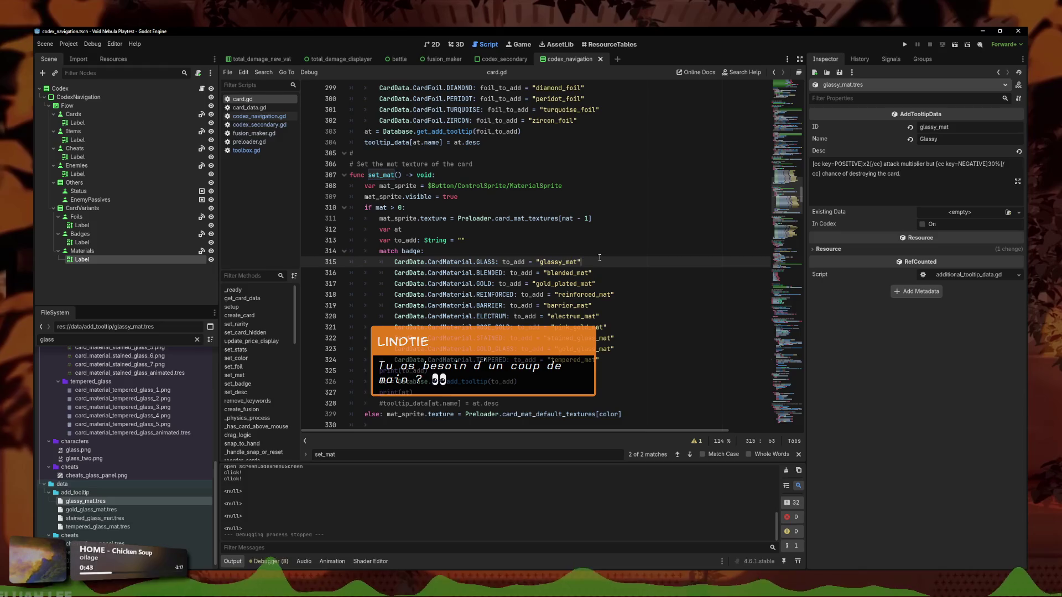
key("ctrl+Left")
key("ctrl+Left")
key("ctrl+Left")
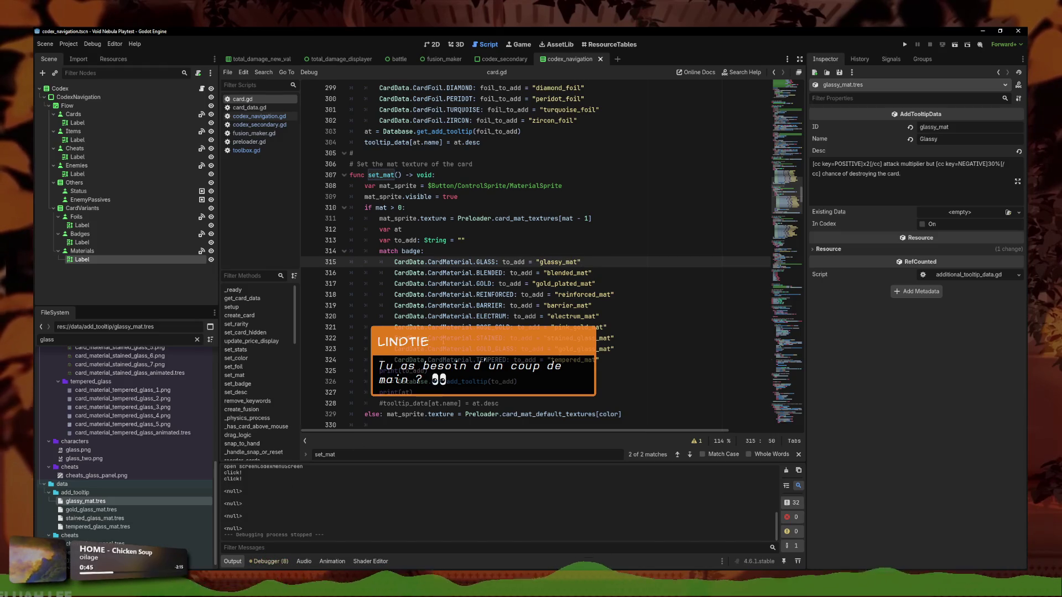
left_click(421, 251)
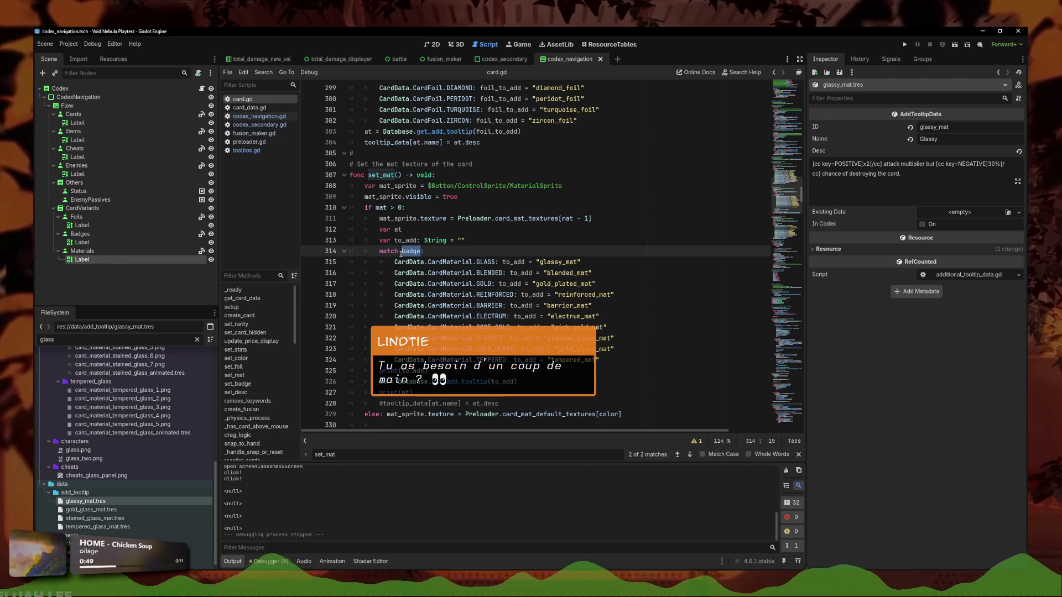
type("mat")
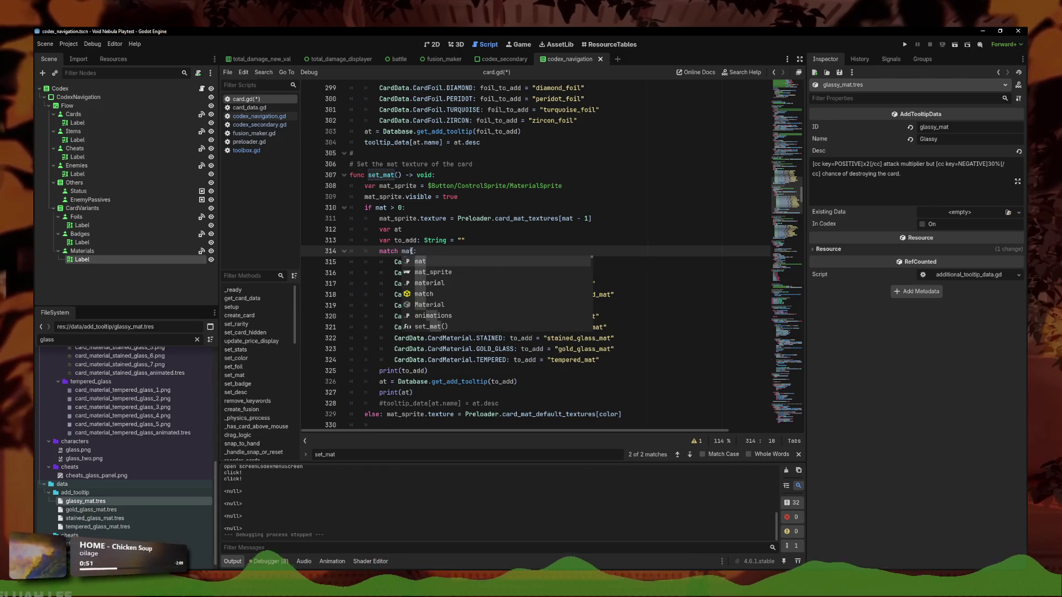
left_click(444, 233)
key("ctrl+s")
Step: Uncomment the tooltip_data assignment, delete both debug print lines, and relaunch with F5
left_click_drag(503, 253, 486, 360)
scroll(487, 359, "down", 1)
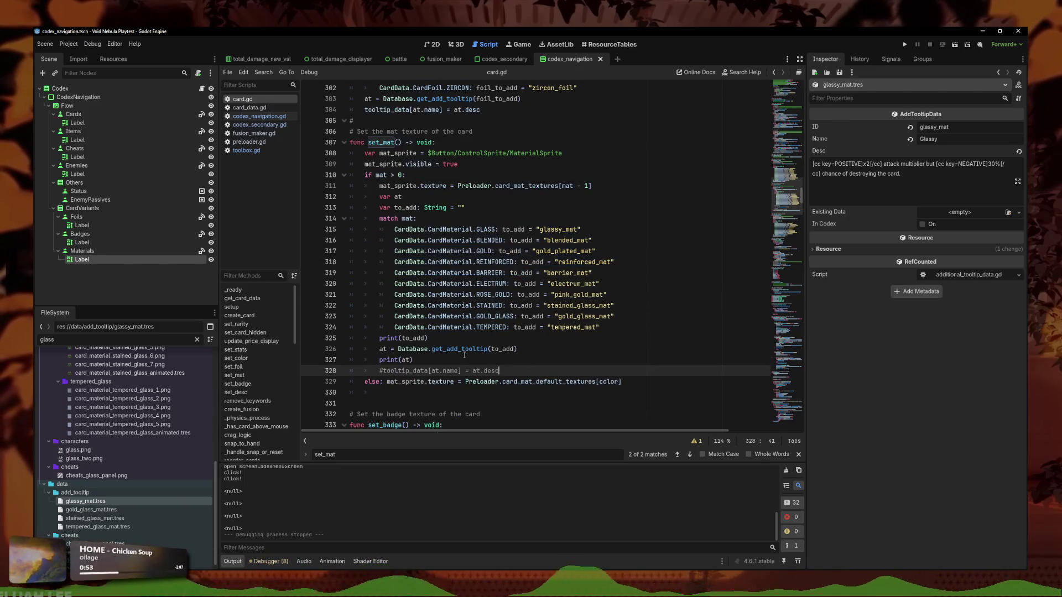
left_click(475, 370)
key("ctrl+k")
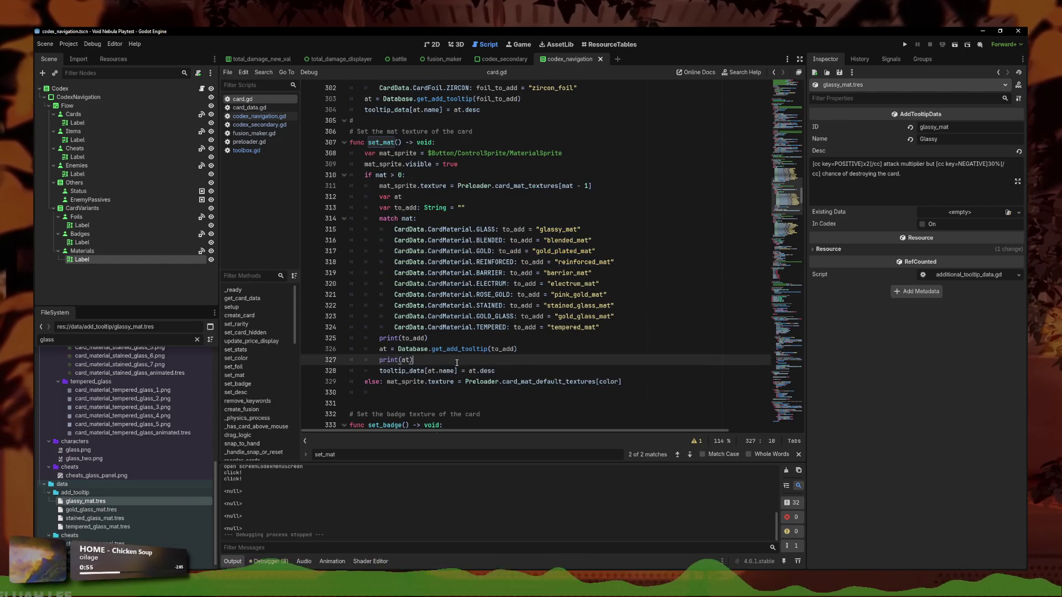
key("Up")
key("ctrl+shift+k")
key("Up")
key("Up")
key("ctrl+shift+k")
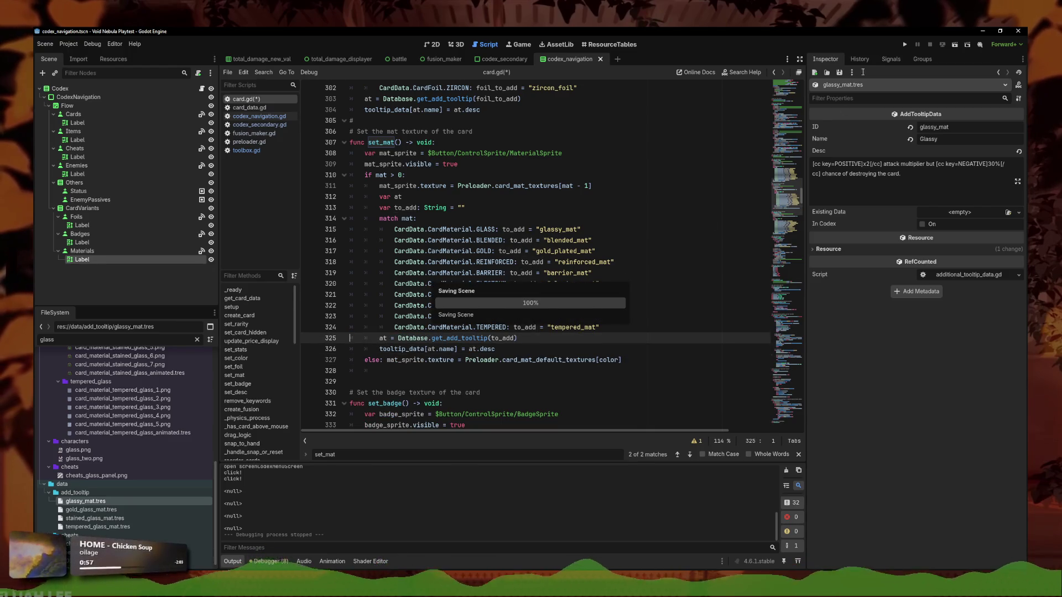
key("F5")
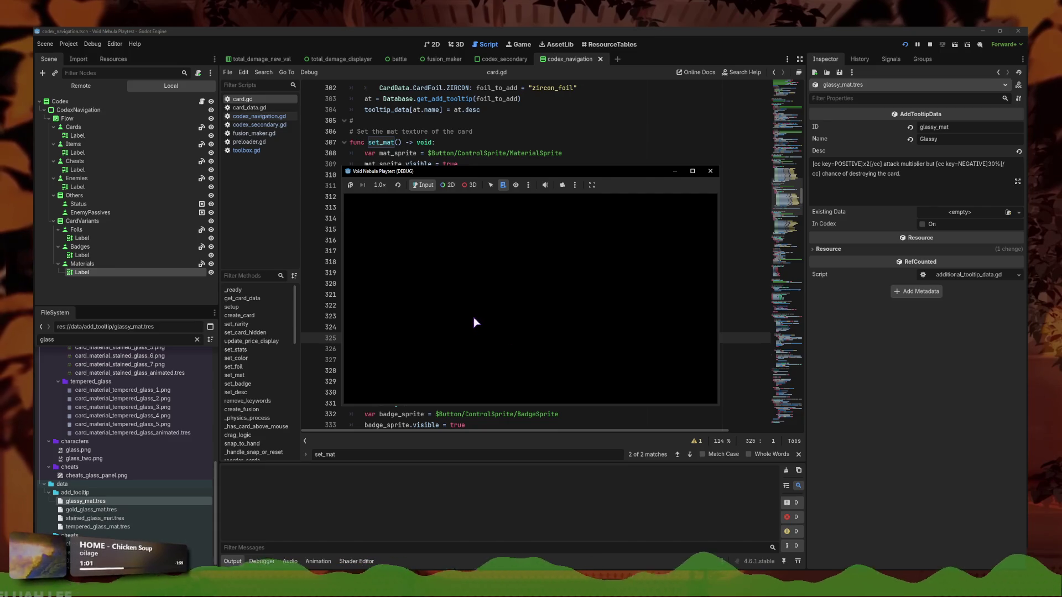
Step: Check the Codex Card Materials page, then return to the main menu
left_click(422, 320)
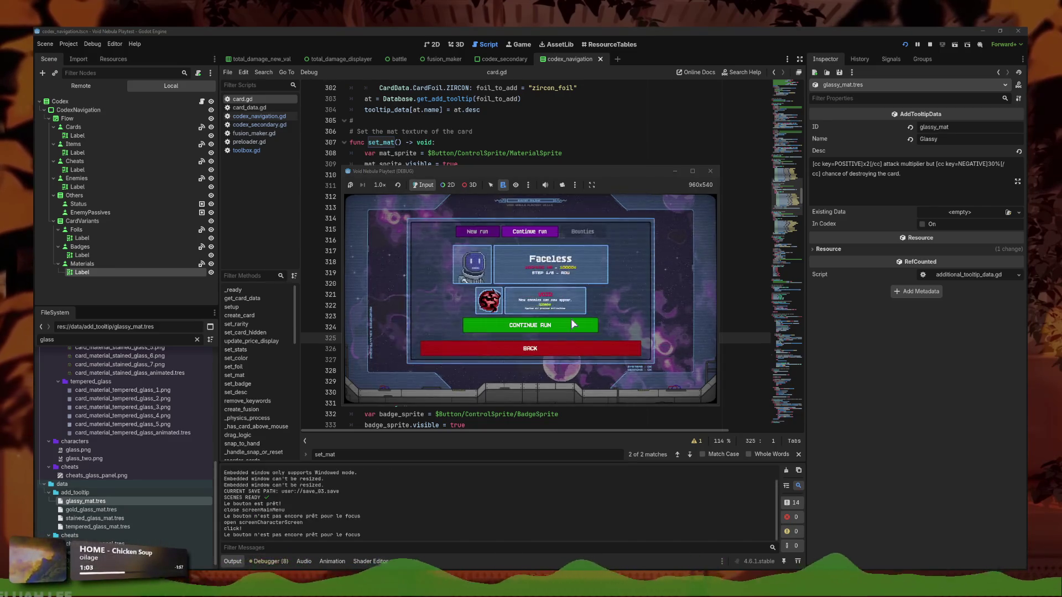
left_click(530, 348)
left_click(526, 320)
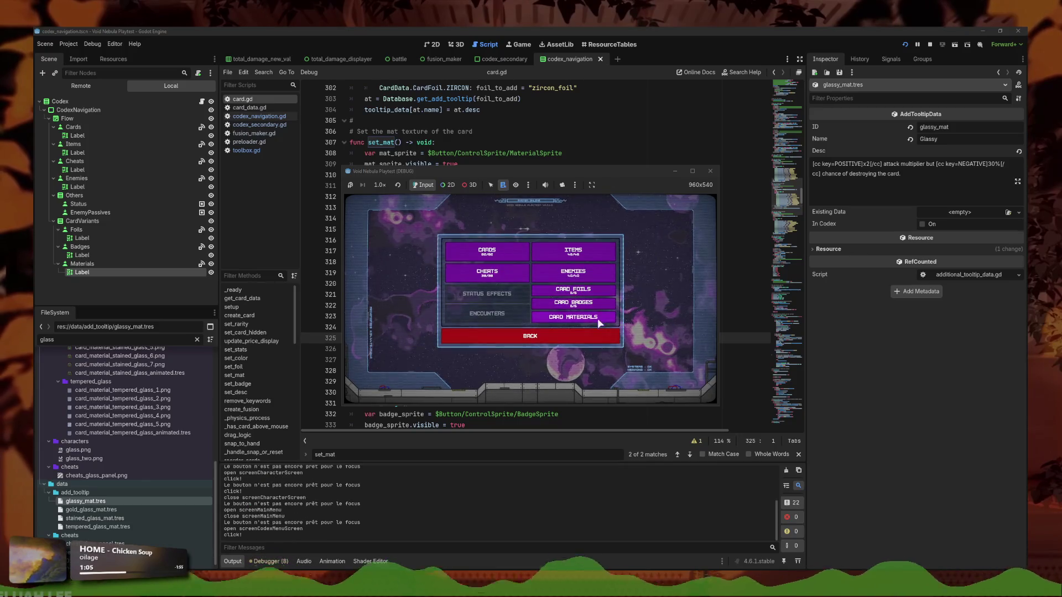
left_click(597, 318)
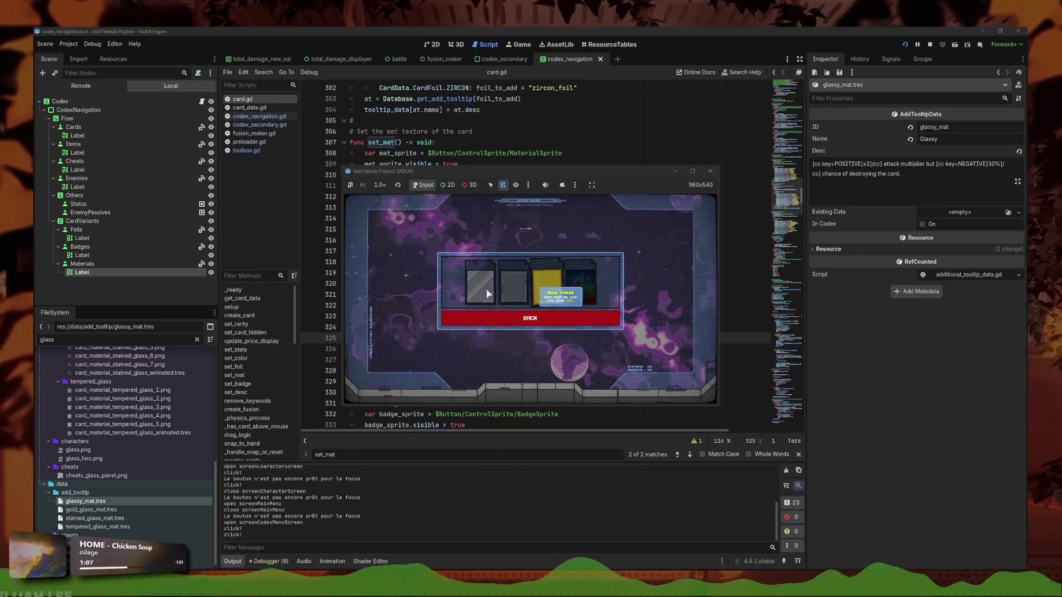
left_click(543, 320)
left_click(500, 337)
Step: Load SAVE 03, unlock all content, and open the Codex
left_click(412, 340)
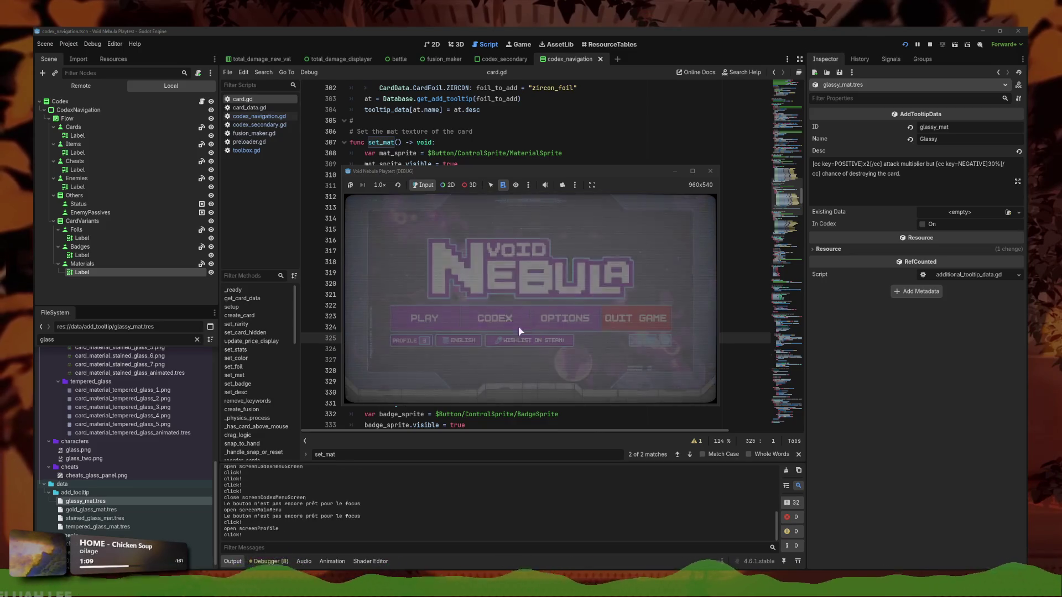
left_click(571, 265)
left_click(692, 171)
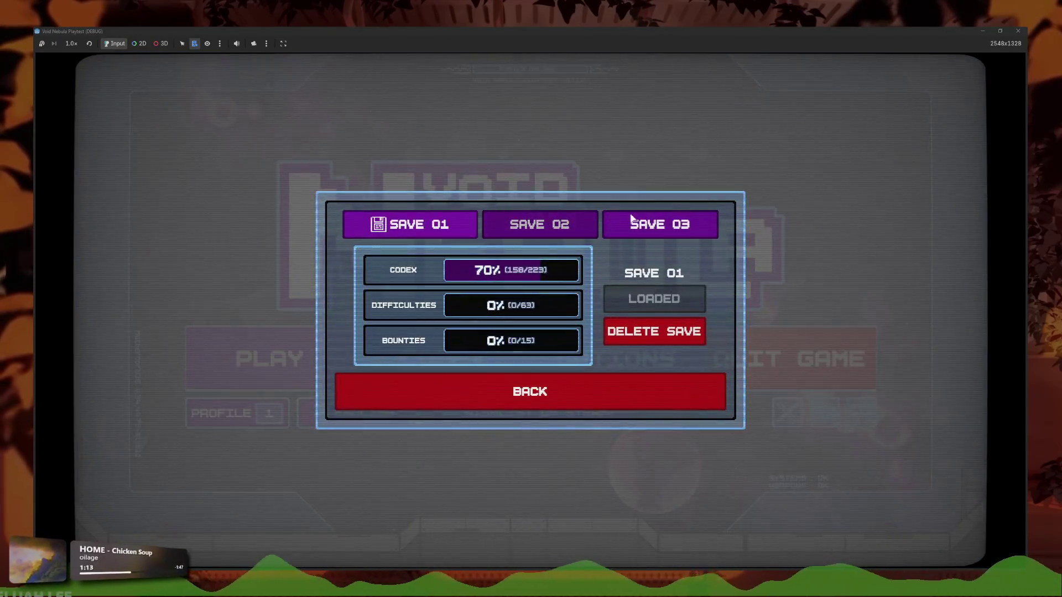
left_click(624, 224)
left_click(658, 298)
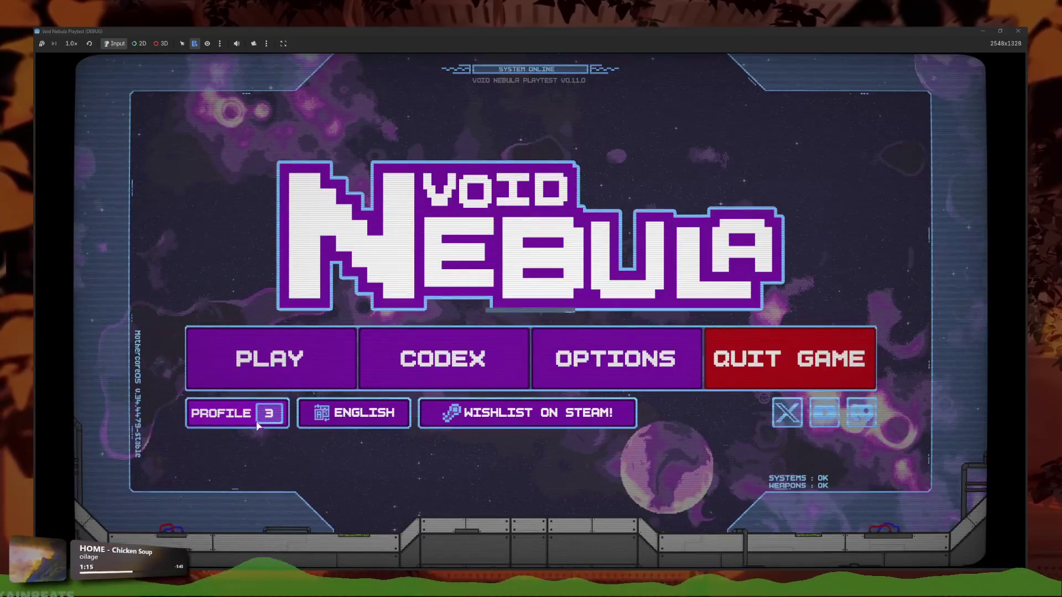
left_click(254, 414)
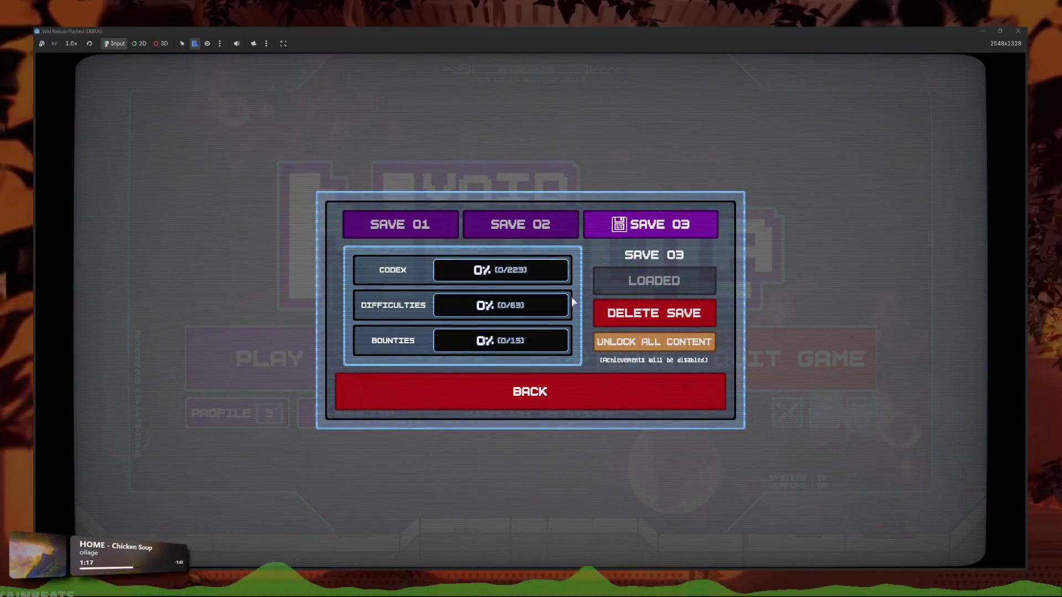
left_click(647, 342)
left_click(647, 343)
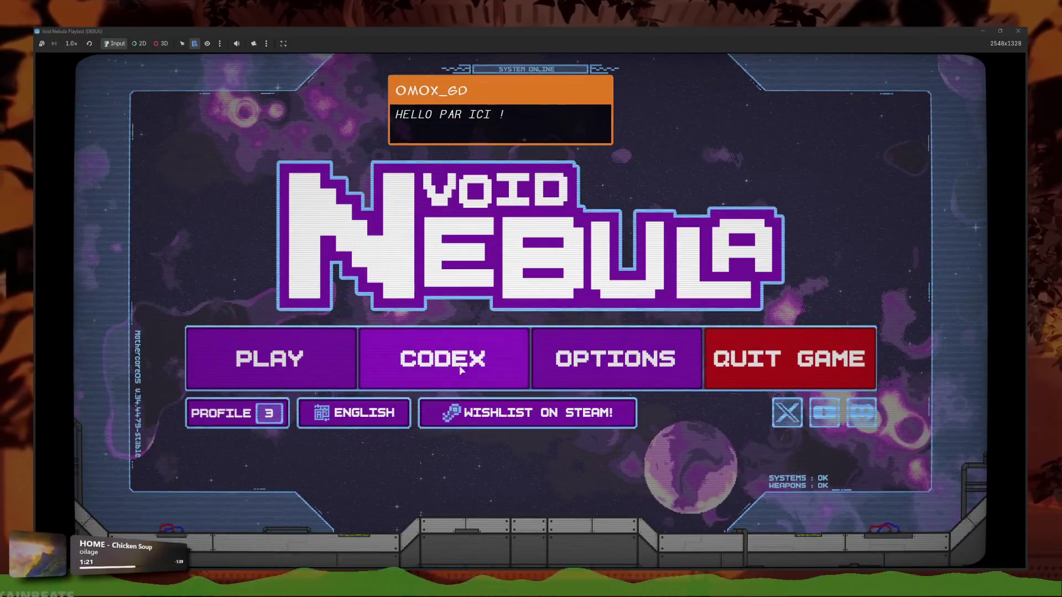
left_click(476, 373)
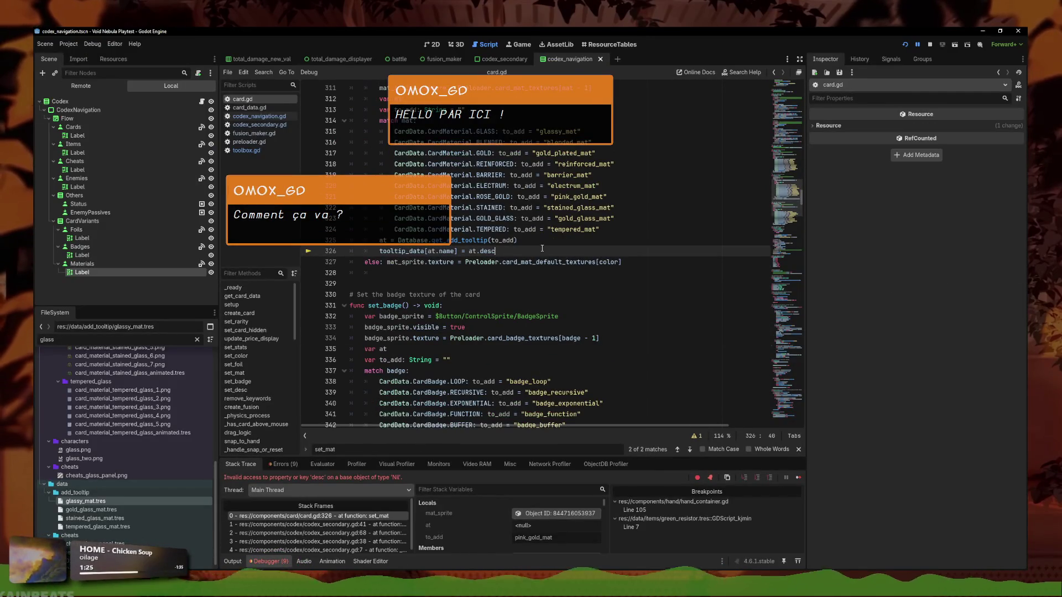
Step: Comment out the tooltip_data line and add a print(at) line above it
key("ctrl+k")
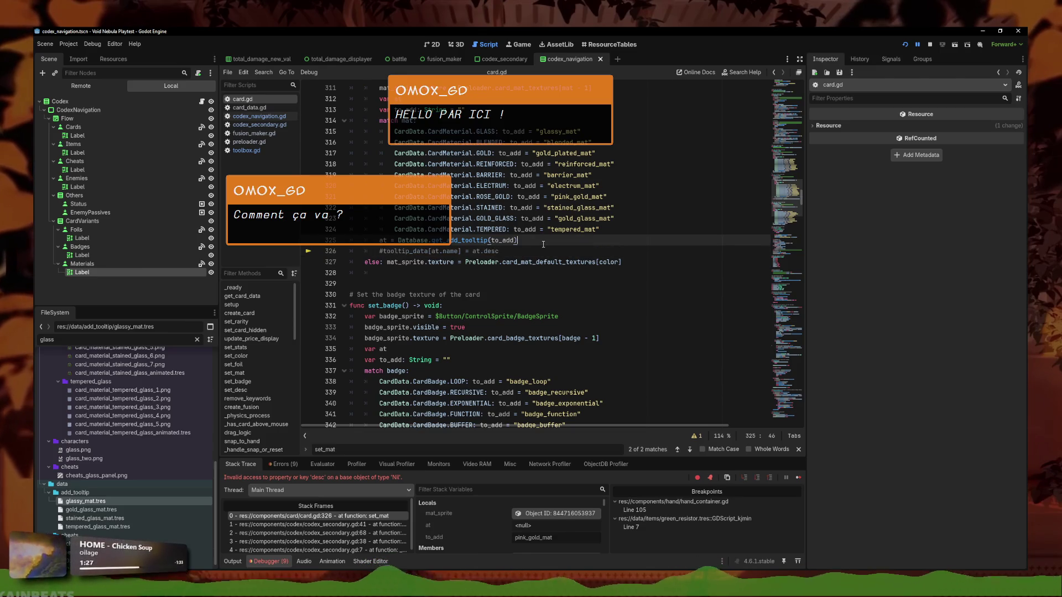
key("ctrl+shift+Return")
type("t(at")
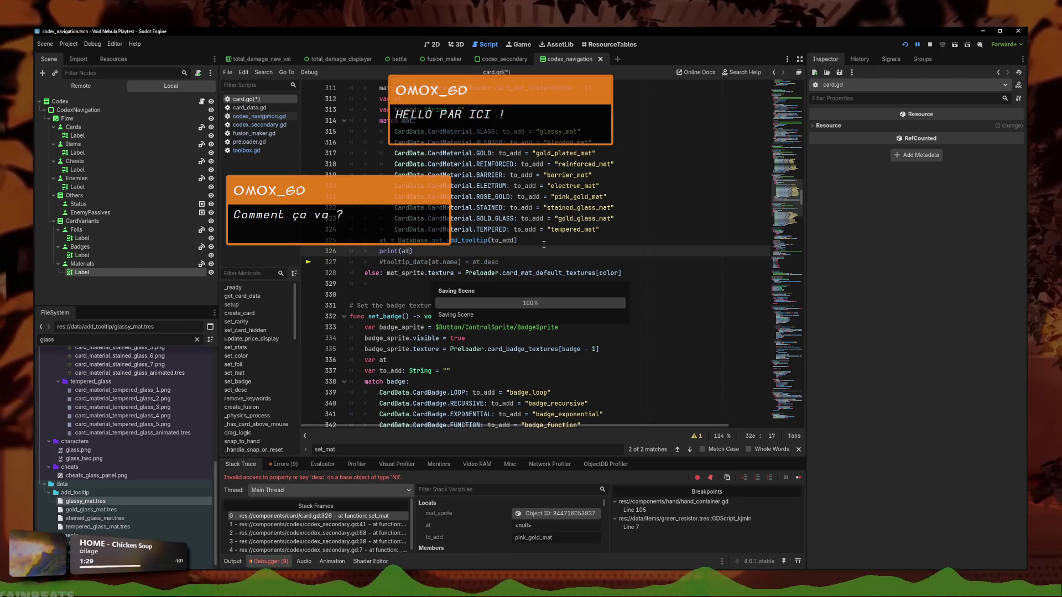
Step: Run the game, view Codex > Card Materials, then stop with F8
left_click(903, 45)
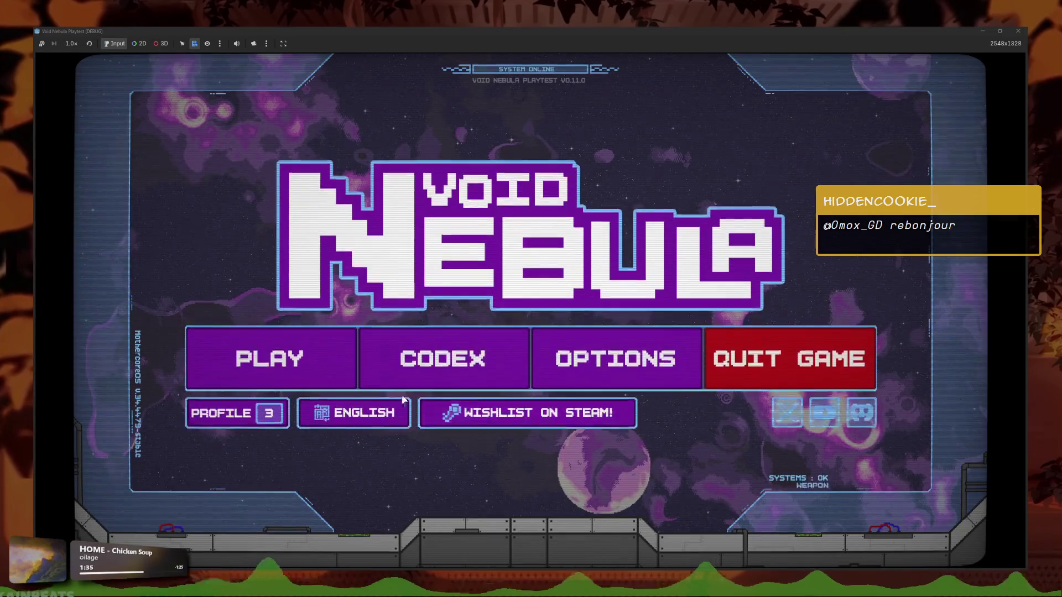
left_click(441, 358)
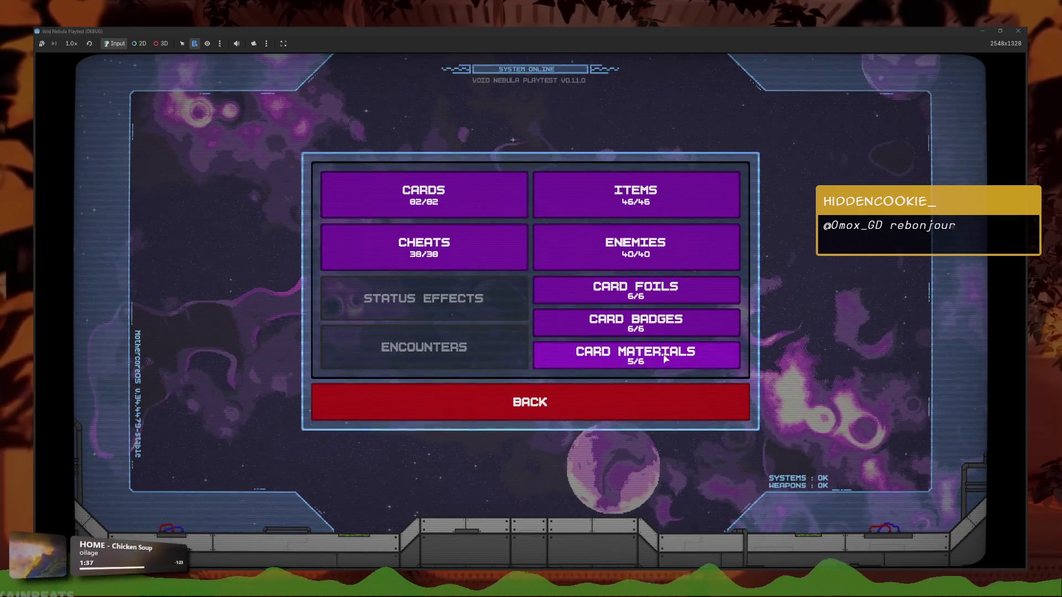
left_click(658, 349)
key("F8")
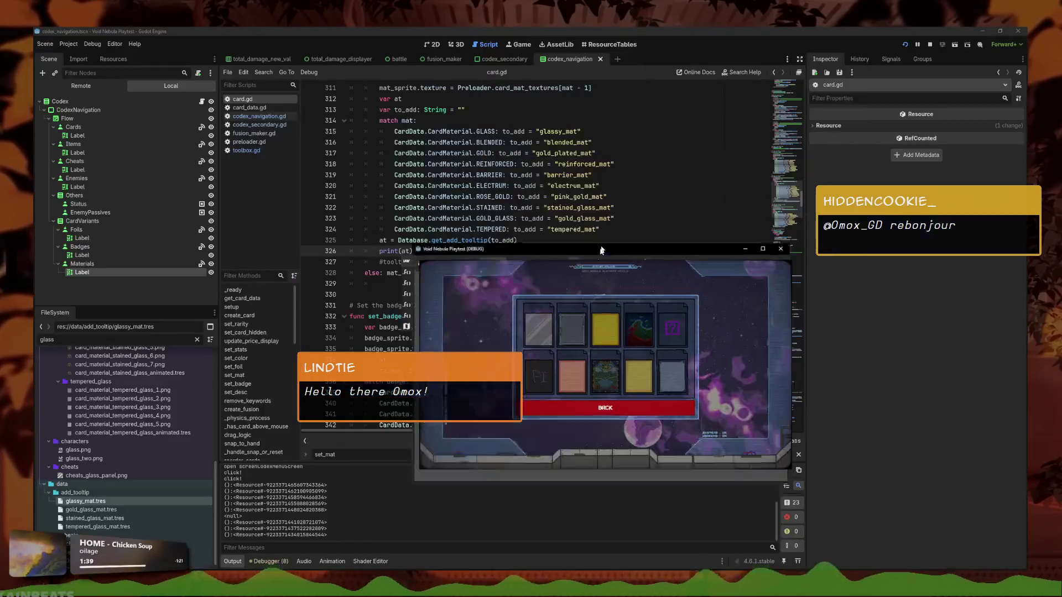
left_click(534, 393)
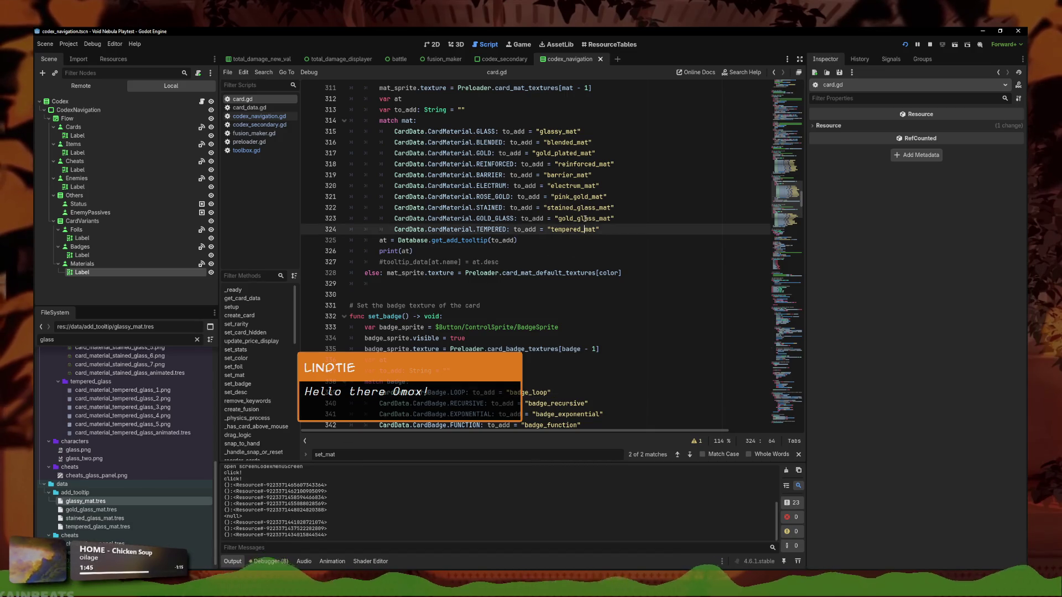
Step: Filter the FileSystem for 'pink_gold' and step through the material names to ELECTRUM
left_click(585, 197)
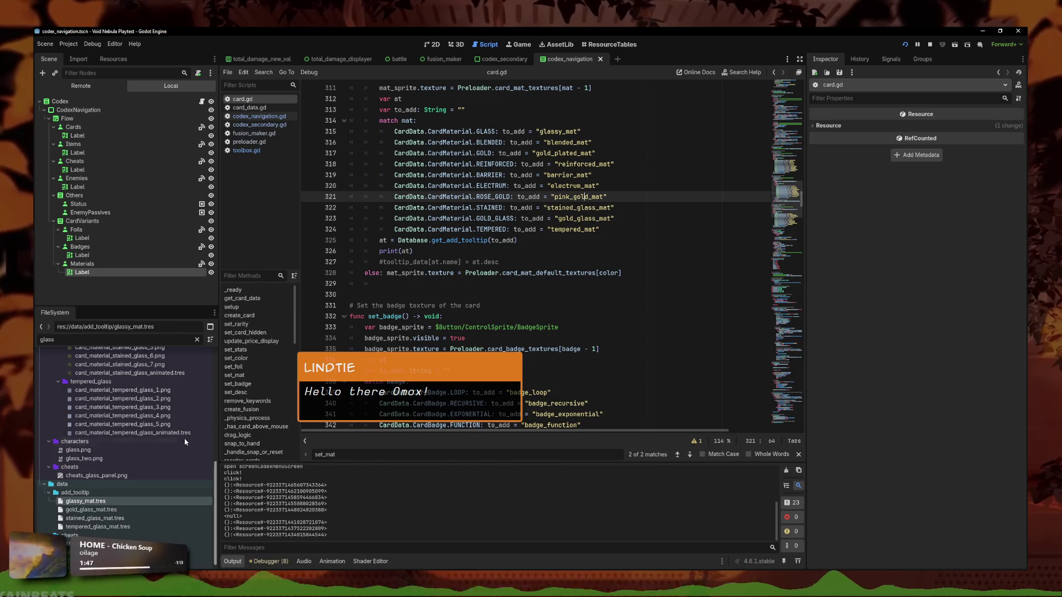
double_click(78, 338)
type("pink_gold")
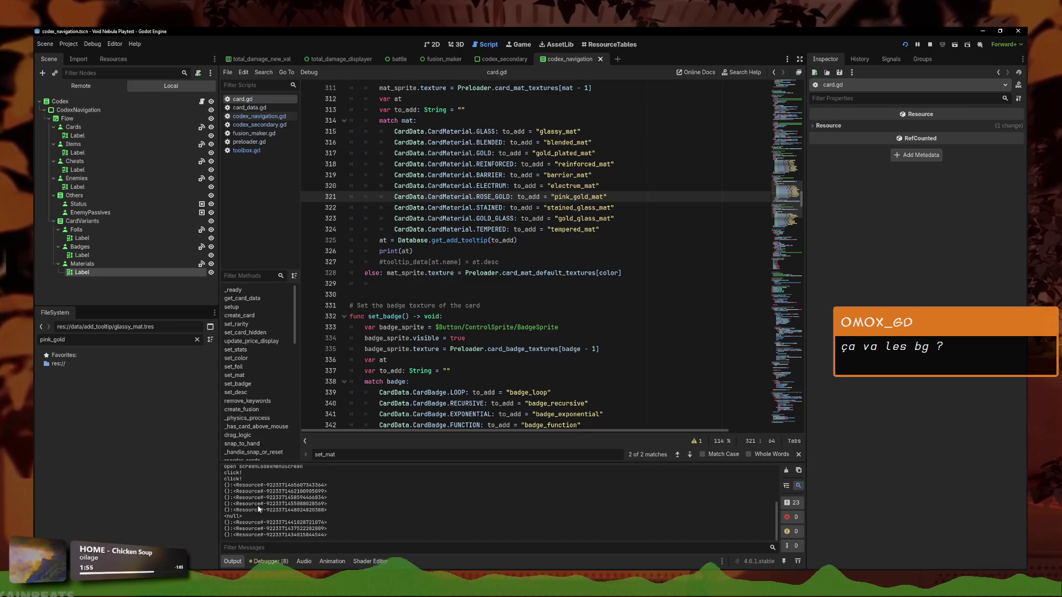
left_click(569, 132)
left_click(569, 142)
left_click(569, 153)
left_click(569, 163)
left_click(569, 174)
left_click(569, 186)
Step: Filter the files by 'electr' and open electrum_mat.tres in the Inspector
double_click(70, 339)
type("elect")
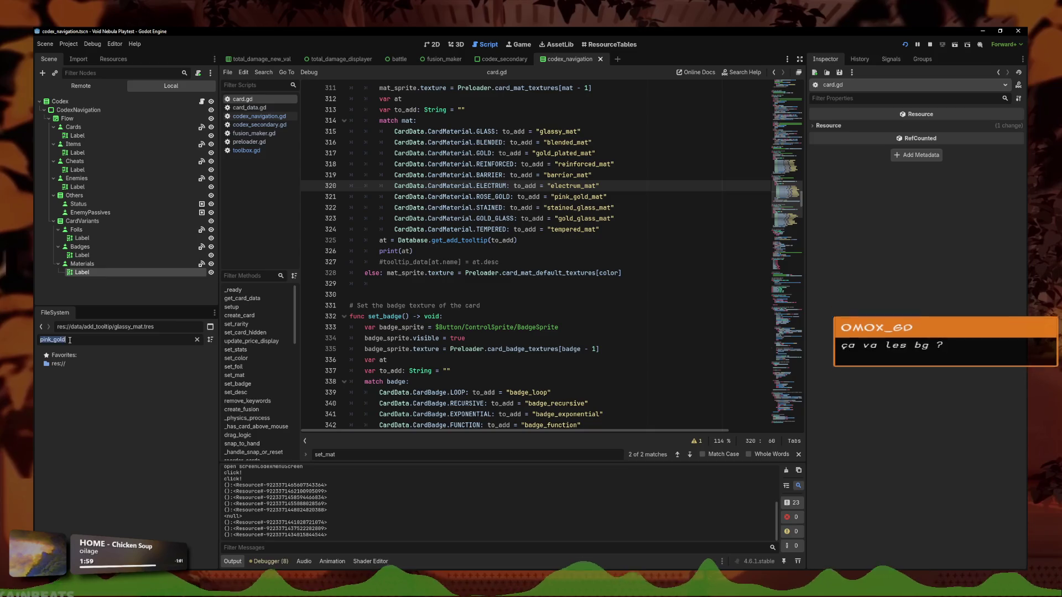
type("r")
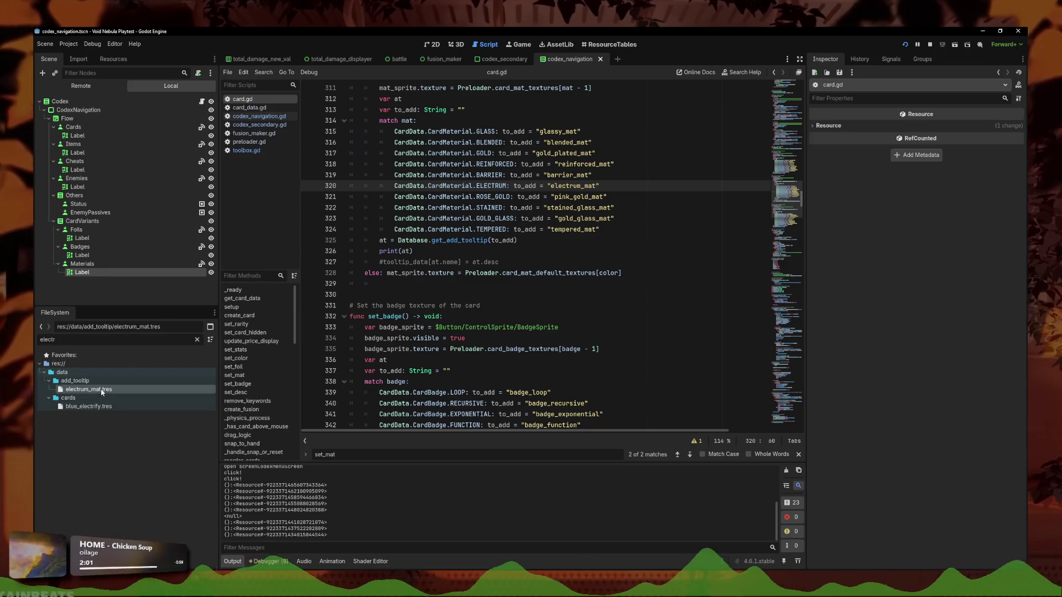
left_click(165, 389)
Step: Set the Electrum tooltip ID to electrum_mat and its Name to Electrum
double_click(939, 127)
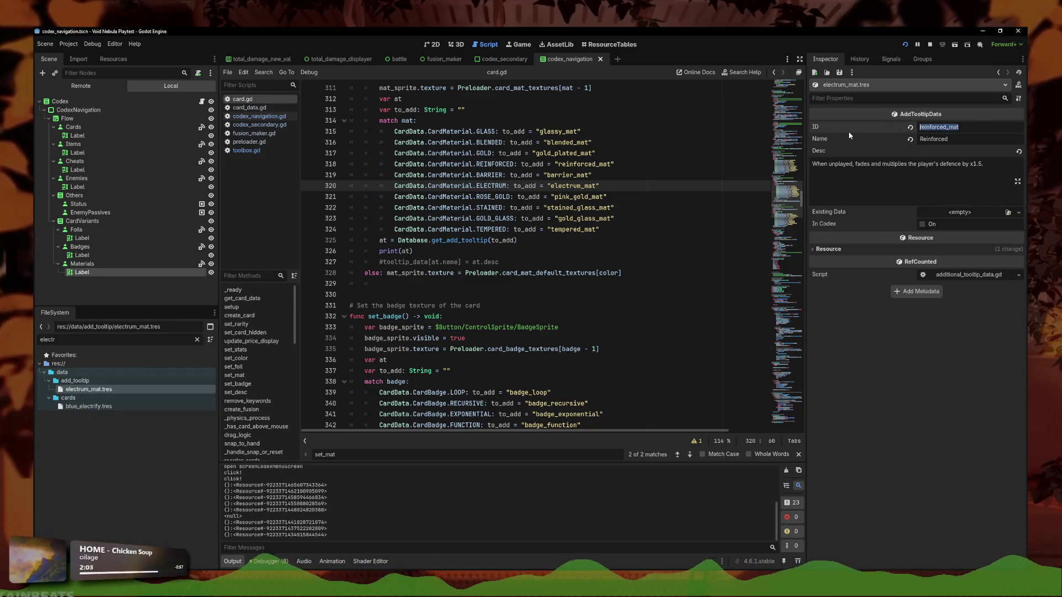
type("E")
key("BackSpace")
type("electrum")
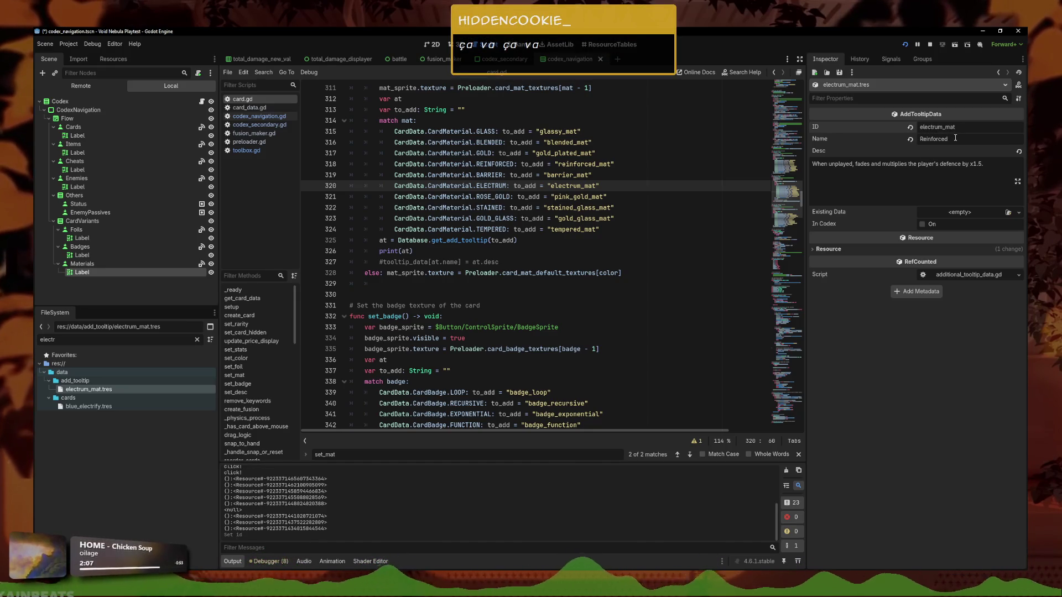
double_click(955, 138)
type("E")
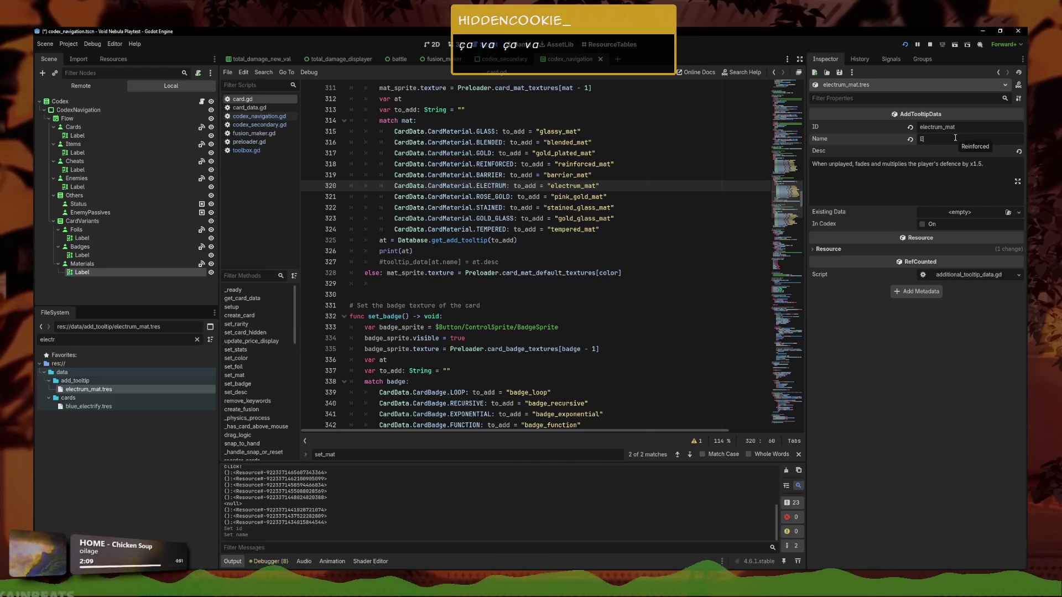
type("lec")
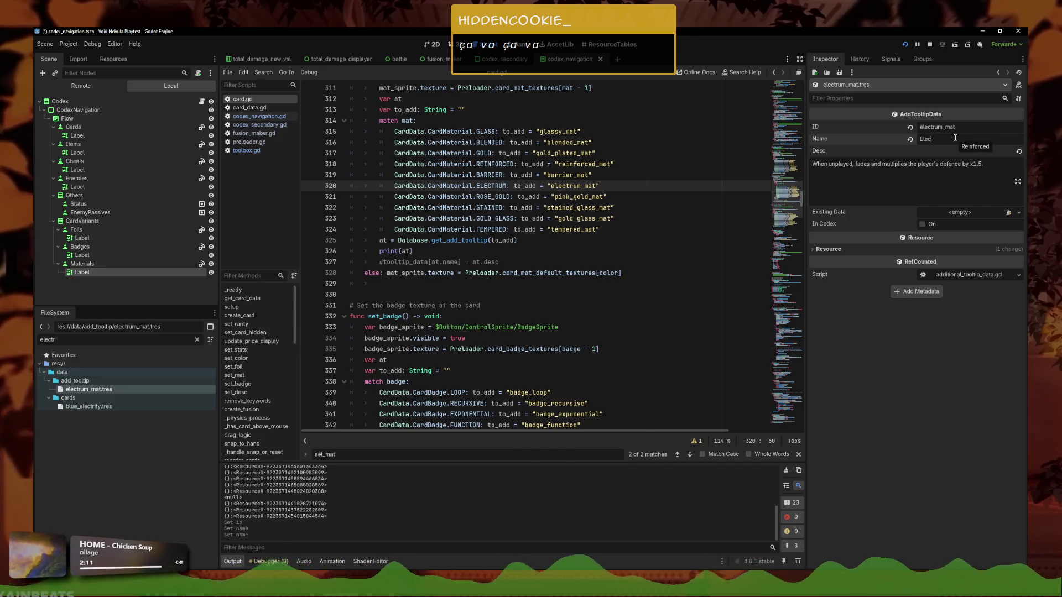
type("trum")
key("Tab")
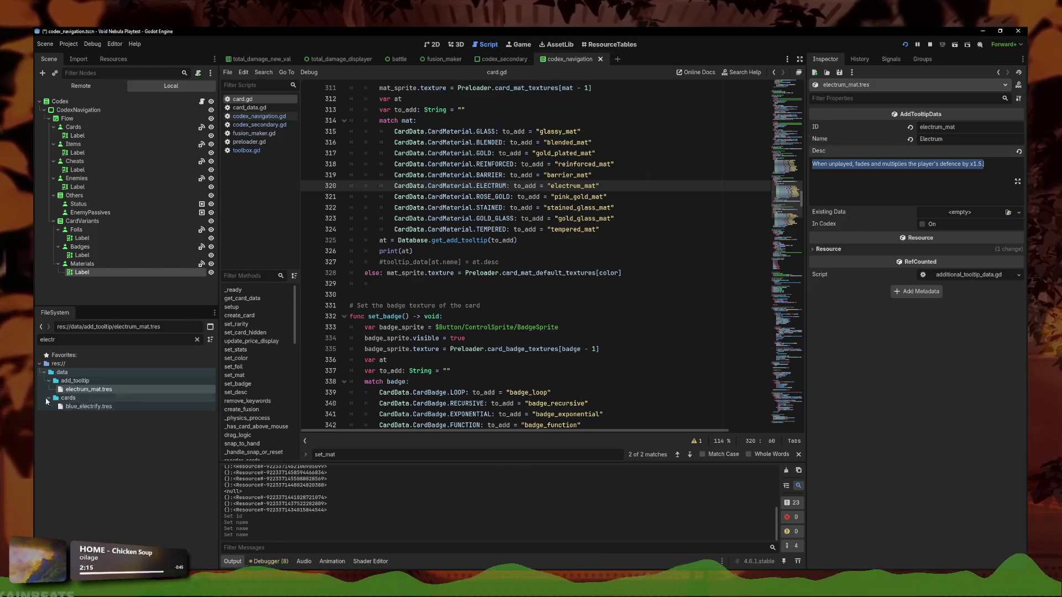
Step: Filter files for reinforced, cancel the accidental file move, and reopen electrum_mat.tres
double_click(84, 338)
type("reinfor")
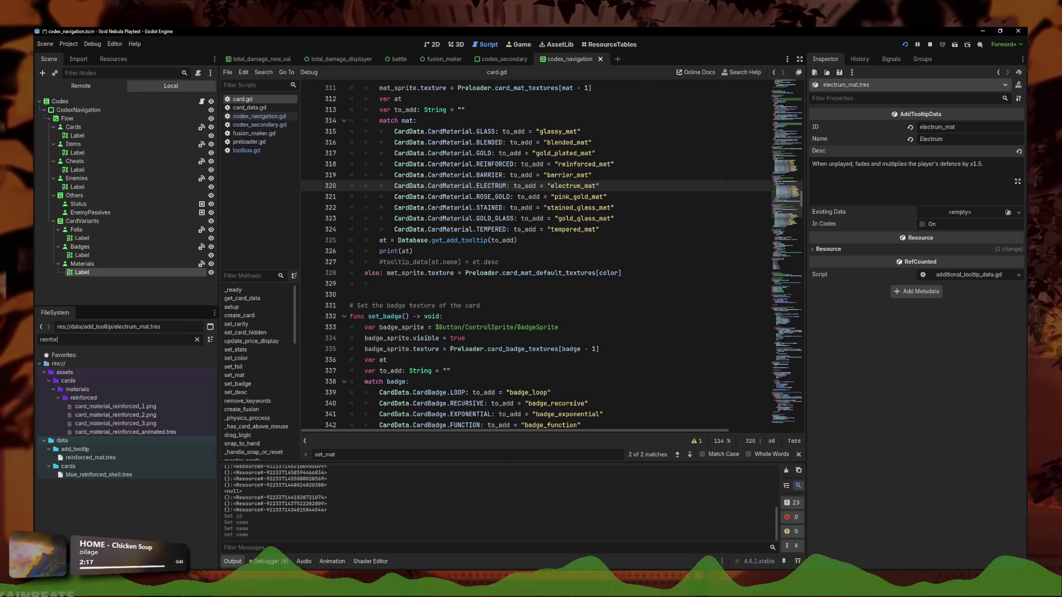
left_click_drag(90, 457, 61, 440)
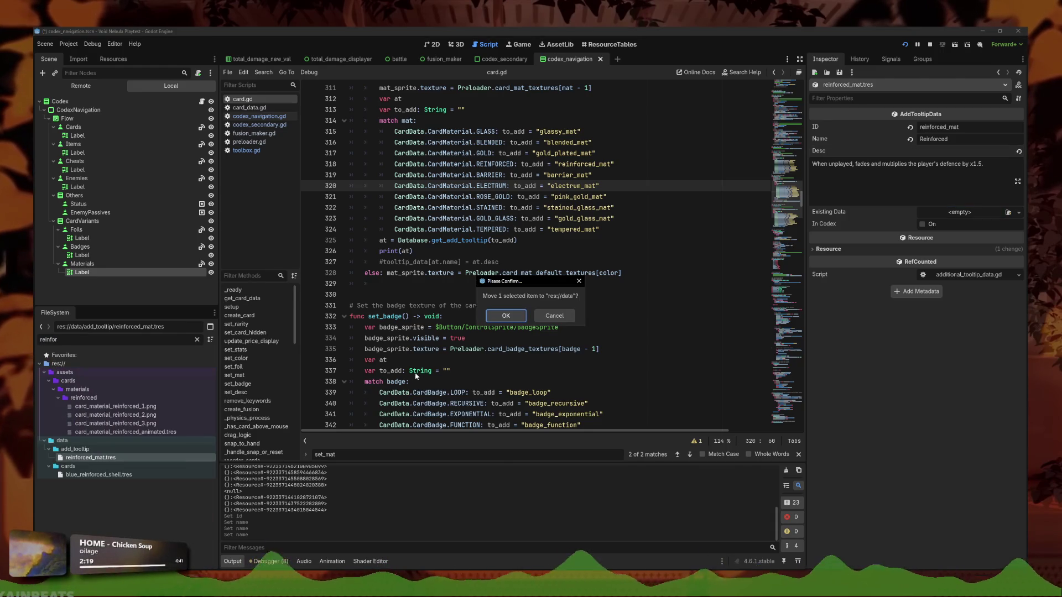
left_click(579, 281)
key("BackSpace")
key("BackSpace")
key("BackSpace")
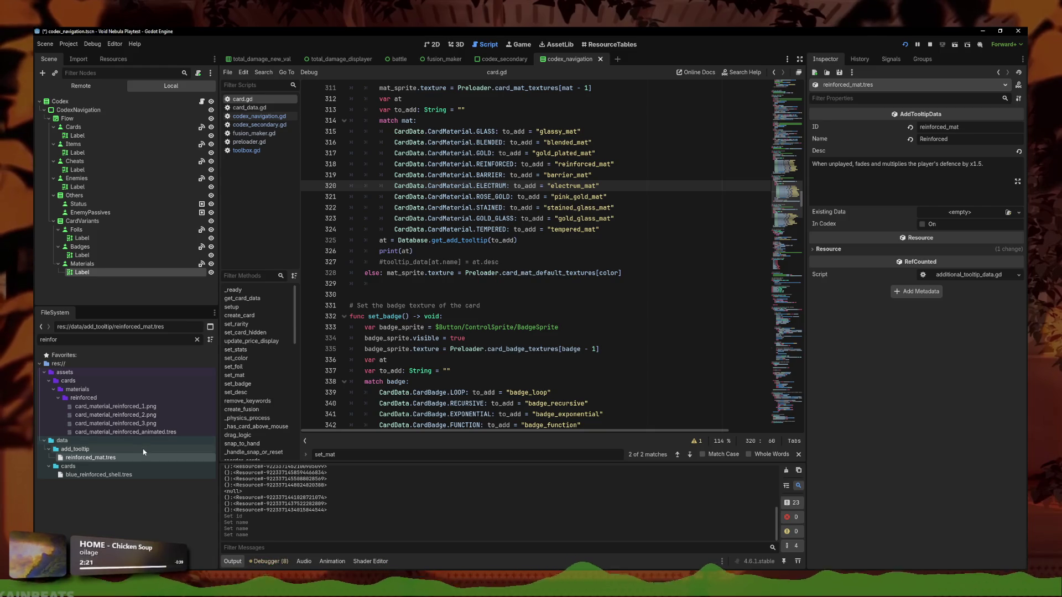
type("electru")
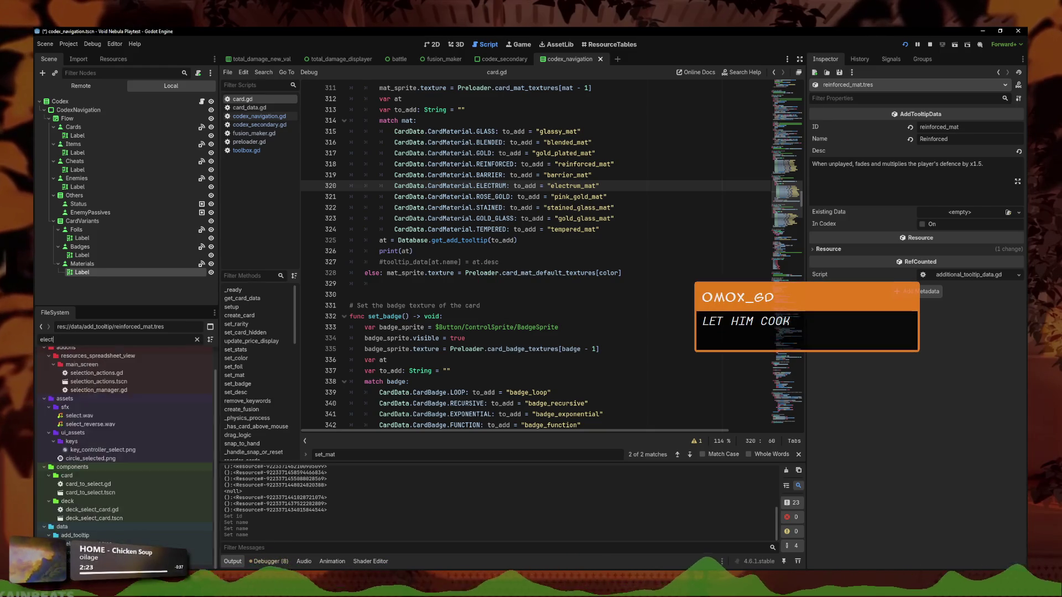
left_click(95, 391)
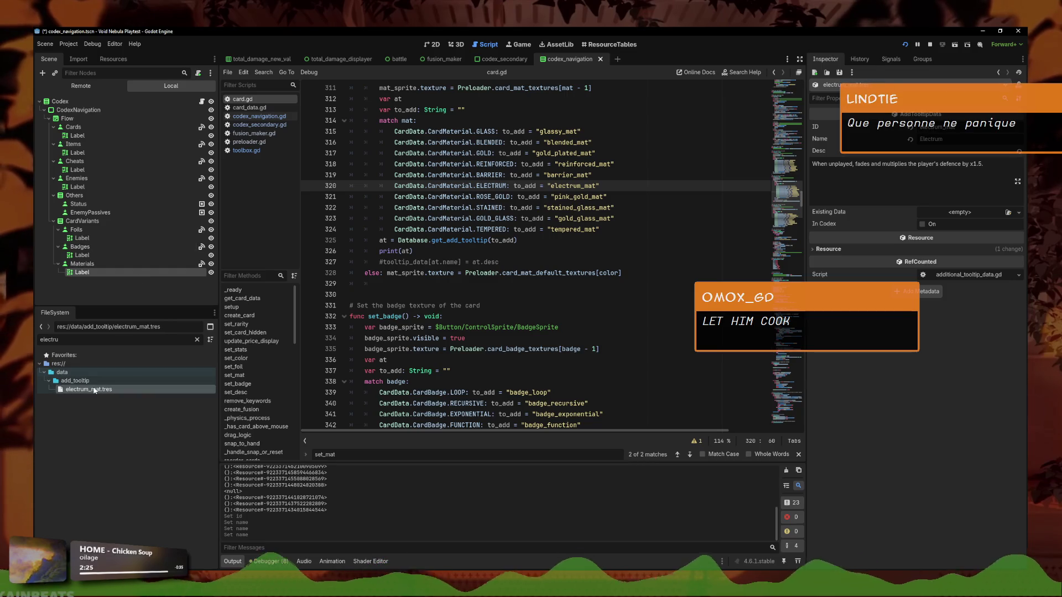
Step: Tick In Codex for Electrum, save, and append '_mat' to the selected text
left_click(922, 224)
key("ctrl+s")
left_click_drag(990, 168, 918, 164)
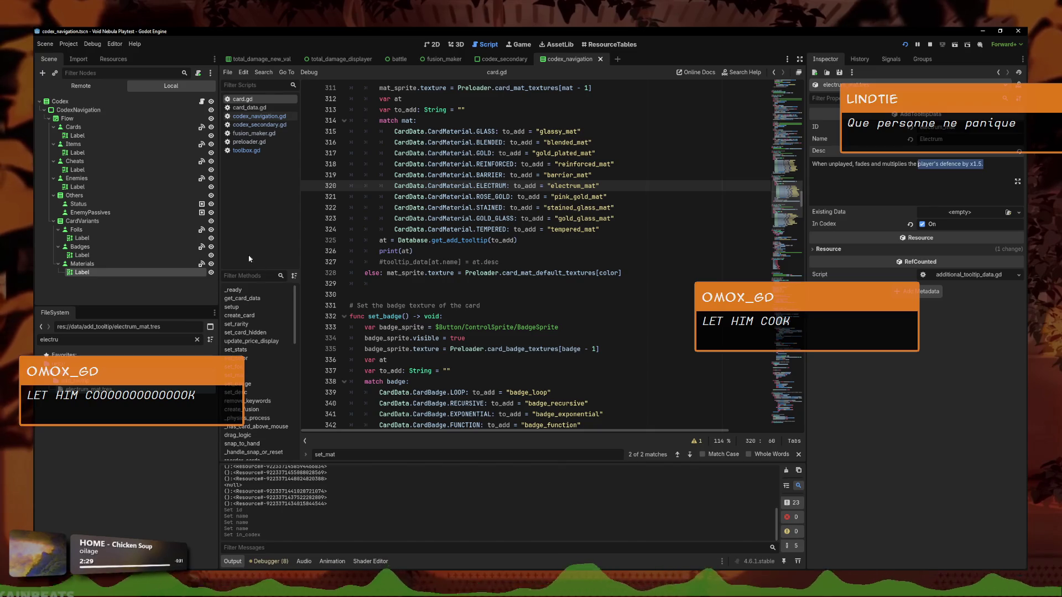
type("_mat")
Step: Compare reinforced_mat.tres and the other materials, then return to Electrum's description
scroll(127, 454, "down", 10)
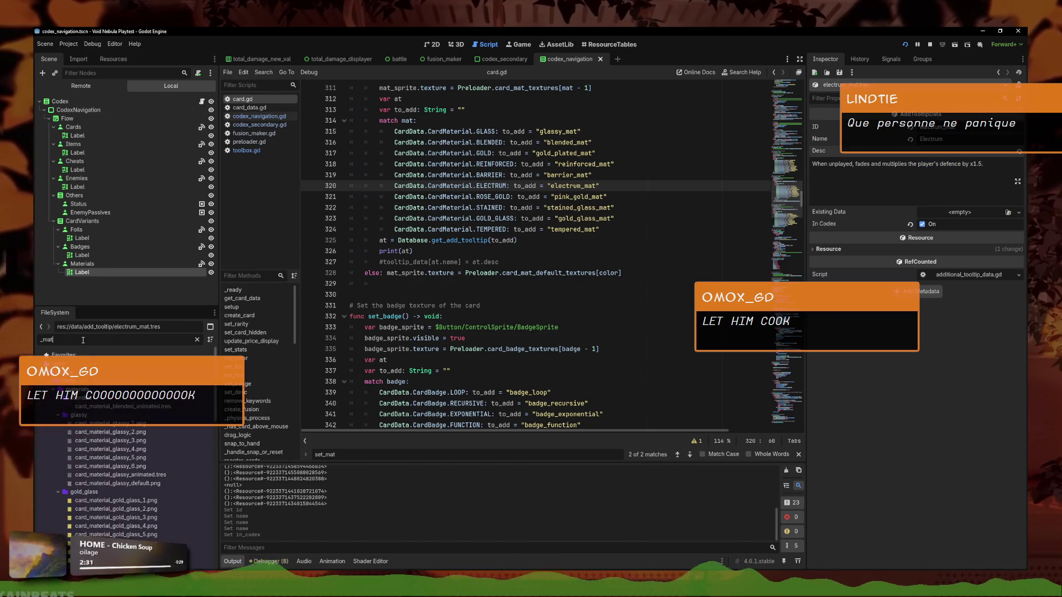
scroll(126, 454, "down", 5)
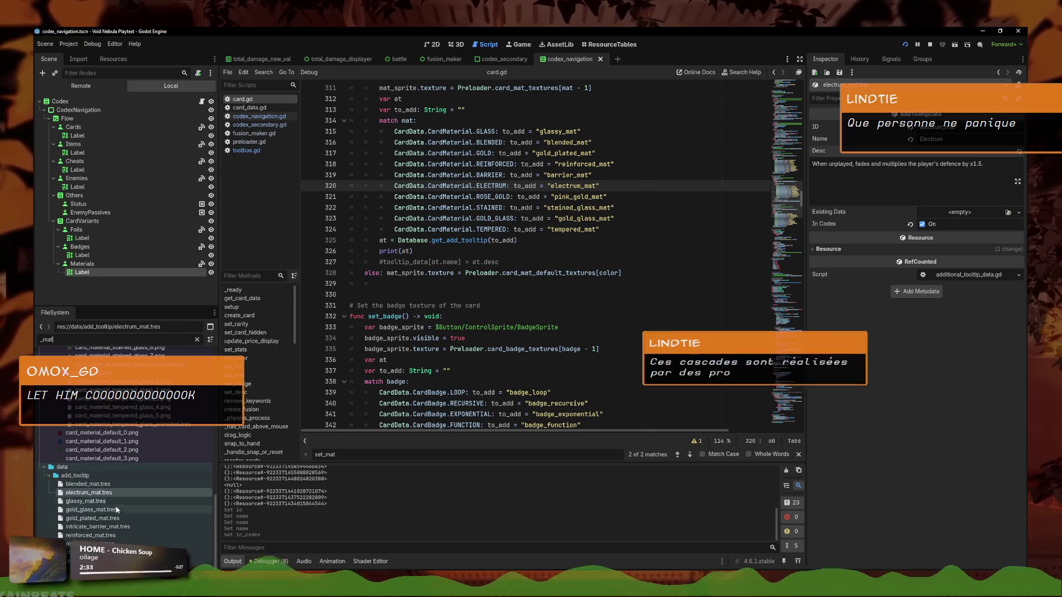
left_click(84, 535)
key("Up")
key("Up")
key("Up")
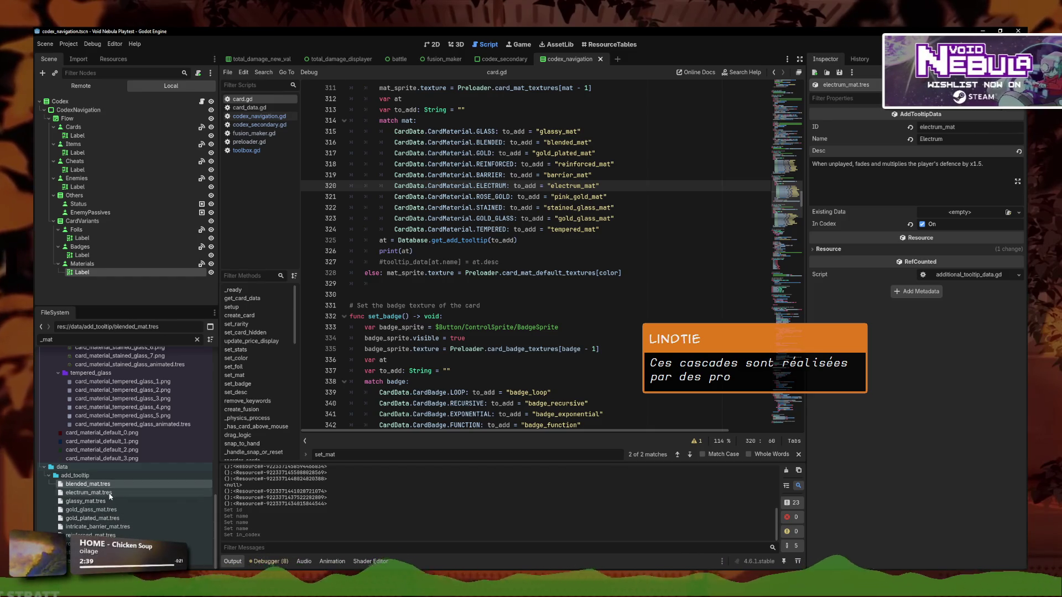
left_click(110, 493)
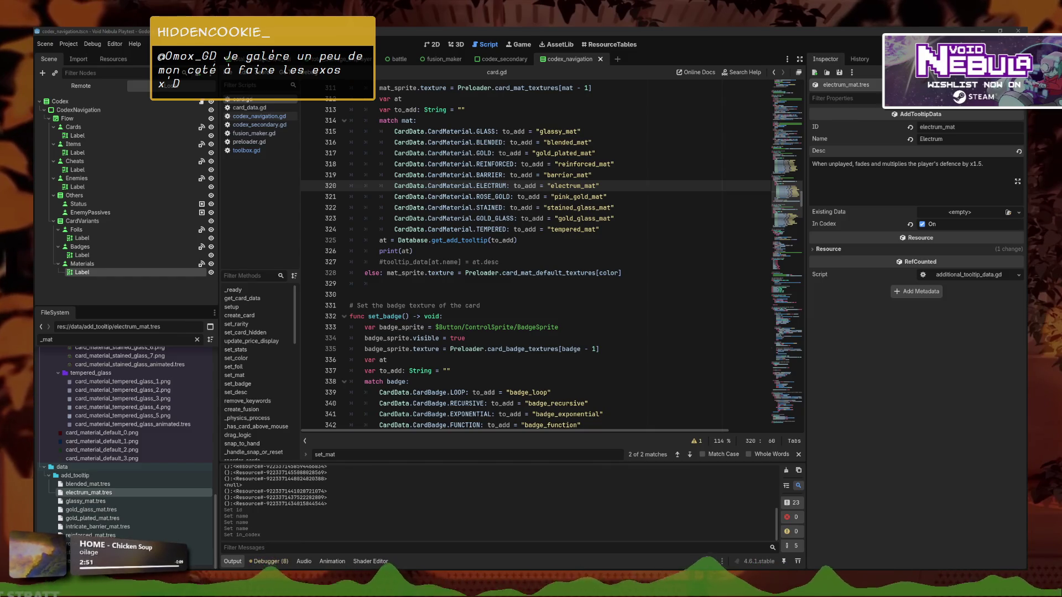
left_click(932, 189)
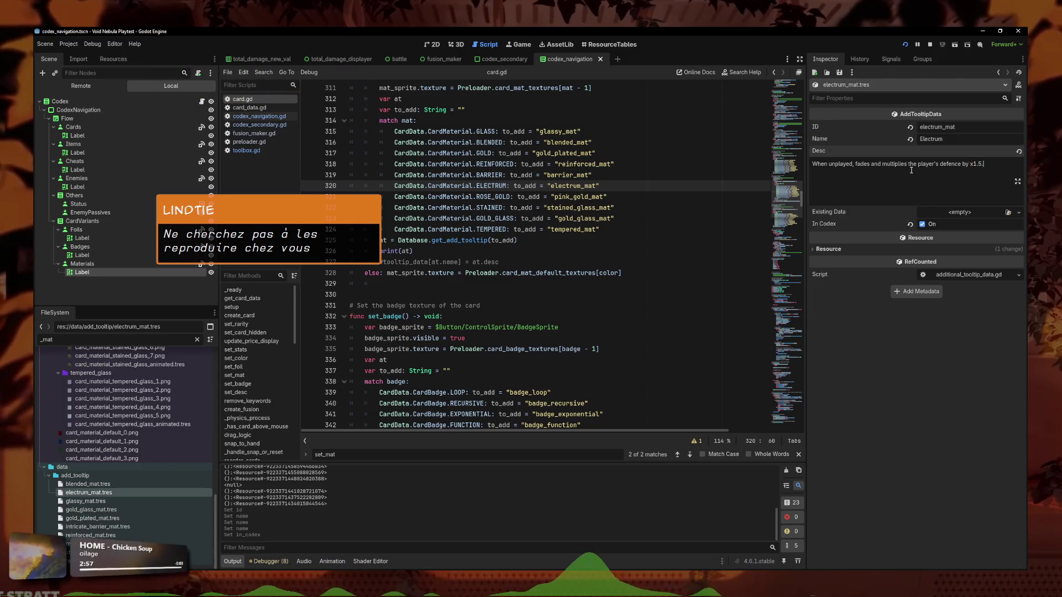
Step: Change Electrum's description to give [cc key=GOLD]5C[/cc], save, and relaunch the playtest
key("BackSpace")
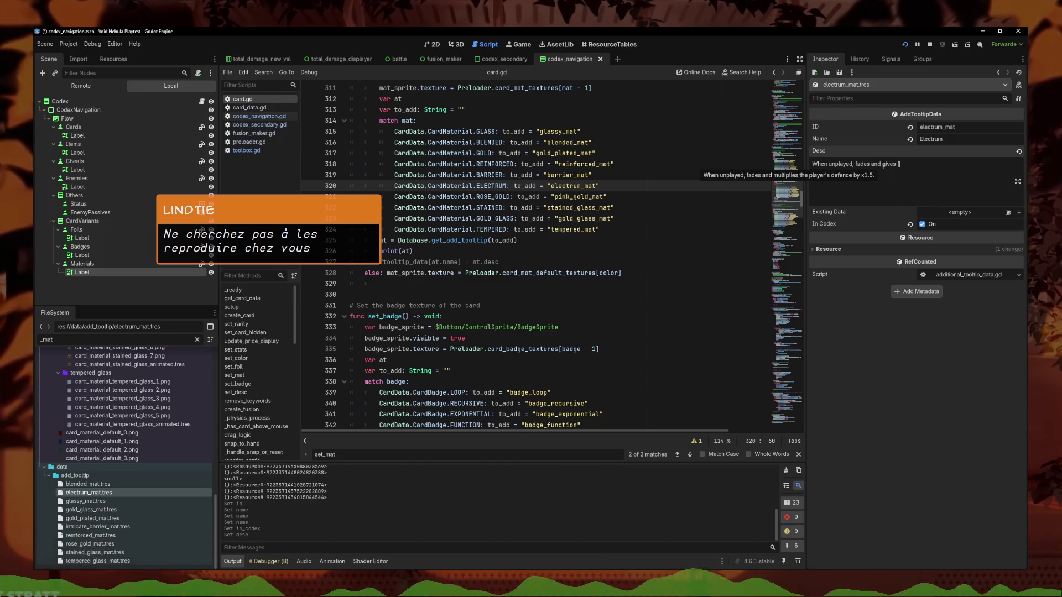
type("cc key=")
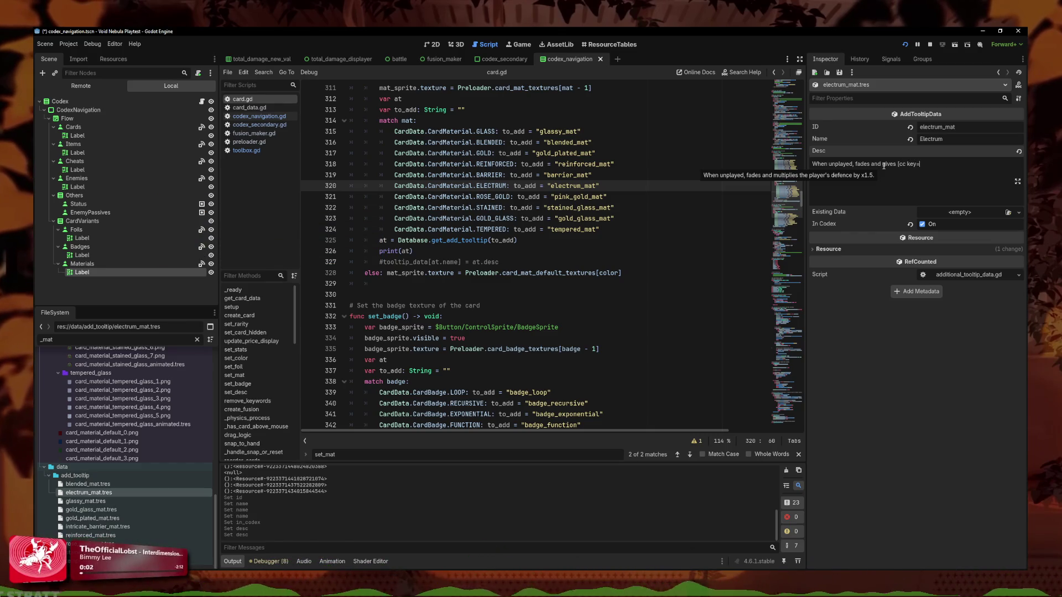
type("5C[/cc")
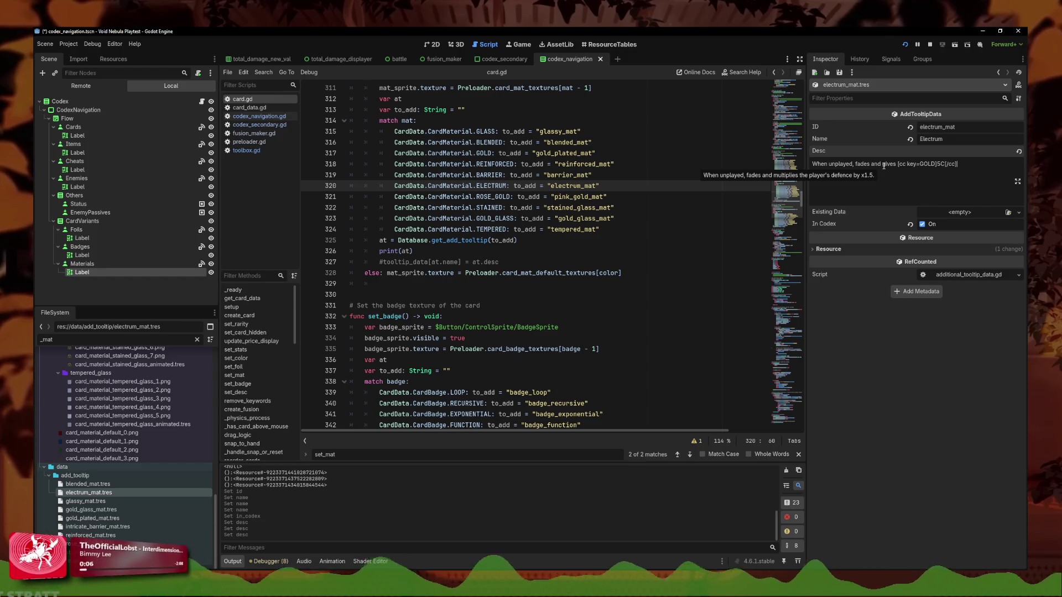
type(".")
key("ctrl+s")
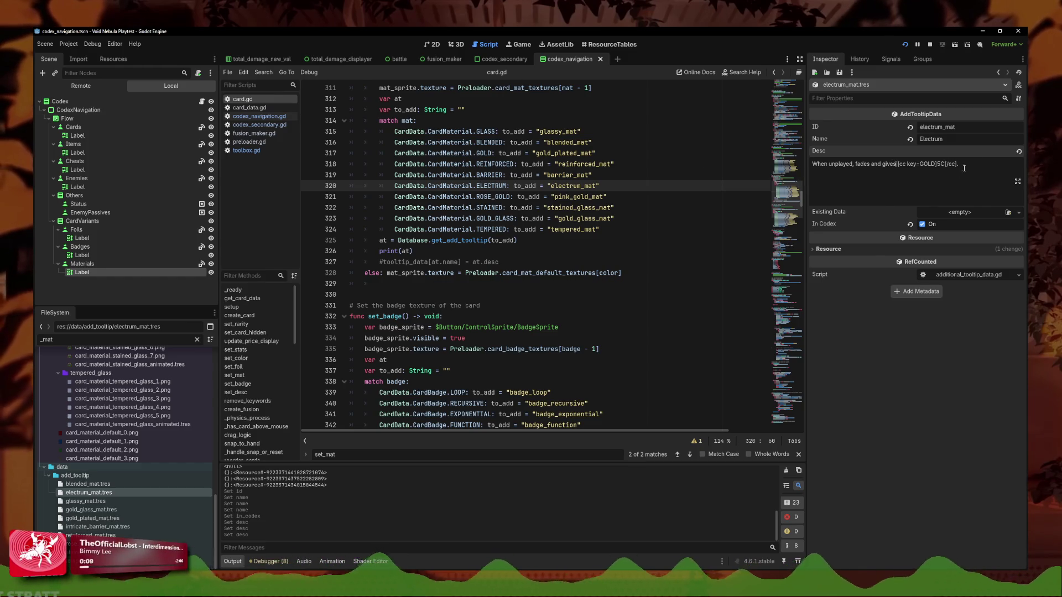
left_click(905, 44)
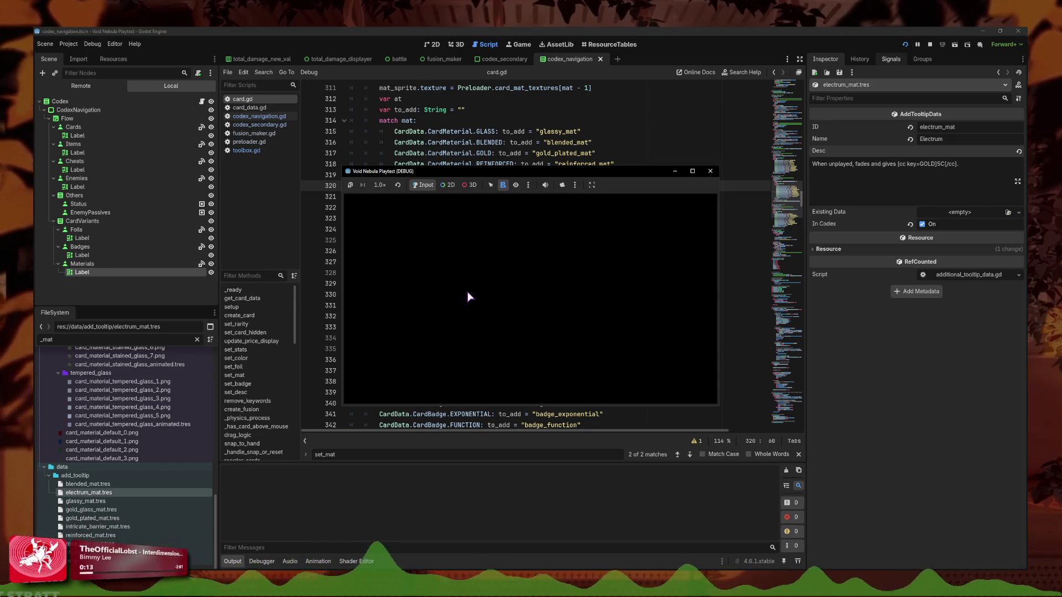
Step: Load the Save 03 profile and unlock all its content
left_click(431, 315)
left_click(616, 346)
left_click(417, 341)
left_click(579, 314)
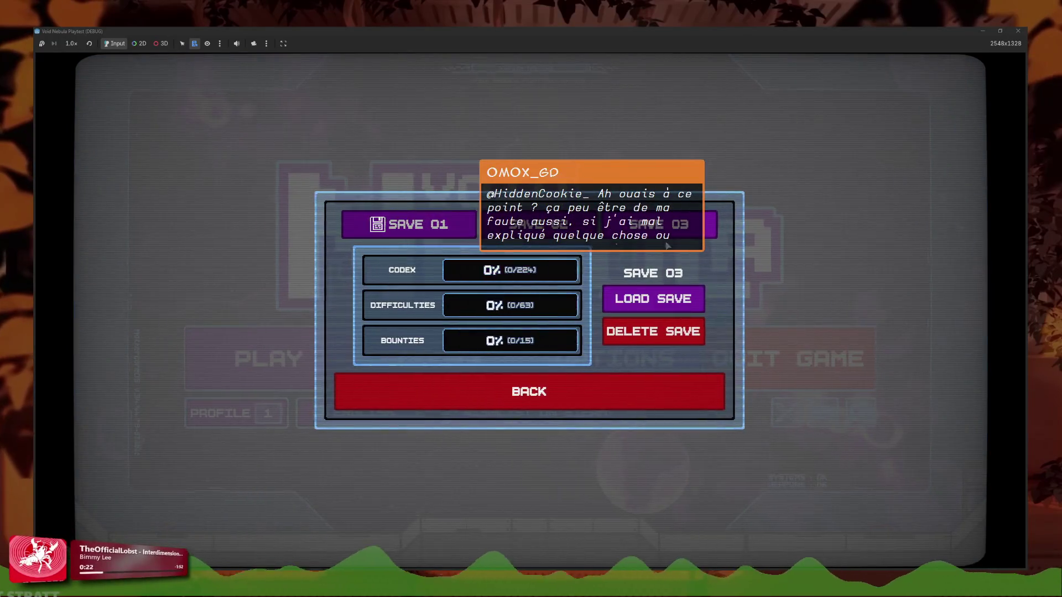
left_click(656, 301)
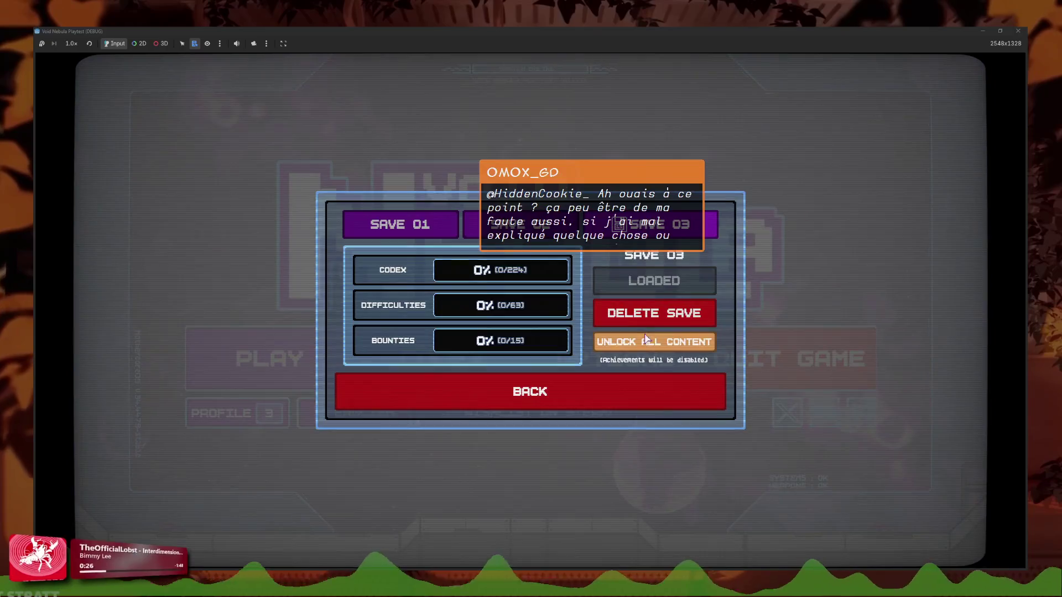
left_click(654, 342)
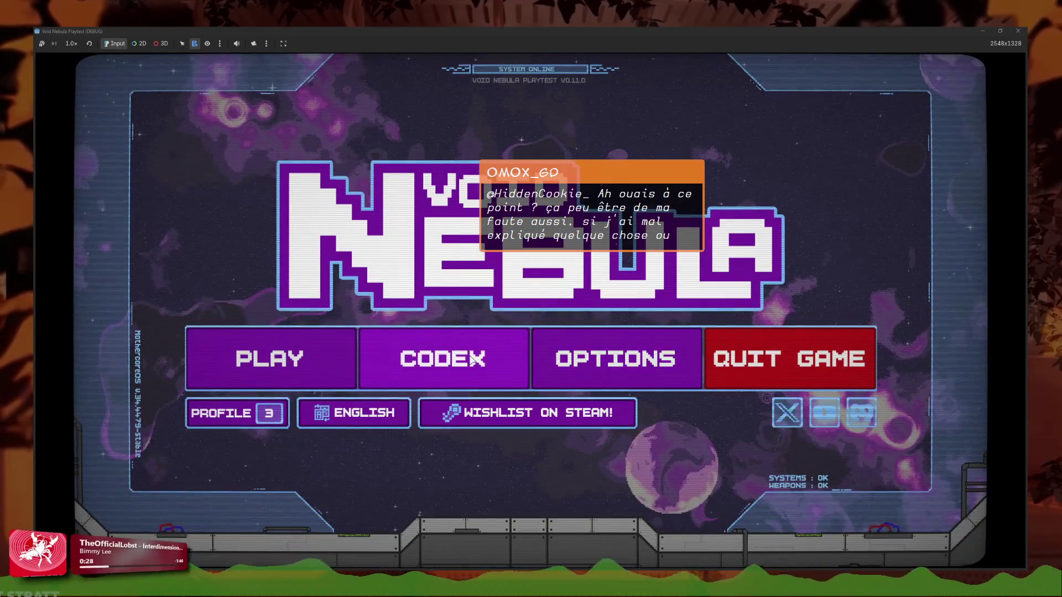
Step: Review the Codex's Card Materials grid, then close the playtest window
left_click(472, 360)
left_click(614, 351)
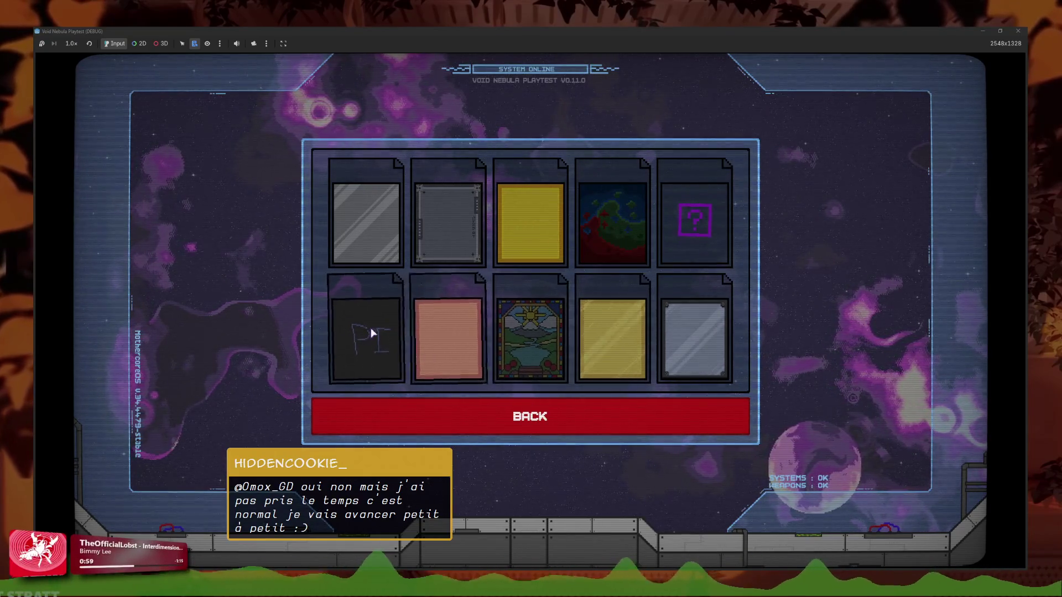
mouse_move(716, 236)
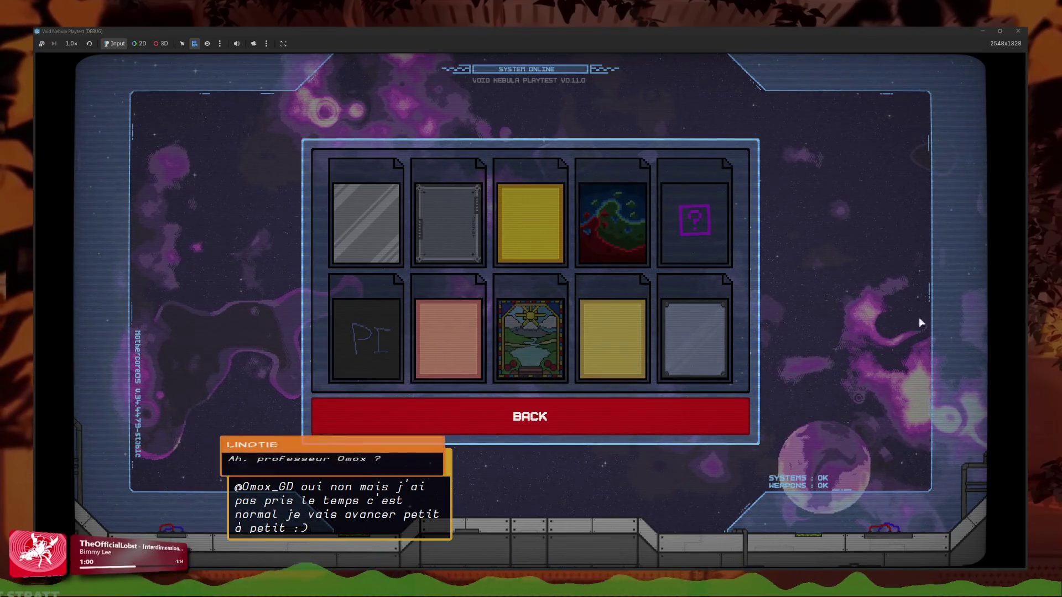
left_click(1017, 30)
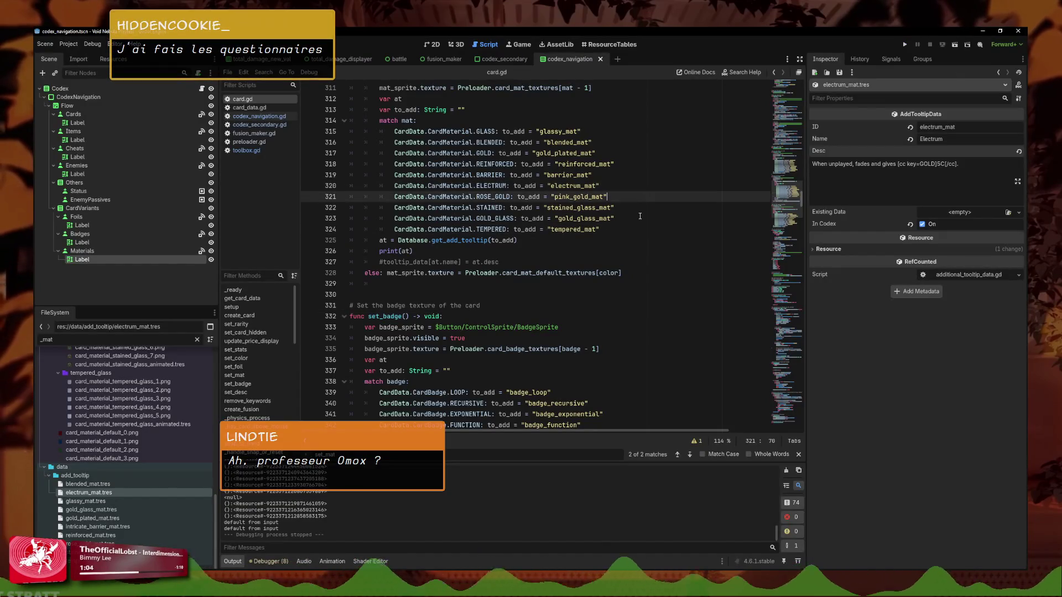
Step: Inspect the TEMPERED, ROSE_GOLD and ELECTRUM matches in card.gd, selecting 'electrum_mat' on line 320
left_click(690, 225)
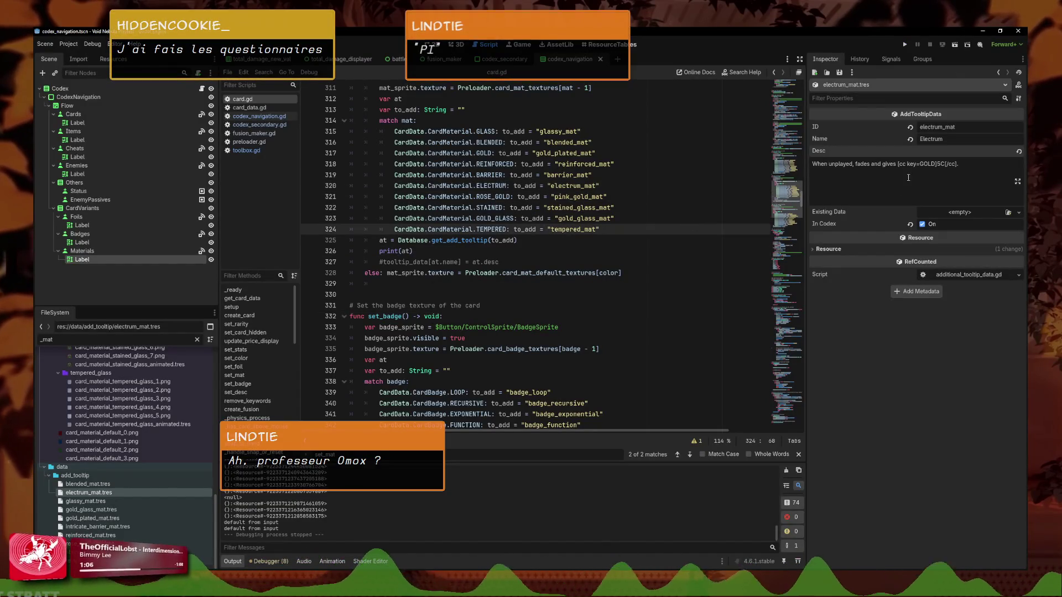
left_click(614, 207)
key("Up")
double_click(965, 133)
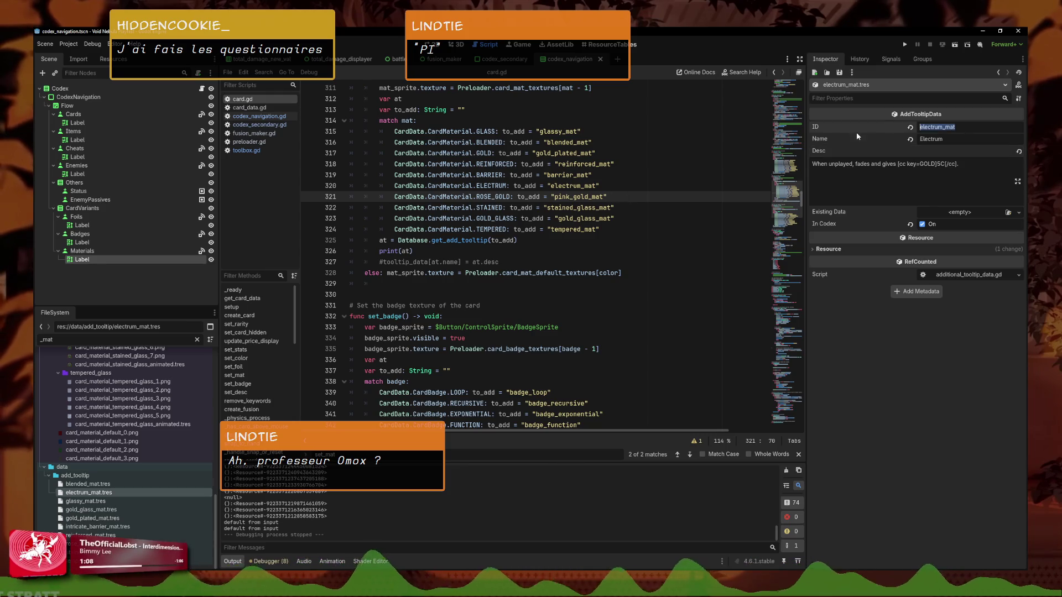
left_click(599, 186)
left_click_drag(596, 185, 551, 186)
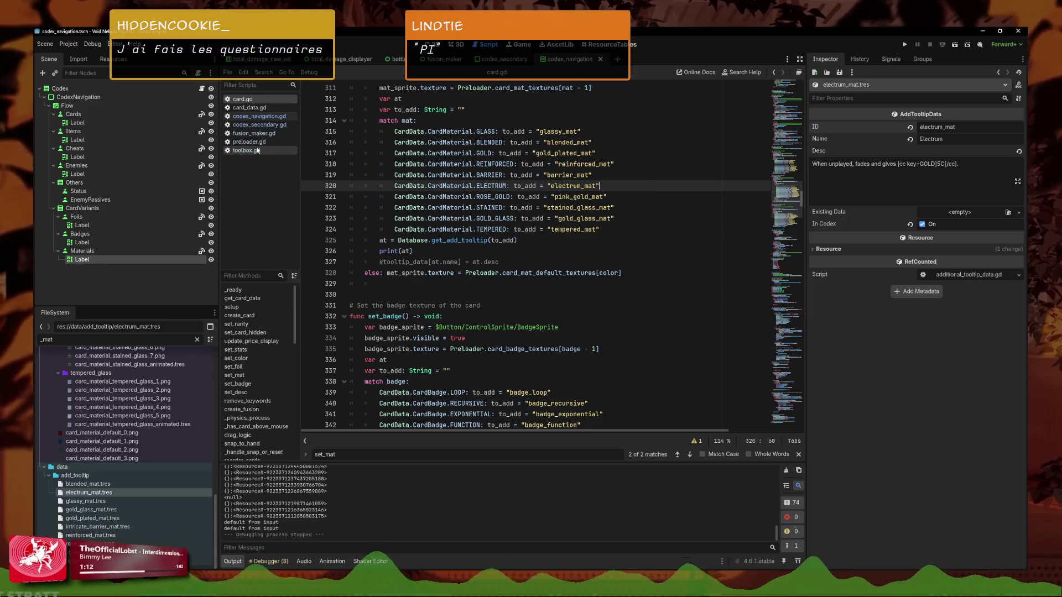
Step: Check ELECTRUM in card_data.gd's CardMaterial enum and run the project
left_click(249, 107)
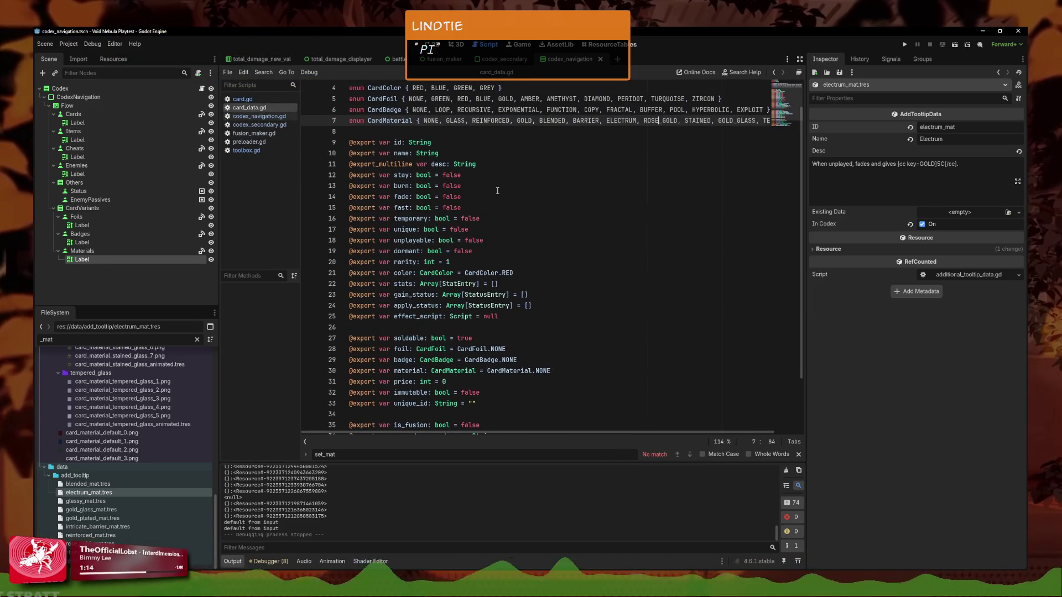
left_click(615, 121)
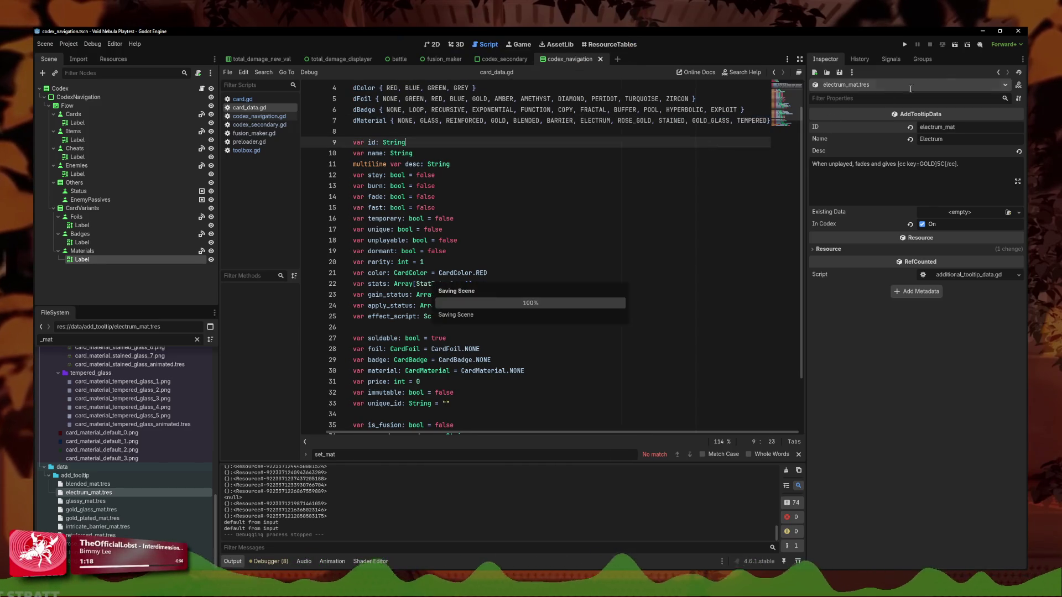
left_click(905, 44)
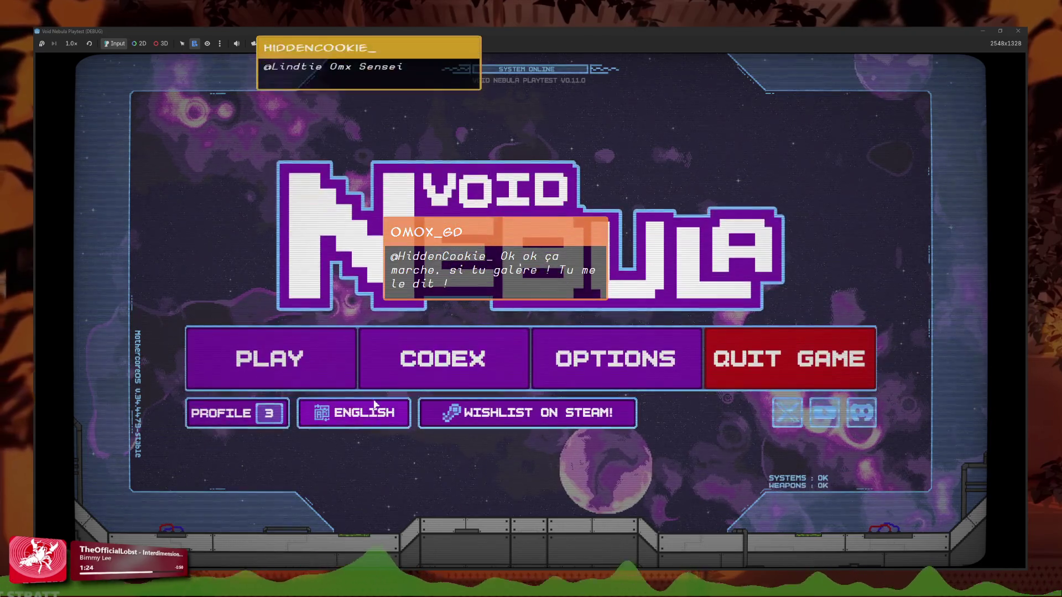
Step: View Codex > Card Materials, shrink the game window, and close the playtest
left_click(476, 356)
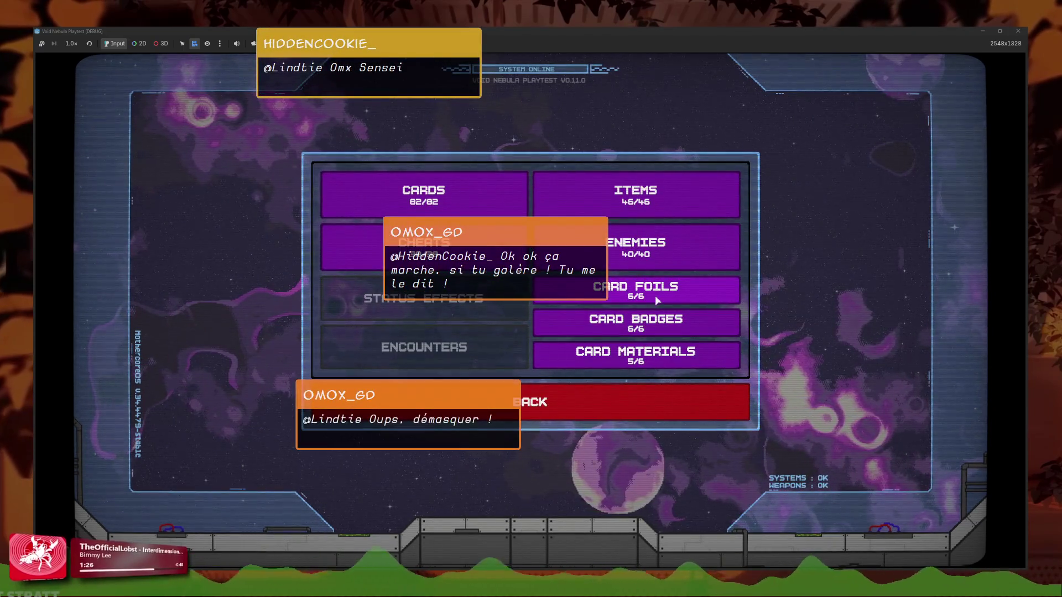
left_click(687, 354)
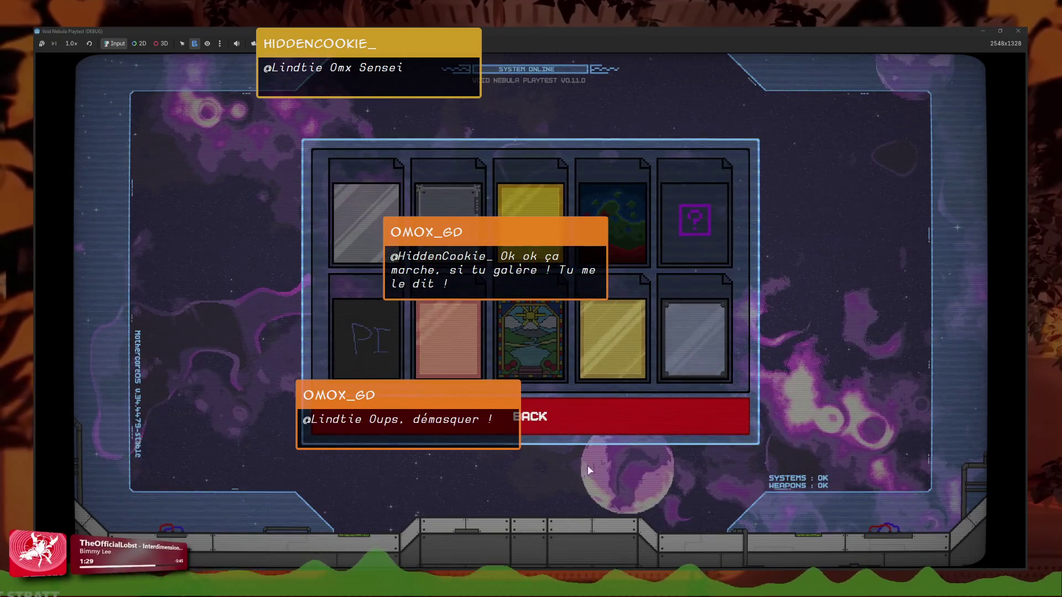
mouse_move(701, 30)
left_mouse_down()
mouse_move(534, 208)
mouse_move(546, 188)
left_mouse_up()
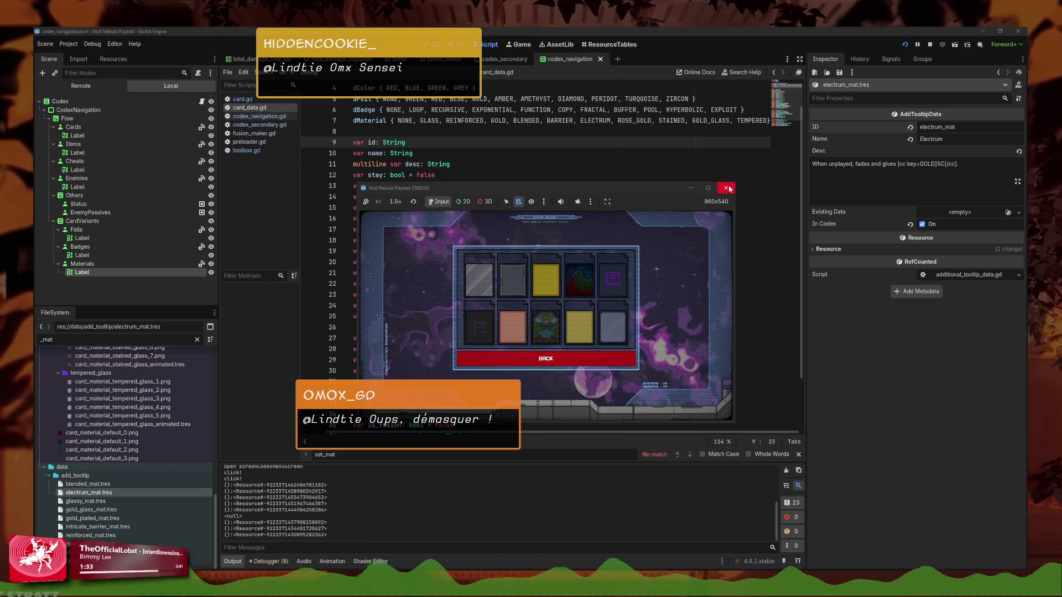
left_click(726, 188)
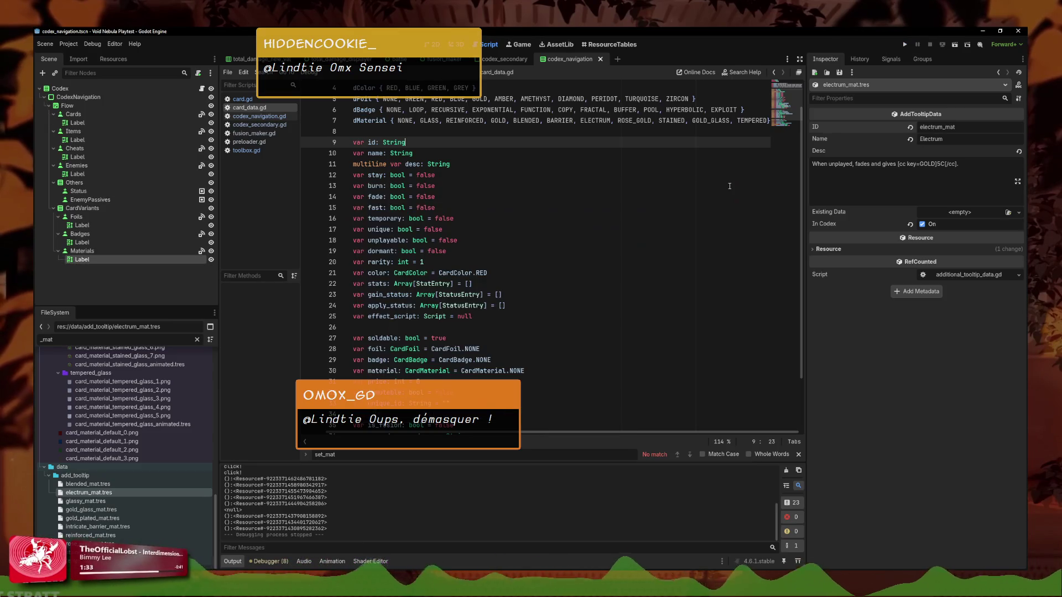
Step: Filter FileSystem for 'barr' and open intricate_barrier_mat.tres
left_click(246, 150)
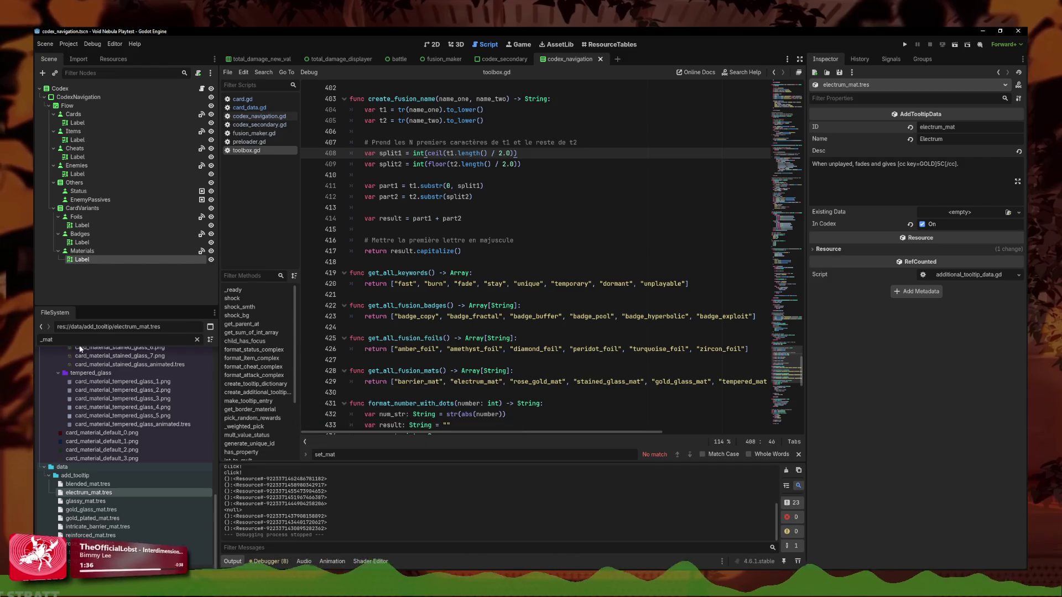
type("barr")
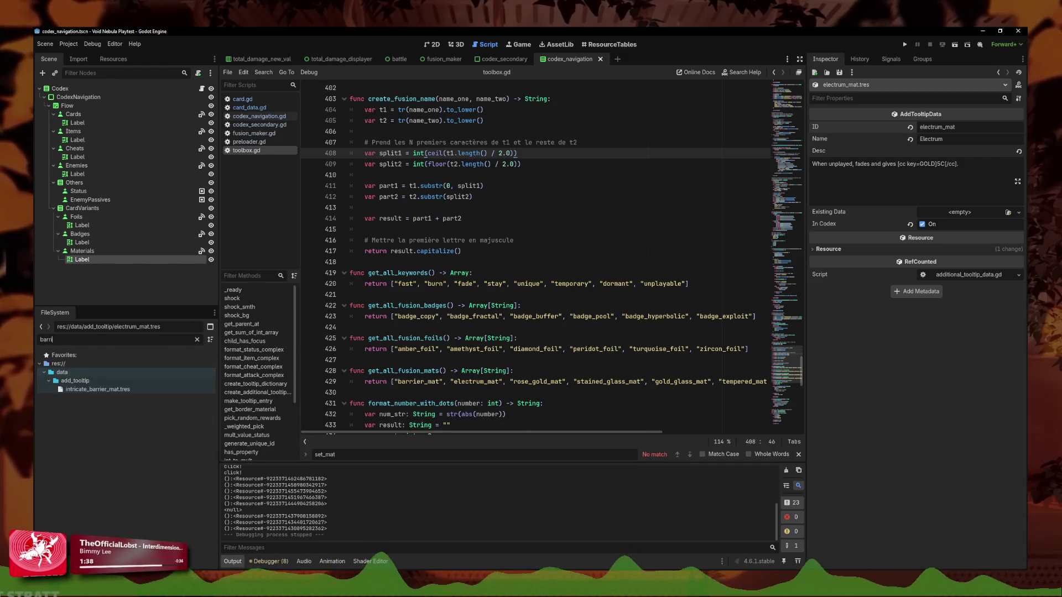
left_click(131, 390)
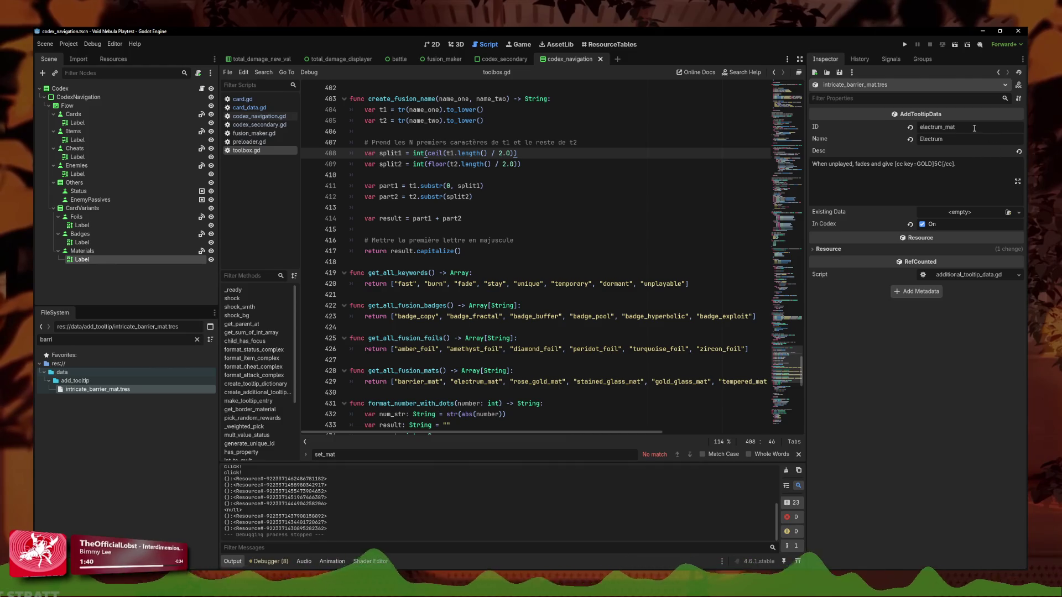
Step: Replace its ID with barrier_mat and Name with Intricate Barrier, then edit the description
left_click_drag(974, 129, 826, 126)
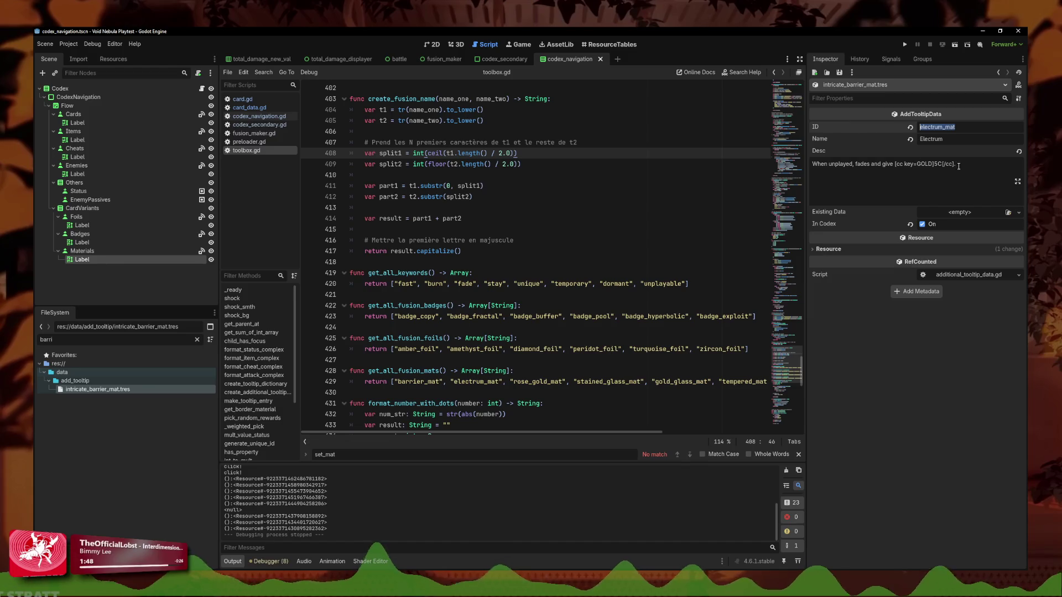
type("barri")
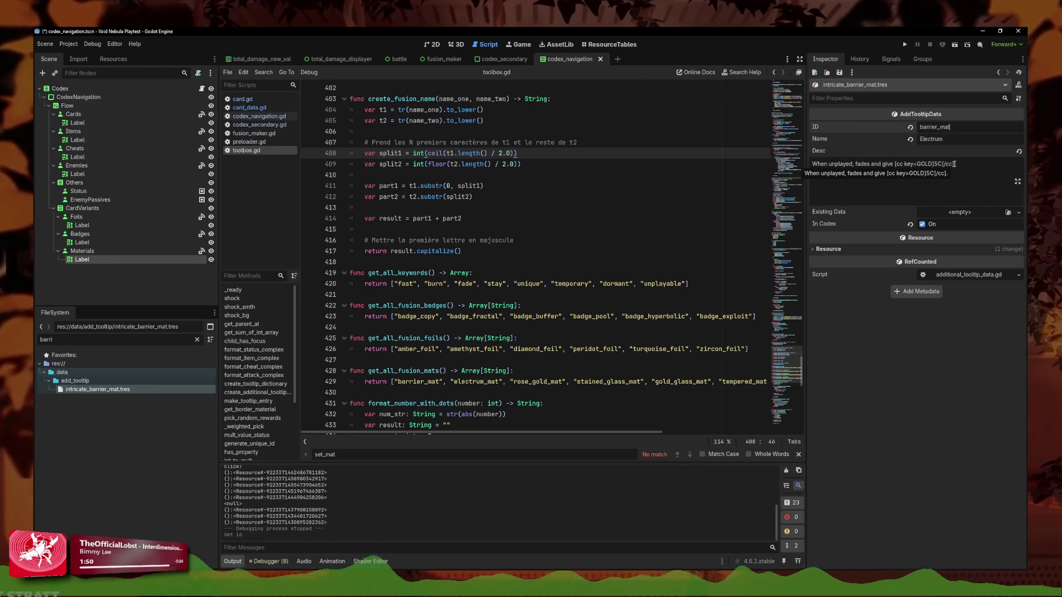
double_click(954, 139)
type("Barrier")
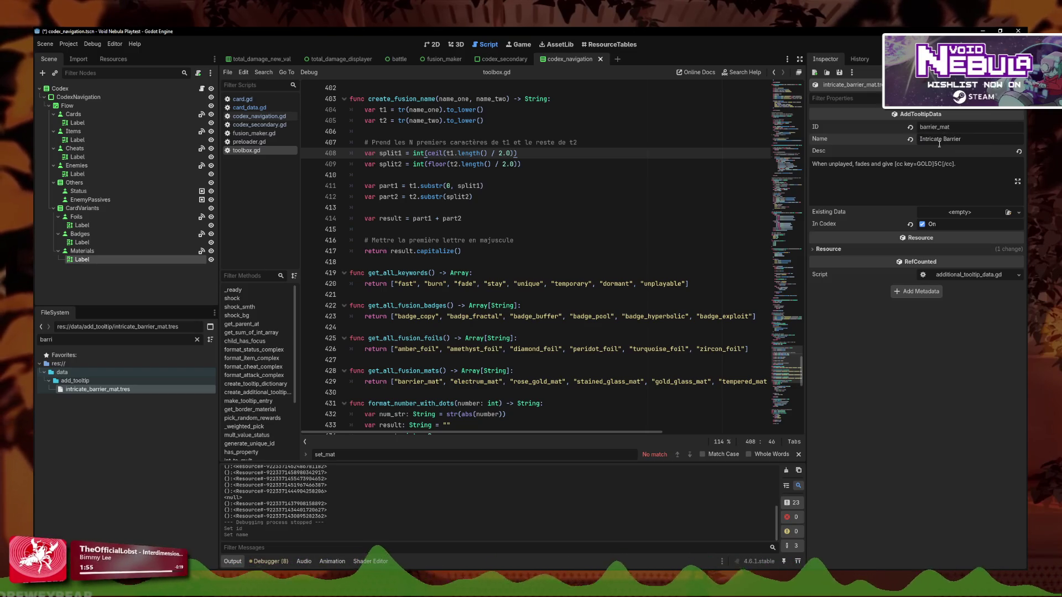
left_click(953, 164)
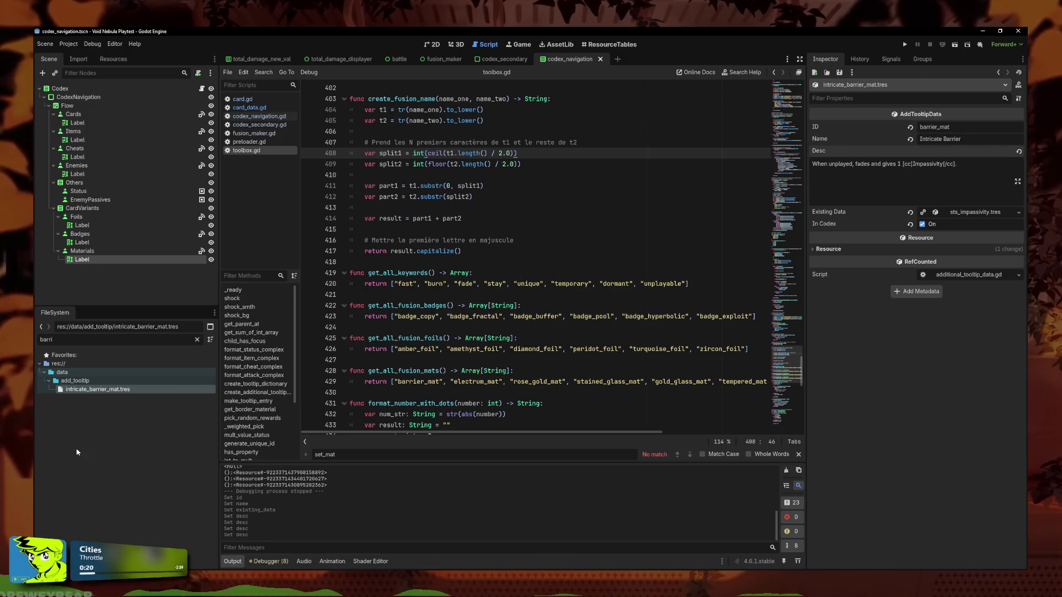
Step: Filter for '_mat' and review blended, electrum, glassy, gold_glass and gold_plated tooltip data
key("ctrl+a")
type("_mat")
scroll(117, 480, "down", 5)
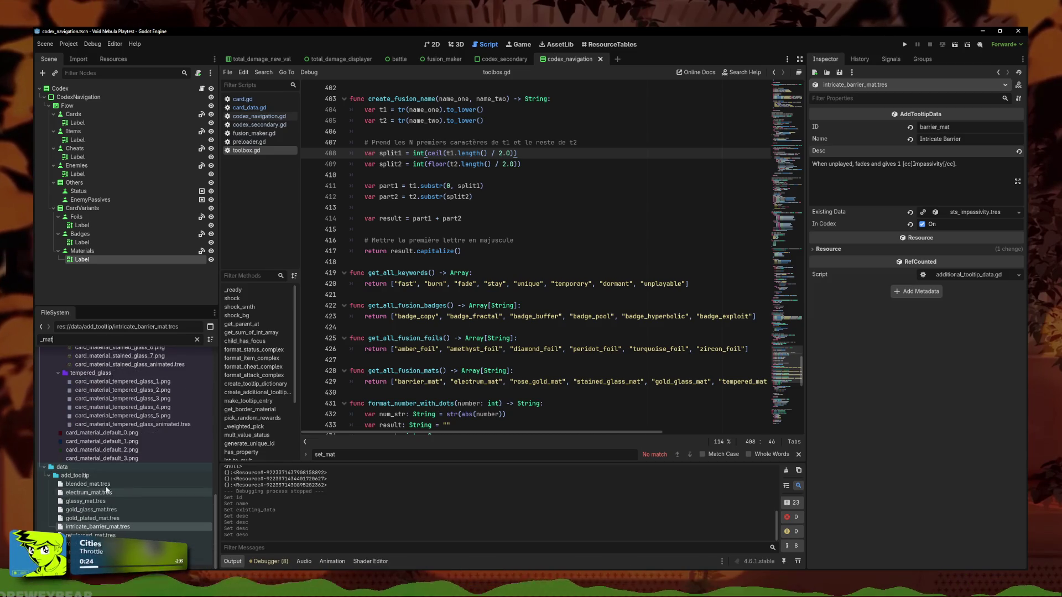
left_click(105, 484)
left_click(109, 493)
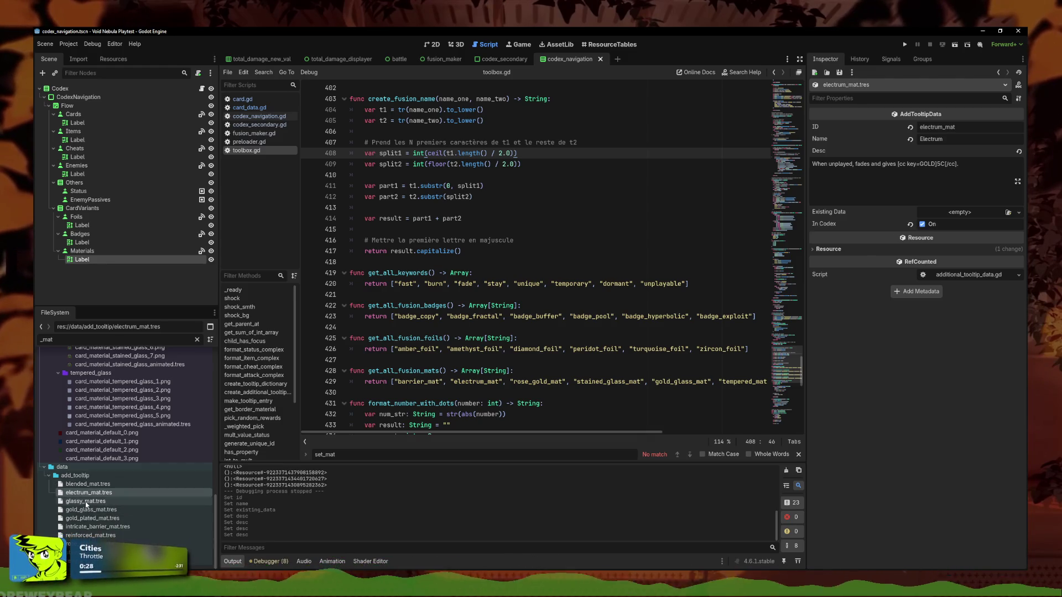
left_click(86, 503)
left_click(90, 510)
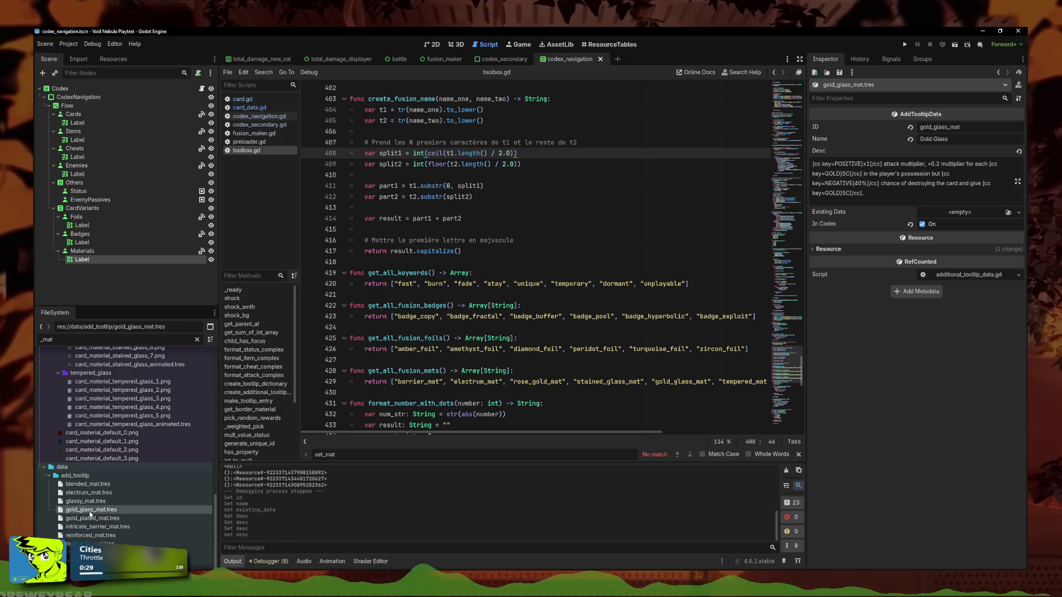
left_click(92, 518)
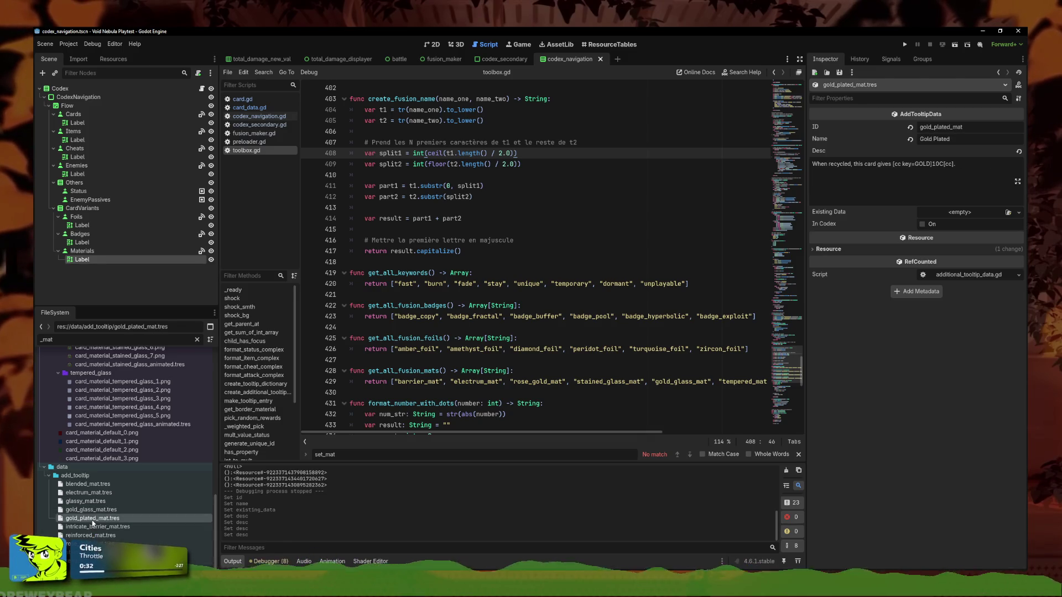
Step: Review intricate barrier, reinforced, rose_gold, stained_glass and tempered_glass tooltip data
left_click(89, 526)
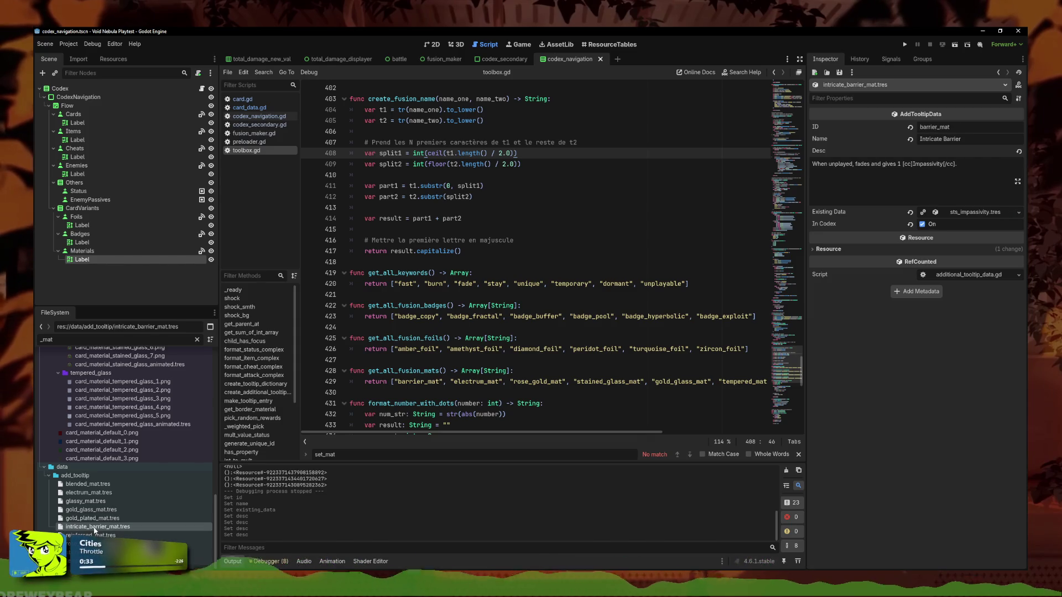
left_click(89, 535)
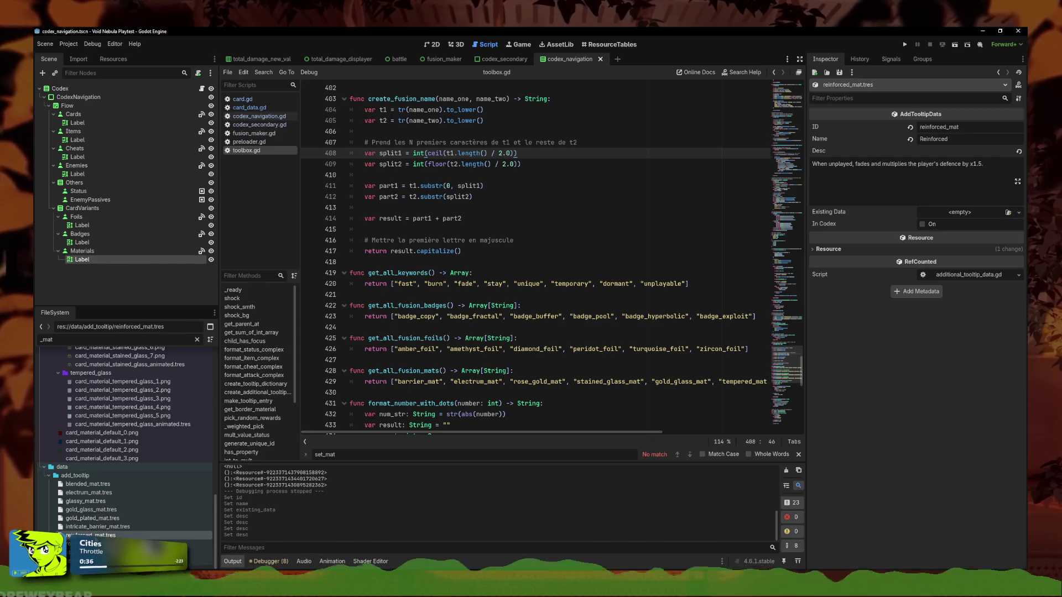
left_click(88, 543)
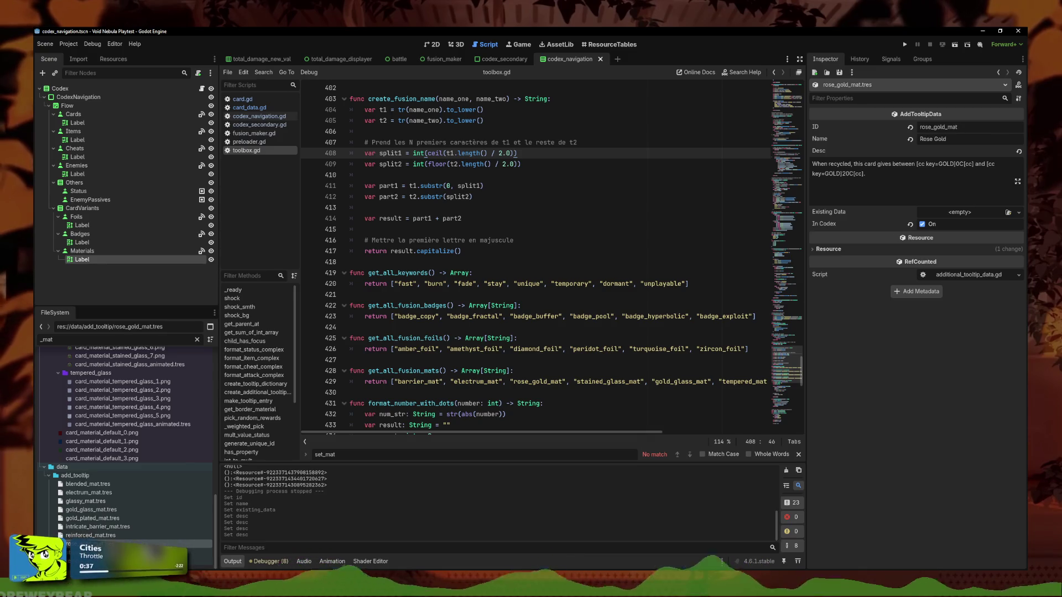
left_click(89, 552)
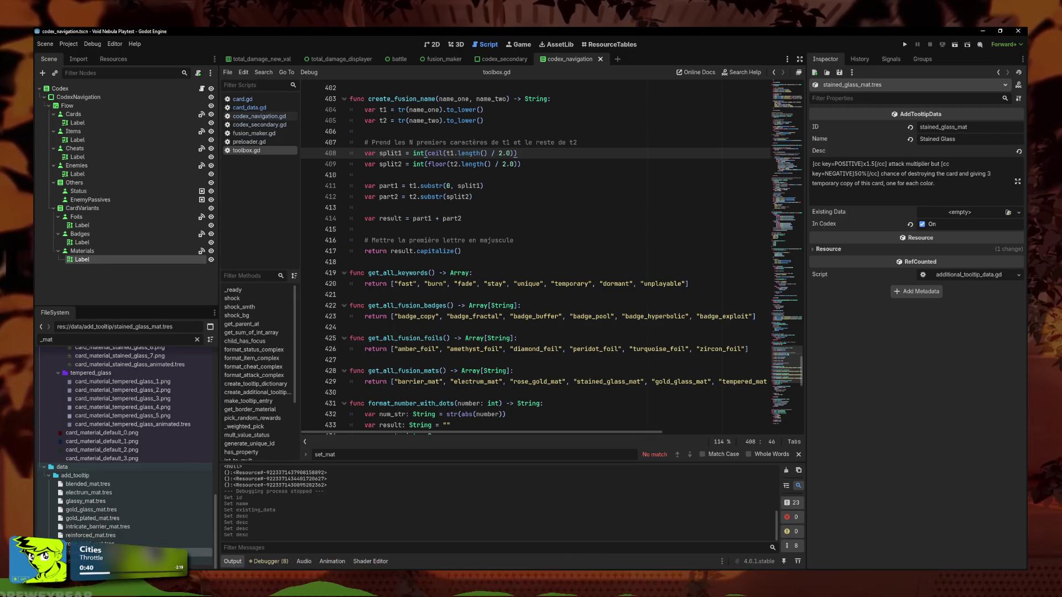
left_click(88, 561)
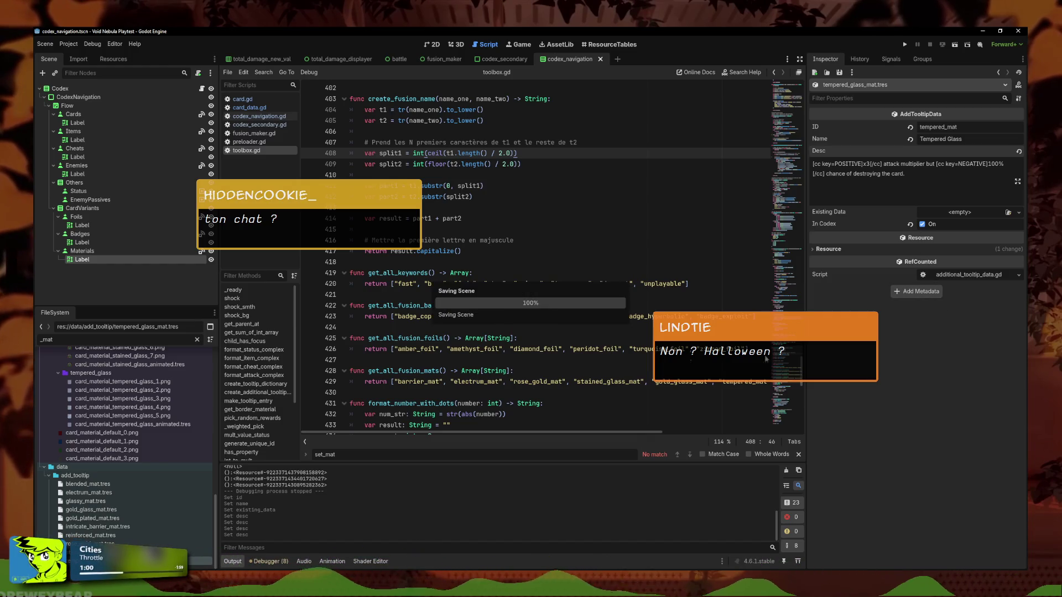
Step: Launch the Void Nebula playtest from the editor
scroll(347, 426, "right", 5)
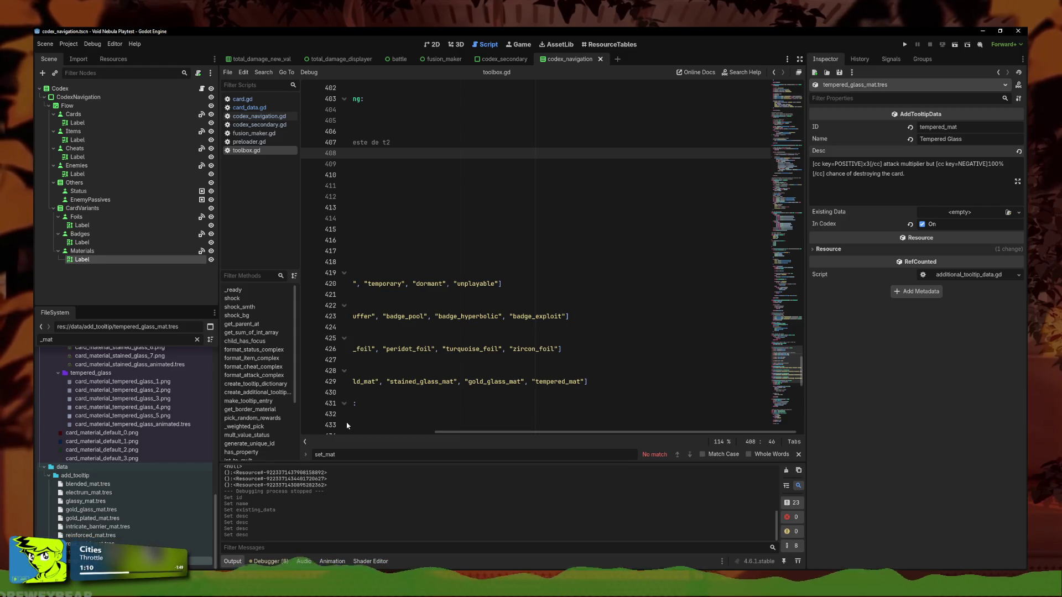
left_click(575, 349)
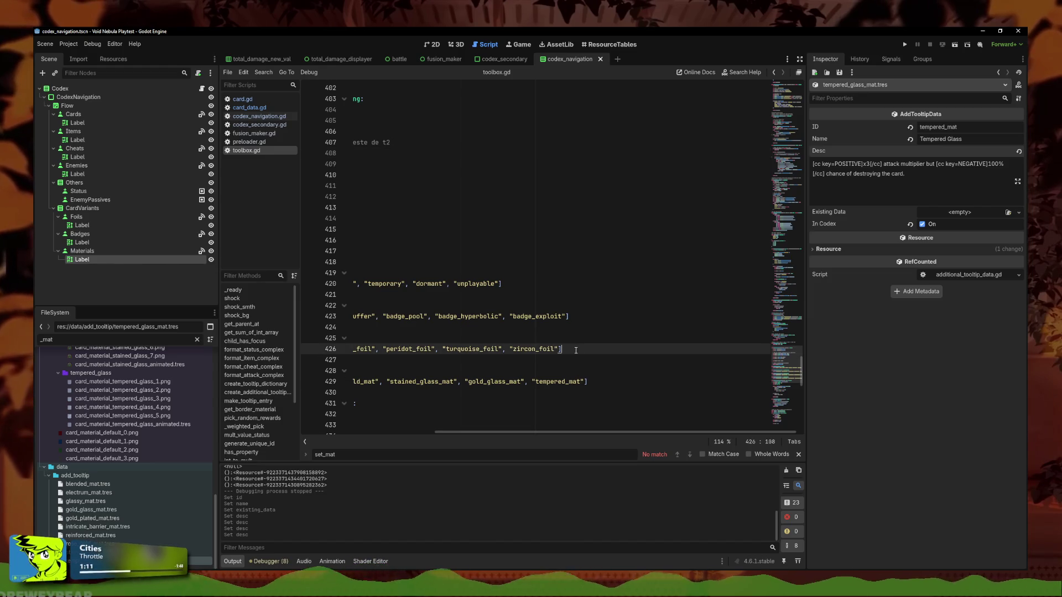
left_click(903, 45)
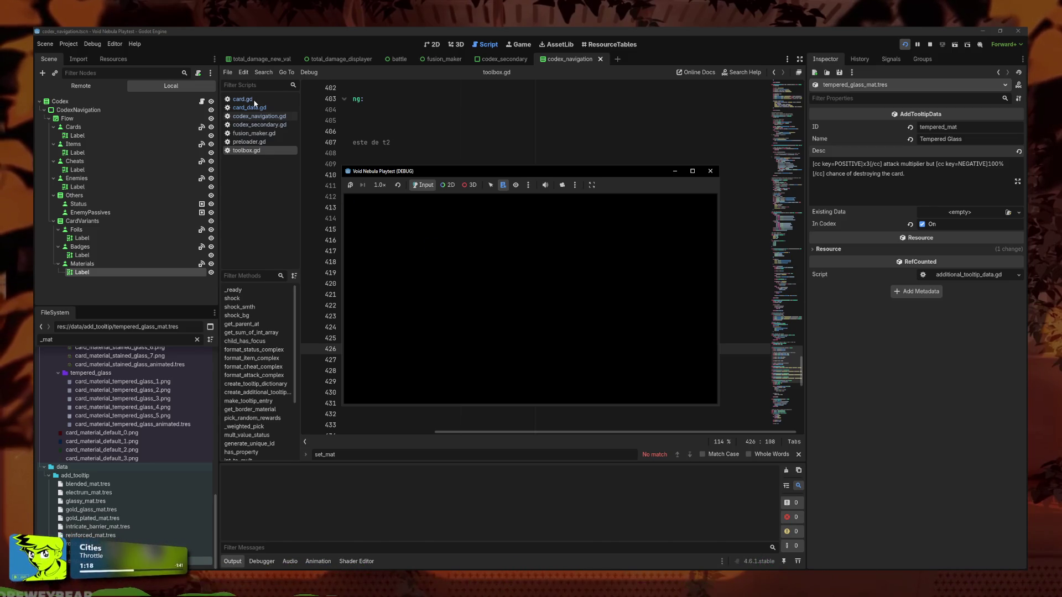
Step: In card.gd, uncomment the tooltip description line 327 and delete the print(at) line
left_click(243, 99)
left_click(507, 263)
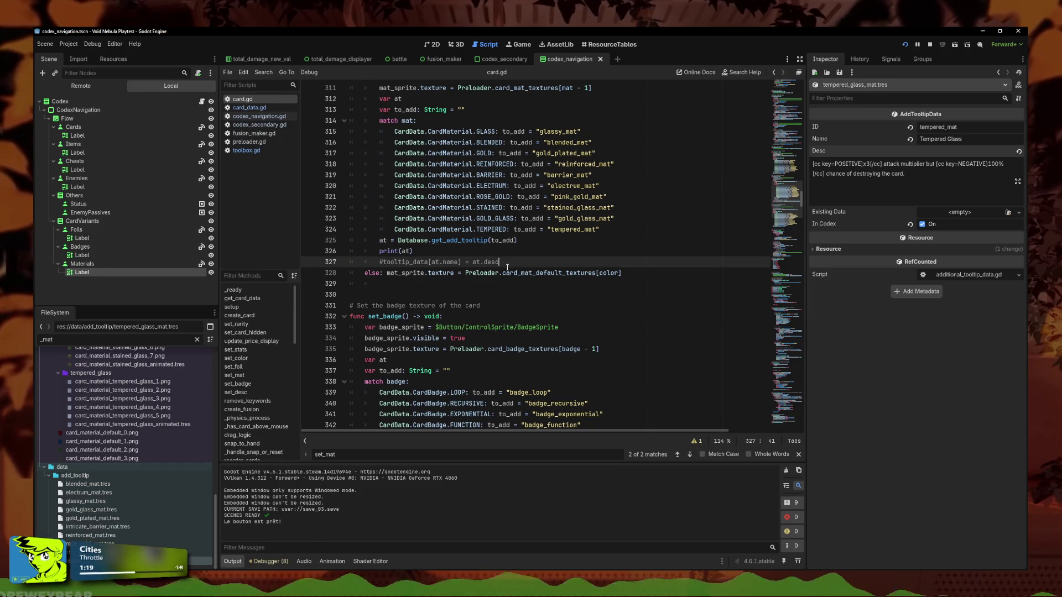
key("ctrl+k")
triple_click(466, 252)
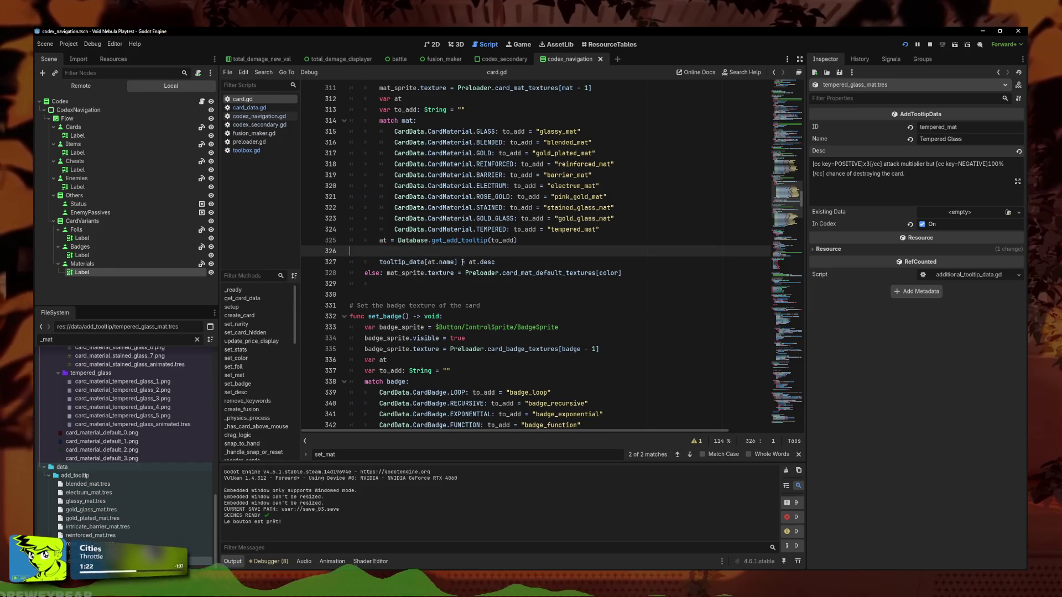
key("BackSpace")
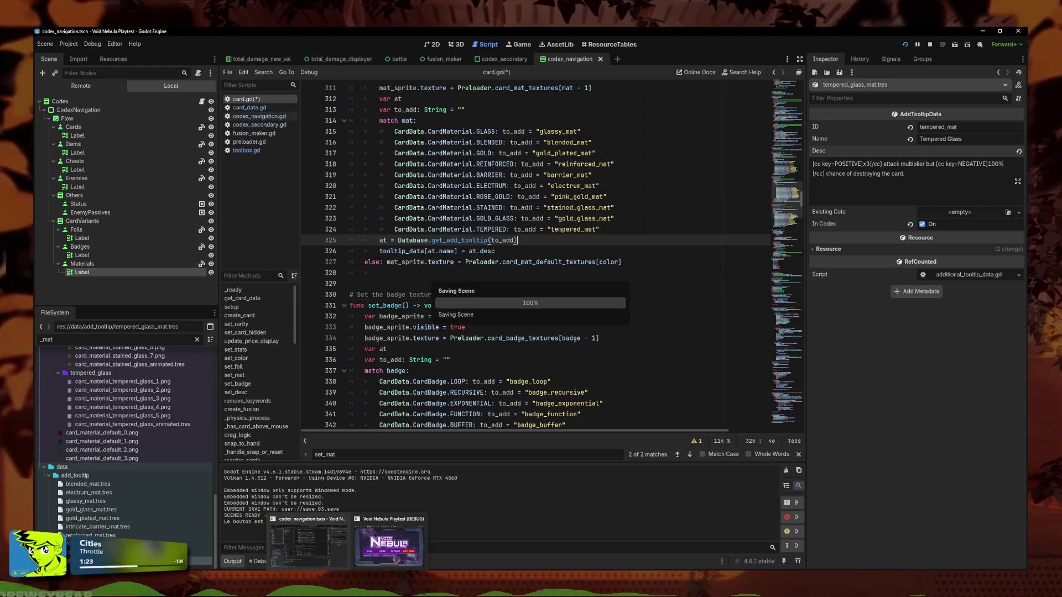
Step: In the running game, open Codex > Card Materials
left_click(354, 545)
left_click(427, 293)
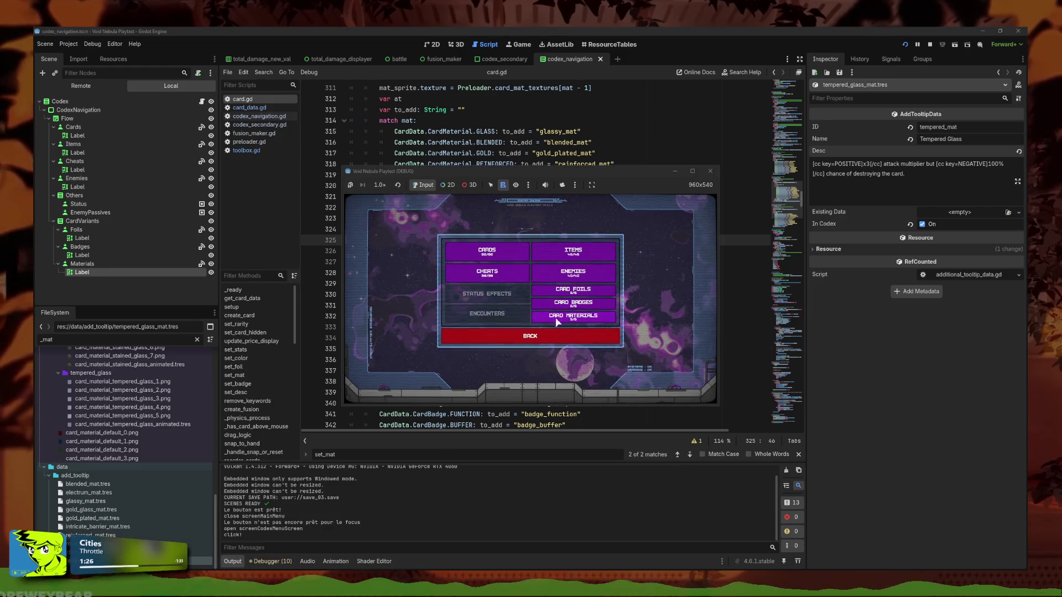
left_click(572, 315)
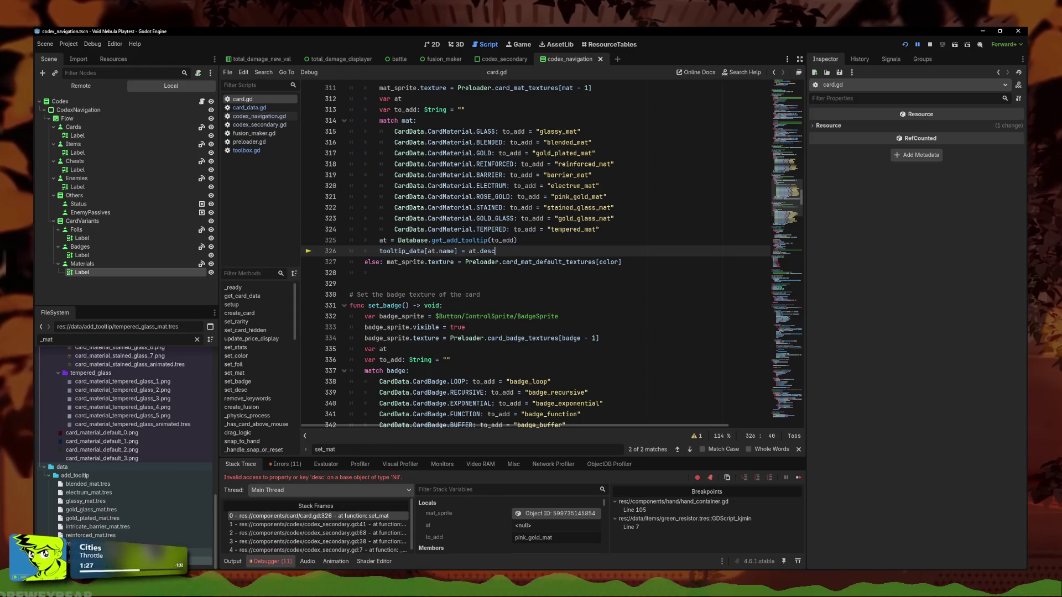
Step: Check the tooltip lookup lines, then filter for 'electr' and open electrum_mat.tres
left_click(518, 240)
left_click(591, 164)
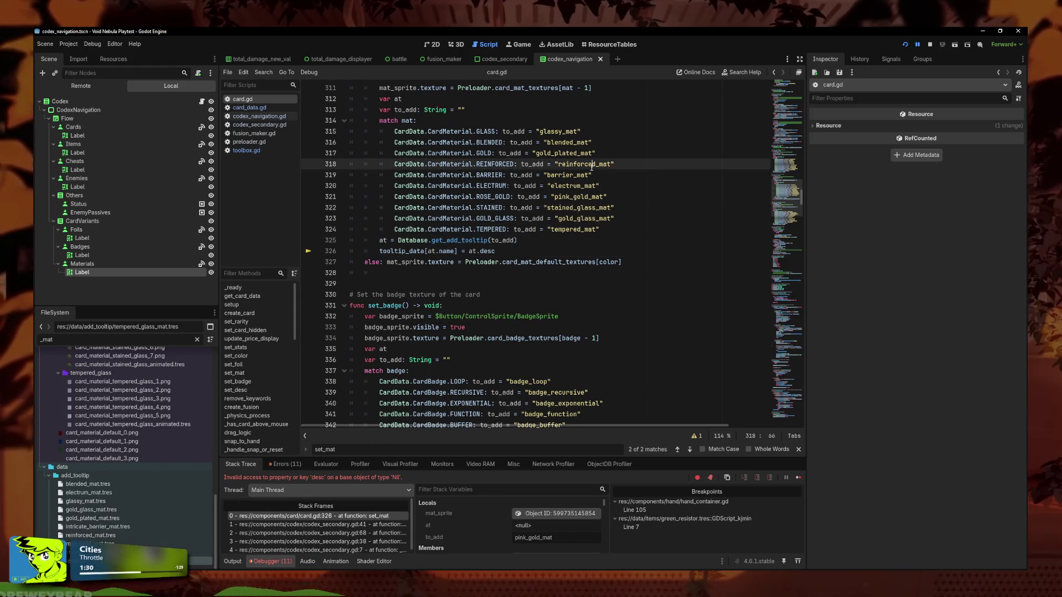
double_click(56, 339)
type("elect")
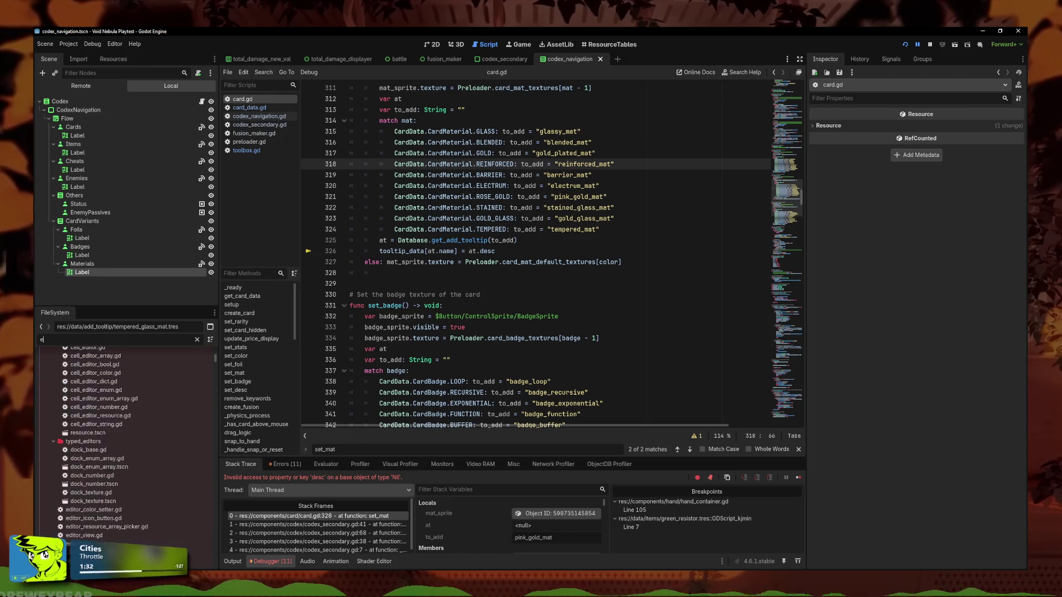
type("r")
key("Down")
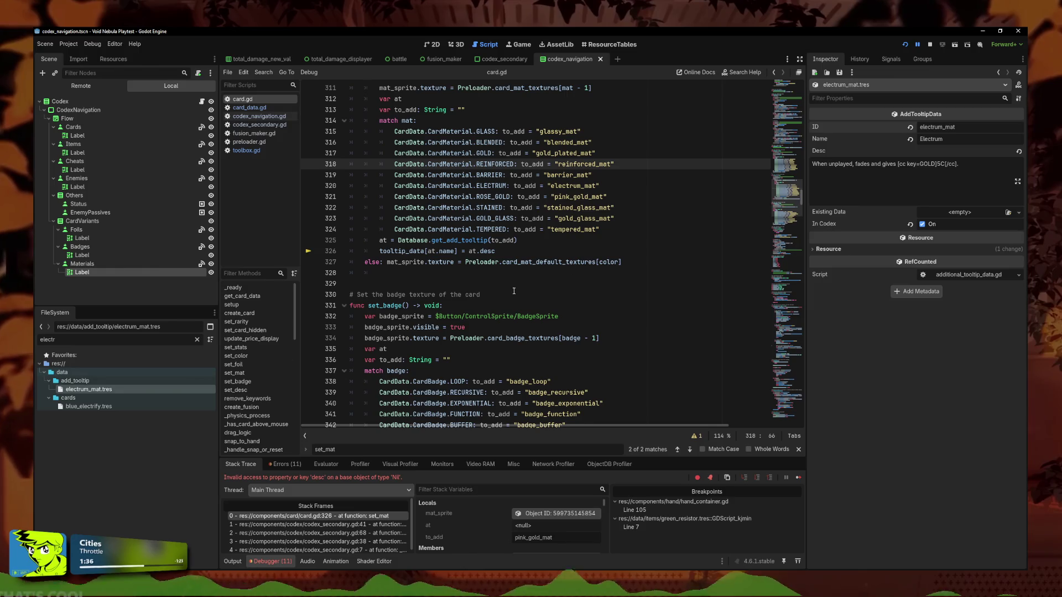
Step: Restore print(at) and comment out the tooltip description line again
key("ctrl+z")
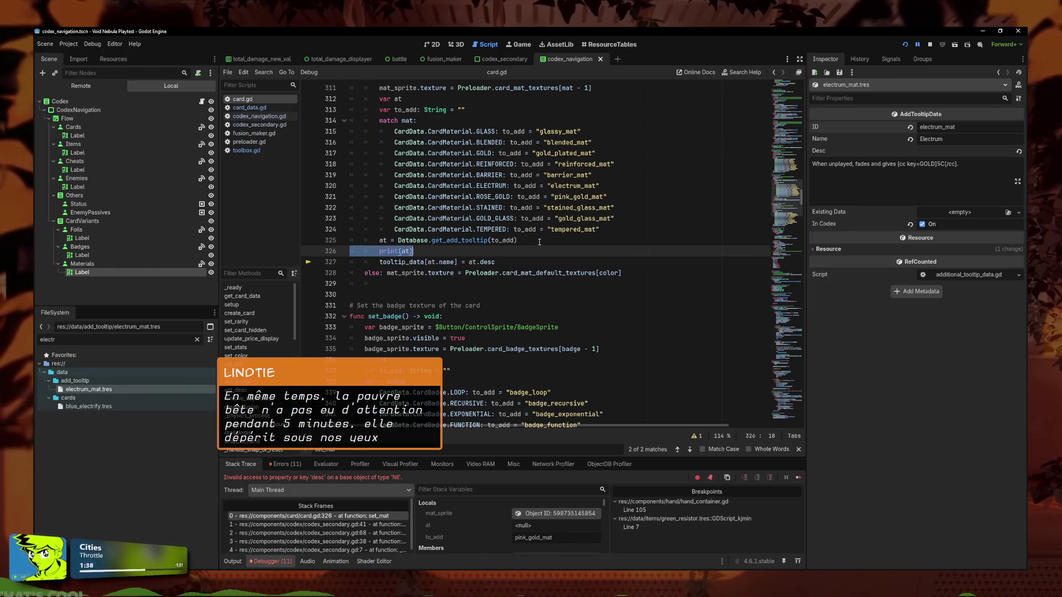
left_click(531, 262)
key("ctrl+k")
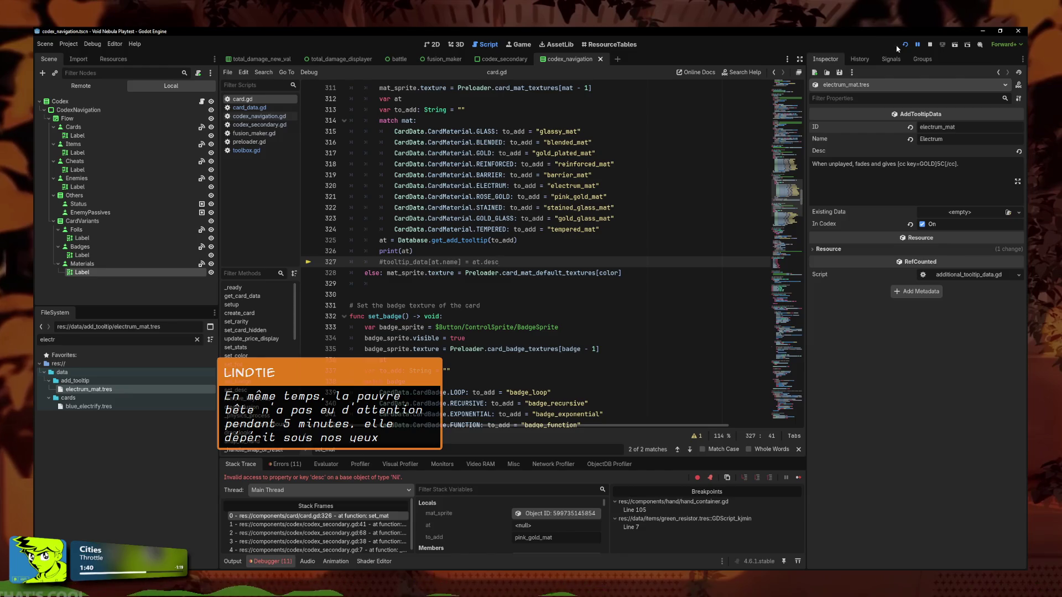
Step: Rerun the game and open Codex > Card Materials
left_click(904, 45)
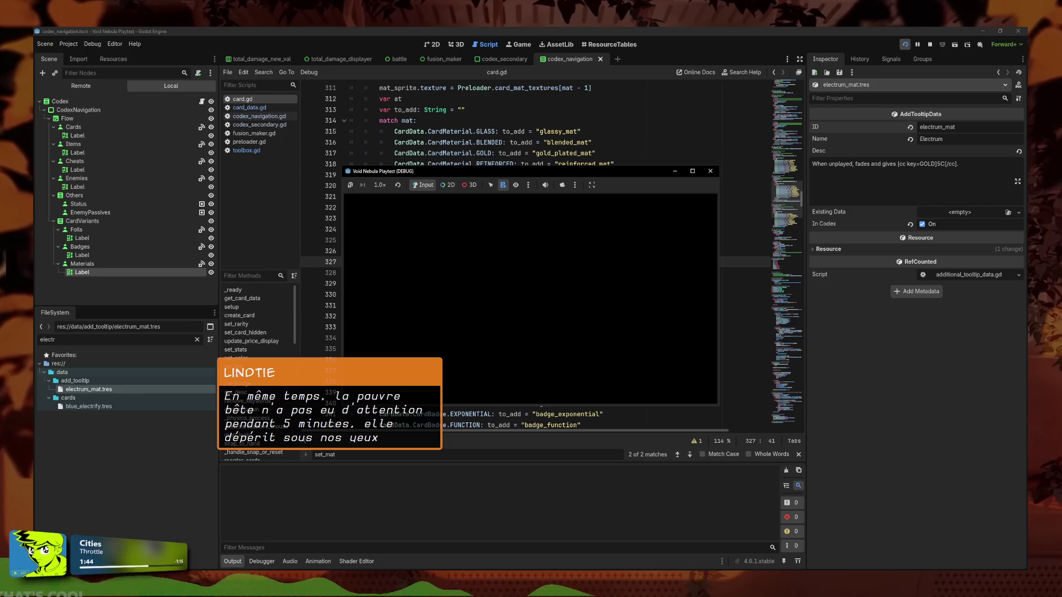
left_click(519, 318)
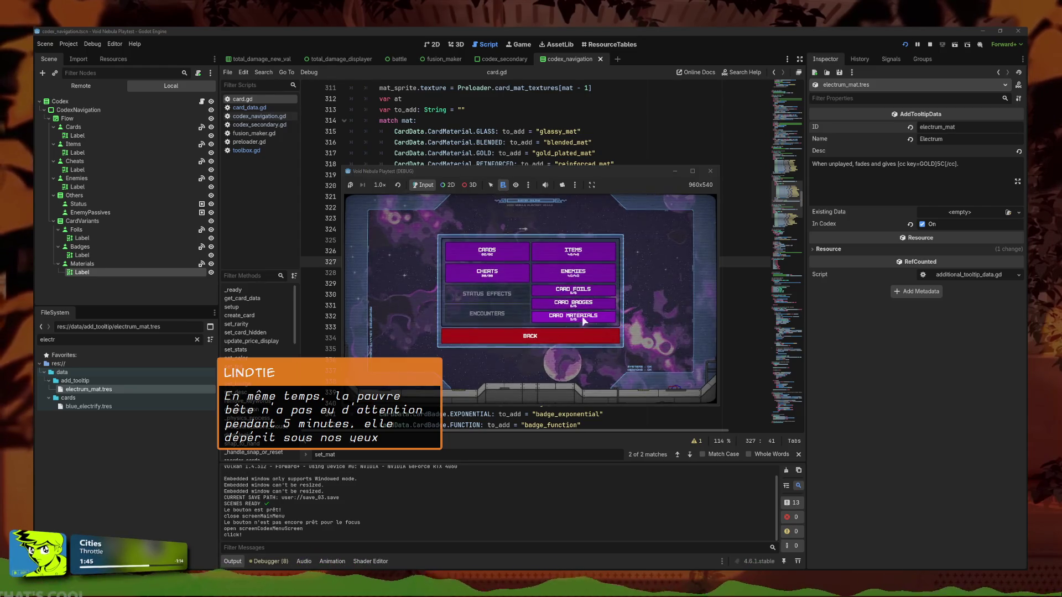
left_click(567, 312)
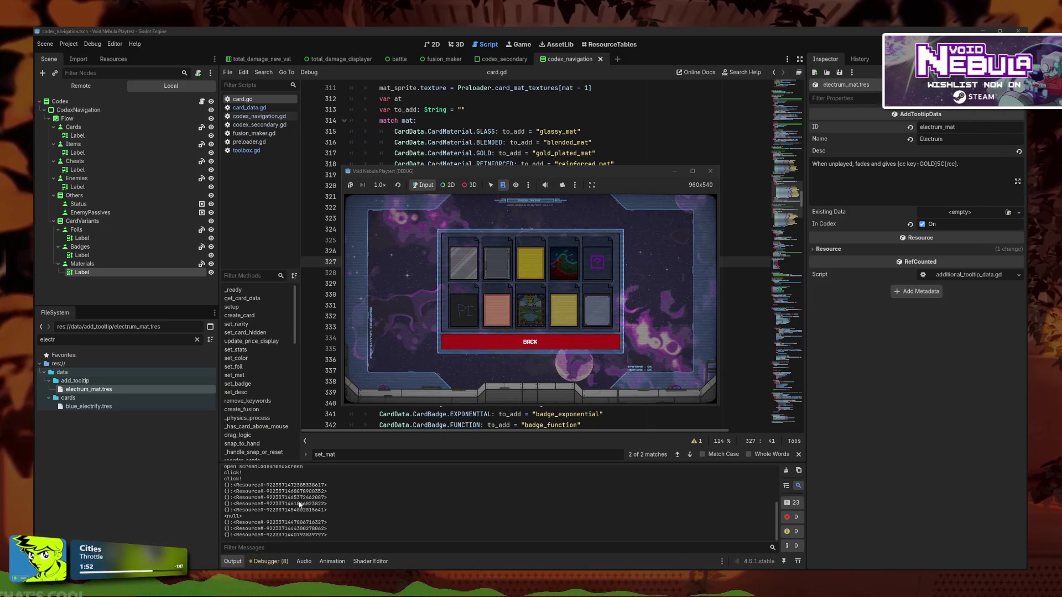
Step: Copy 'electrum_mat' from card.gd line 320 into Electrum's ID field and relaunch with F5
left_click(605, 135)
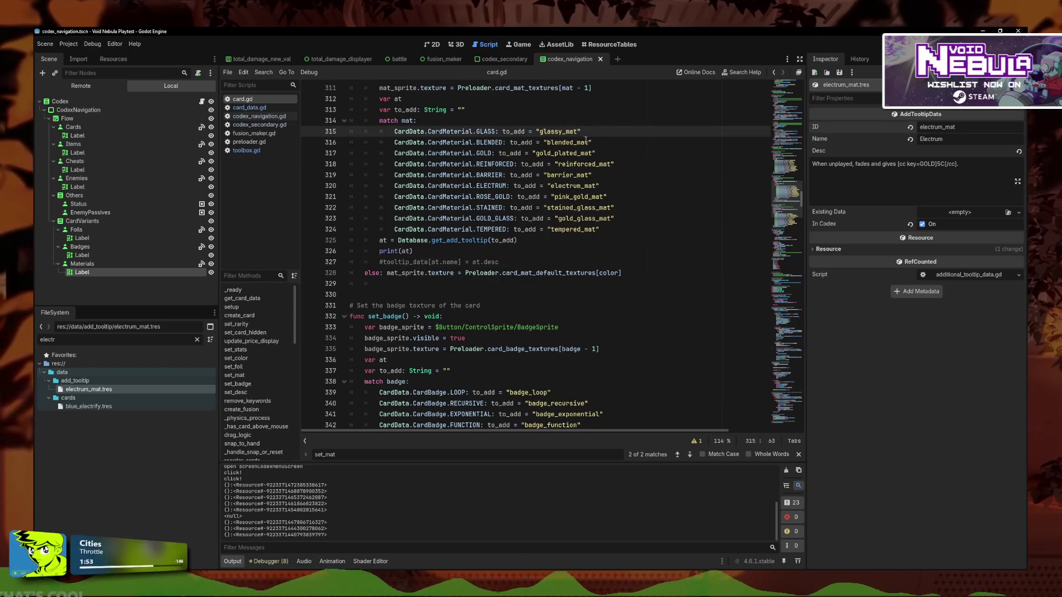
key("Down")
key("Down")
key("Down")
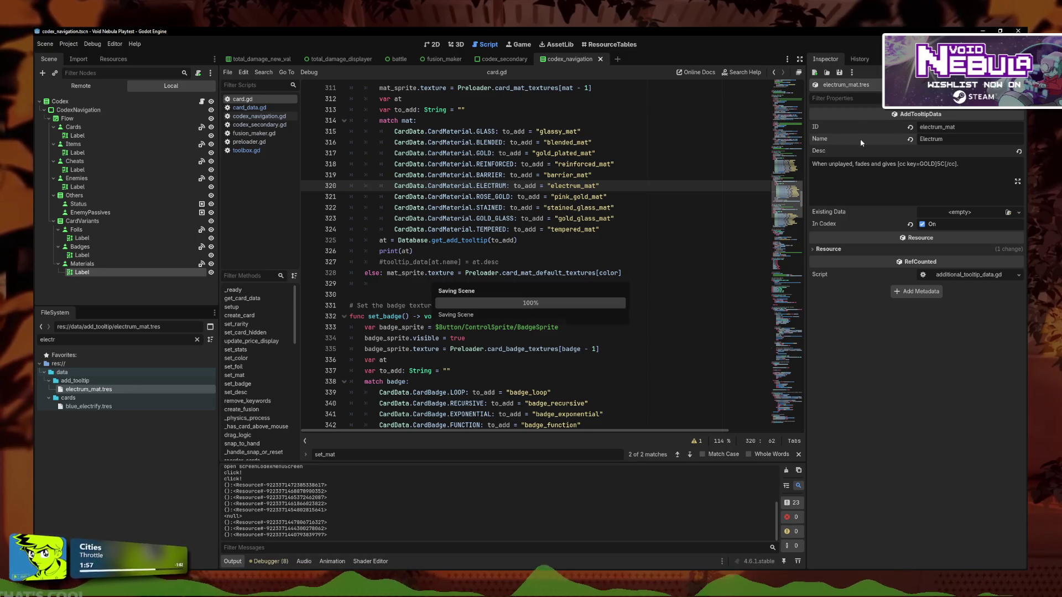
left_click(609, 175)
left_click_drag(596, 186, 551, 186)
key("ctrl+v")
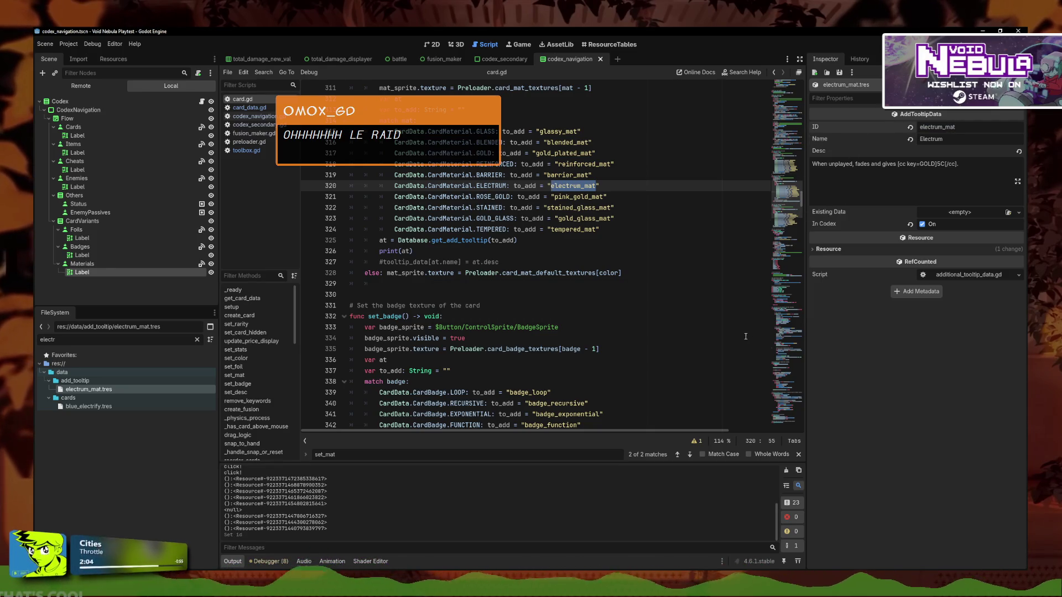
left_click(627, 207)
key("F5")
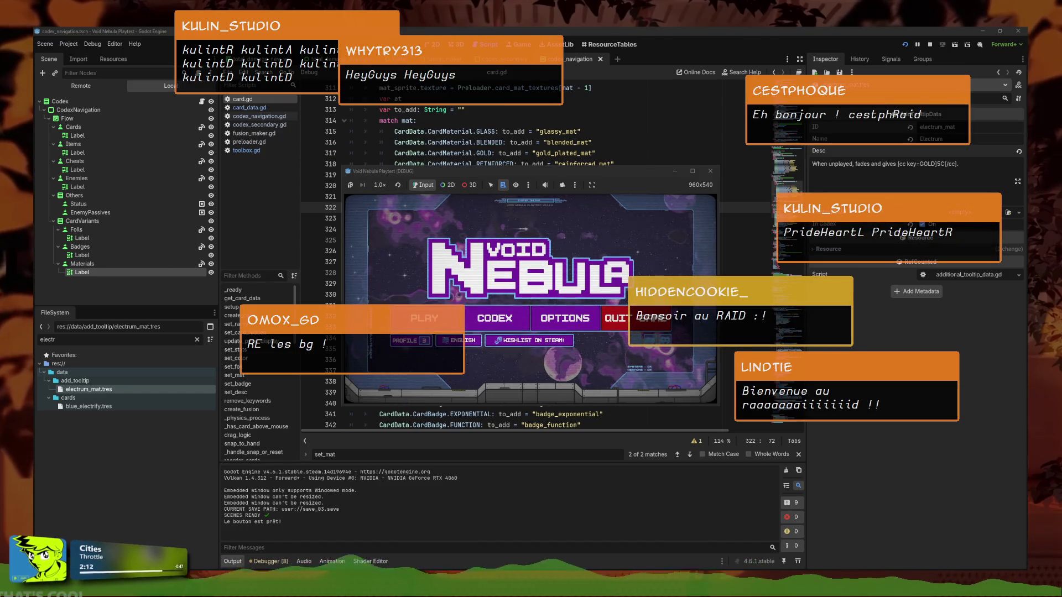
Step: Maximize the Void Nebula window and return to the main menu via the Codex
left_click(444, 321)
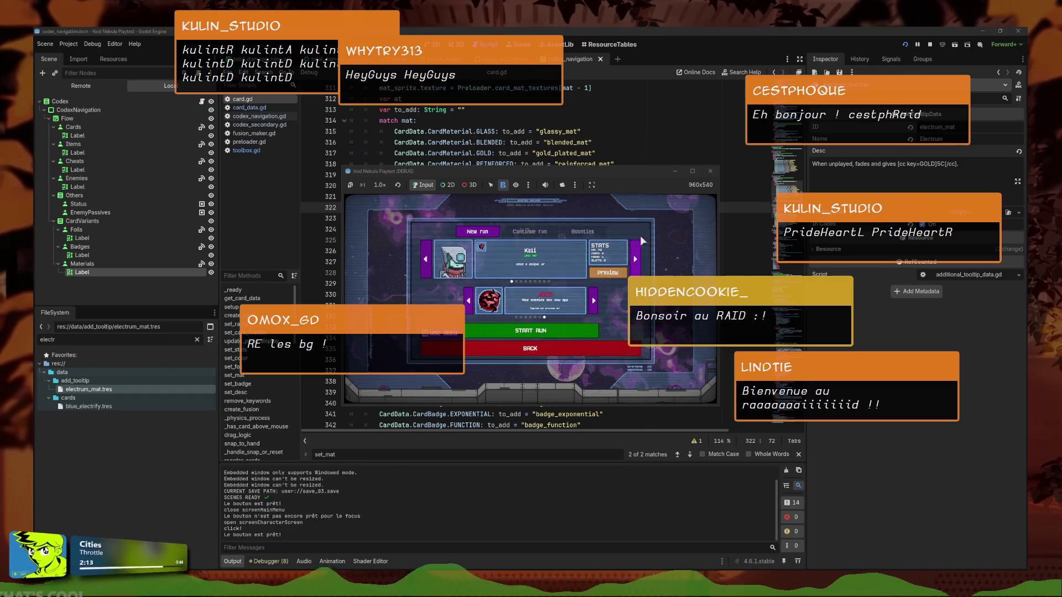
left_click(531, 354)
left_click(692, 170)
left_click(459, 357)
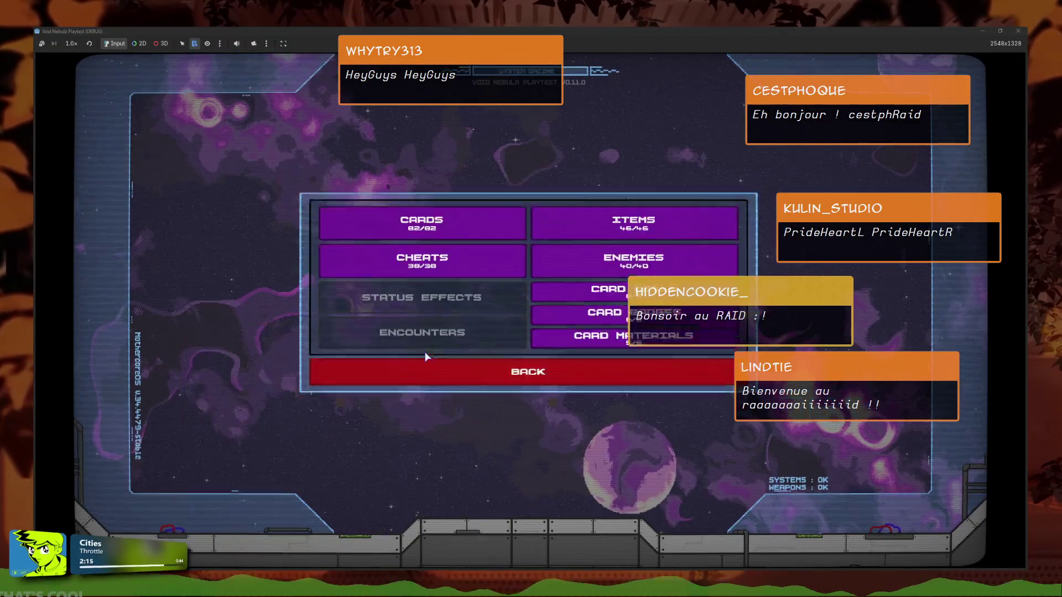
left_click(530, 402)
Step: Delete save 03, then select and load save 03 as a fresh profile
left_click(238, 414)
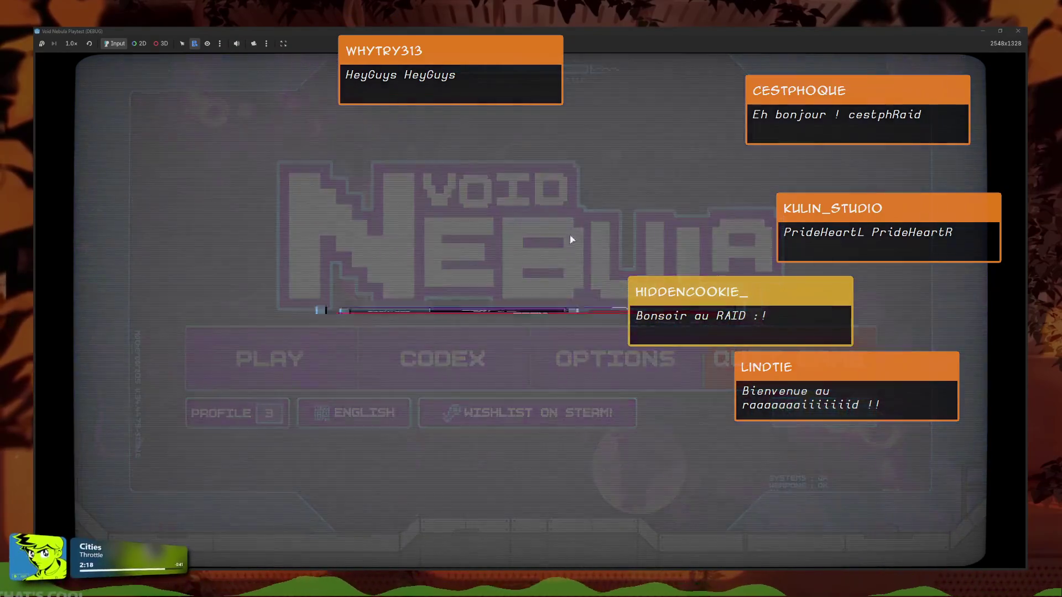
left_click(666, 324)
left_click(641, 325)
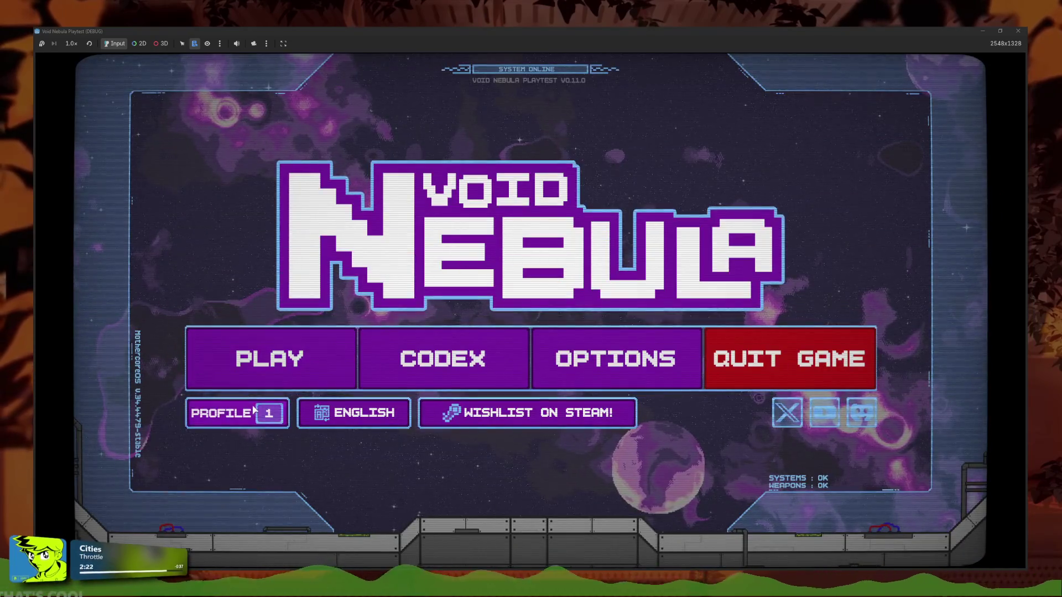
left_click(235, 413)
left_click(663, 227)
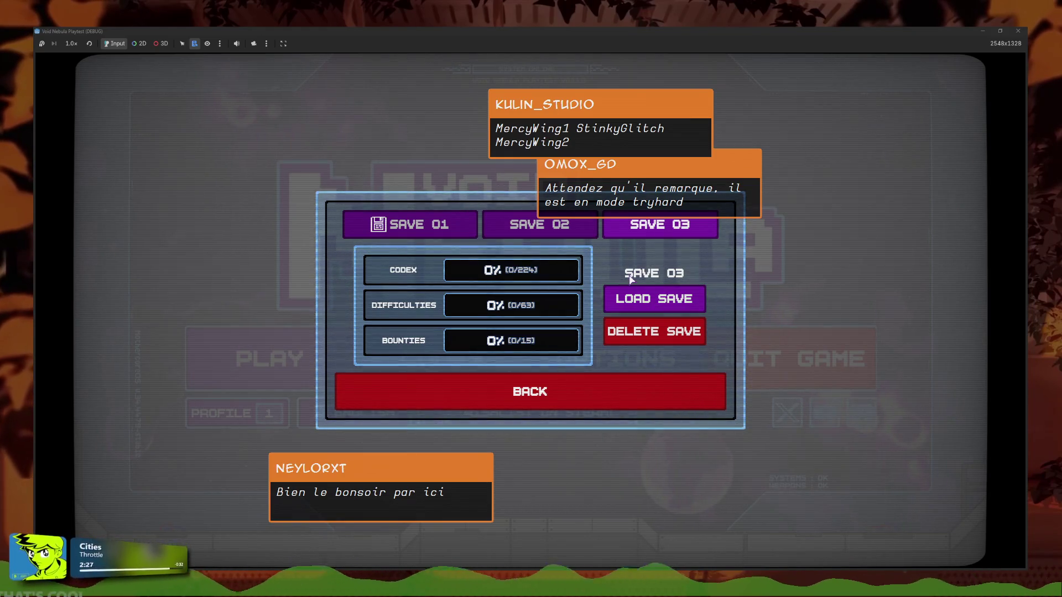
left_click(644, 300)
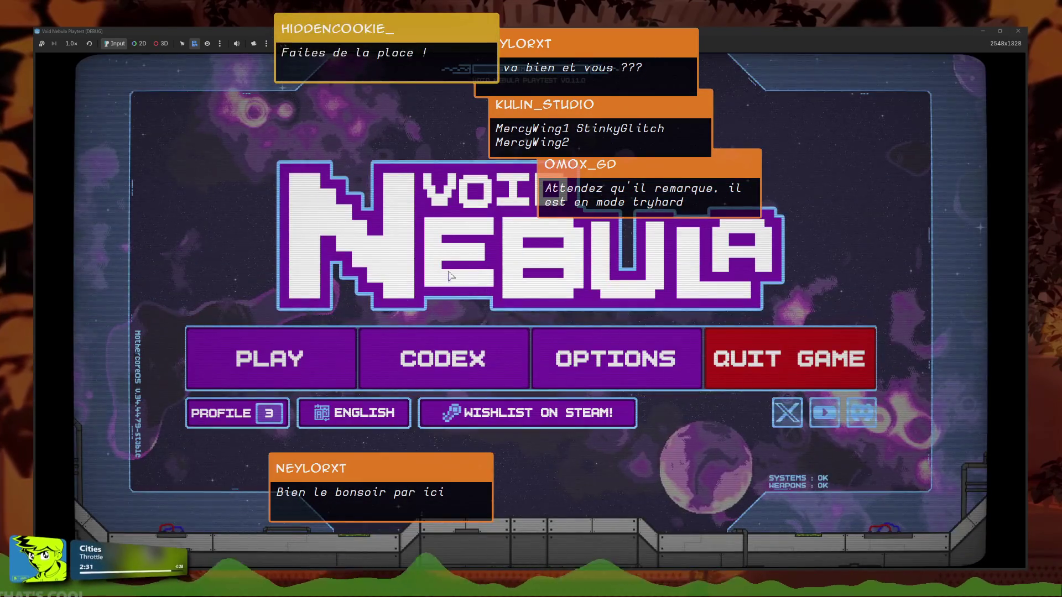
left_click(232, 413)
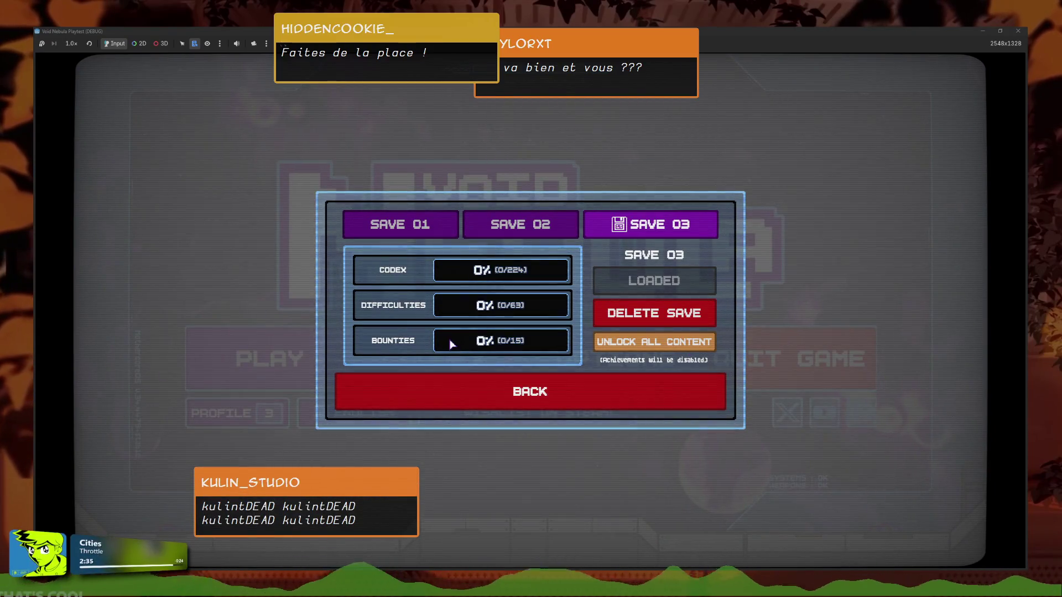
Step: Unlock all content for save 03 and return to the main menu
left_click(675, 346)
left_click(684, 348)
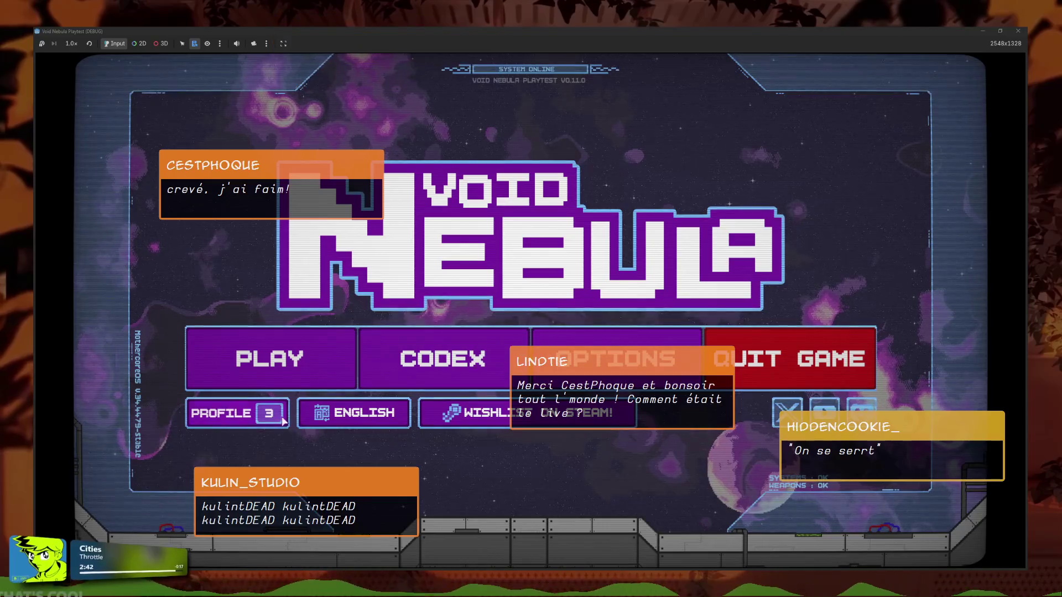
left_click(284, 421)
left_click(487, 390)
Step: Open the Codex's Card Materials grid, then minimize the game to show card.gd
left_click(494, 346)
left_click(389, 191)
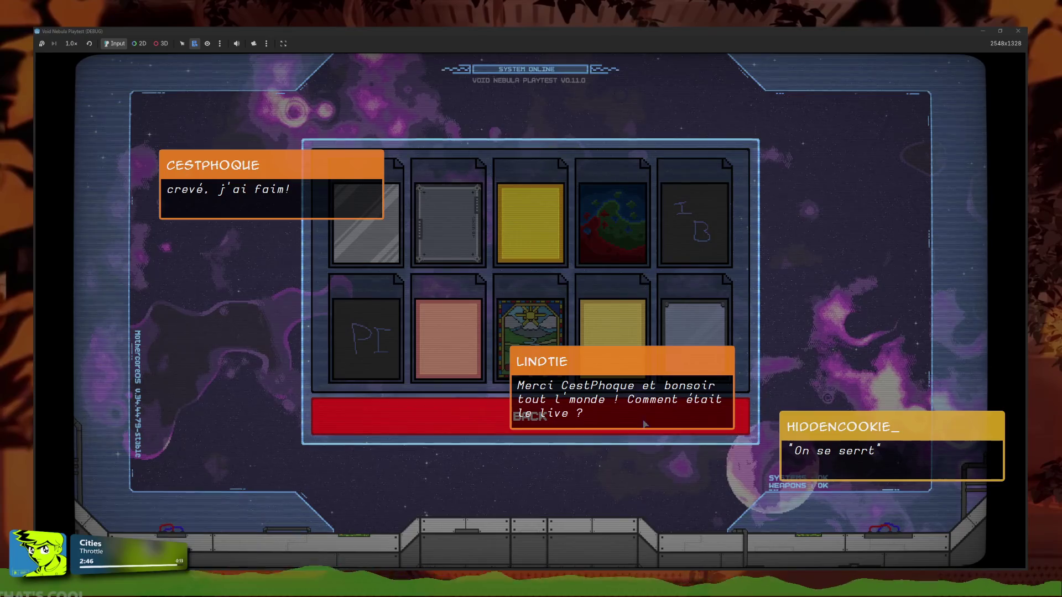
left_click(980, 31)
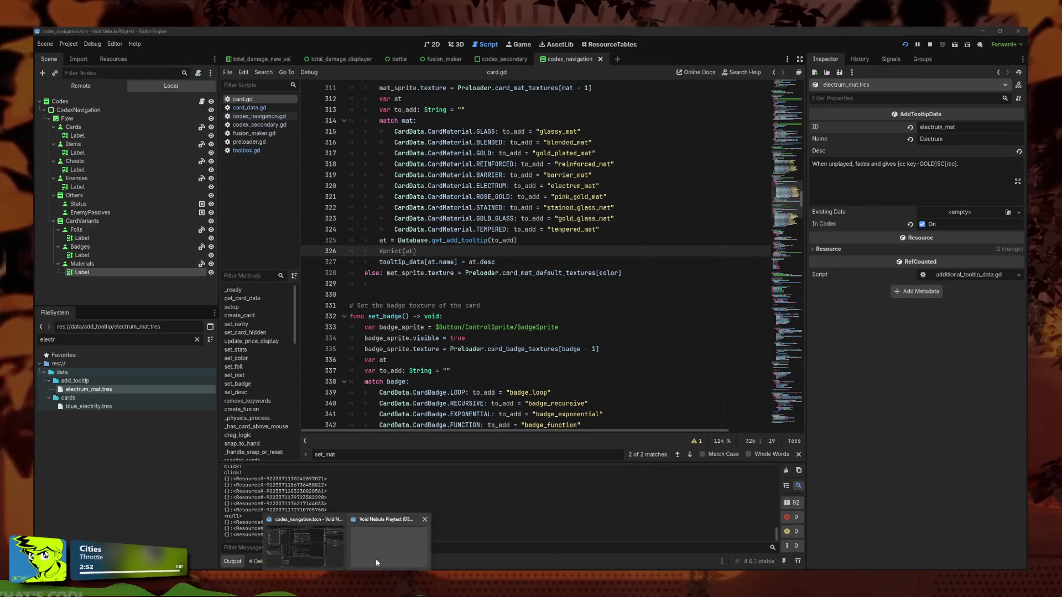
Step: Restore the game and reopen the Codex Card Materials grid
left_click(374, 564)
left_click(525, 416)
left_click(608, 352)
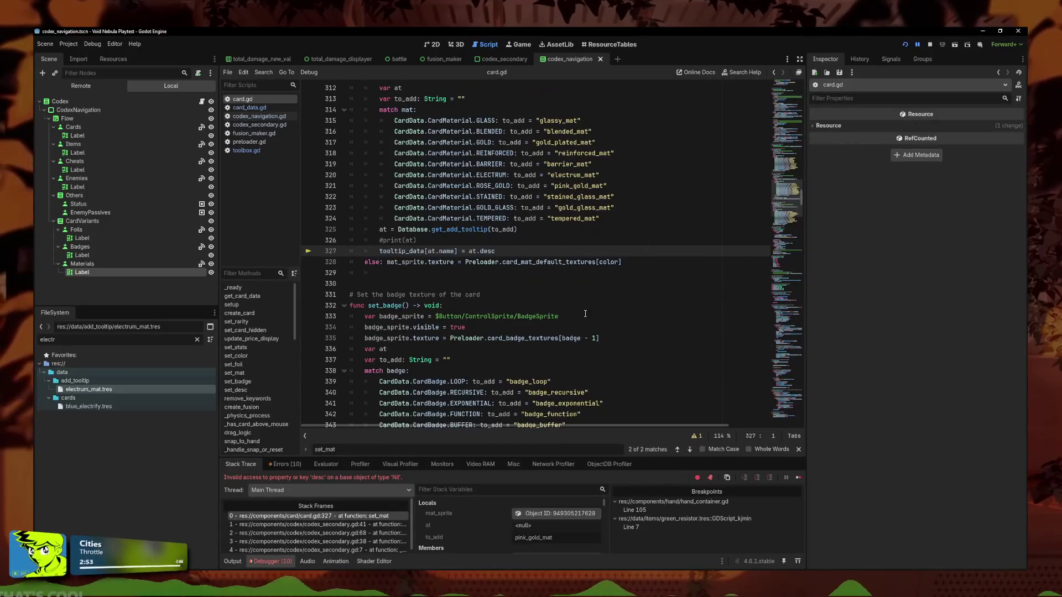
Step: In card.gd, uncomment print(at) and prefix line 327 with 'if at:'
left_click(432, 245)
left_click(449, 251)
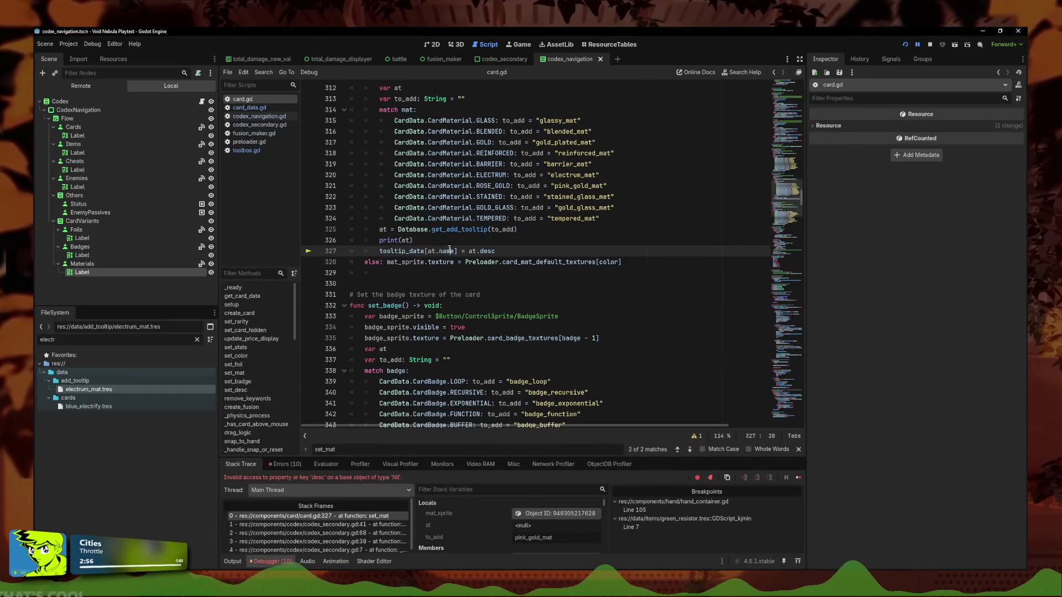
left_click(380, 250)
type("if at")
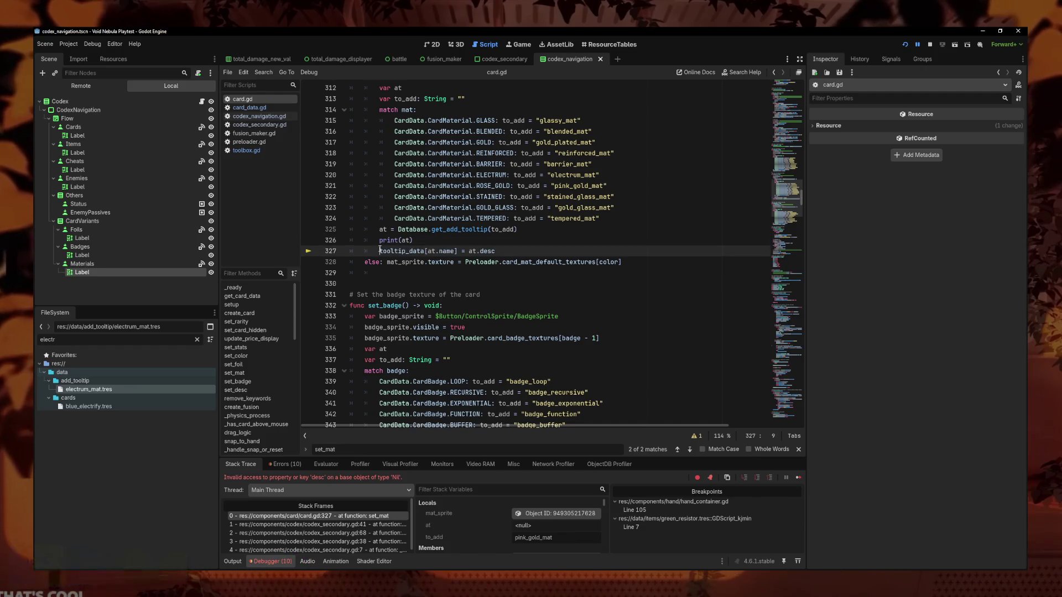
type(":")
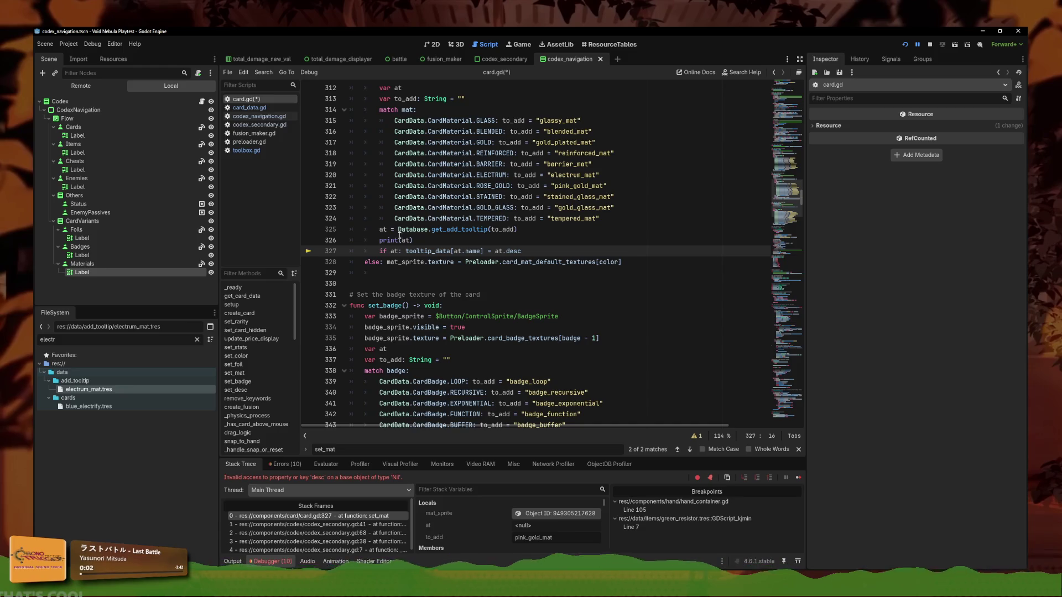
Step: Resume the paused debugger and open the Card Materials grid in the game
key("F6")
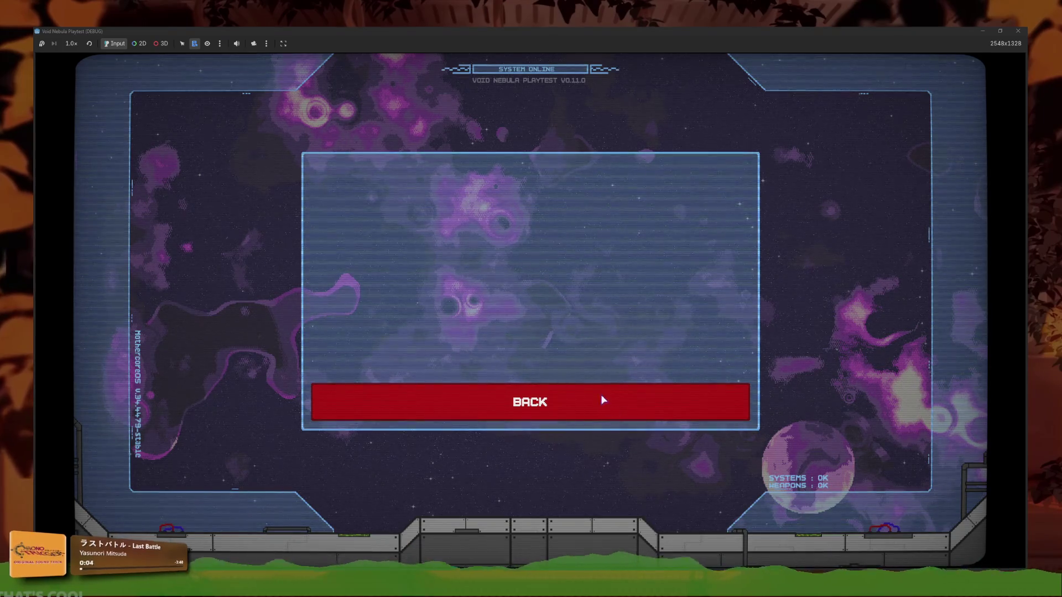
left_click(524, 415)
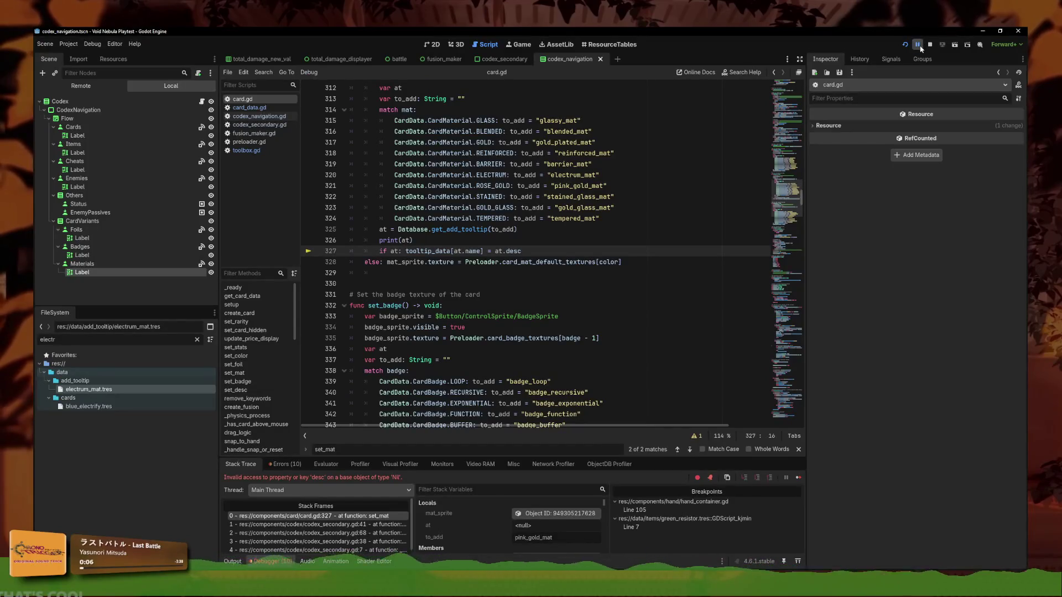
left_click(919, 46)
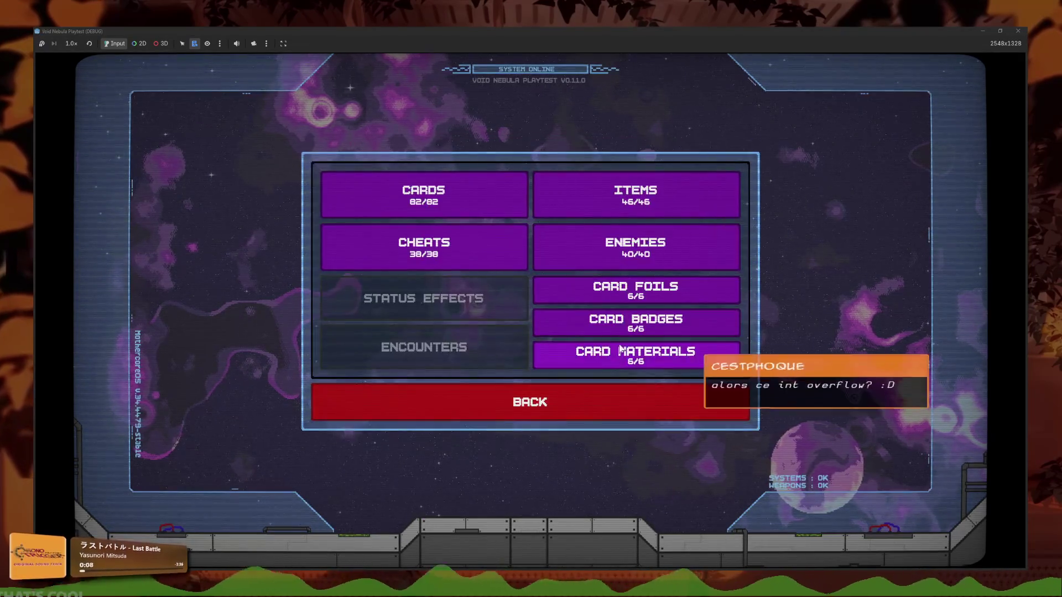
left_click(621, 350)
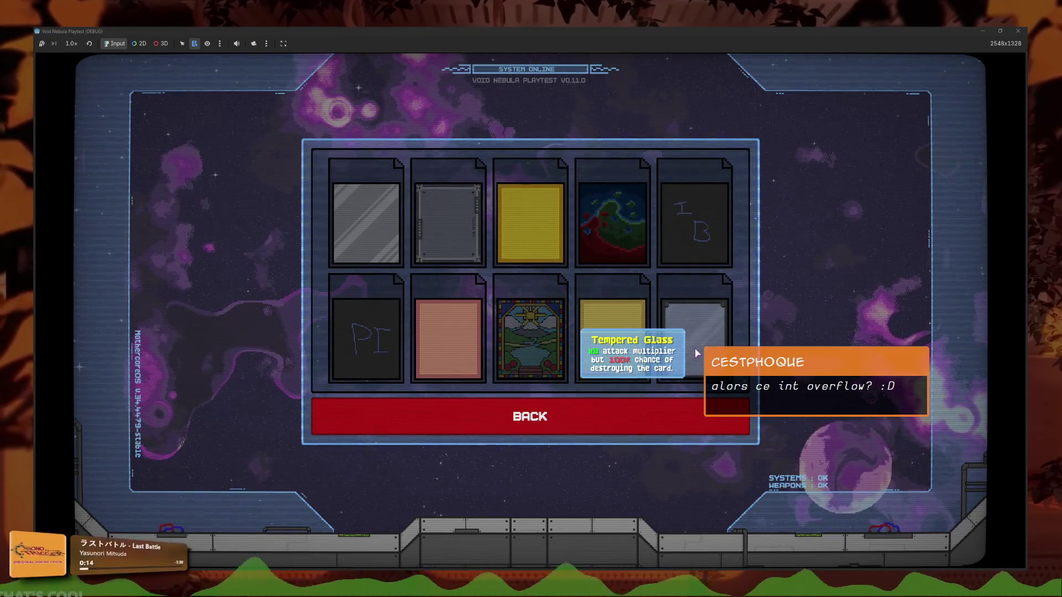
Step: Go back to the main menu, then reopen Codex > Card Materials
left_click(665, 415)
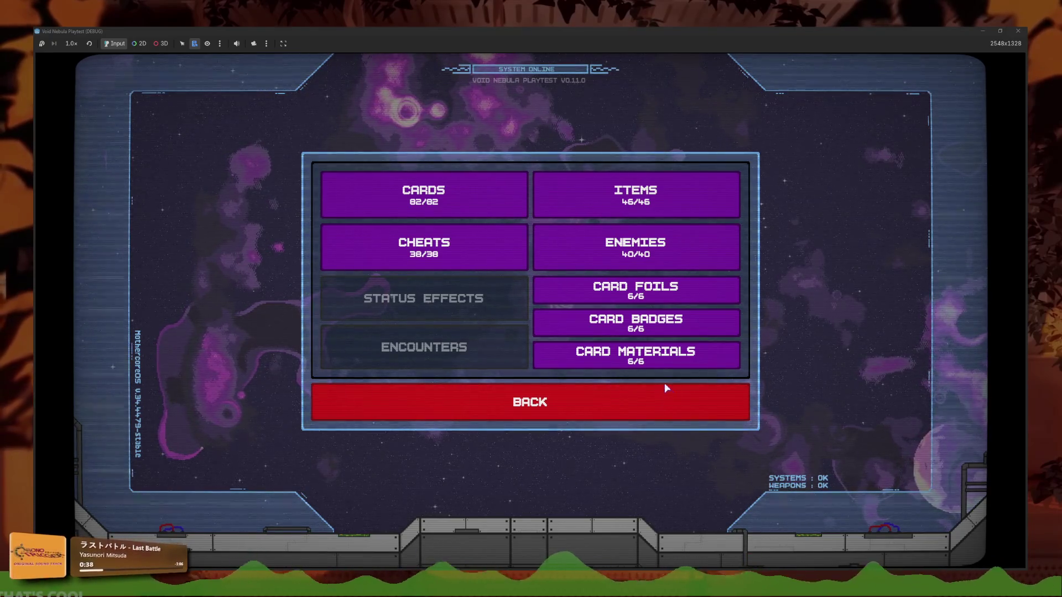
left_click(558, 416)
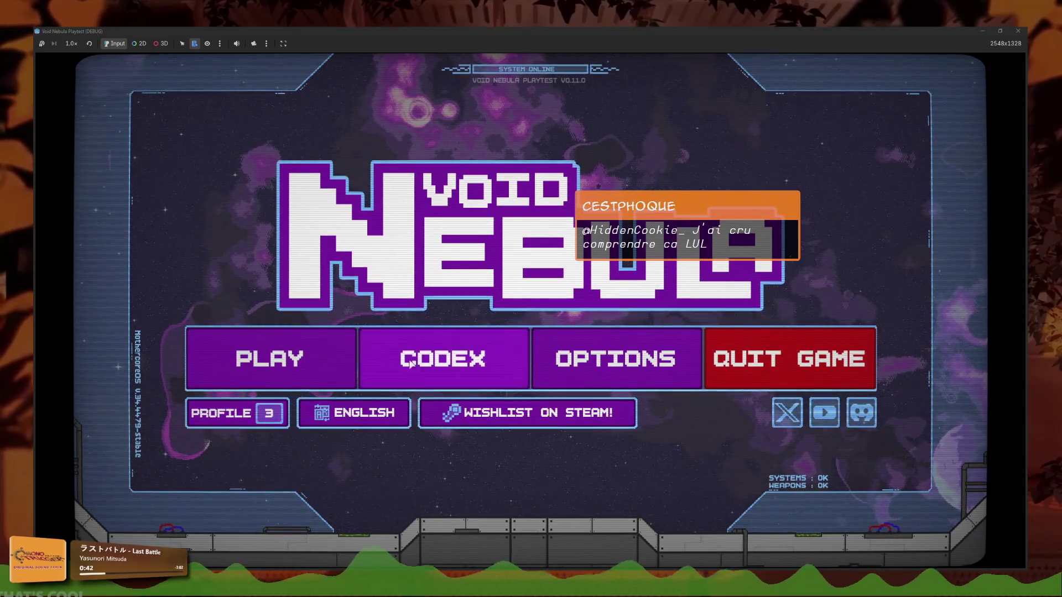
left_click(416, 357)
left_click(636, 355)
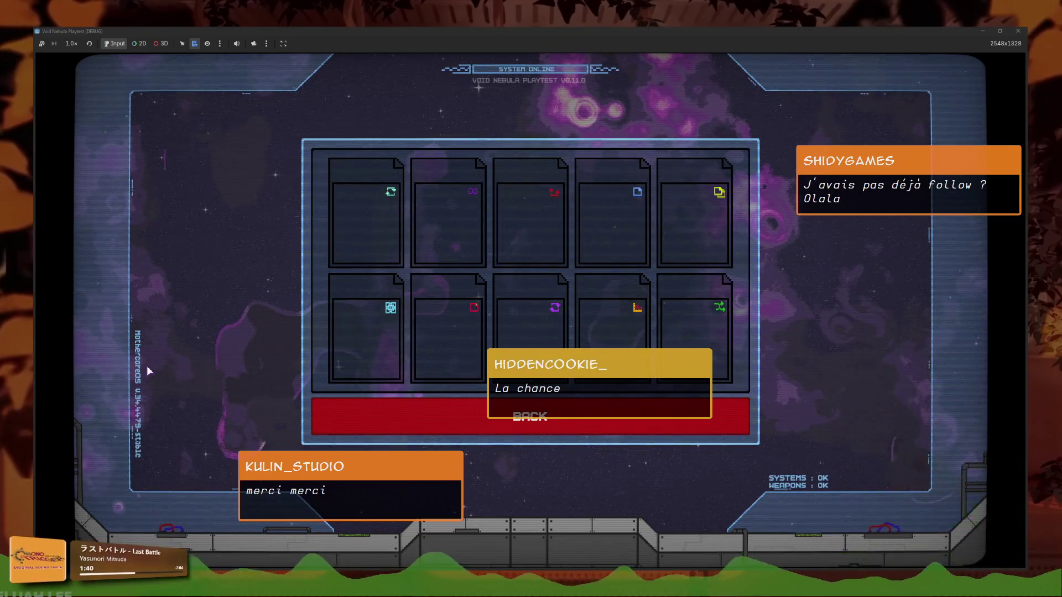
Step: Switch from the badges grid to Card Materials, check the textures, then return to the main menu
left_click(583, 413)
left_click(636, 420)
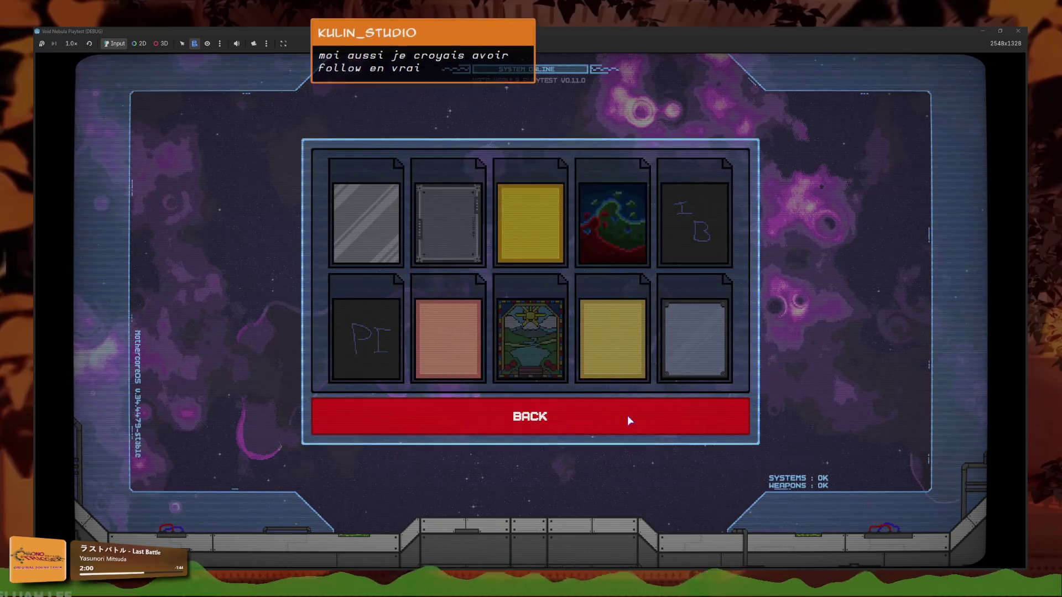
left_click(547, 419)
left_click(547, 410)
Step: Start a new run as Faceless and get through the basics tutorial
left_click(237, 355)
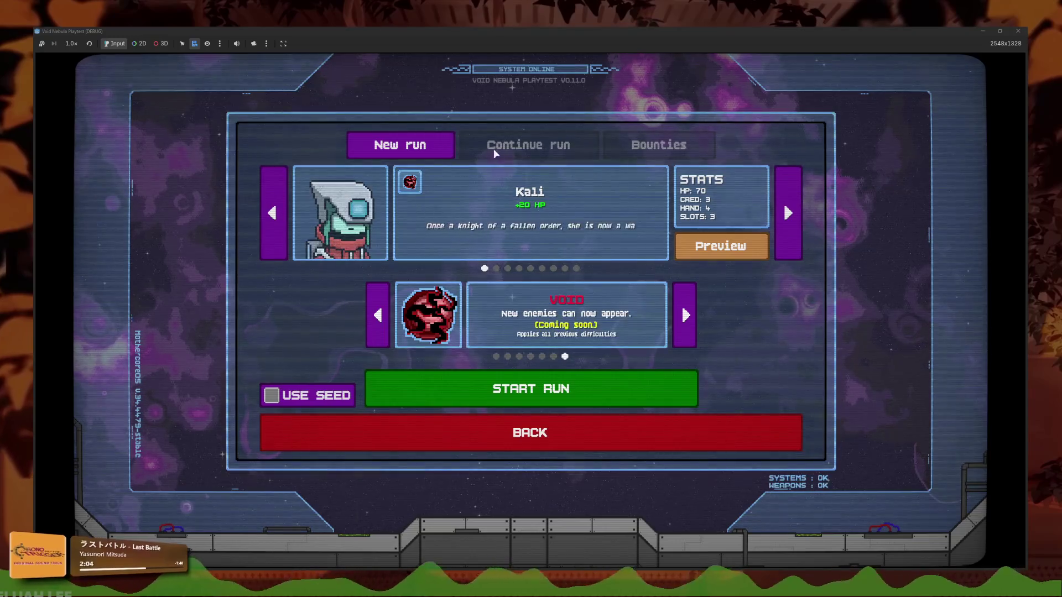
key("Left")
left_click(573, 385)
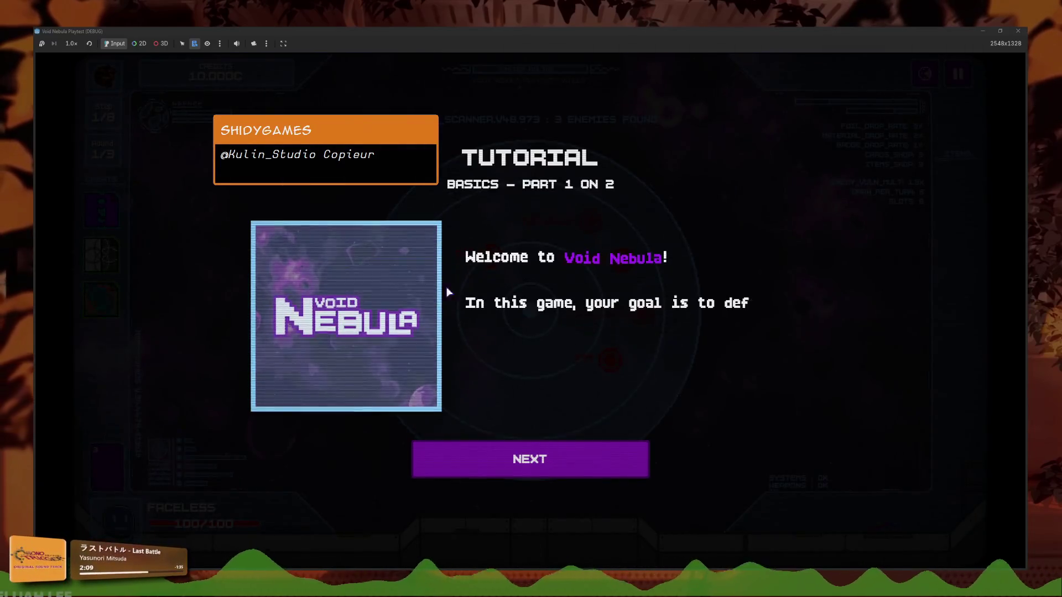
left_click(539, 465)
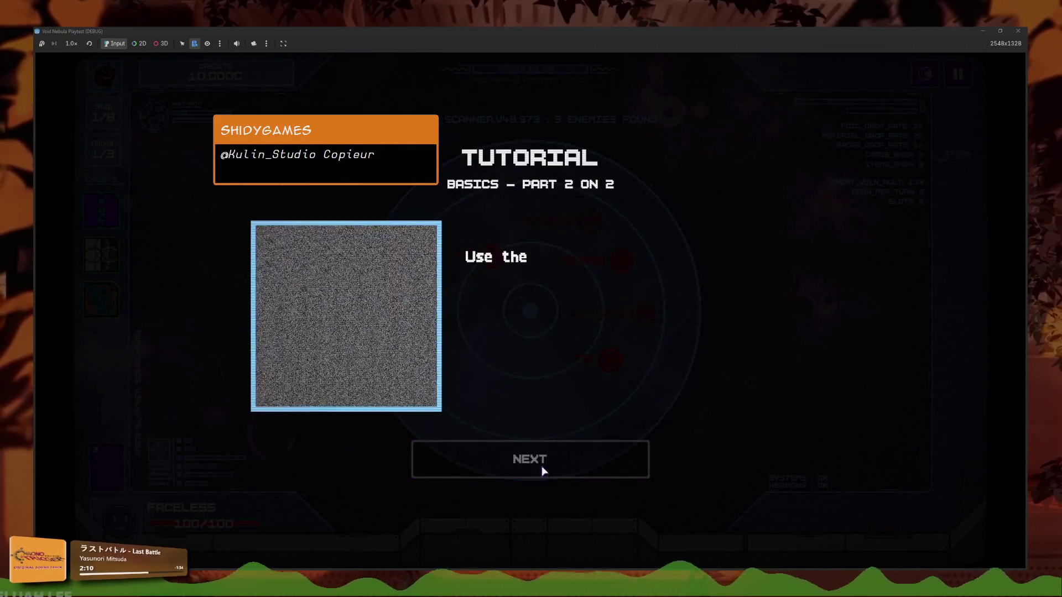
left_click(527, 465)
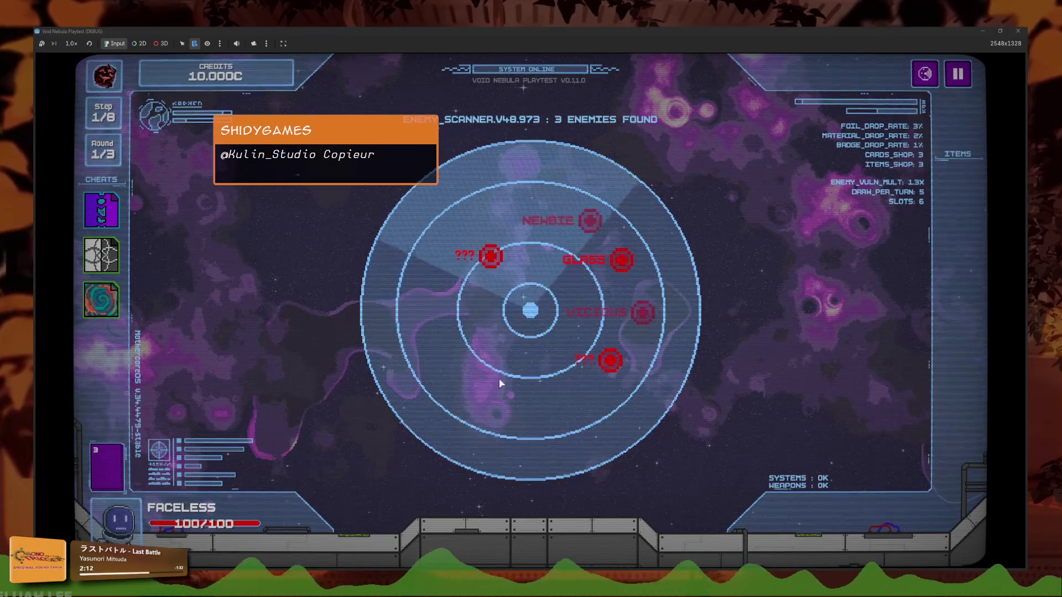
Step: Fight the lower unknown enemy and page through the fight tutorial
left_click(611, 359)
left_click(527, 459)
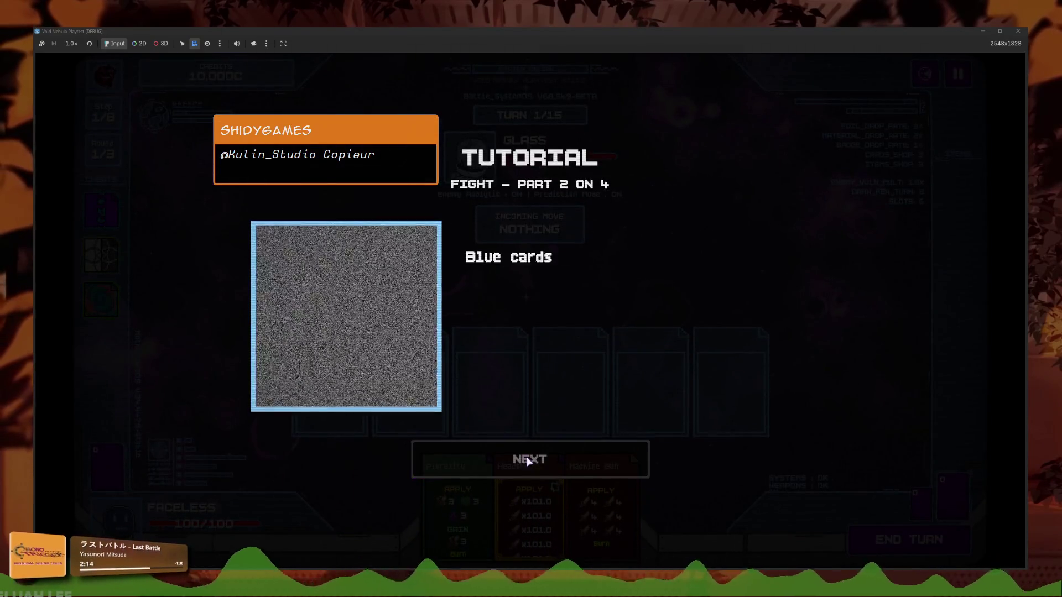
left_click(563, 462)
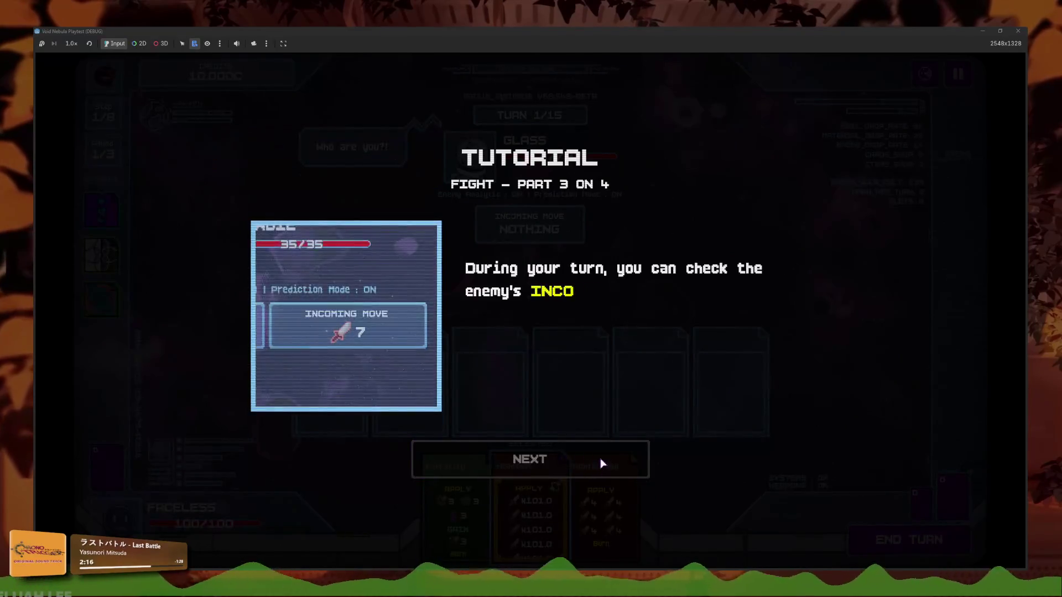
left_click(600, 464)
left_click(540, 464)
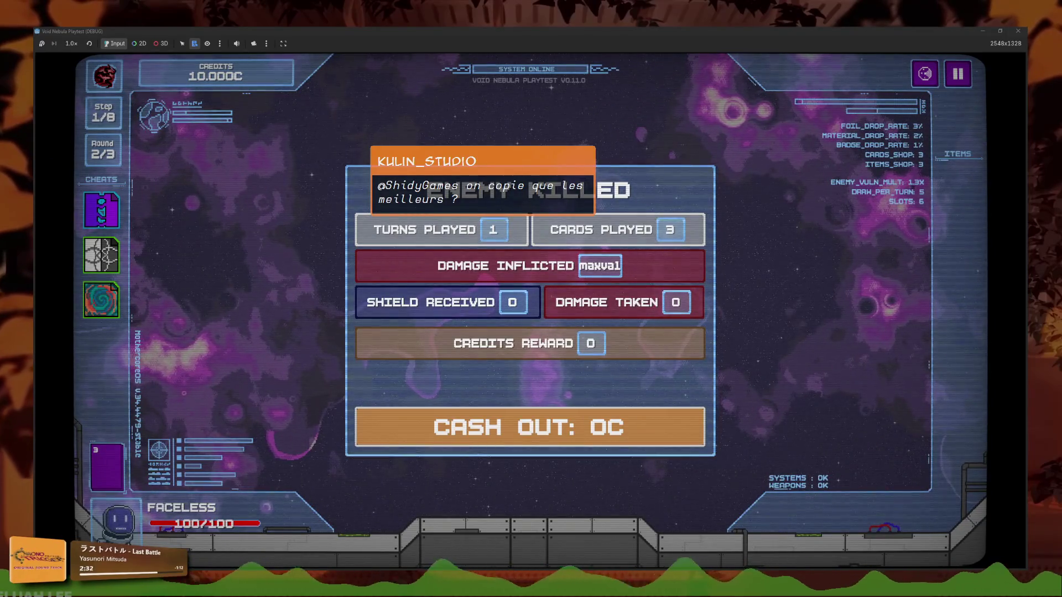
Step: Enter the shop, dismiss its tutorial, and sell two equipped cheats
left_click(486, 424)
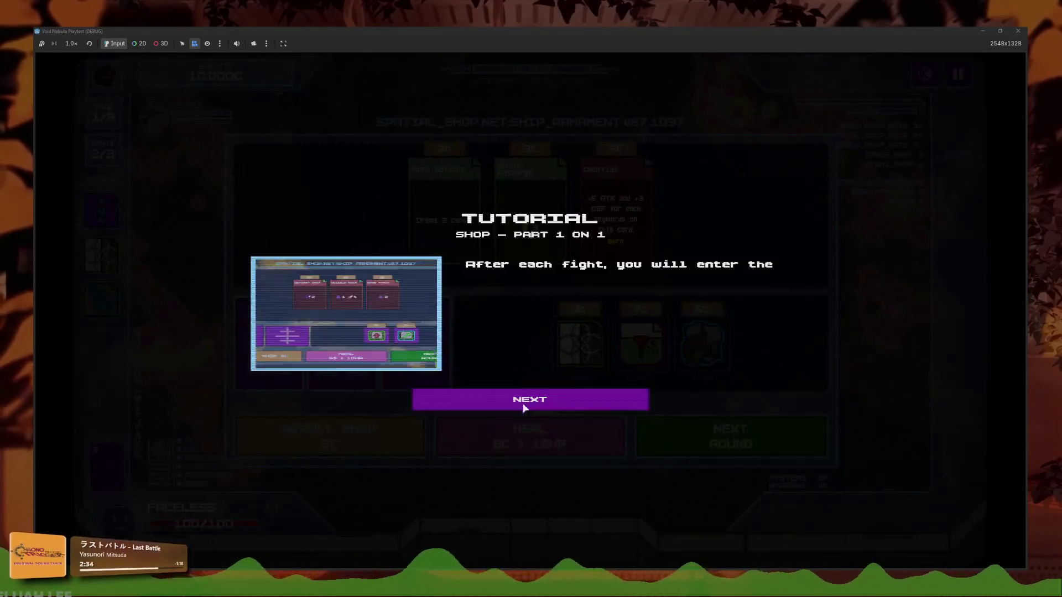
left_click(581, 467)
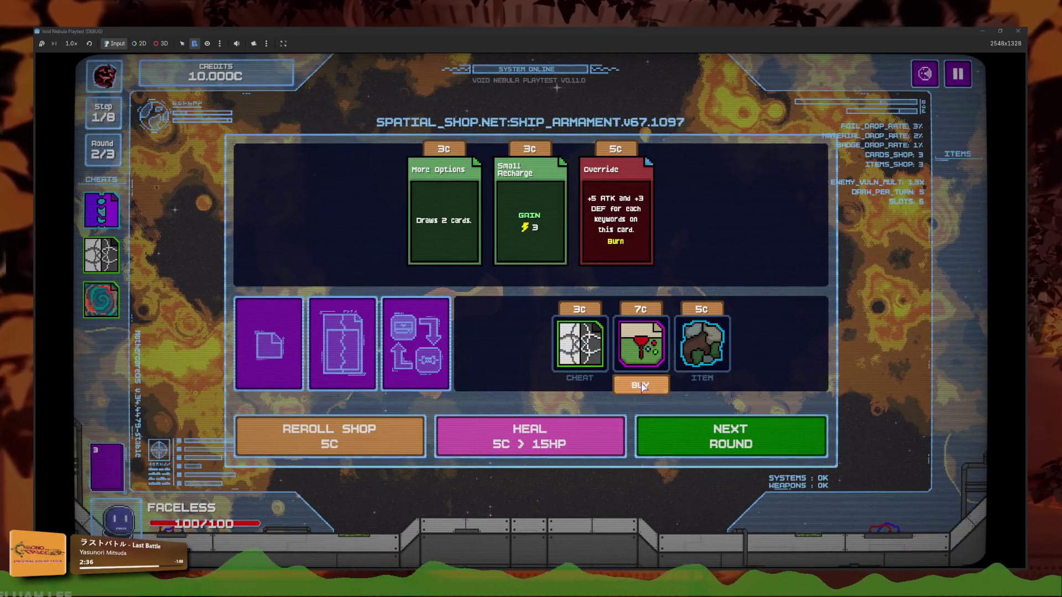
left_click(101, 300)
left_click(101, 255)
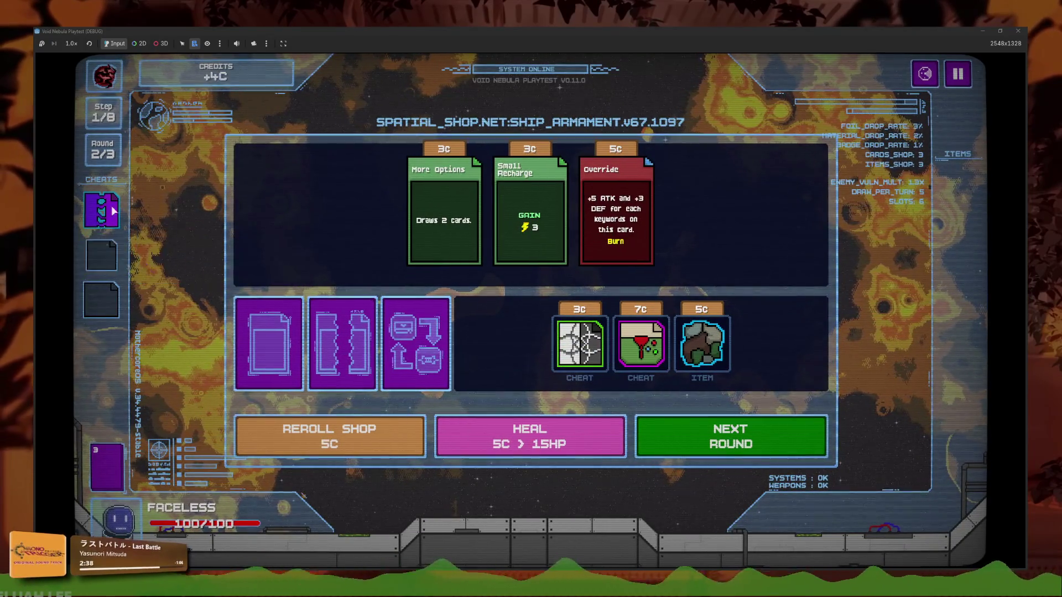
left_click(416, 346)
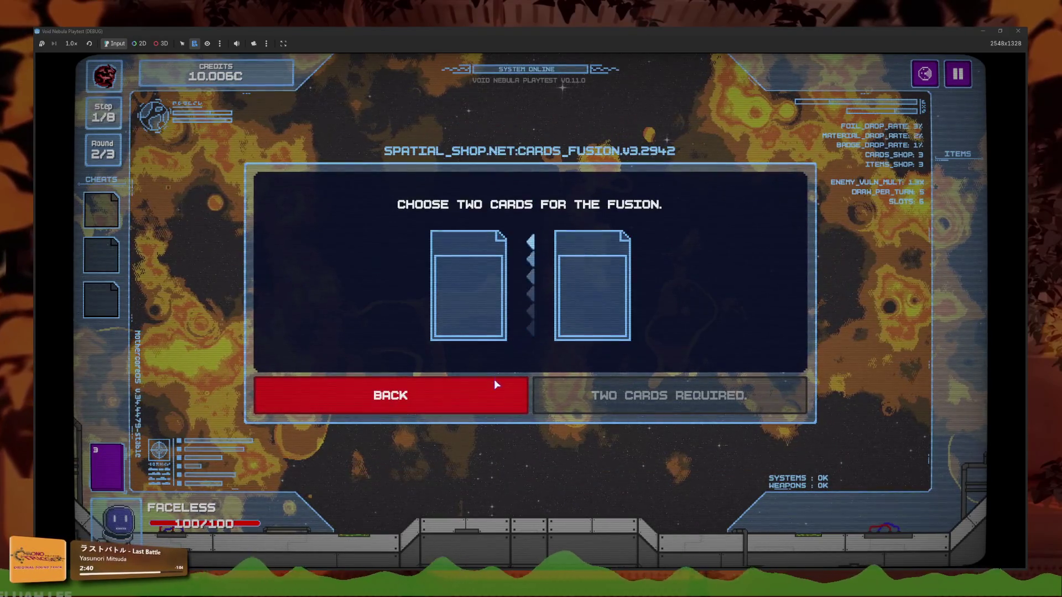
left_click(494, 387)
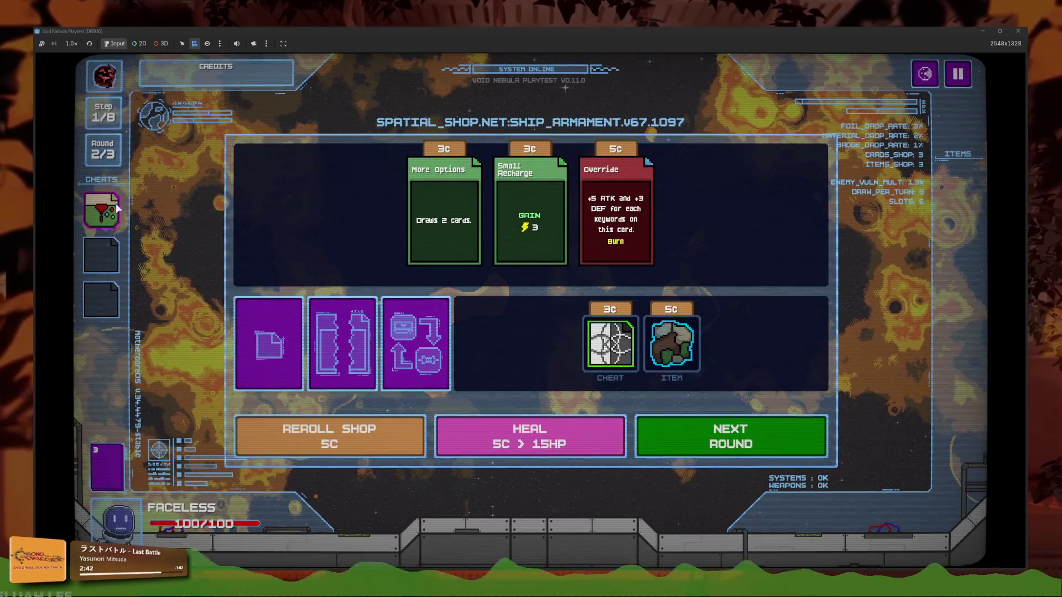
Step: Use a cheat to pick a card, then close the selection and deck view
left_click(159, 204)
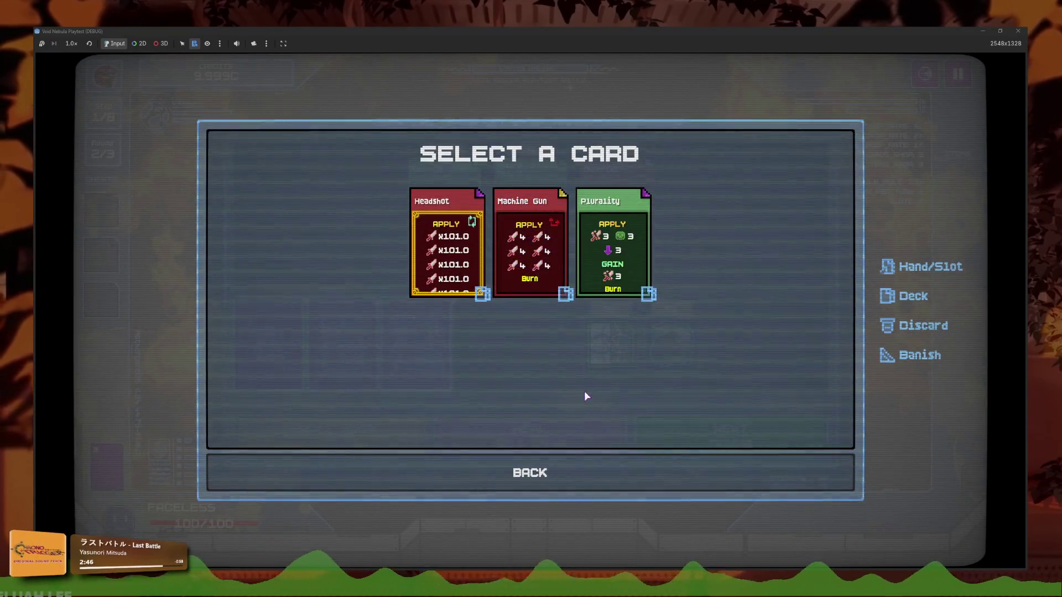
left_click(539, 246)
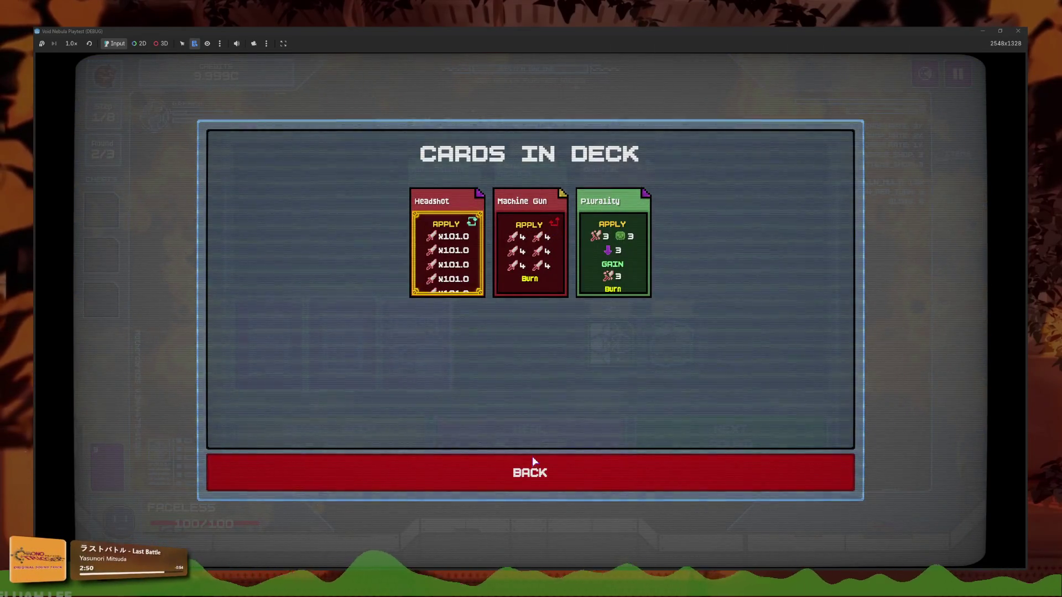
left_click(536, 470)
Step: Reroll the shop repeatedly until Multilayer Shield appears, then buy it
left_click(376, 443)
left_click(376, 442)
left_click(376, 443)
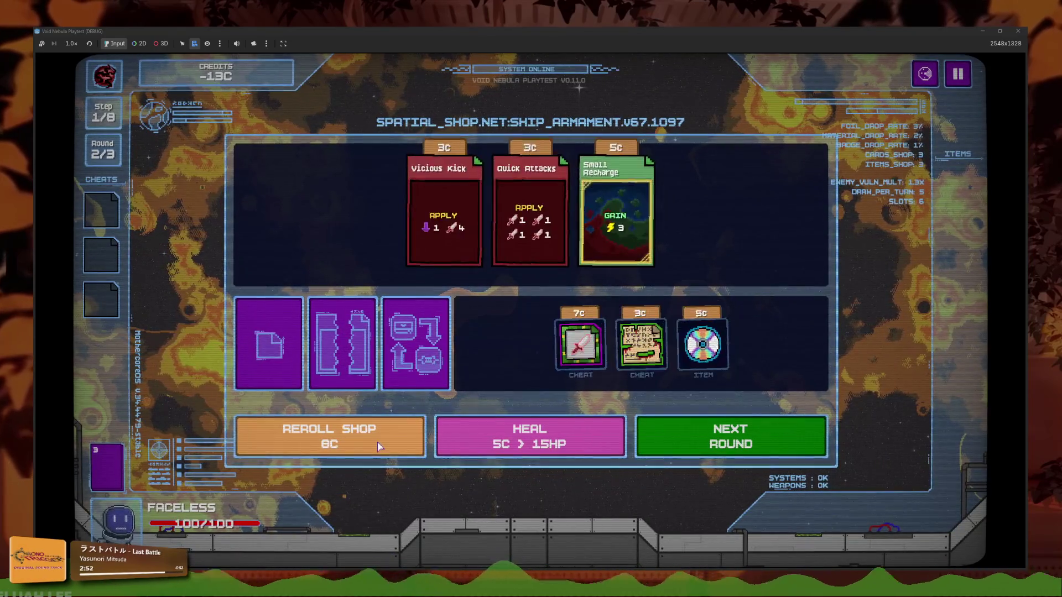
left_click(380, 446)
left_click(380, 446)
left_click(382, 446)
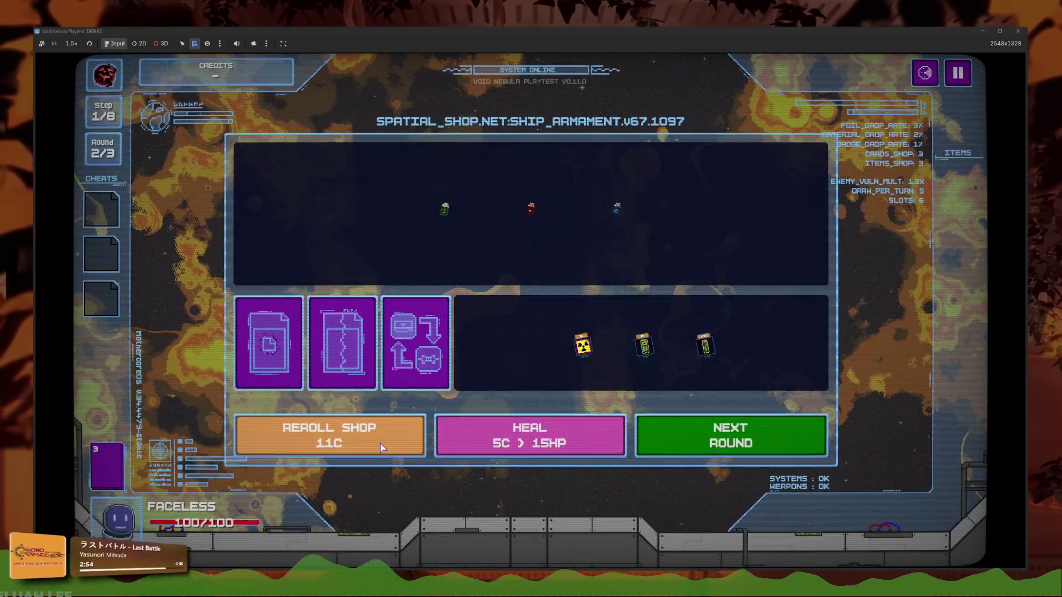
left_click(380, 447)
left_click(380, 447)
left_click(381, 447)
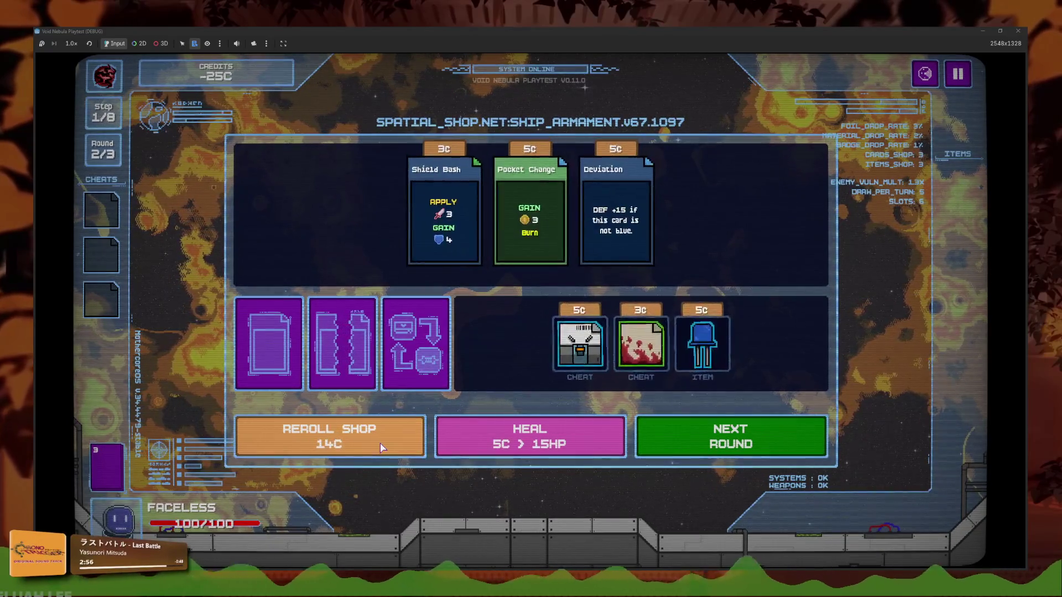
left_click(380, 447)
left_click(379, 448)
left_click(377, 448)
left_click(375, 449)
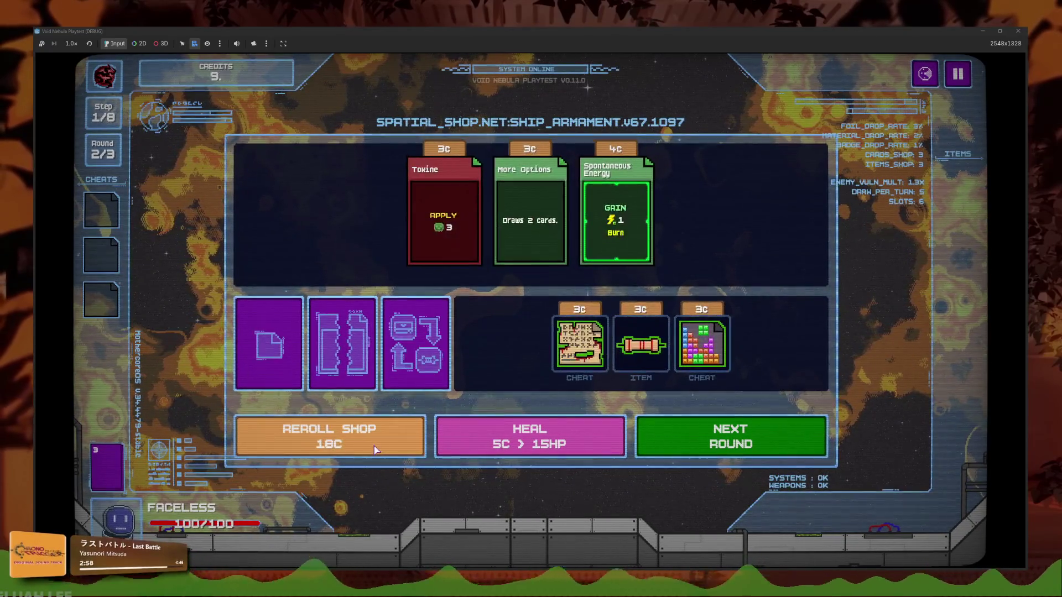
left_click(374, 449)
left_click(372, 448)
left_click(369, 450)
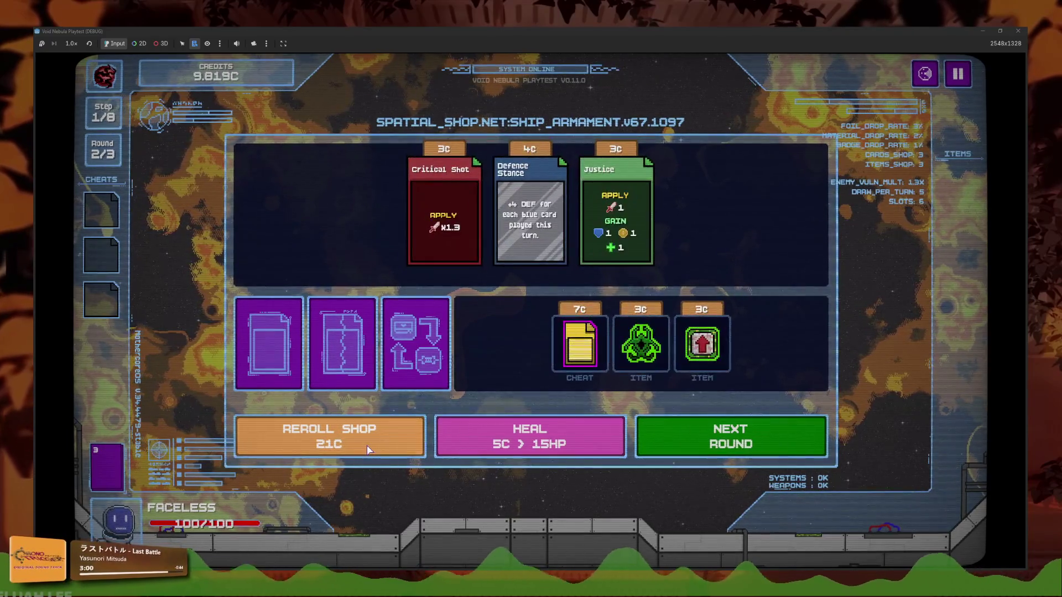
left_click(368, 449)
left_click(369, 449)
left_click(368, 449)
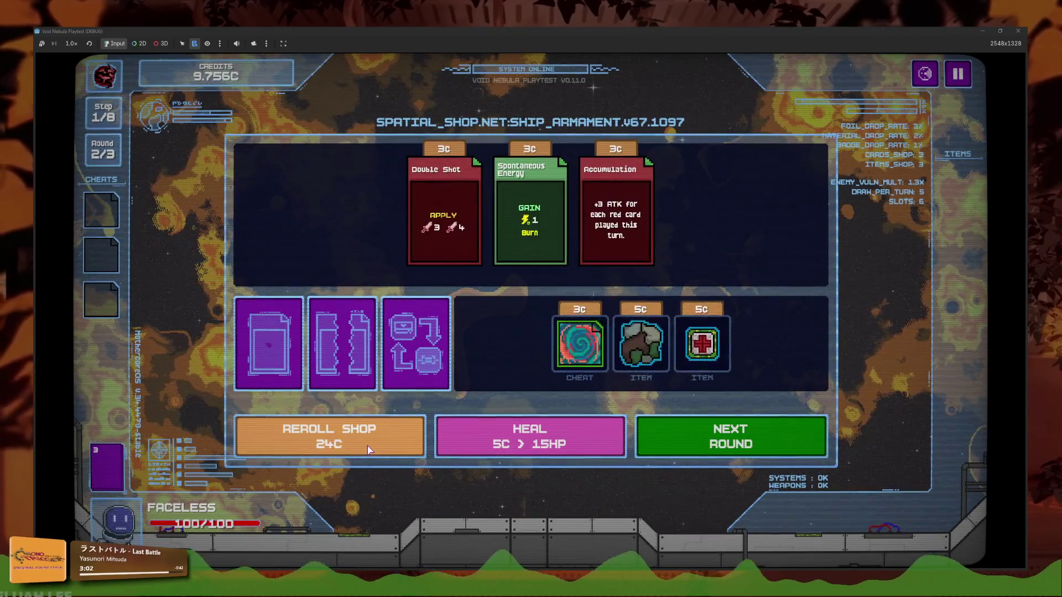
left_click(368, 449)
left_click(369, 449)
left_click(368, 449)
left_click(369, 449)
left_click(368, 449)
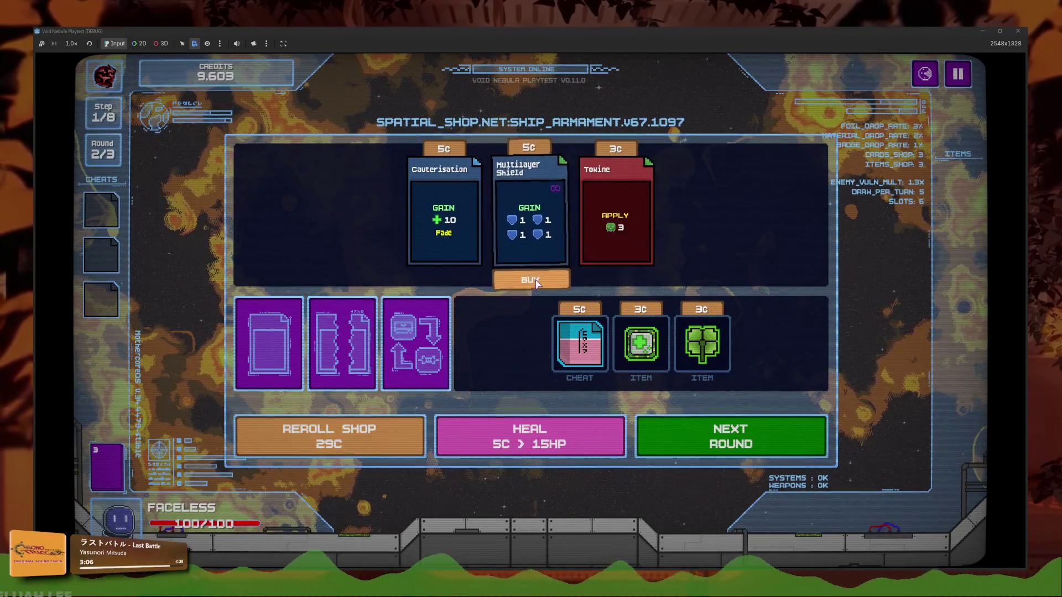
left_click(535, 281)
Step: In the card fusion service, place Machine Gun and Multilayer Shield in the two slots
left_click(426, 359)
left_click(470, 315)
left_click(407, 243)
left_click(575, 274)
left_click(575, 274)
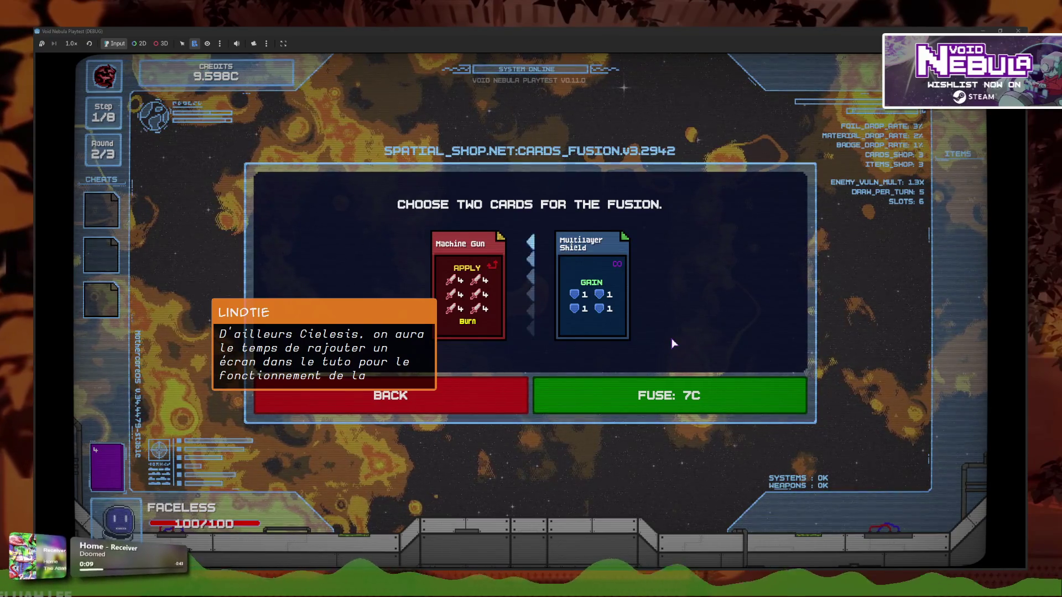
Step: Fuse the cards for 7C into Machiner Shield and view the updated deck
left_click(667, 411)
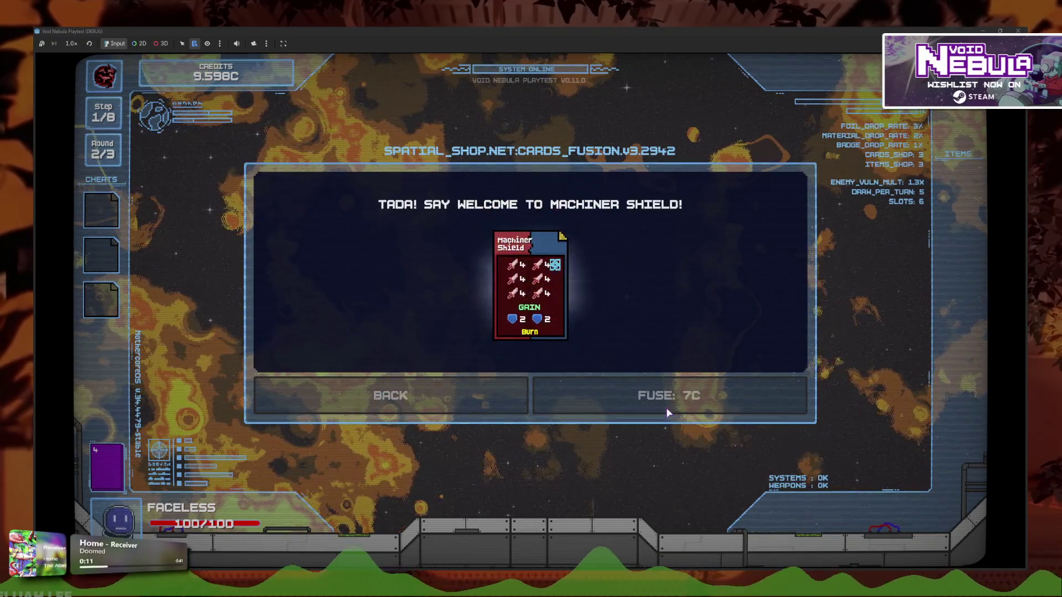
left_click(569, 299)
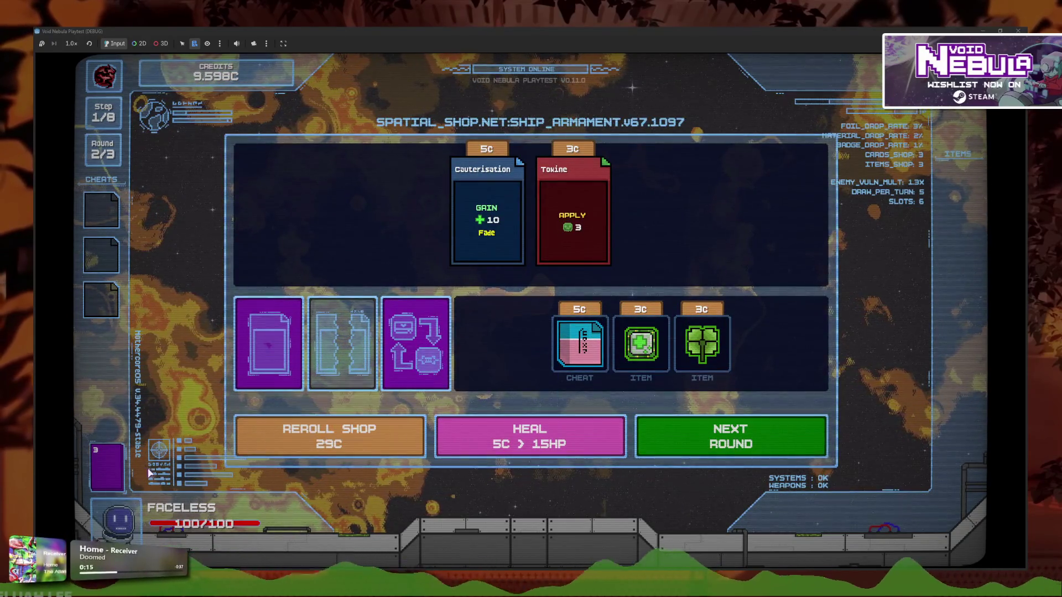
left_click(269, 343)
mouse_move(522, 264)
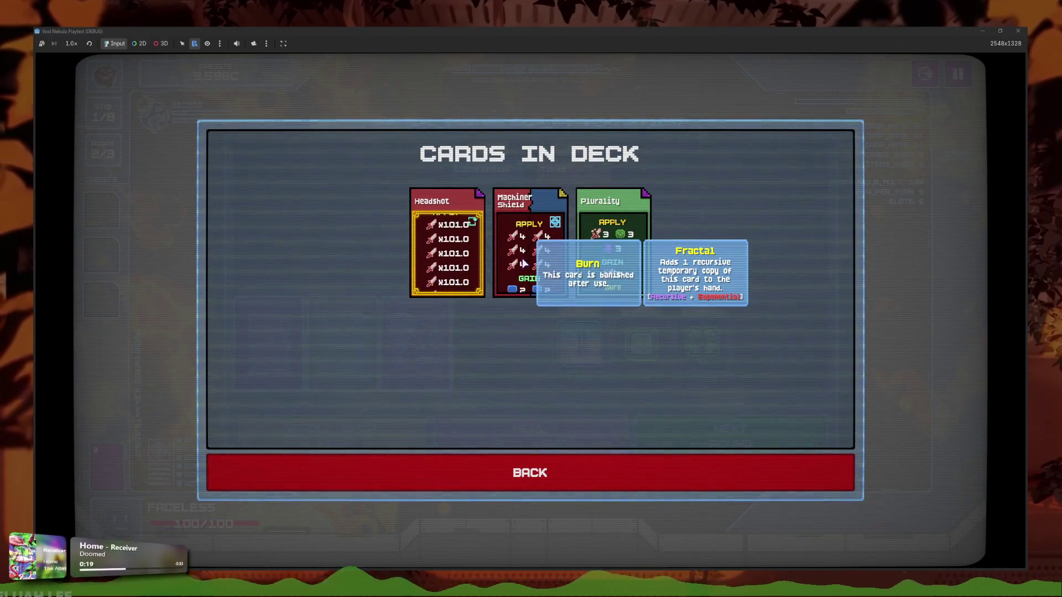
left_click(659, 458)
key("Escape")
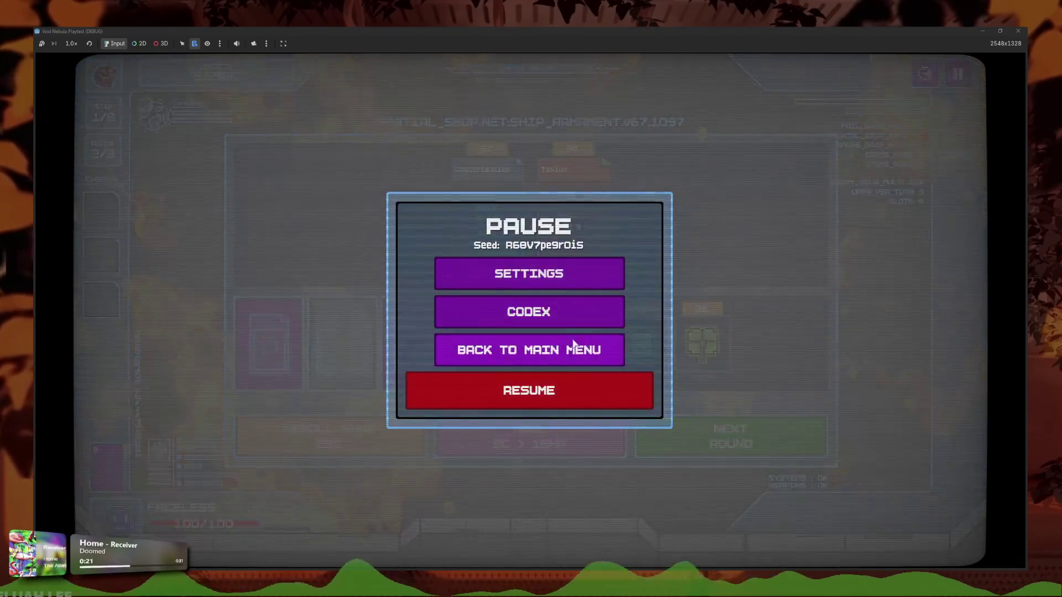
left_click(558, 312)
left_click(620, 314)
key("Escape")
left_click(634, 382)
left_click(628, 430)
left_click(621, 379)
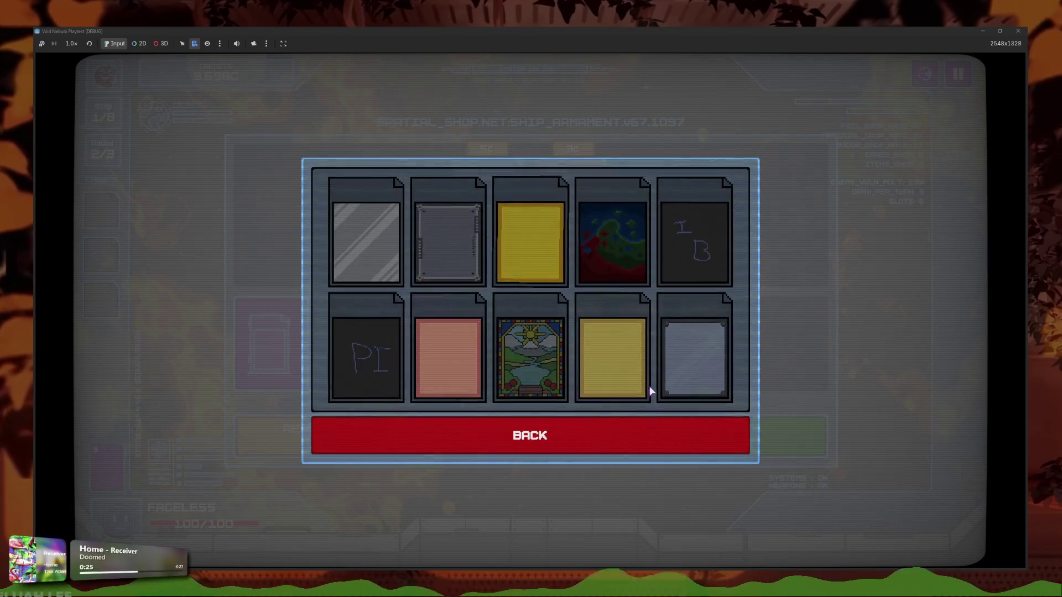
left_click(623, 437)
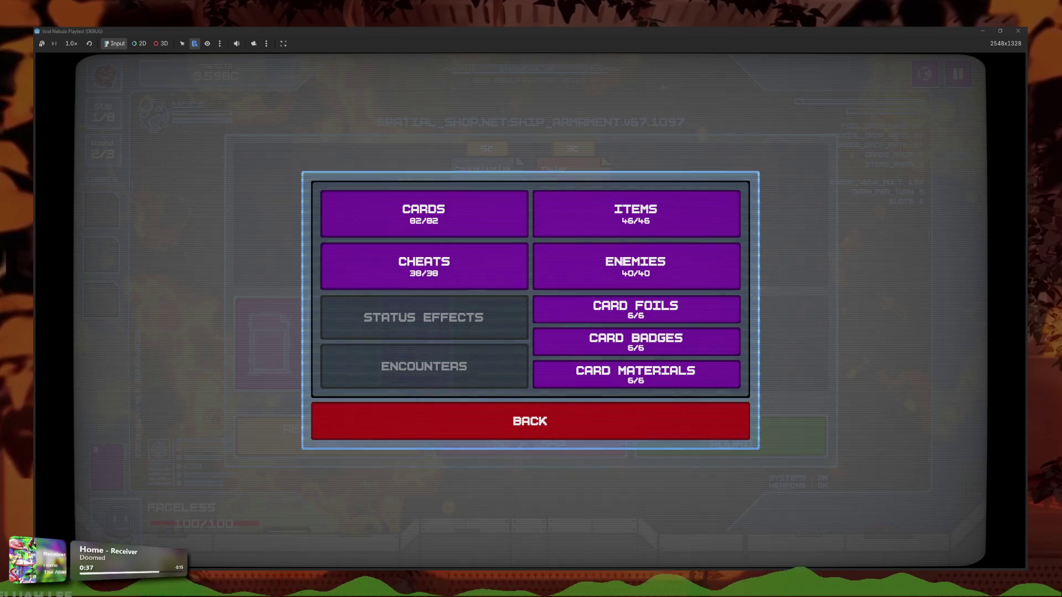
left_click(396, 430)
left_click(436, 387)
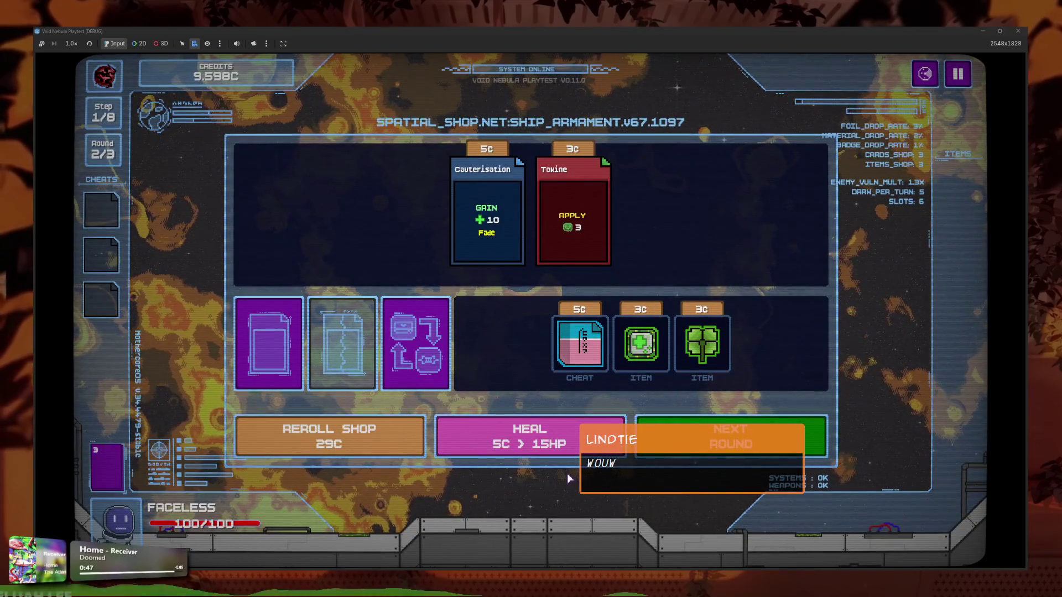
left_click(107, 467)
left_click(575, 459)
key("Escape")
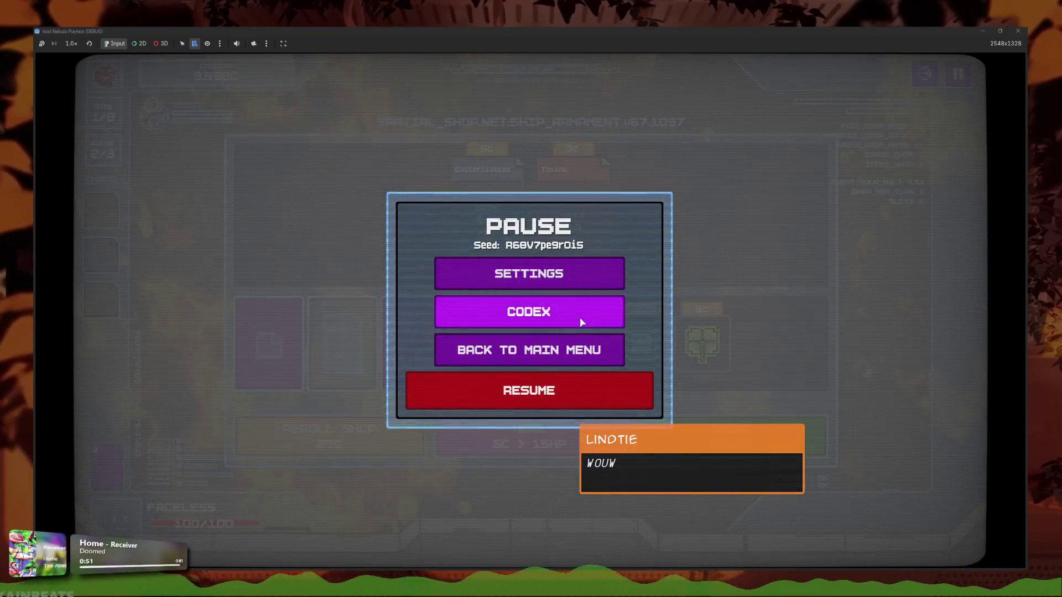
left_click(580, 317)
left_click(676, 382)
left_click(633, 423)
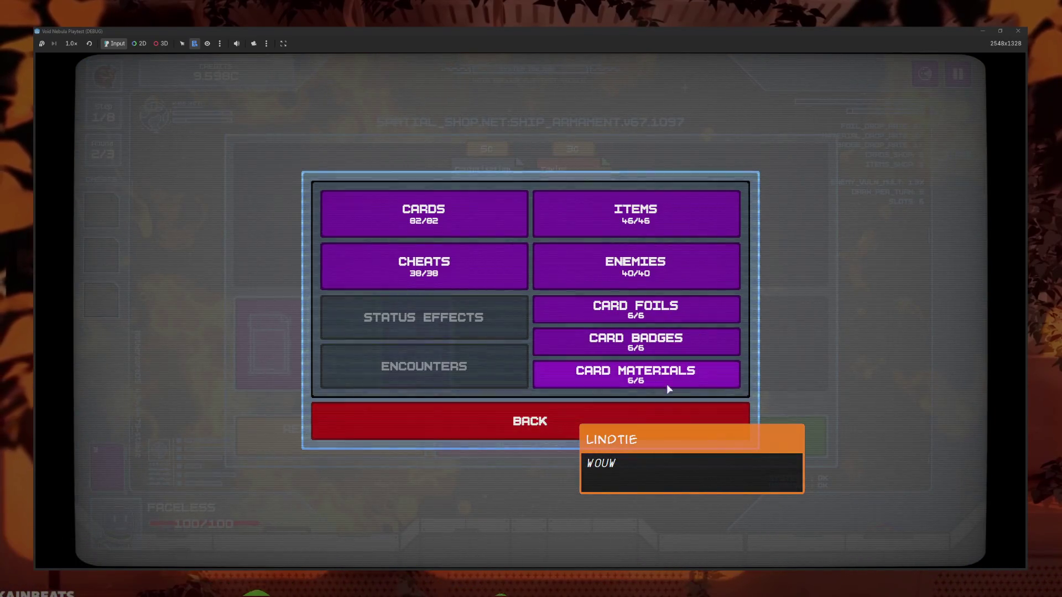
left_click(665, 384)
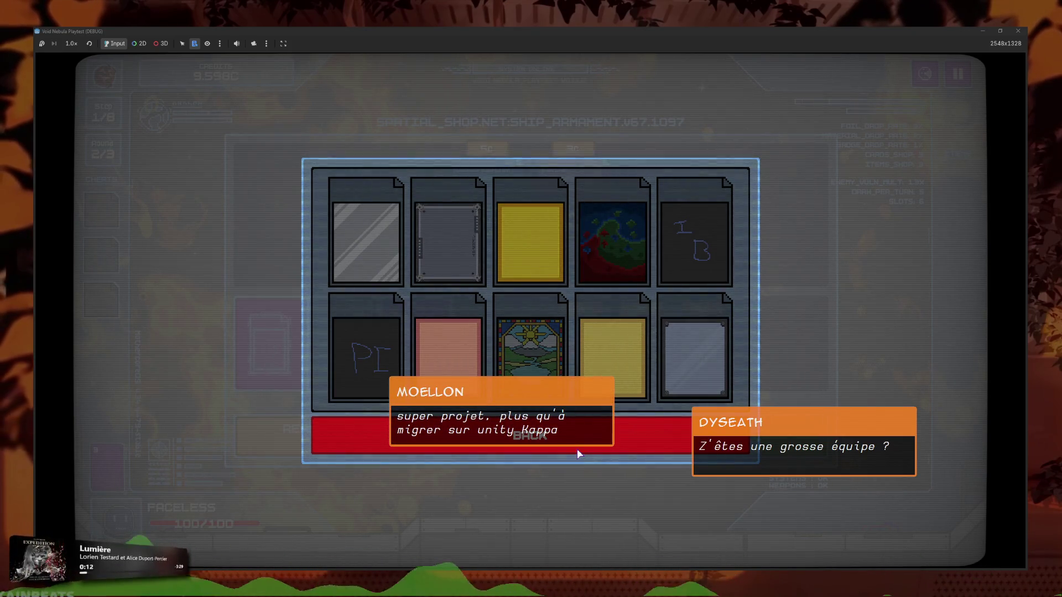
left_click(577, 451)
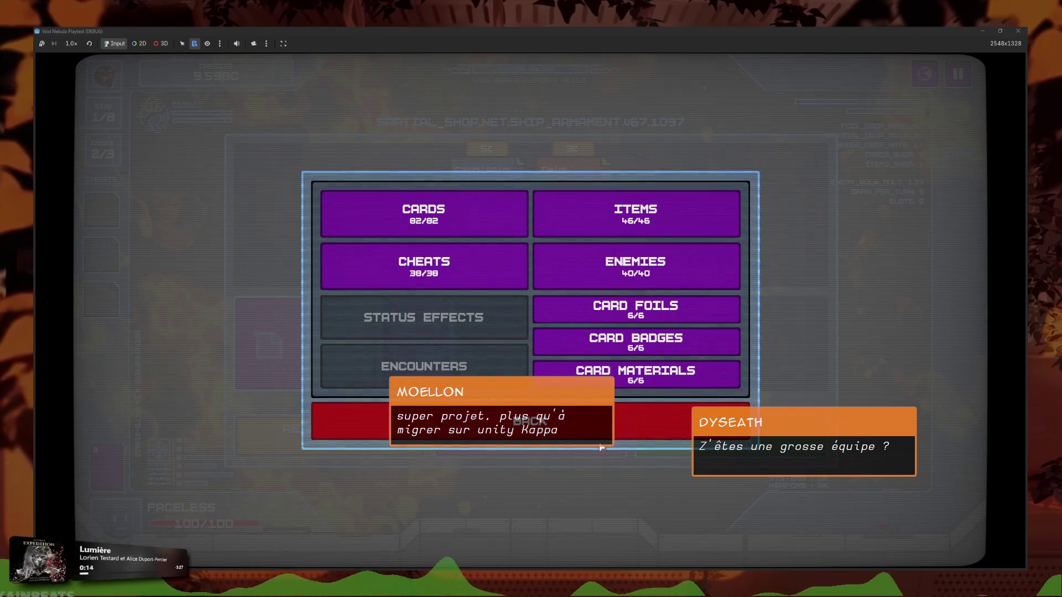
left_click(576, 449)
left_click(624, 382)
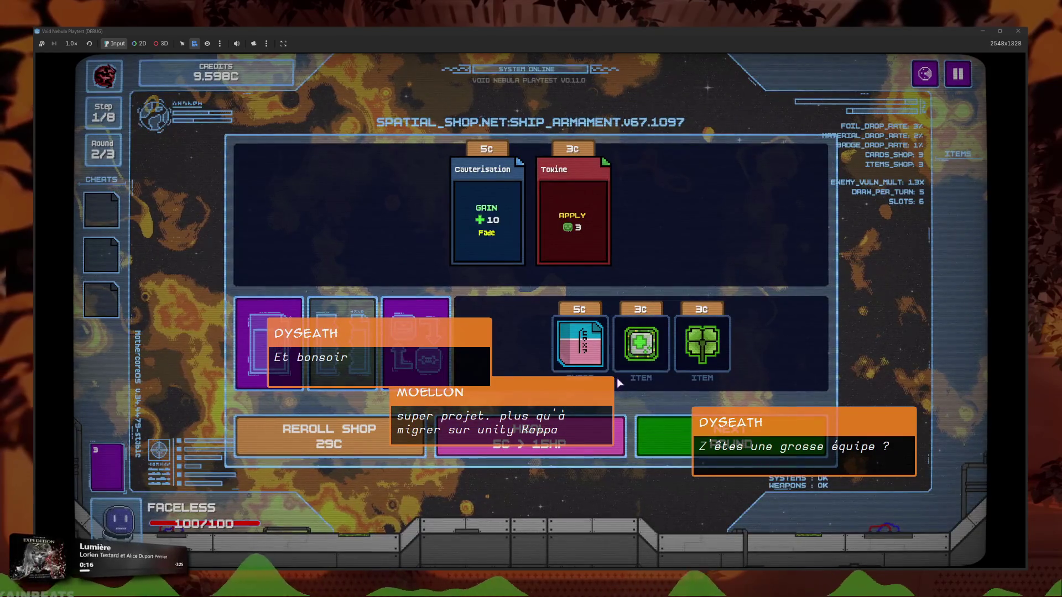
mouse_move(580, 346)
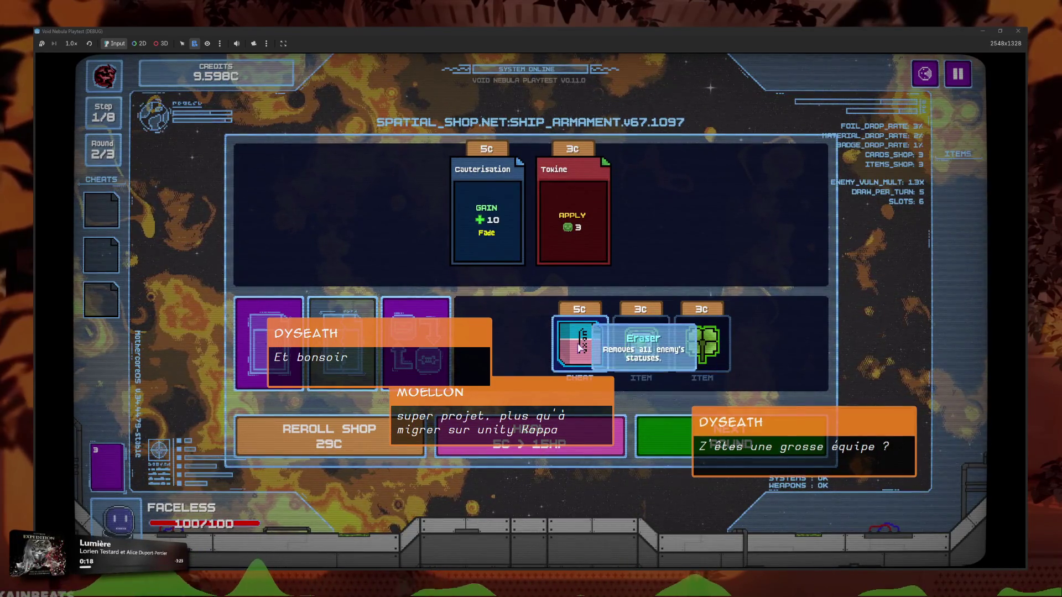
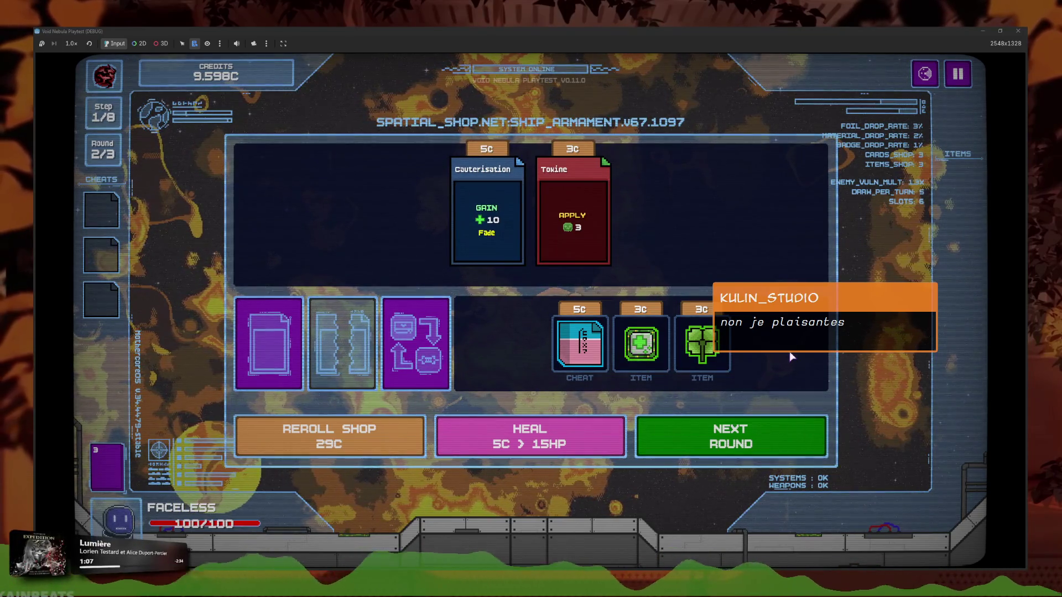
Step: Skip to the next round, quit to the main menu, and view the ten cards in Codex > Card Materials
left_click(710, 437)
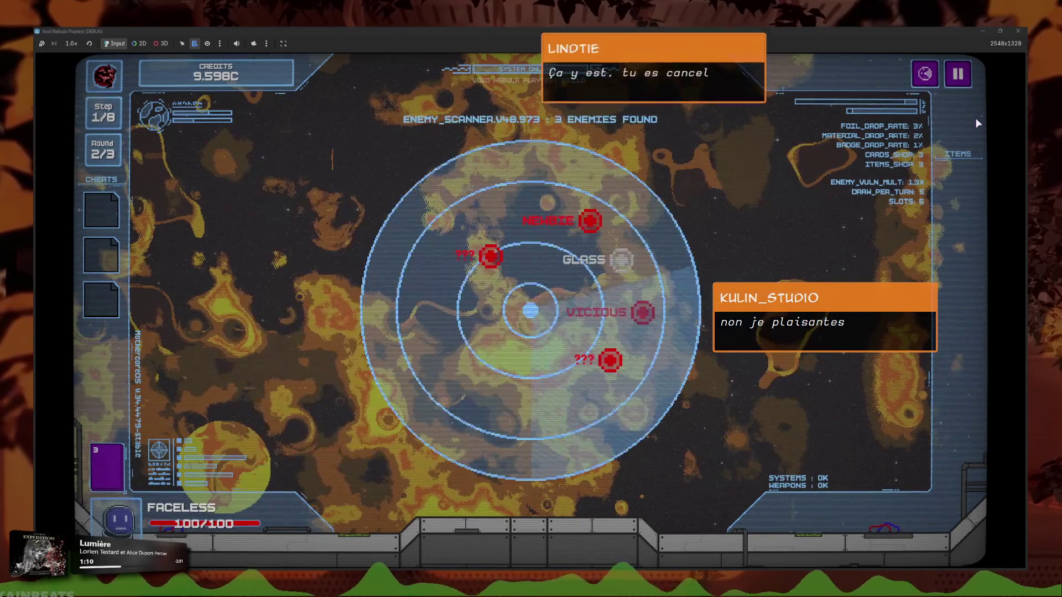
left_click(958, 74)
left_click(569, 361)
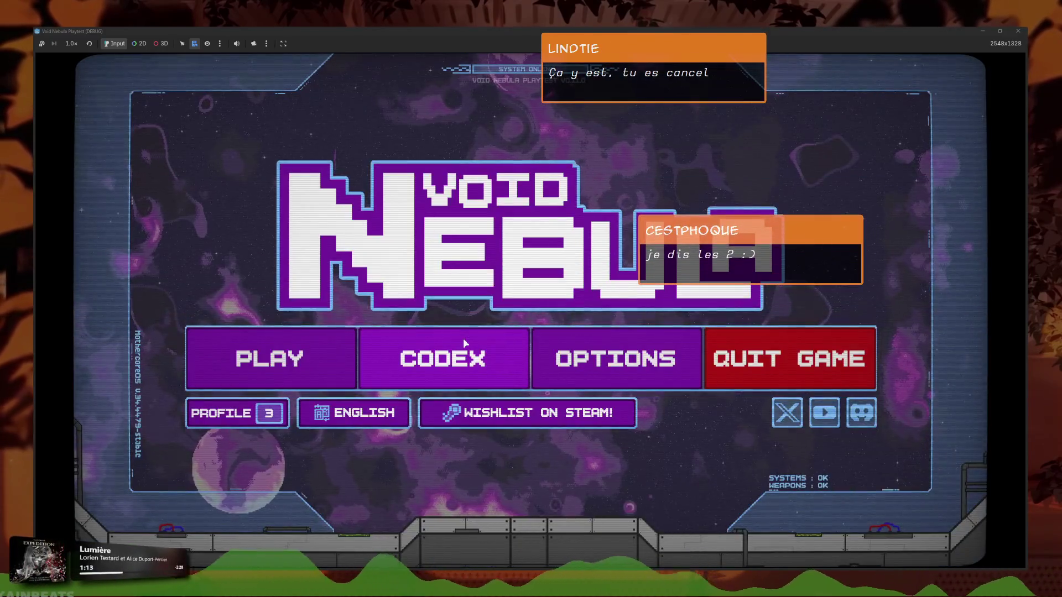
left_click(462, 341)
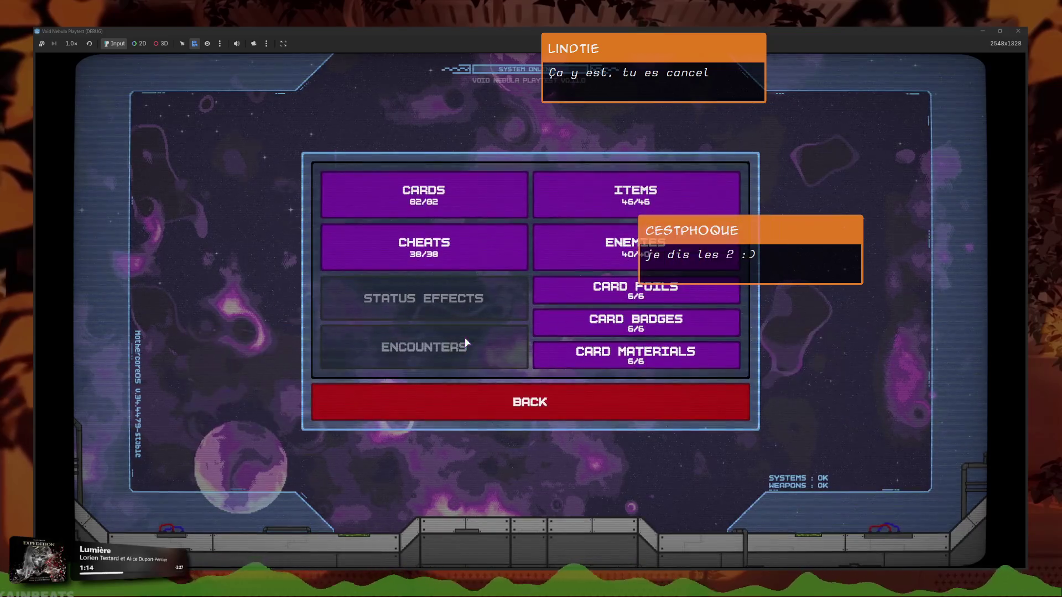
left_click(570, 363)
mouse_move(643, 360)
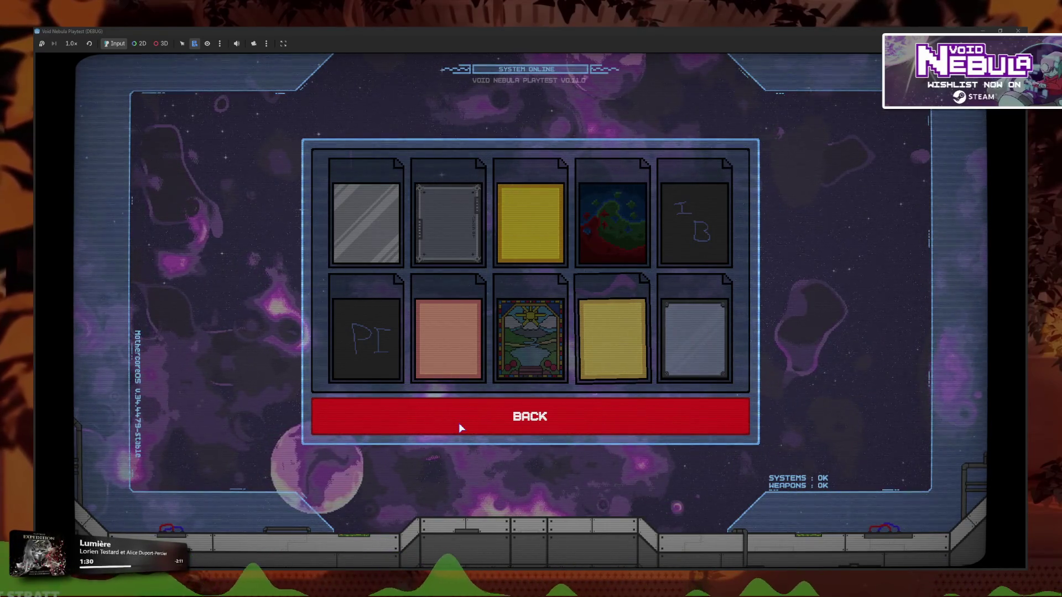
mouse_move(685, 253)
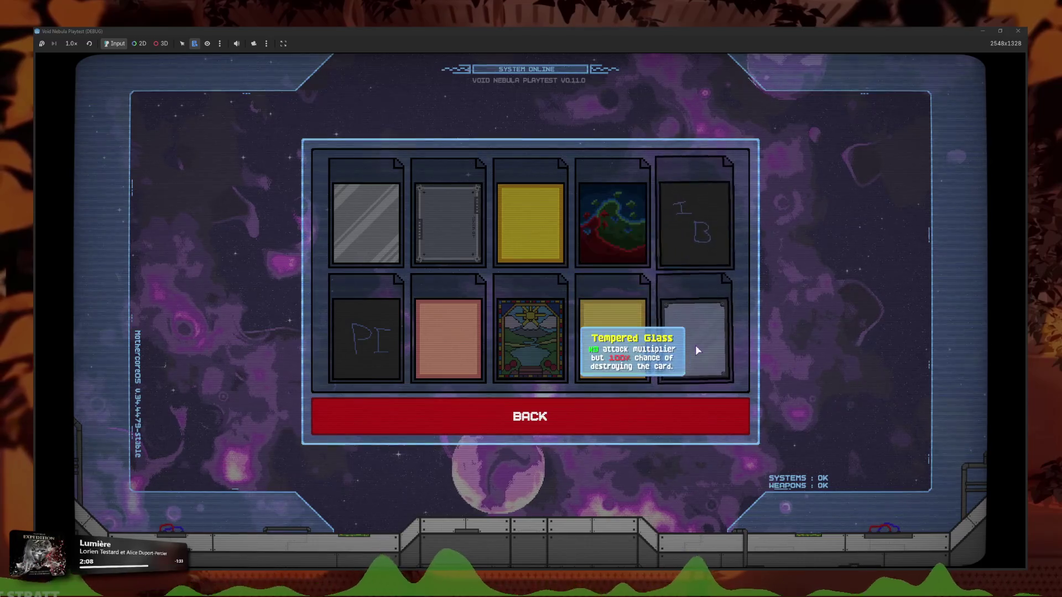
mouse_move(575, 350)
mouse_move(721, 229)
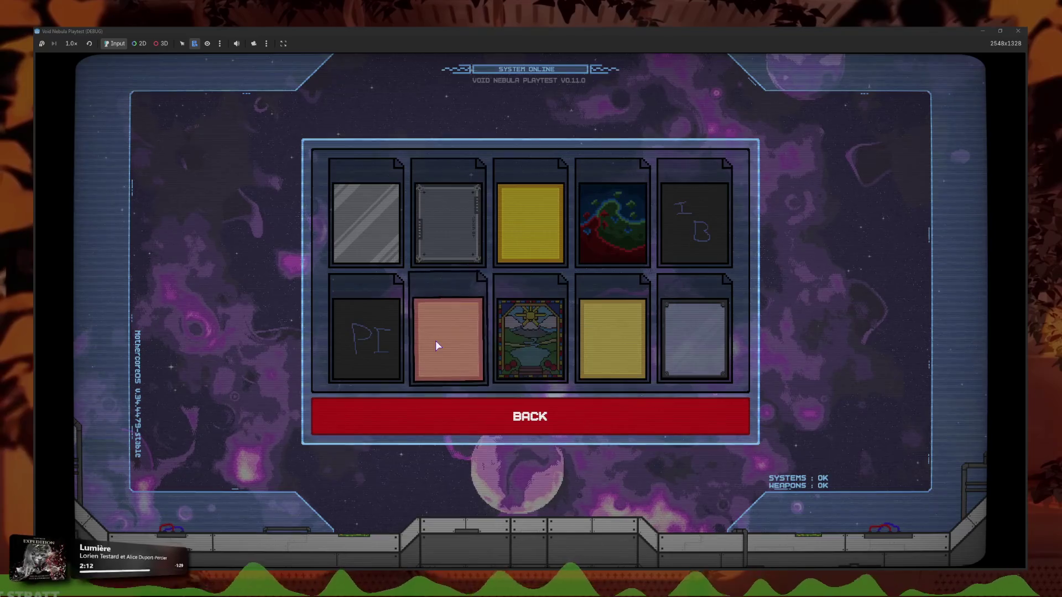
mouse_move(534, 348)
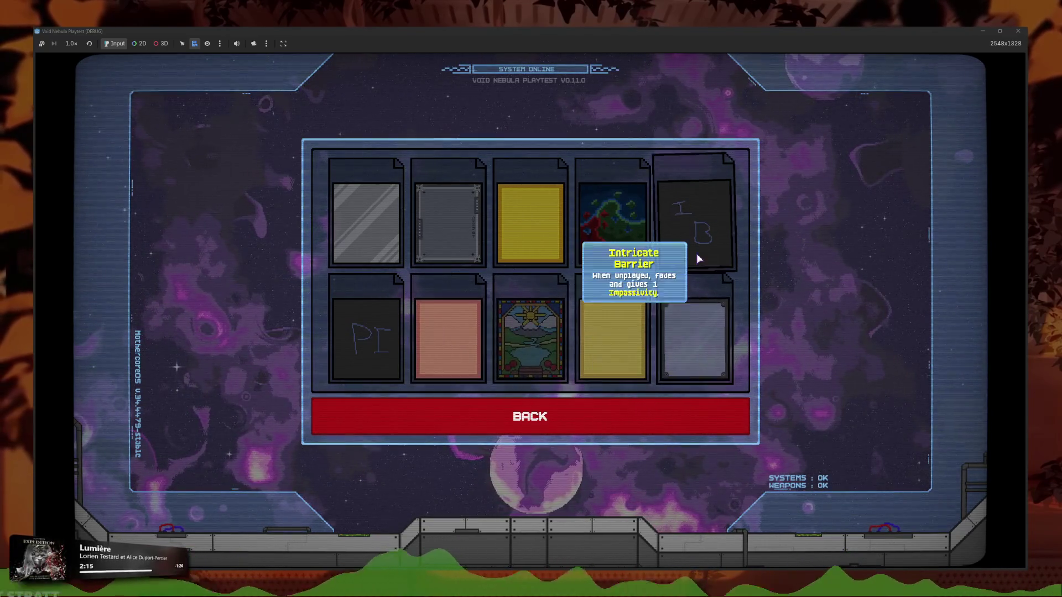
mouse_move(658, 322)
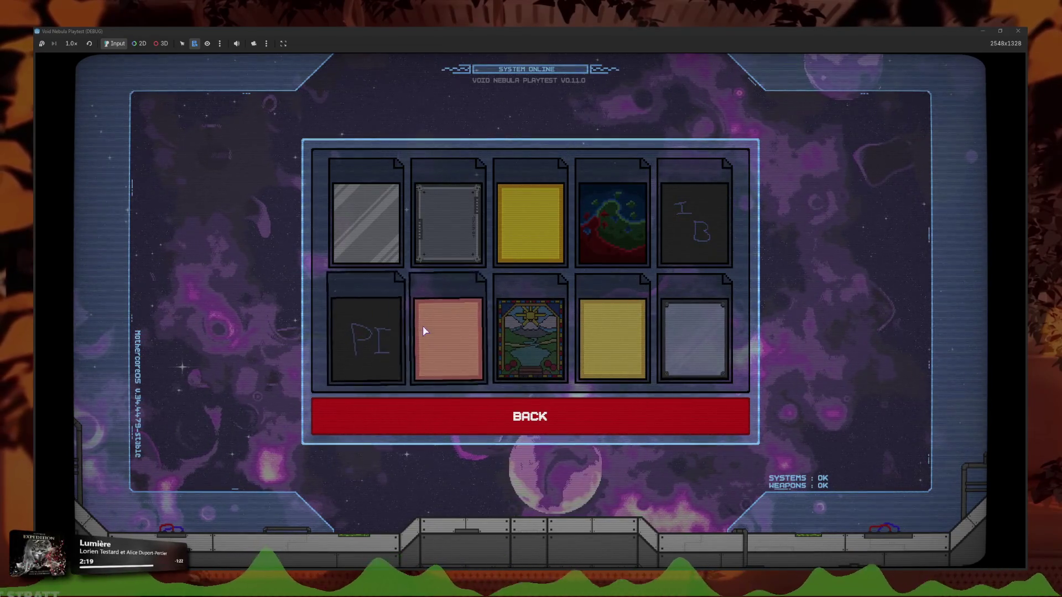
mouse_move(373, 329)
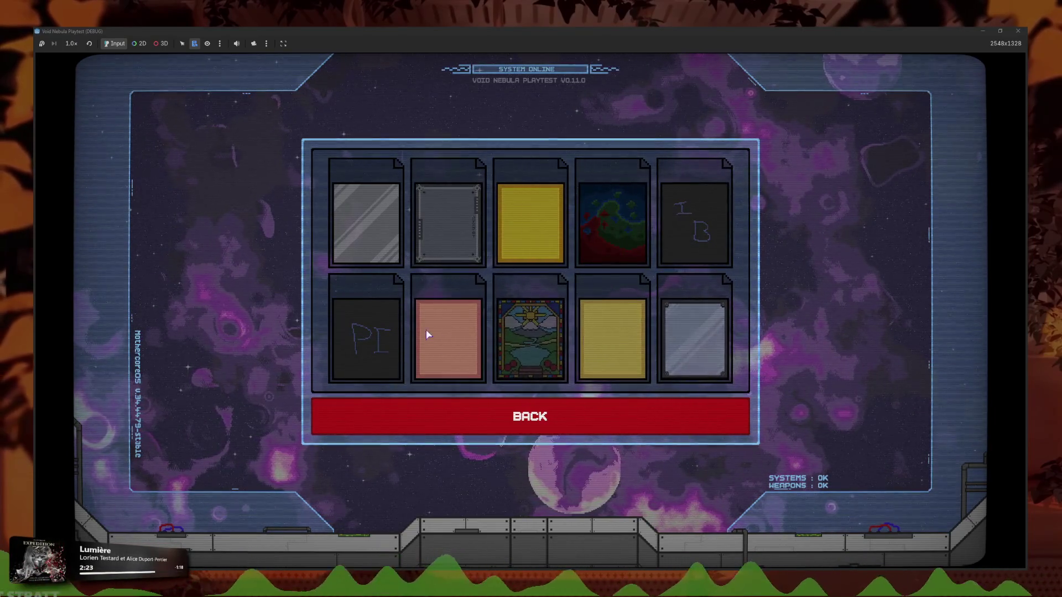
key("F8")
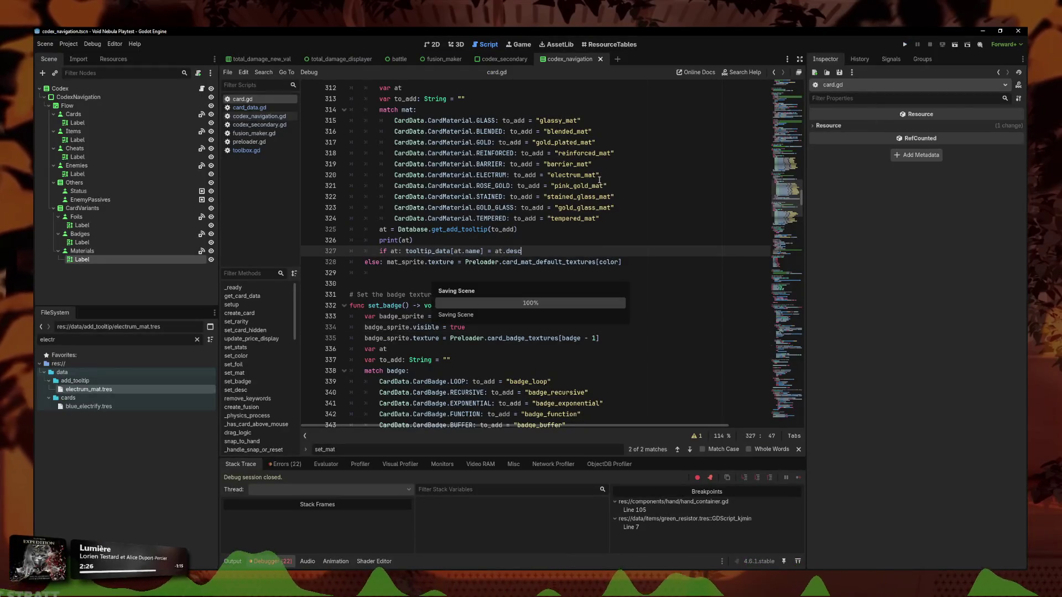
Step: In card.gd, map ROSE_GOLD to rose_gold_mat and replace the print(at) debug line with 'if at:'
left_click(571, 185)
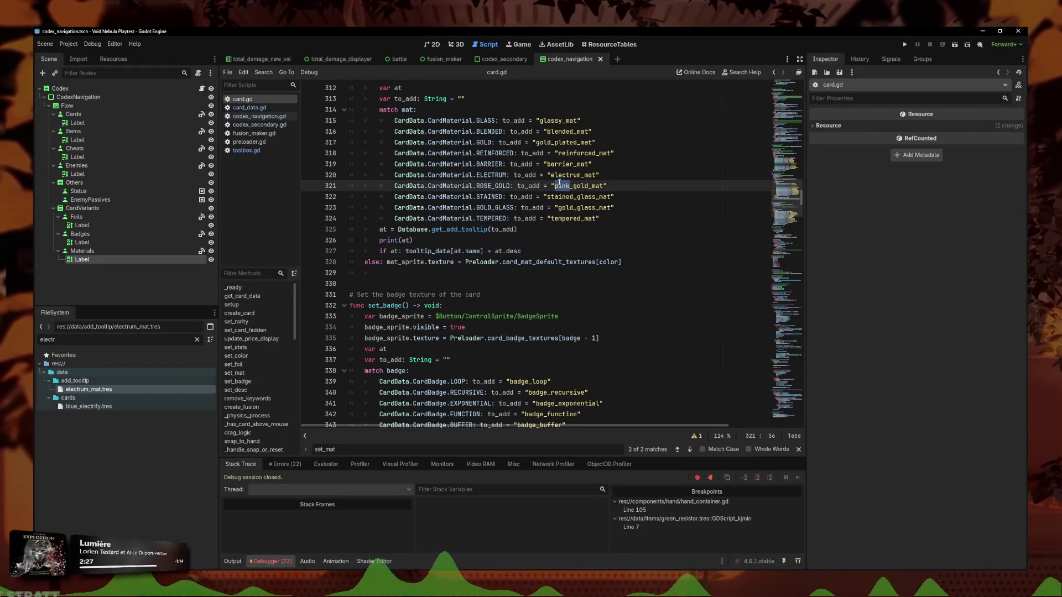
left_click(407, 240)
key("ctrl+shift+k")
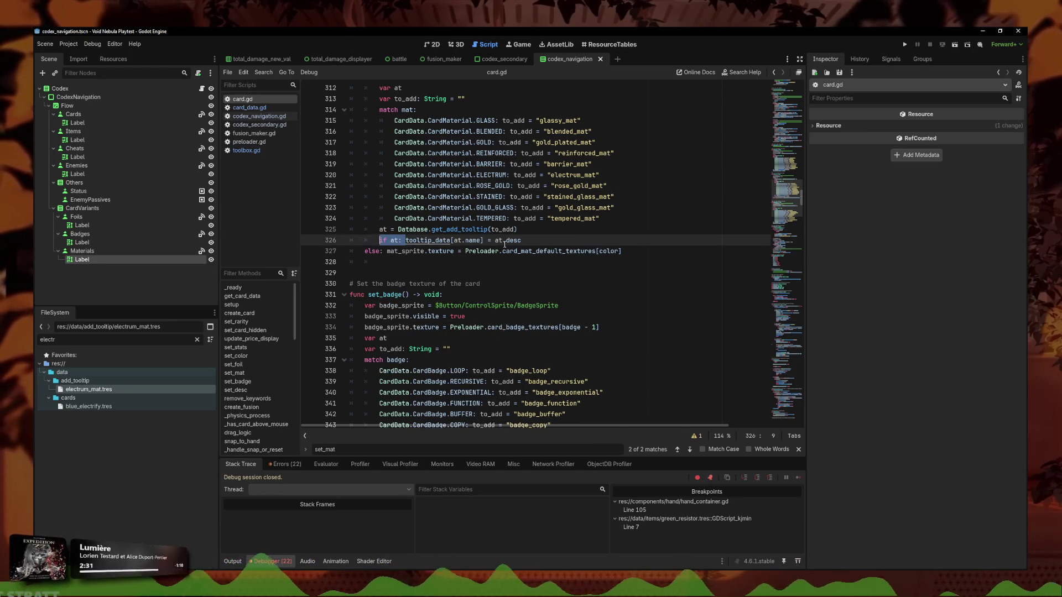
type("if at:")
key("End")
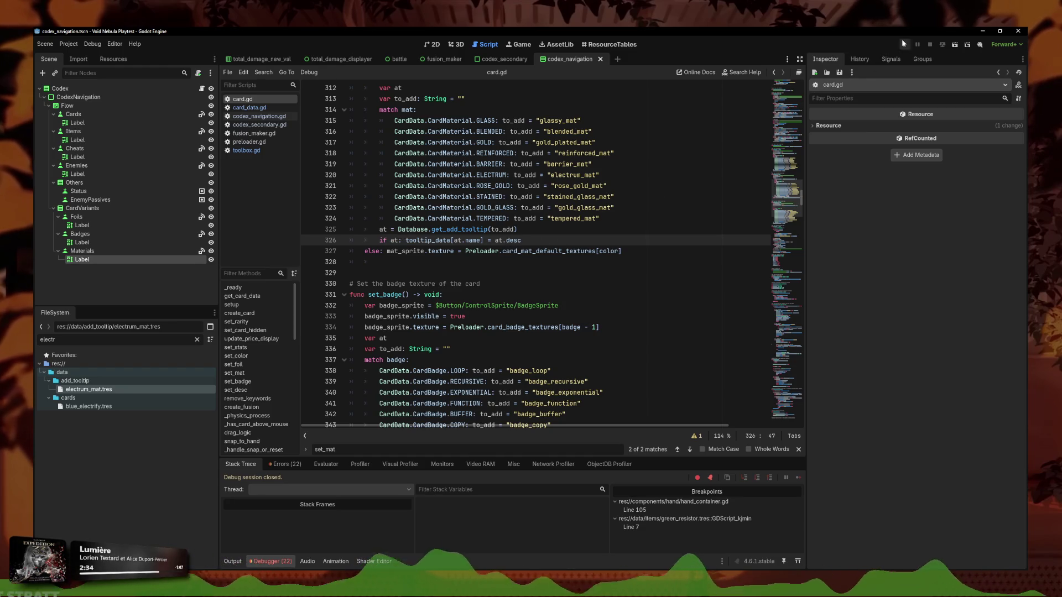
Step: Run the game, check Codex > Card Materials, then stop the playtest
left_click(904, 44)
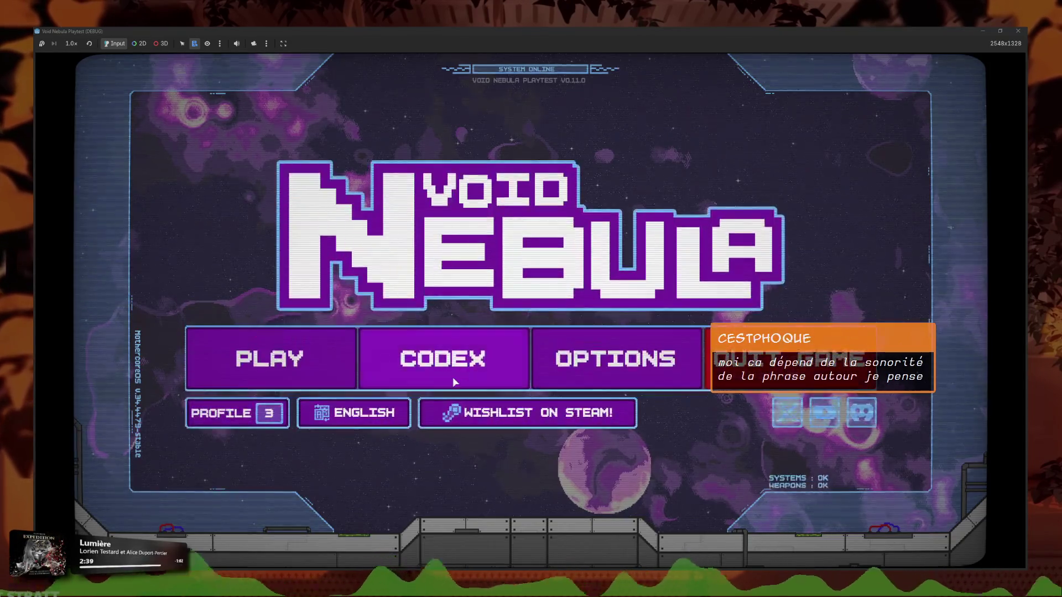
left_click(455, 376)
left_click(614, 354)
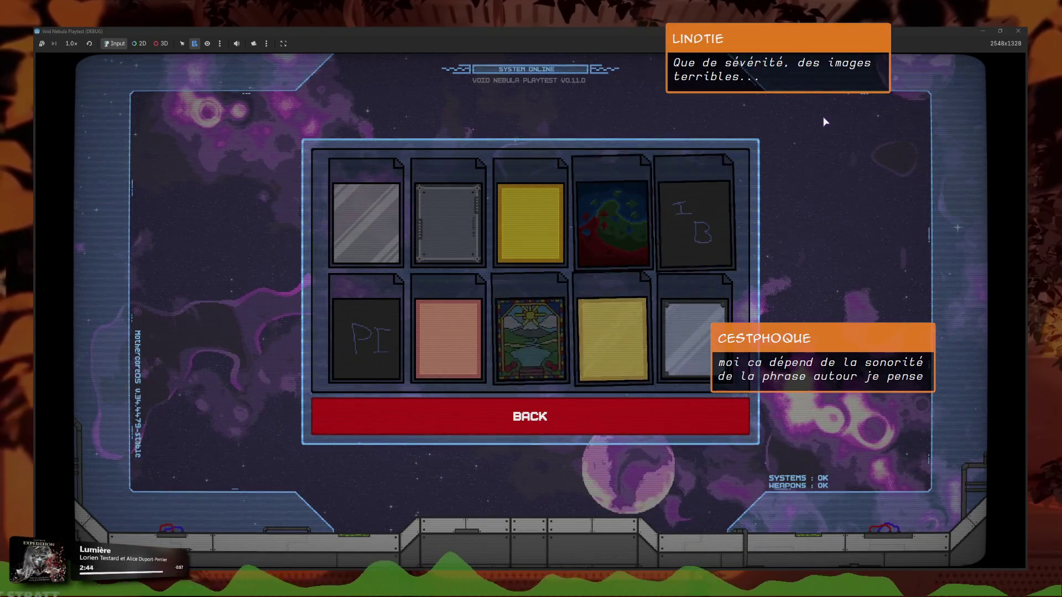
key("F8")
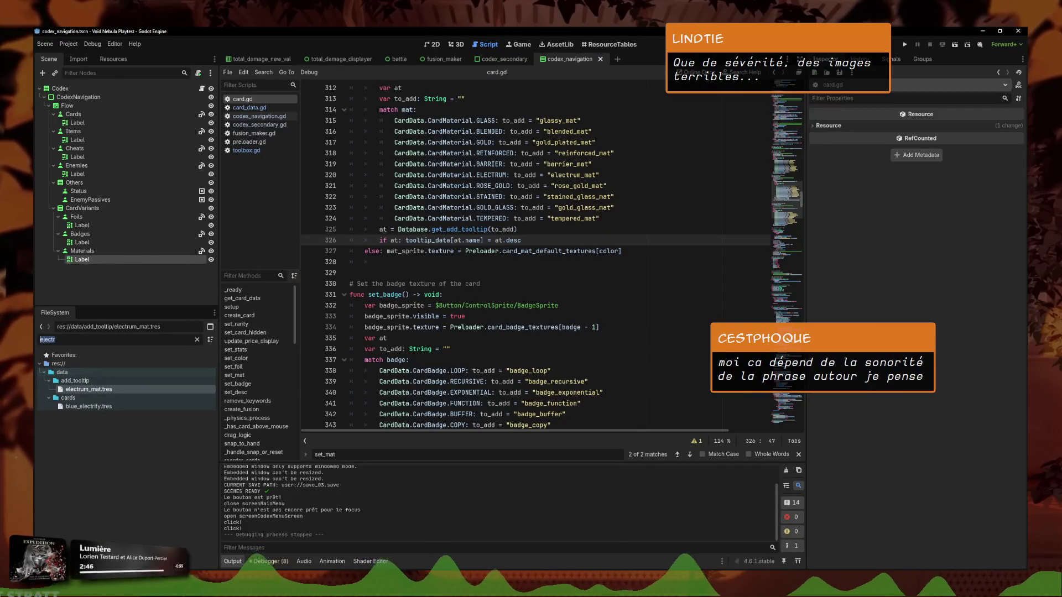
Step: Fix the closing [/cc] tag in rose_gold_mat.tres's description and save it
type("rose_g")
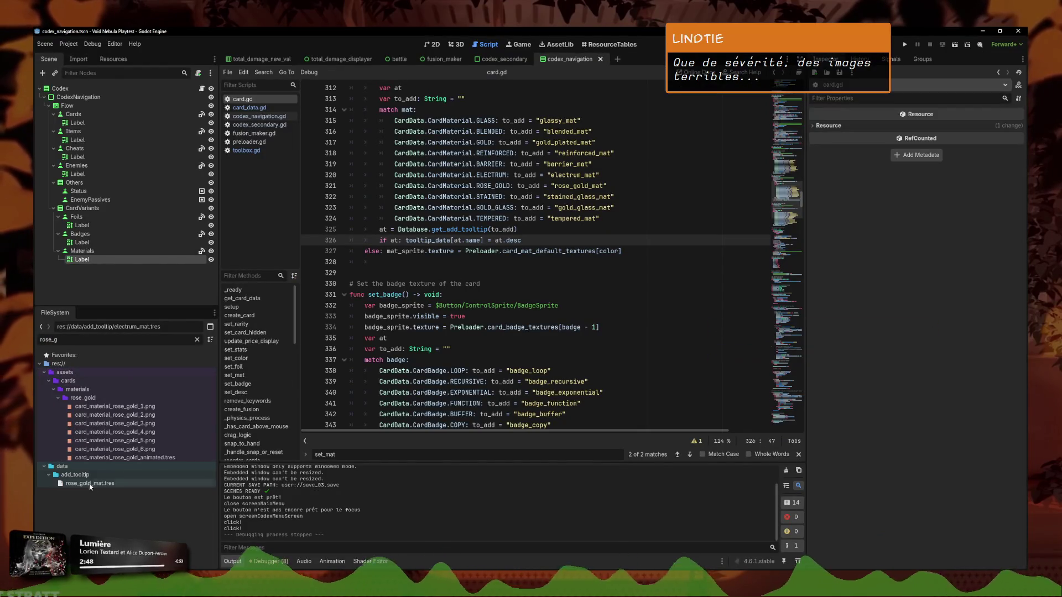
left_click(94, 484)
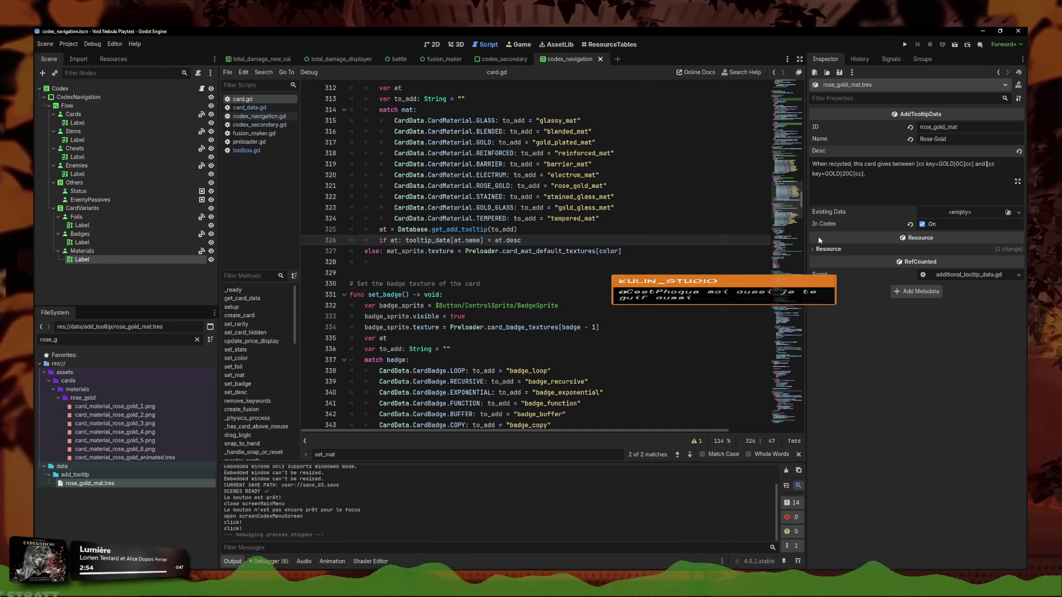
mouse_move(819, 240)
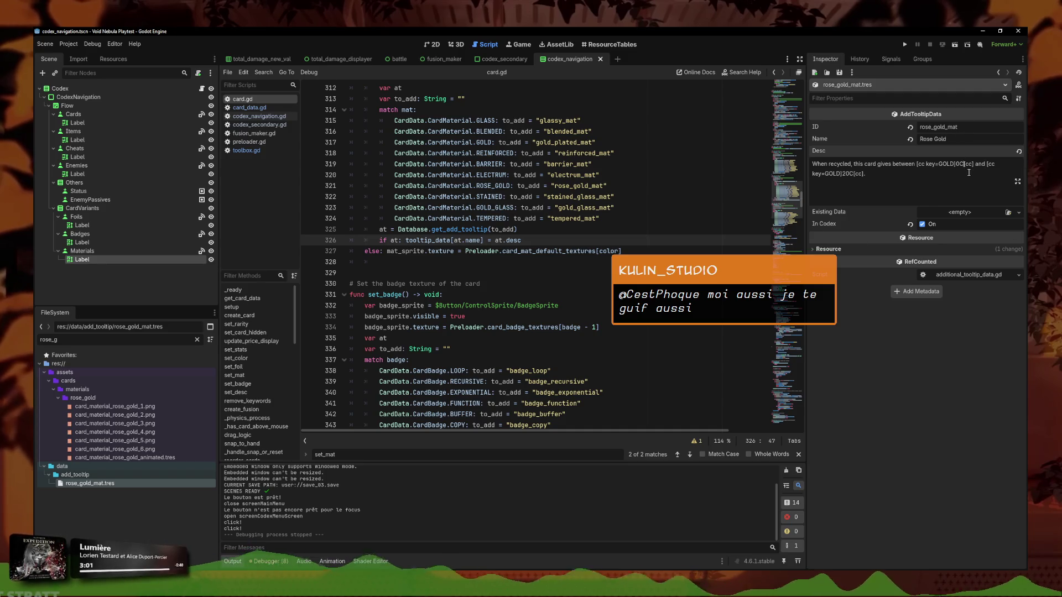
type("/")
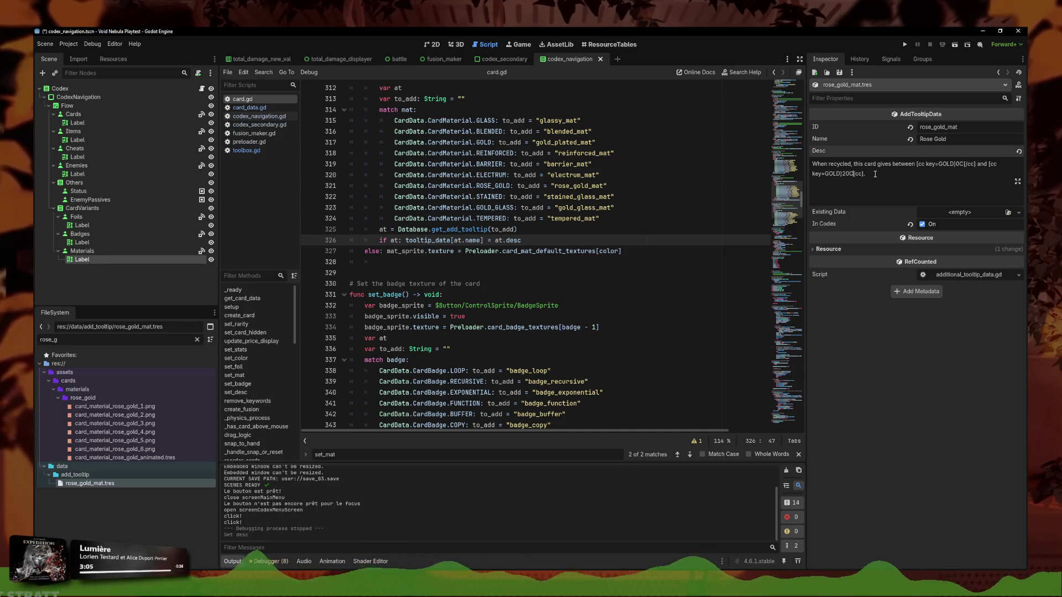
type("/")
key("ctrl+s")
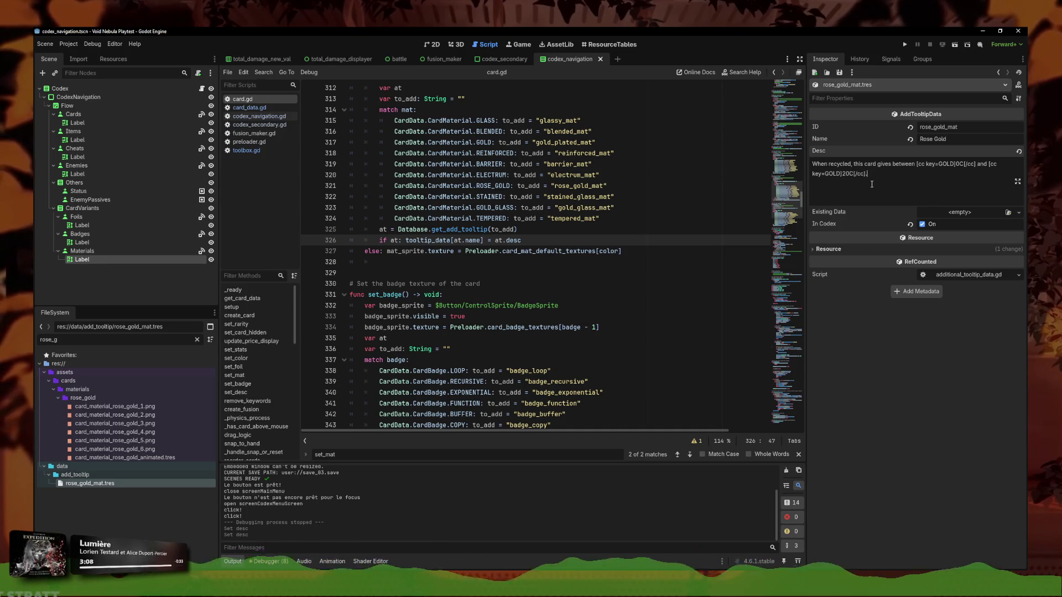
Step: Correct the [cc] tag to [/cc] in stained_glass_mat.tres's description, save, and run the project
left_click(79, 341)
key("BackSpace")
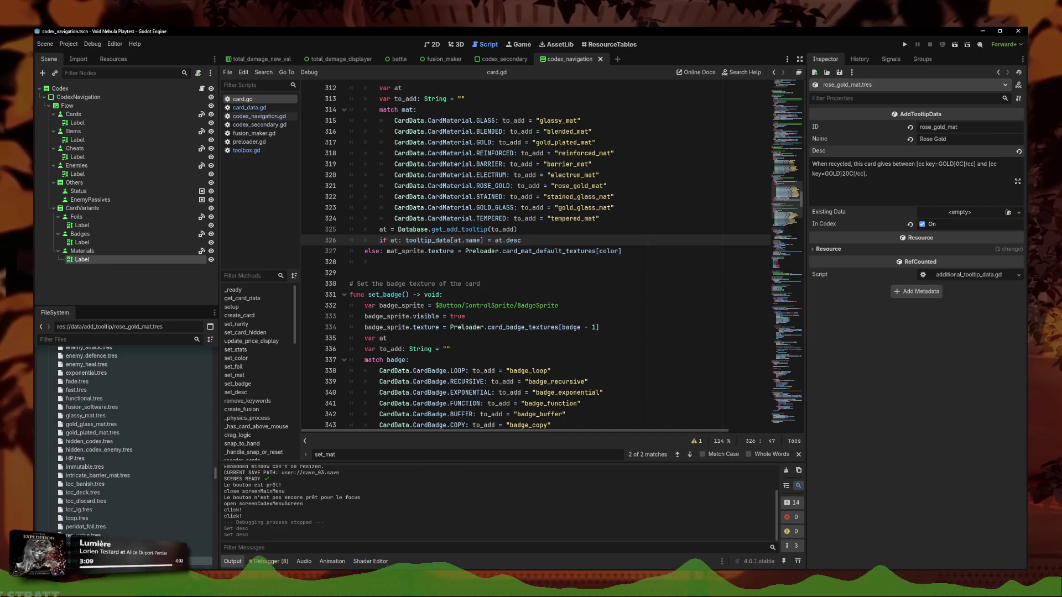
type("stained")
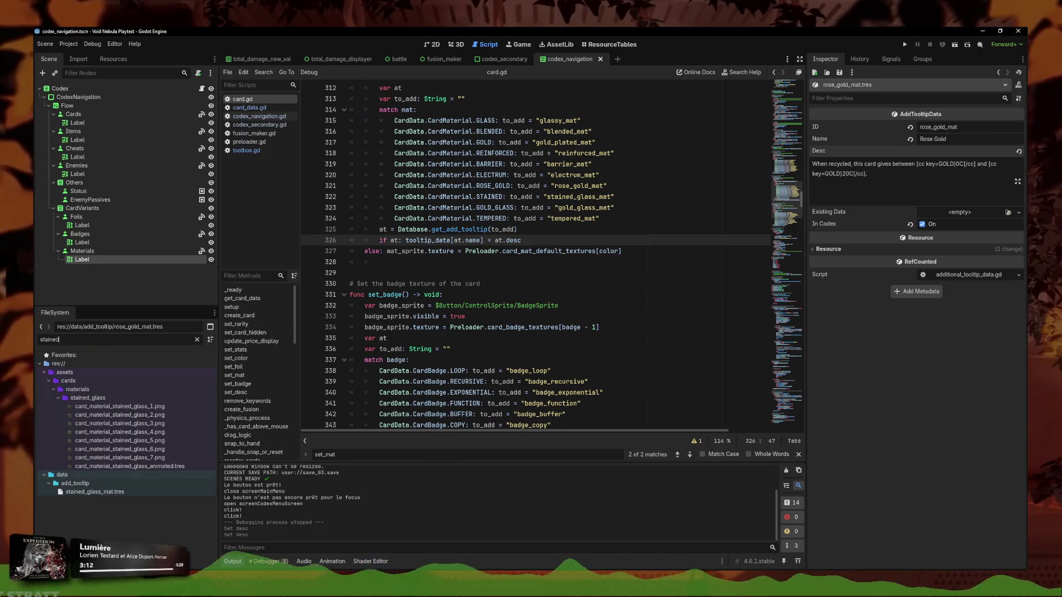
left_click(112, 493)
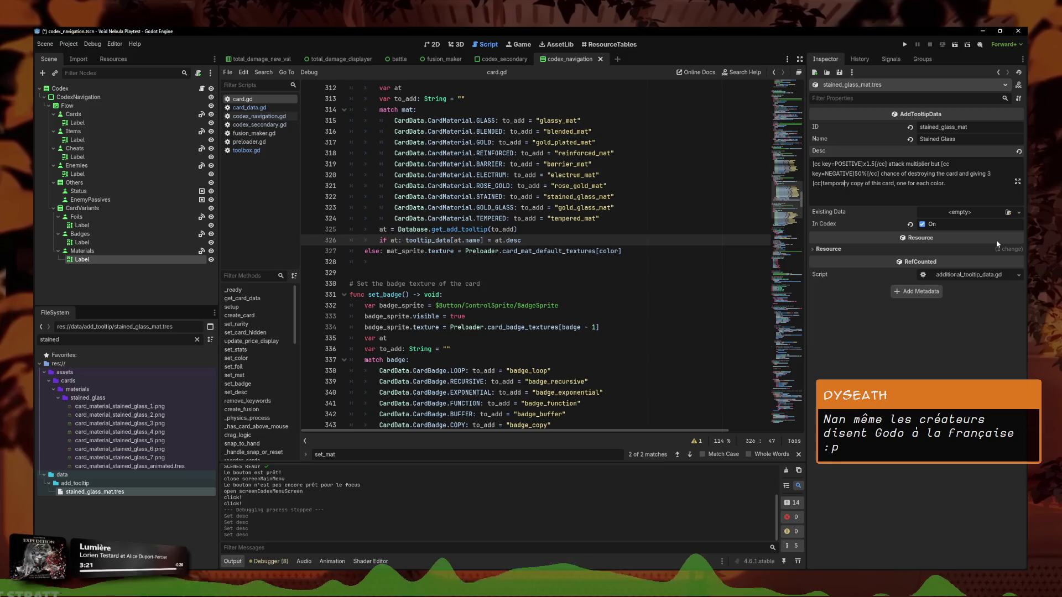
type("[cc")
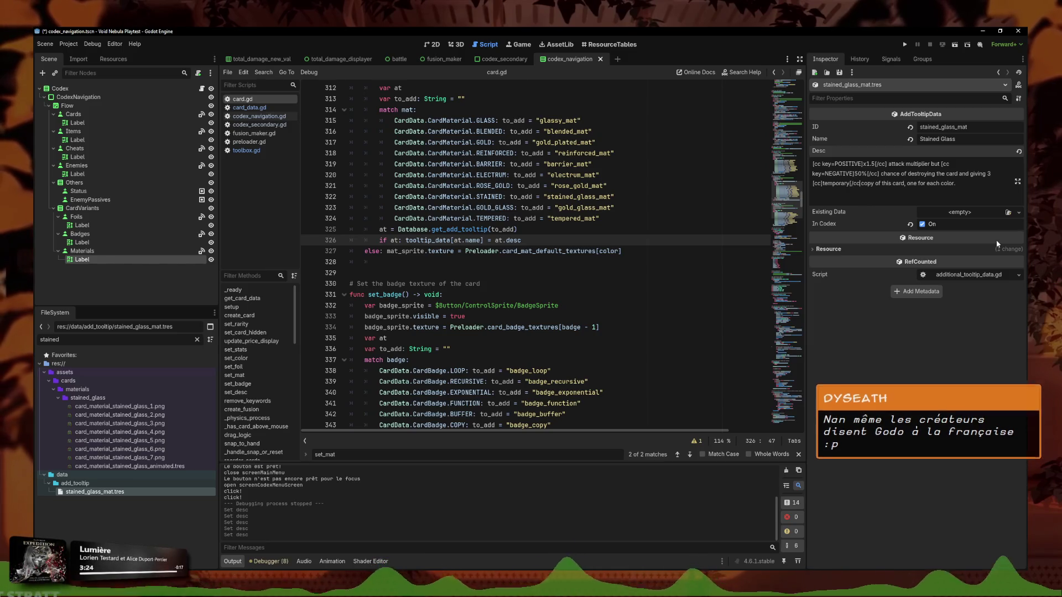
type("]")
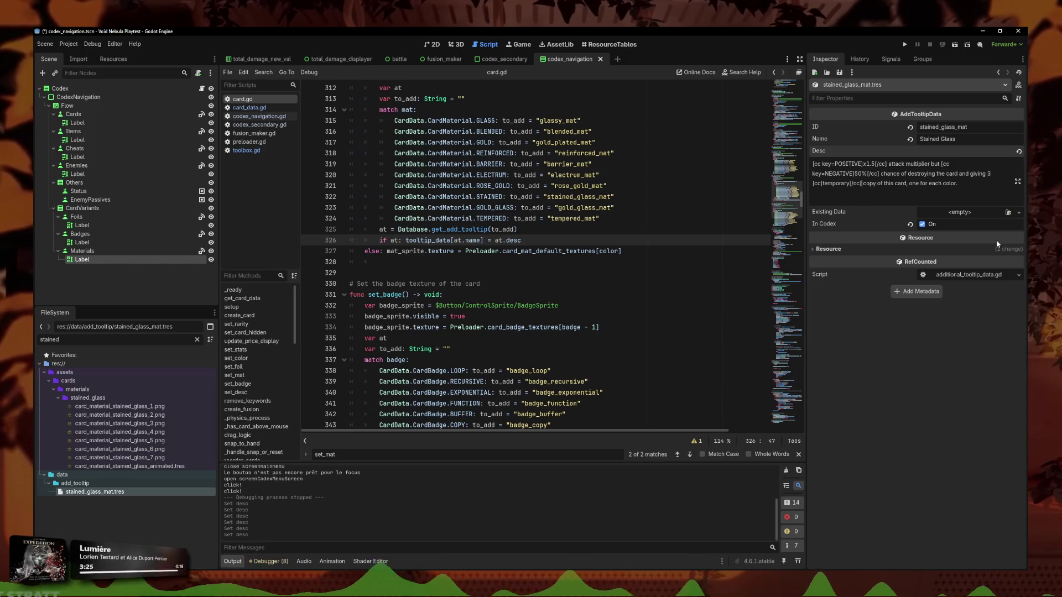
key("ctrl+s")
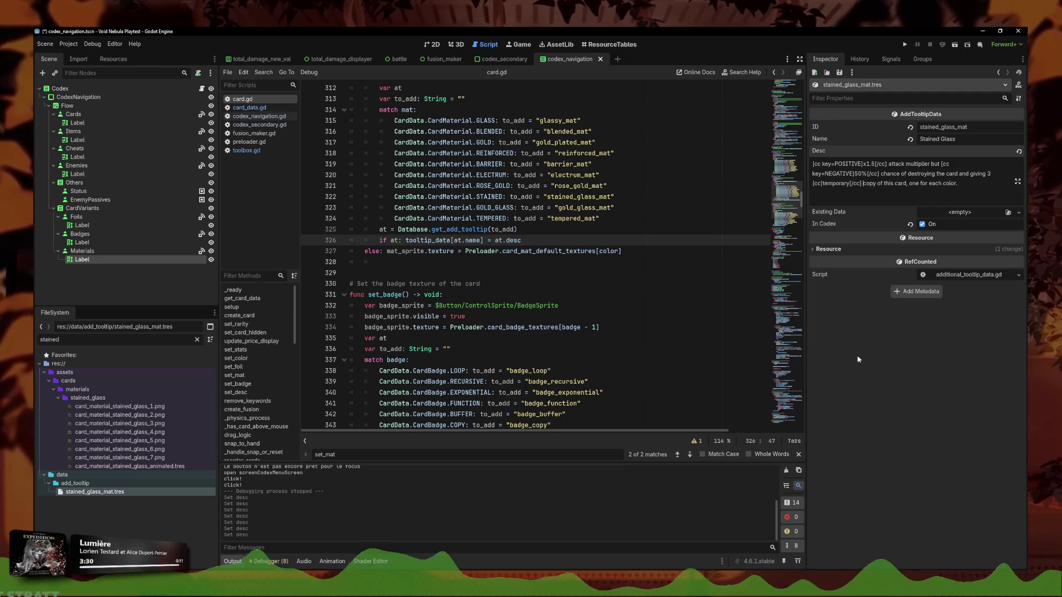
left_click(904, 44)
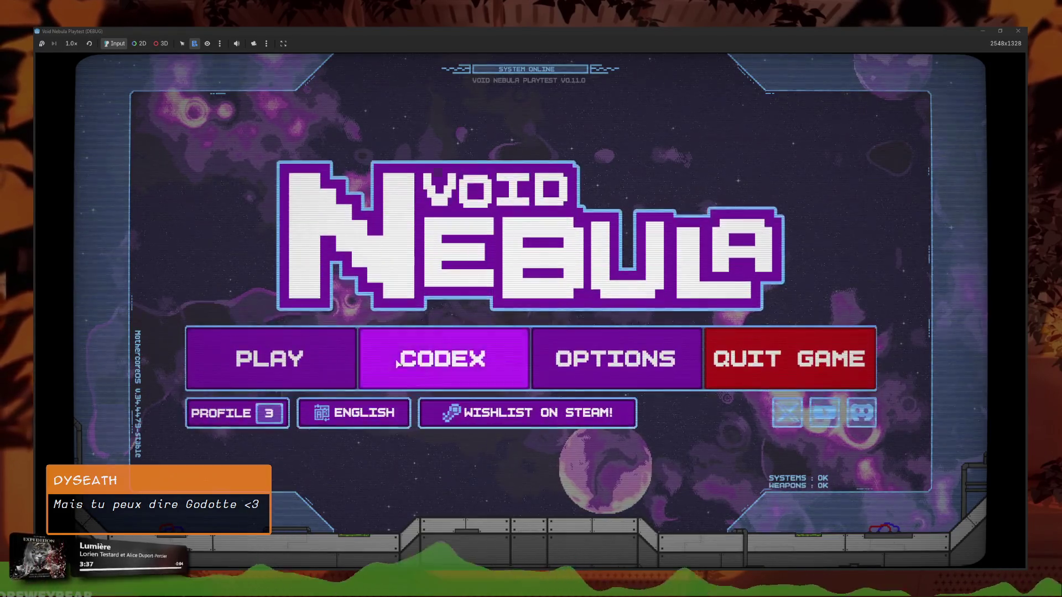
Step: Read each material card's tooltip in Codex > Card Materials, then bring up the Voicemeeter mixer
left_click(366, 358)
left_click(610, 365)
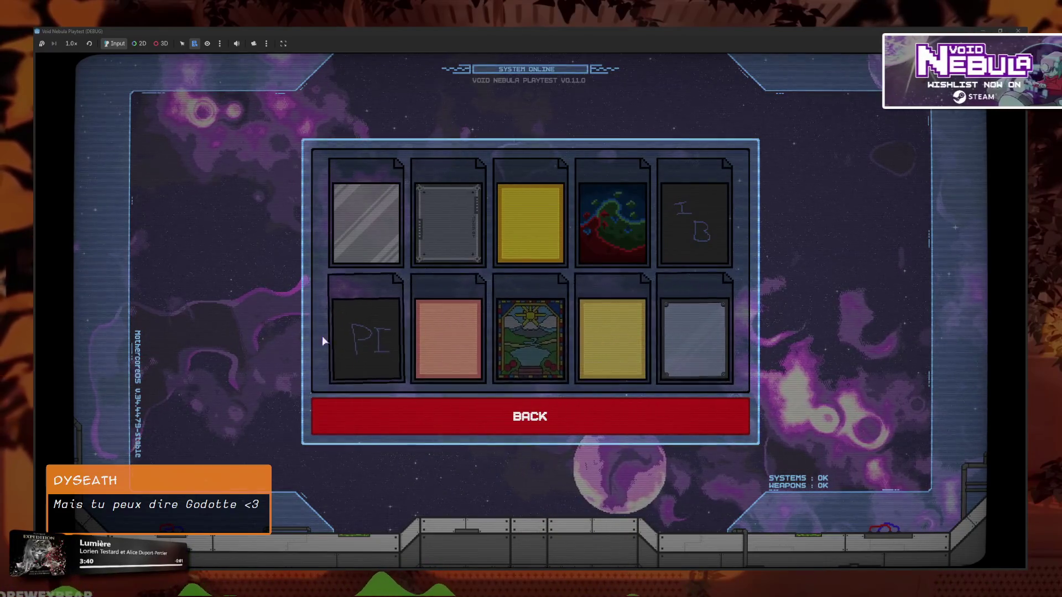
mouse_move(711, 229)
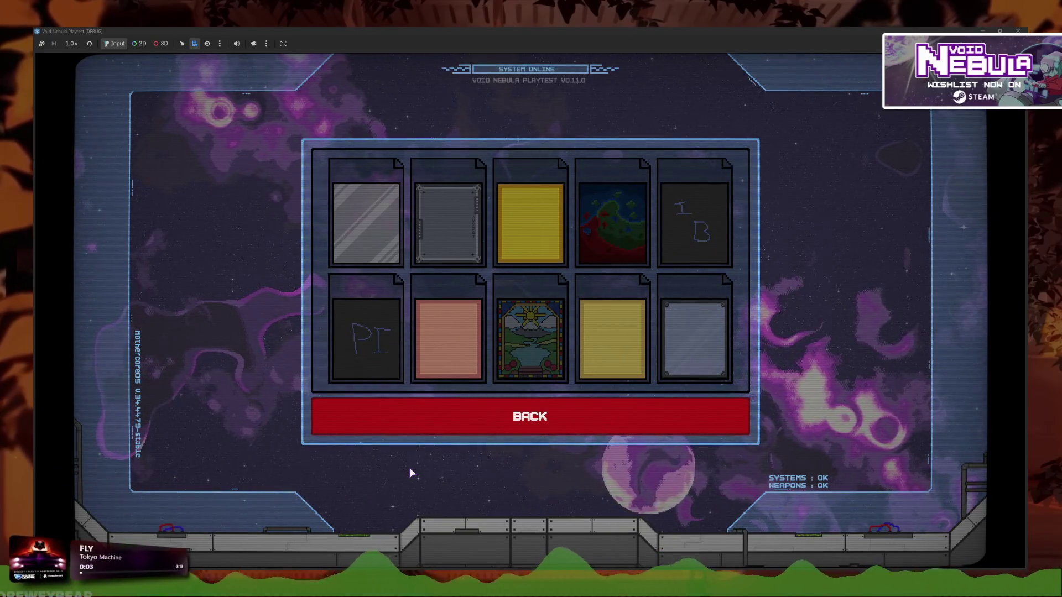
mouse_move(482, 368)
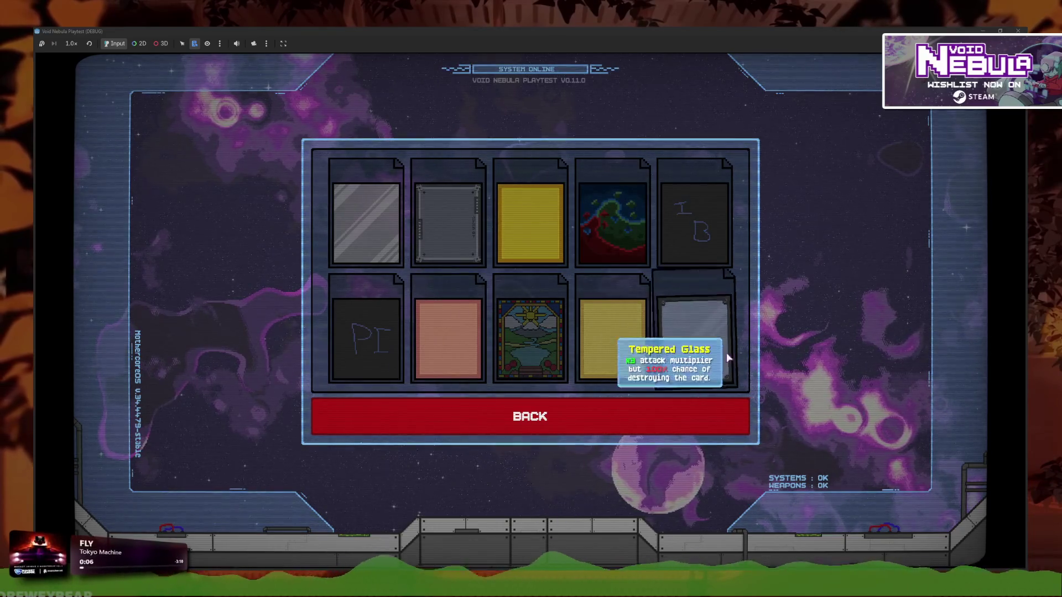
mouse_move(450, 357)
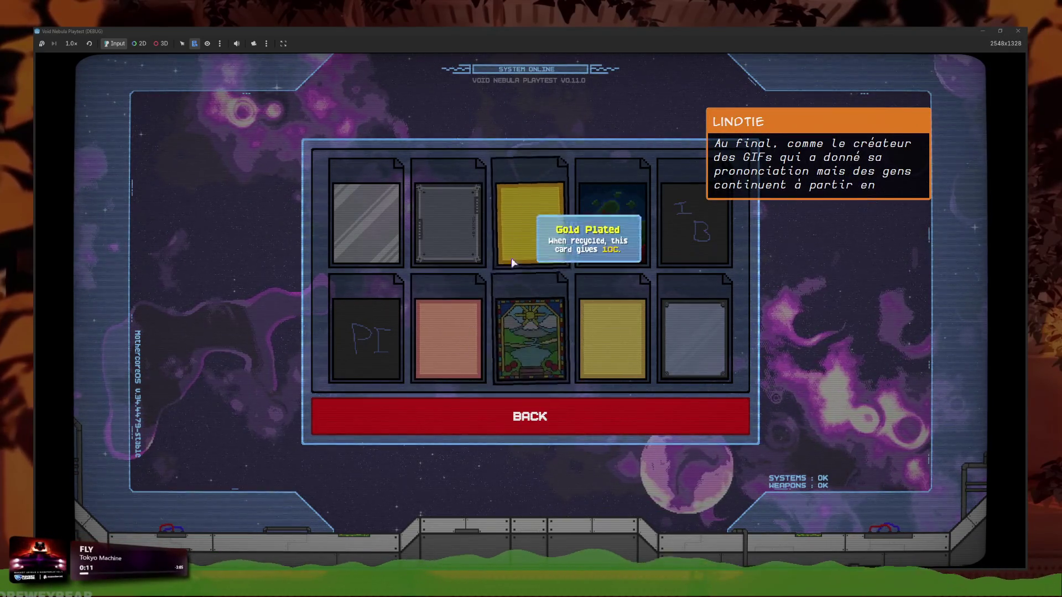
mouse_move(522, 233)
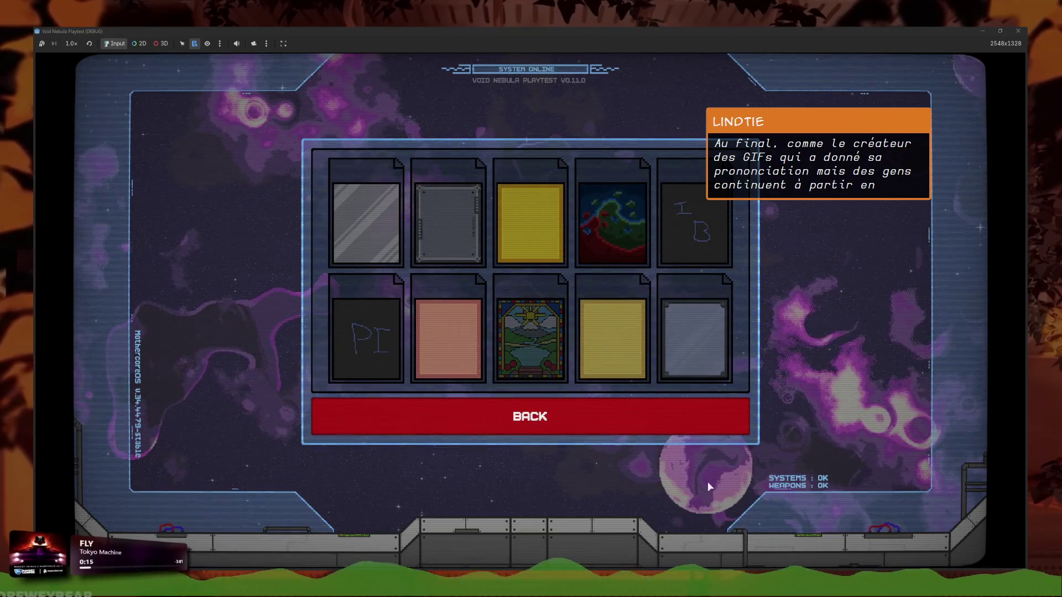
mouse_move(603, 349)
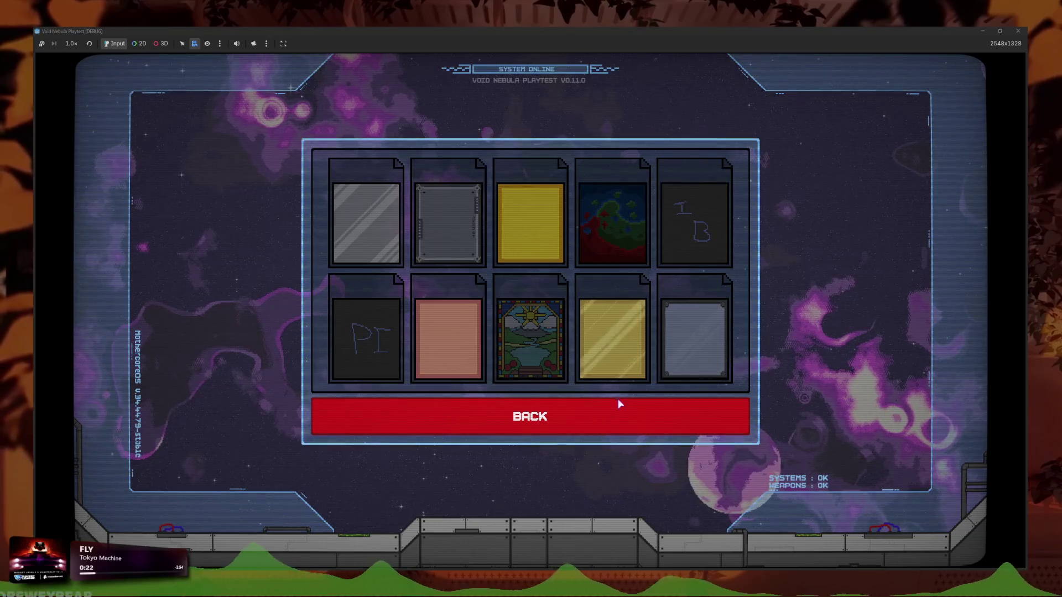
mouse_move(615, 368)
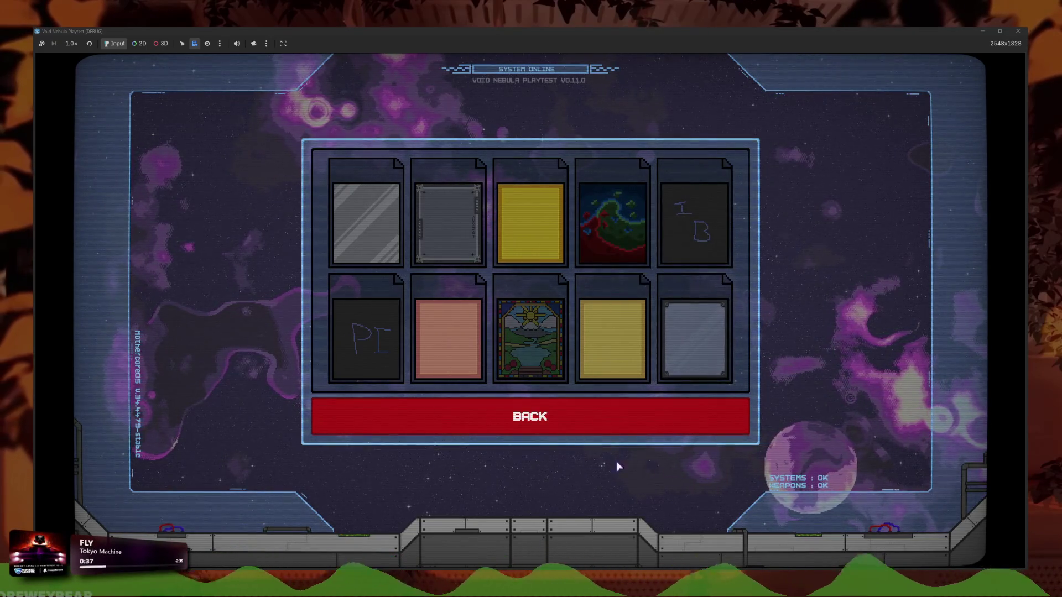
mouse_move(707, 350)
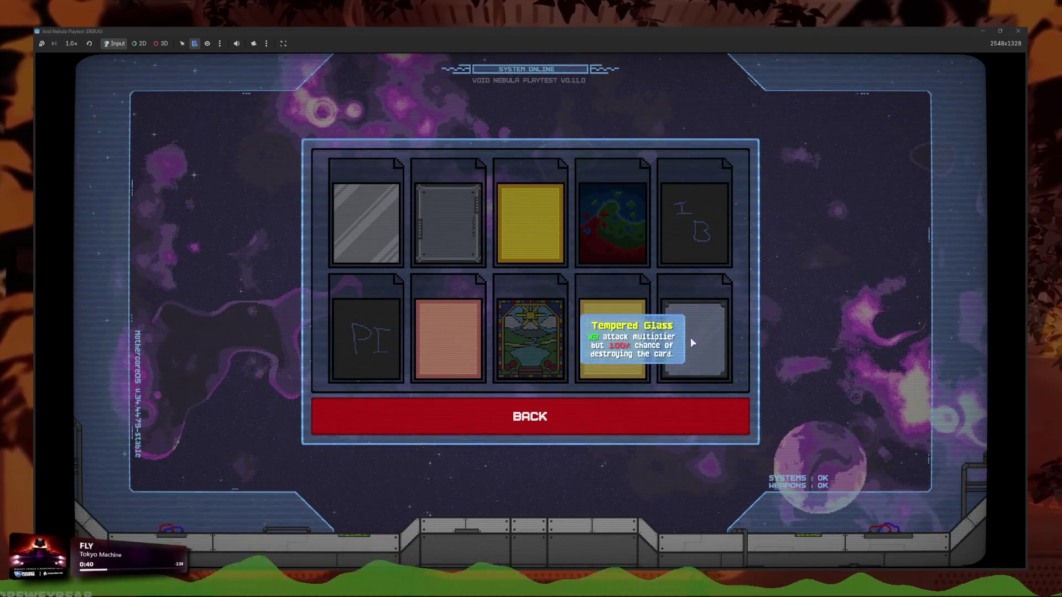
mouse_move(432, 208)
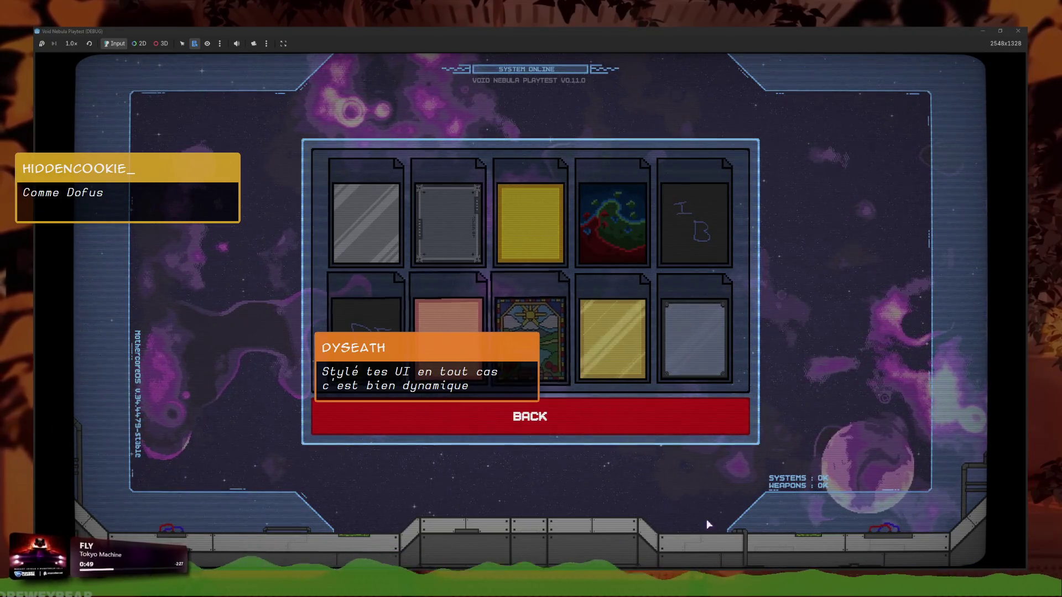
left_click(932, 547)
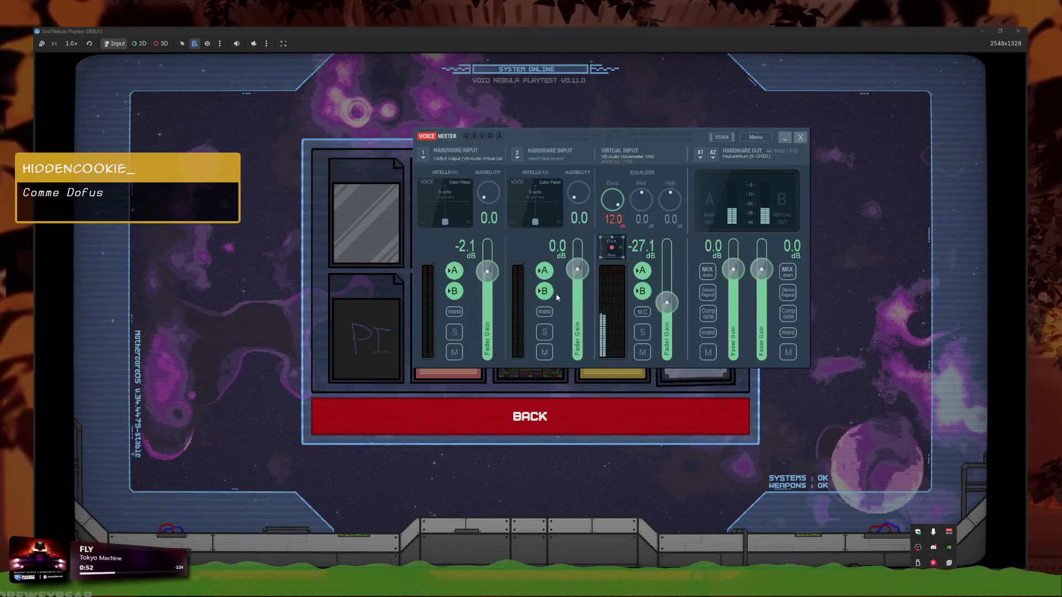
Step: Hide the Voicemeeter mixer, then browse the Cards collection and both pages of Cheats
left_click(785, 142)
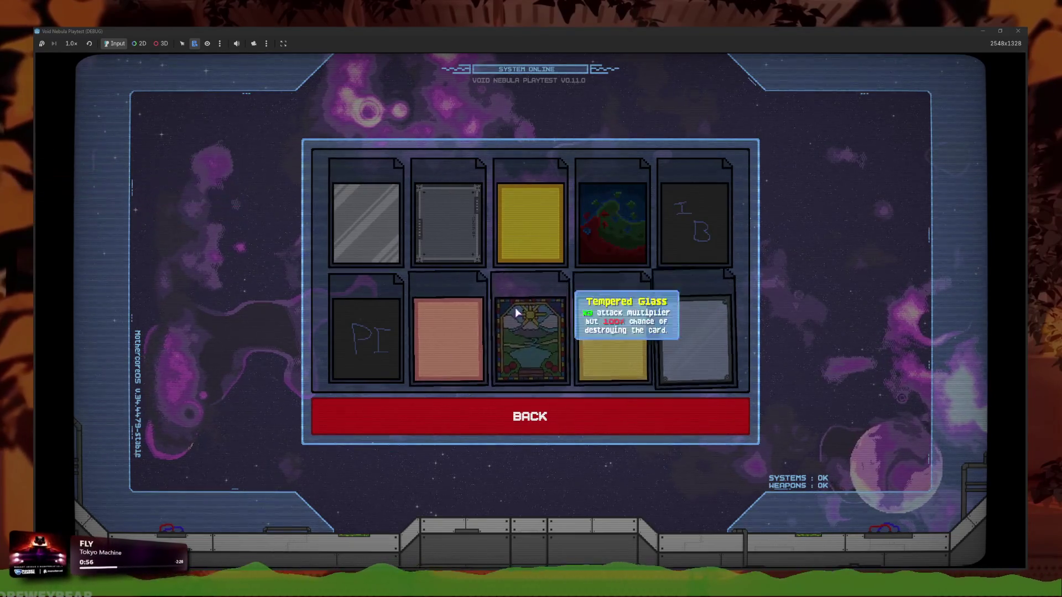
left_click(531, 420)
key("Return")
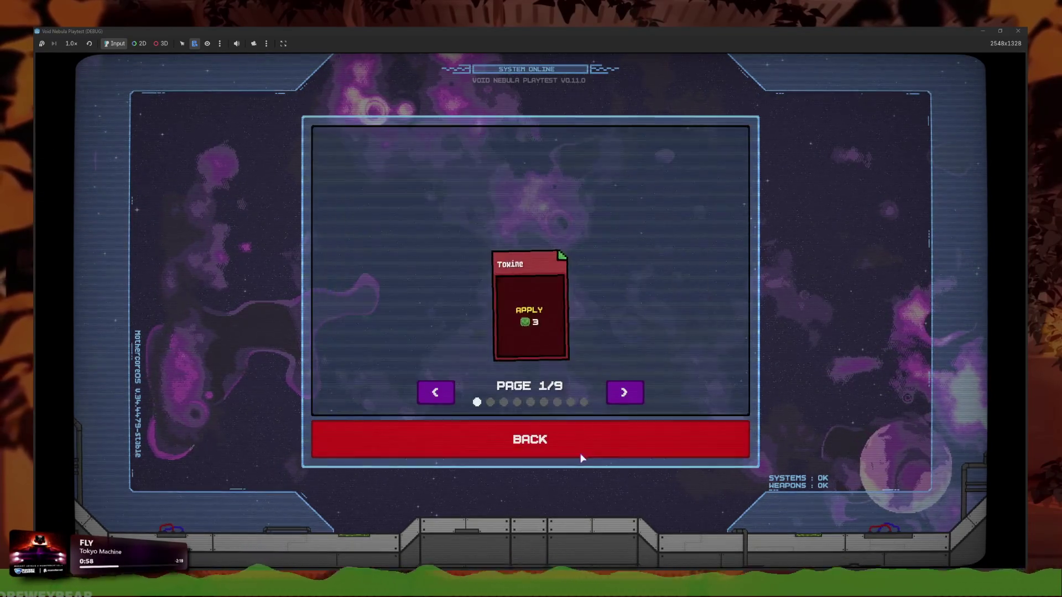
left_click(581, 443)
left_click(436, 269)
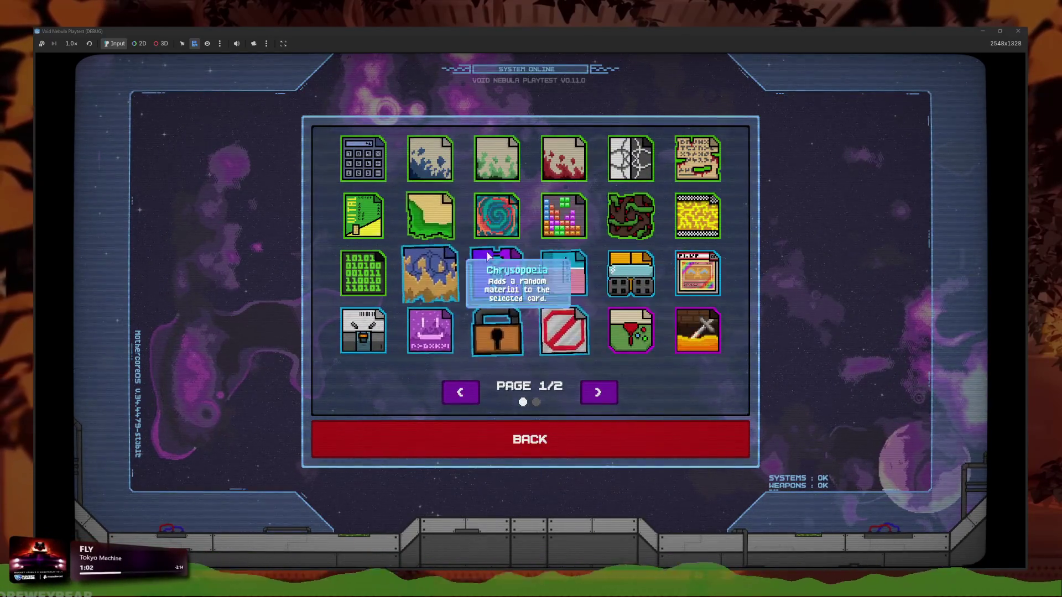
left_click(606, 394)
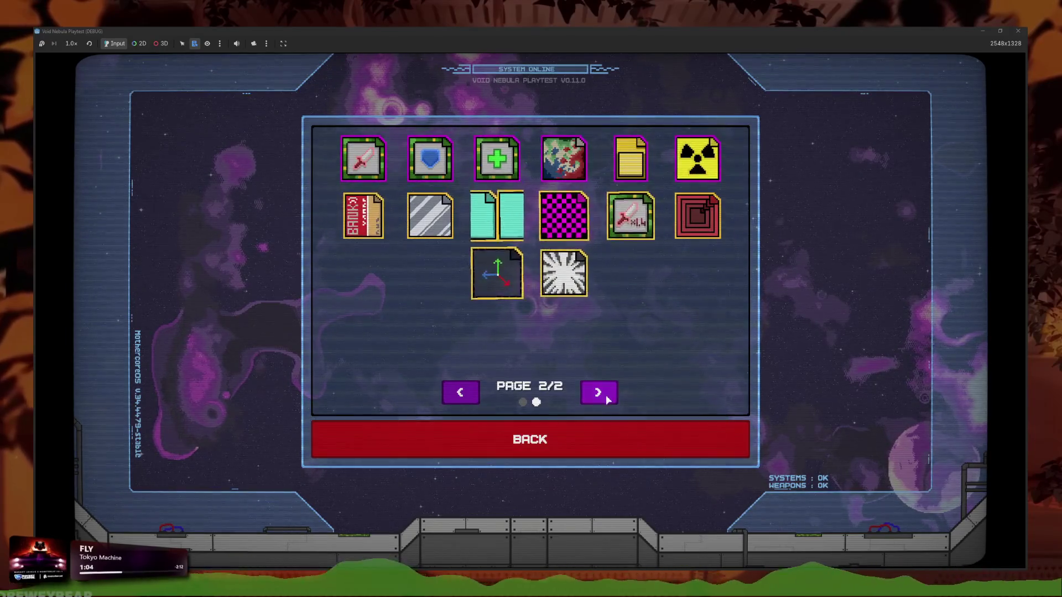
left_click(598, 392)
Step: Browse the Items and Materials collections, then return to the main title menu
left_click(599, 393)
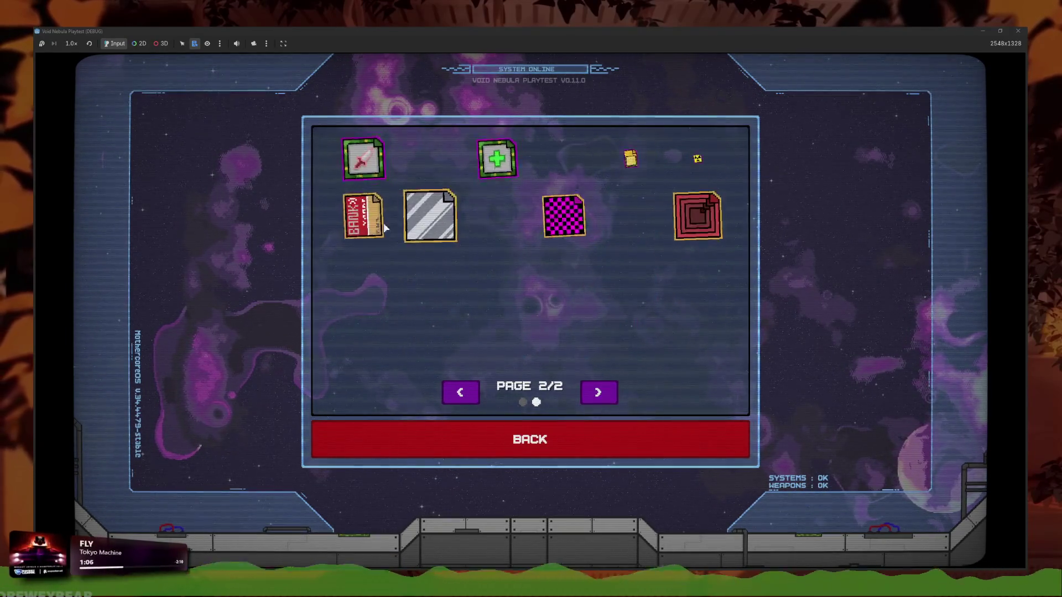
left_click(608, 398)
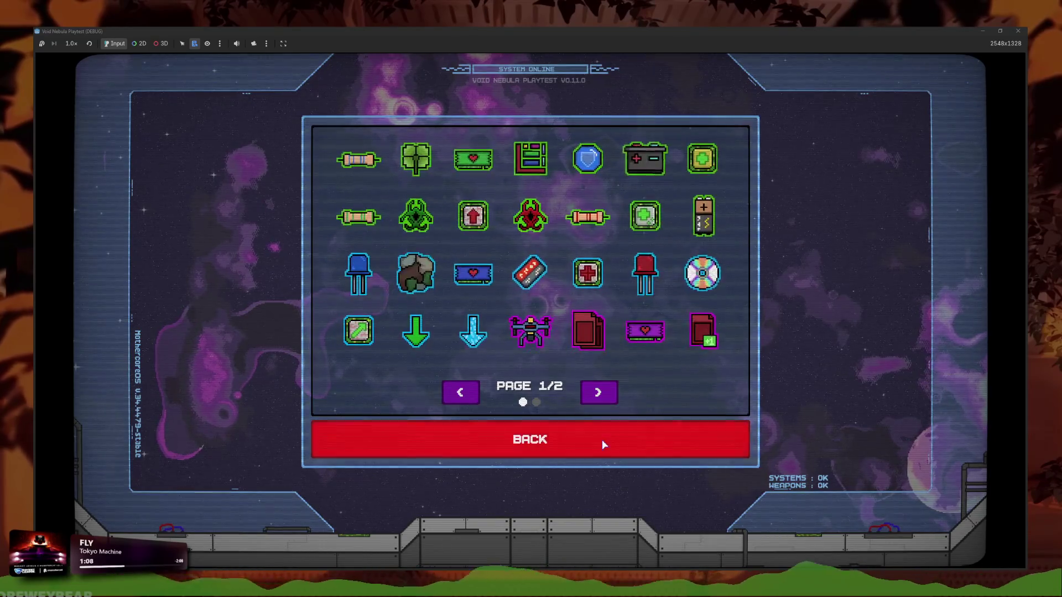
left_click(605, 442)
left_click(636, 358)
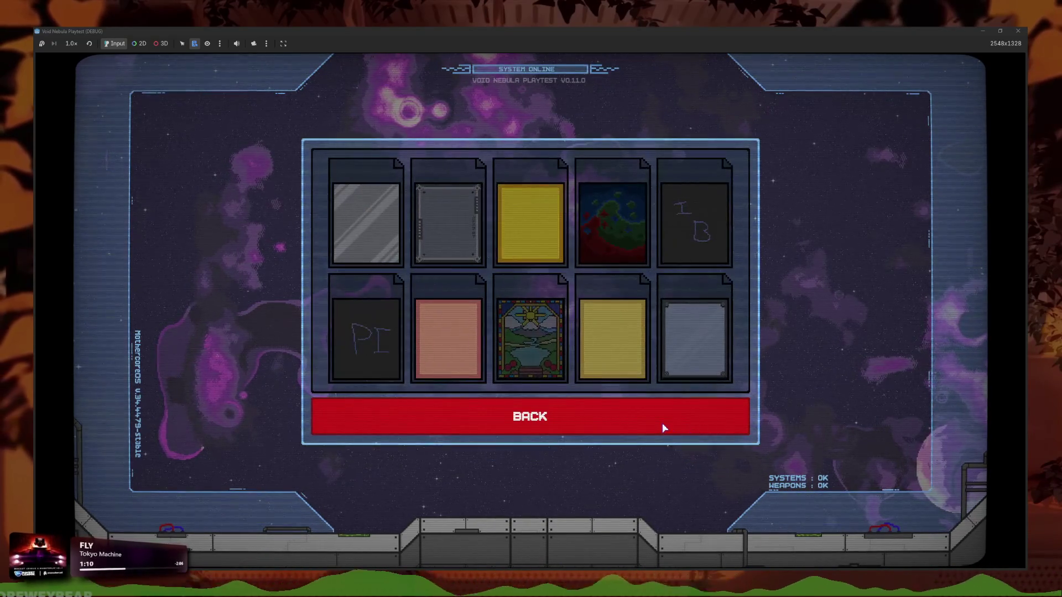
left_click(664, 427)
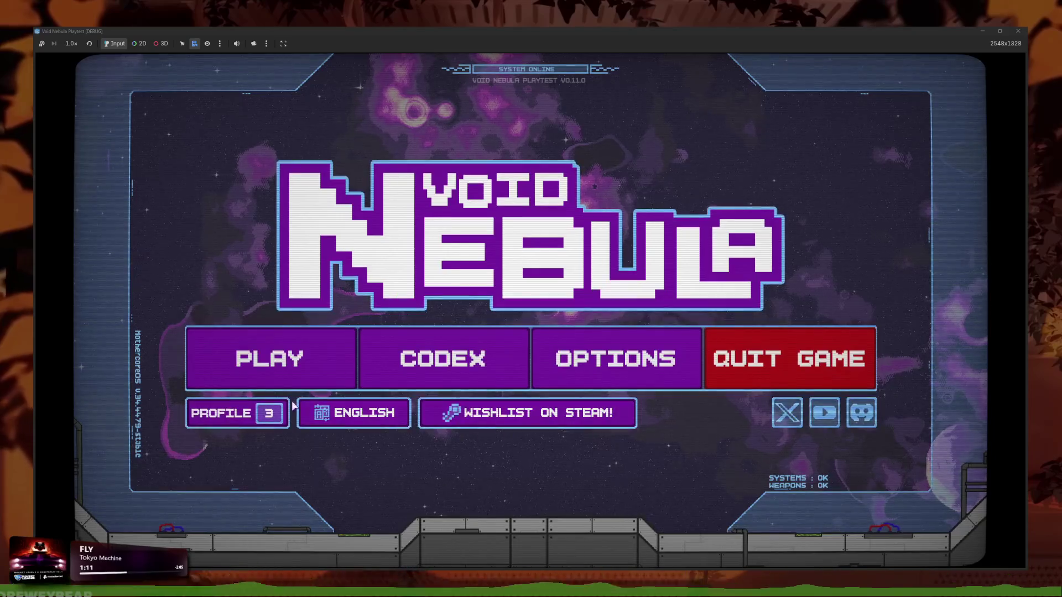
left_click(272, 359)
Step: Continue the run, play Machiner Shield, Headshot and Plurality, end the turn, and cash out after beating Newbie
left_click(534, 372)
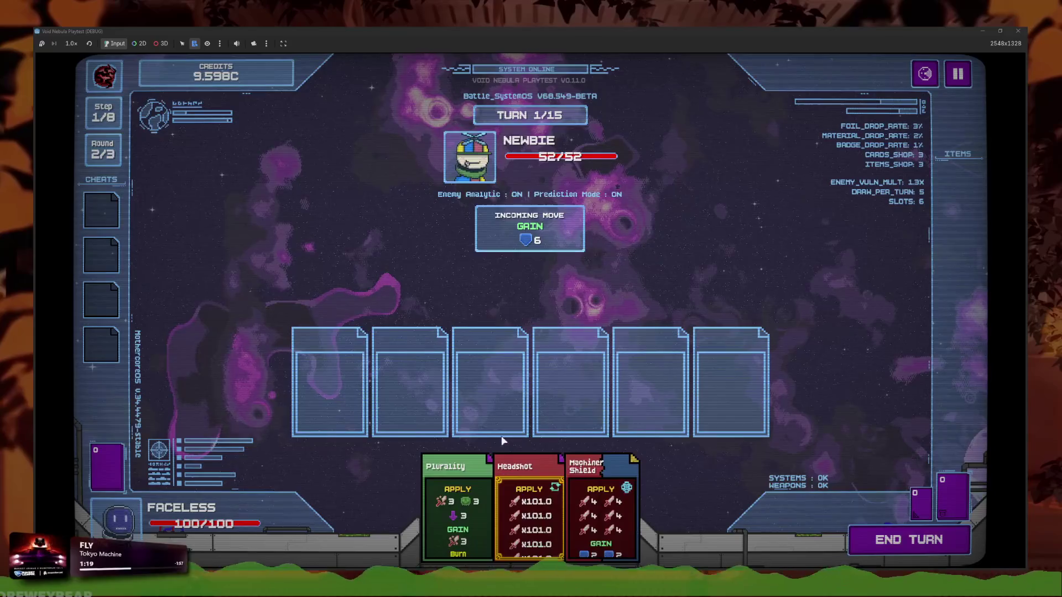
left_click(593, 504)
left_click(593, 504)
left_click(533, 498)
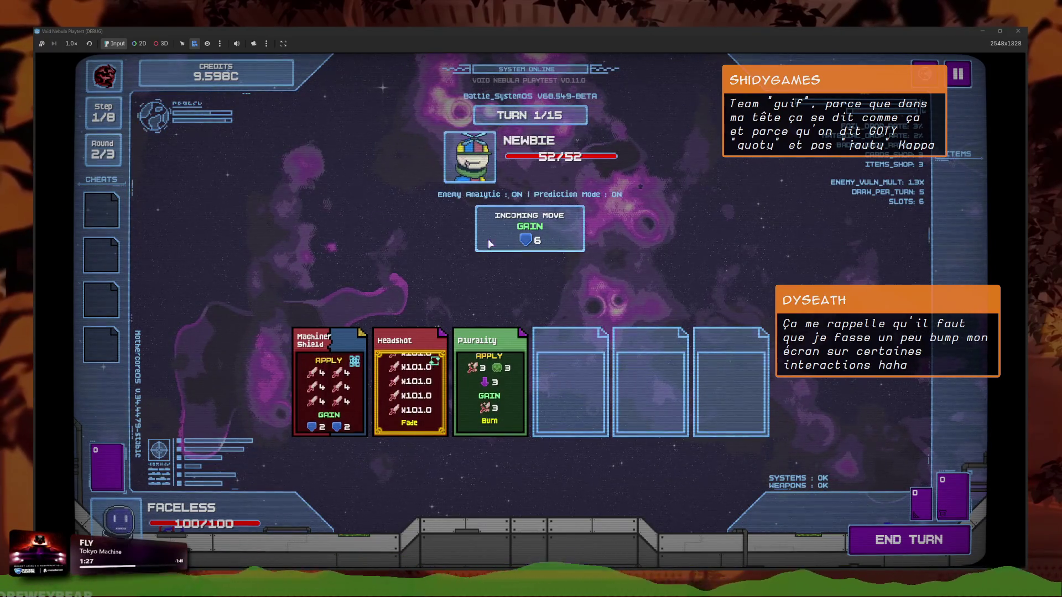
mouse_move(446, 390)
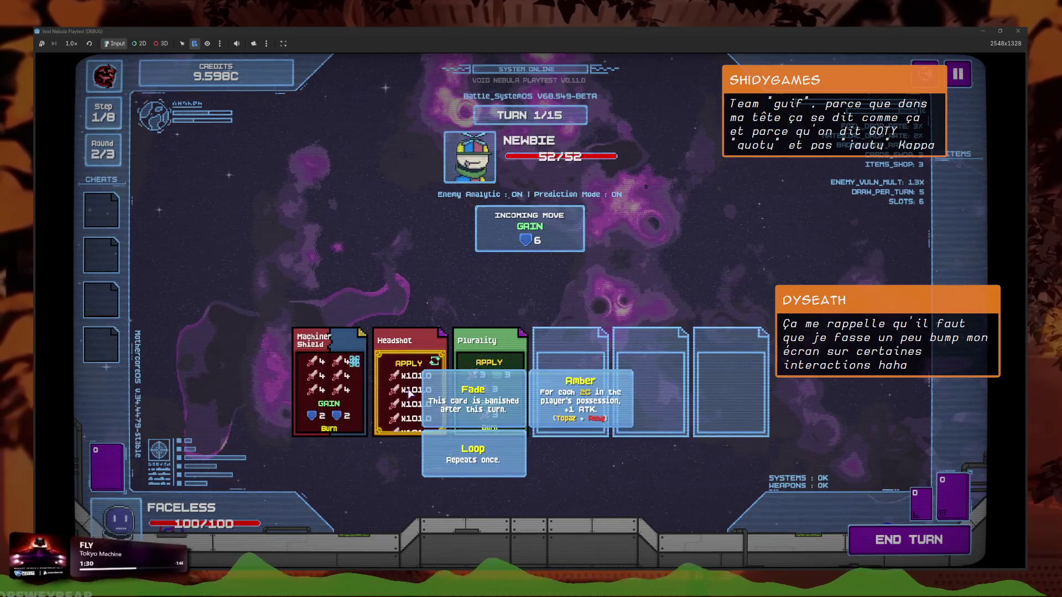
mouse_move(342, 386)
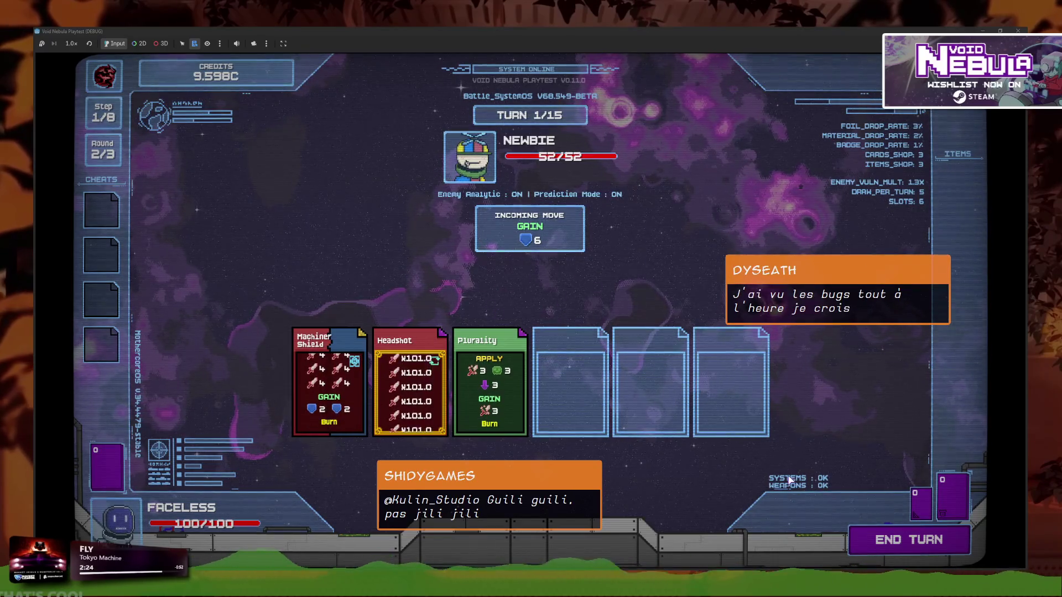
left_click(907, 539)
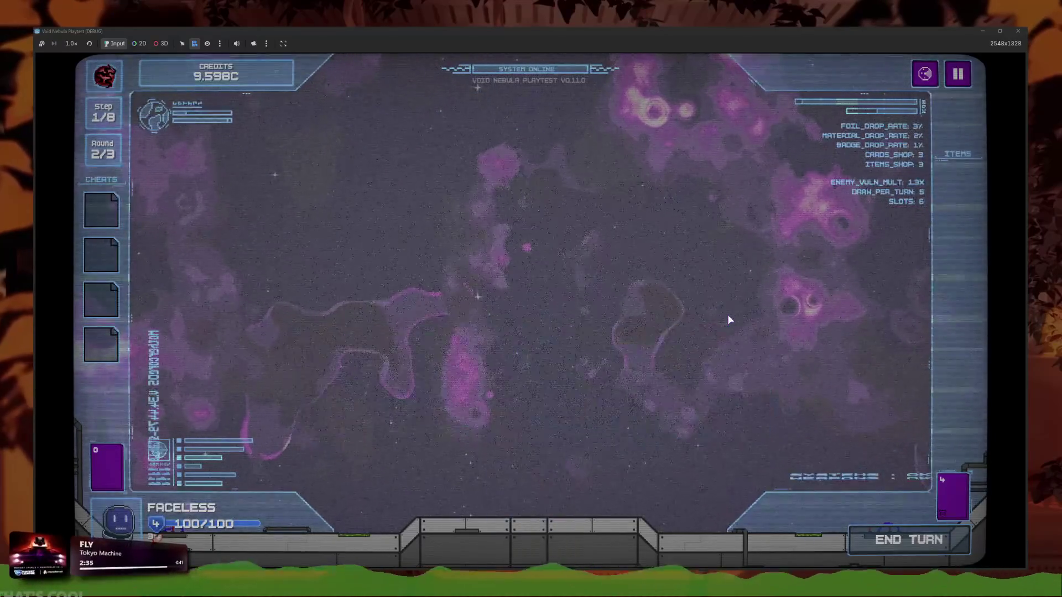
left_click(525, 427)
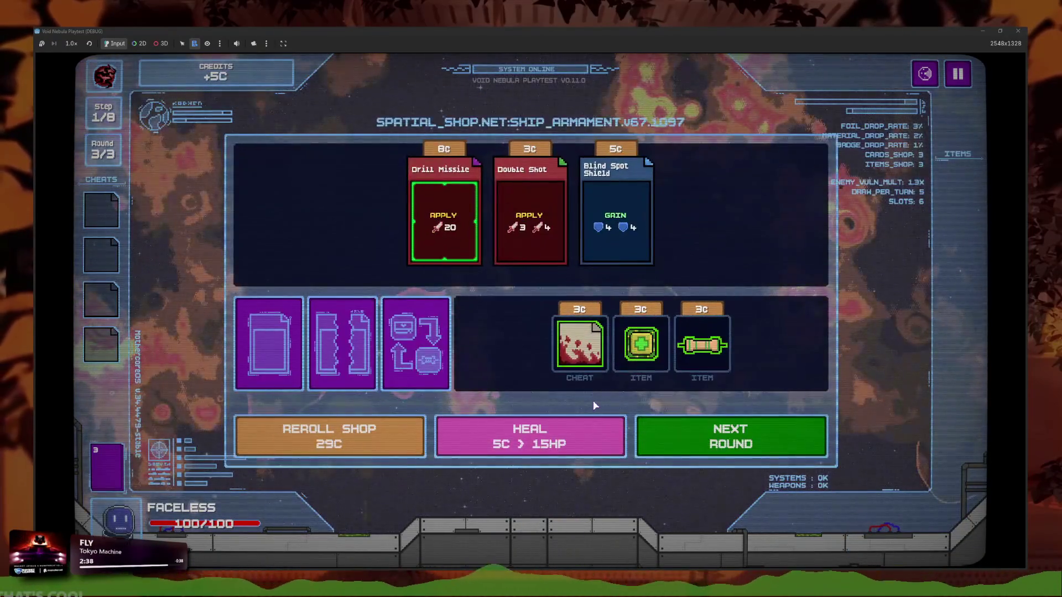
Step: Fuse Headshot and Plurality into one card with the shop's fusion service
left_click(343, 359)
left_click(462, 321)
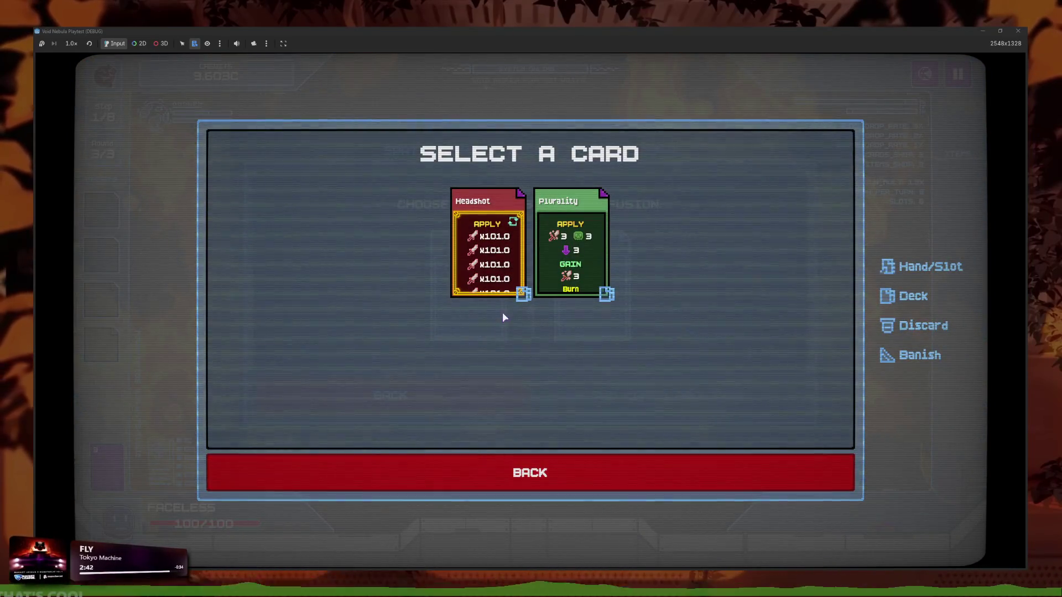
left_click(486, 249)
left_click(587, 332)
left_click(572, 255)
left_click(596, 393)
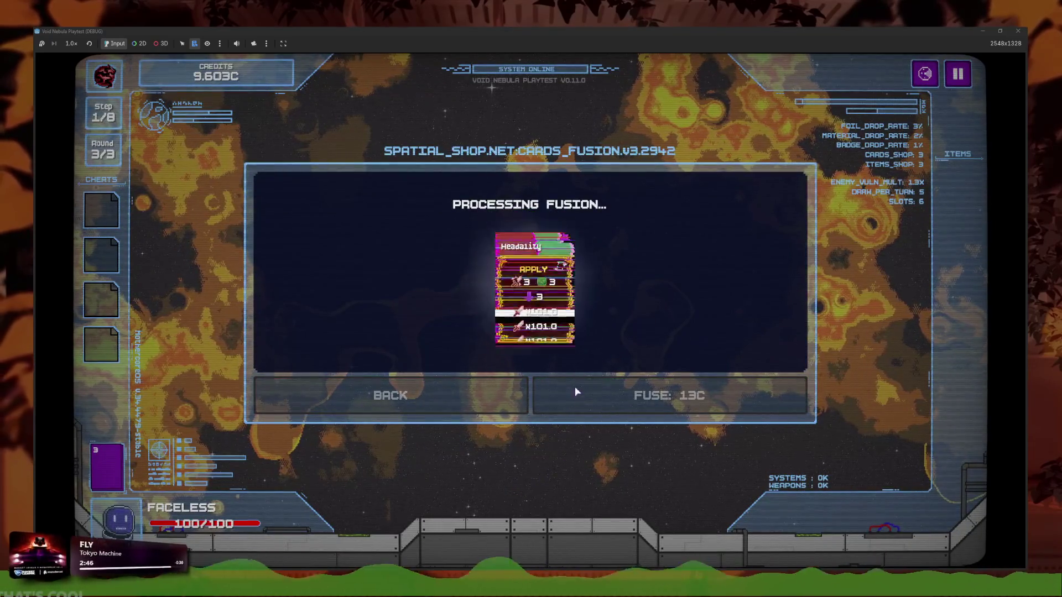
scroll(540, 298, "down", 3)
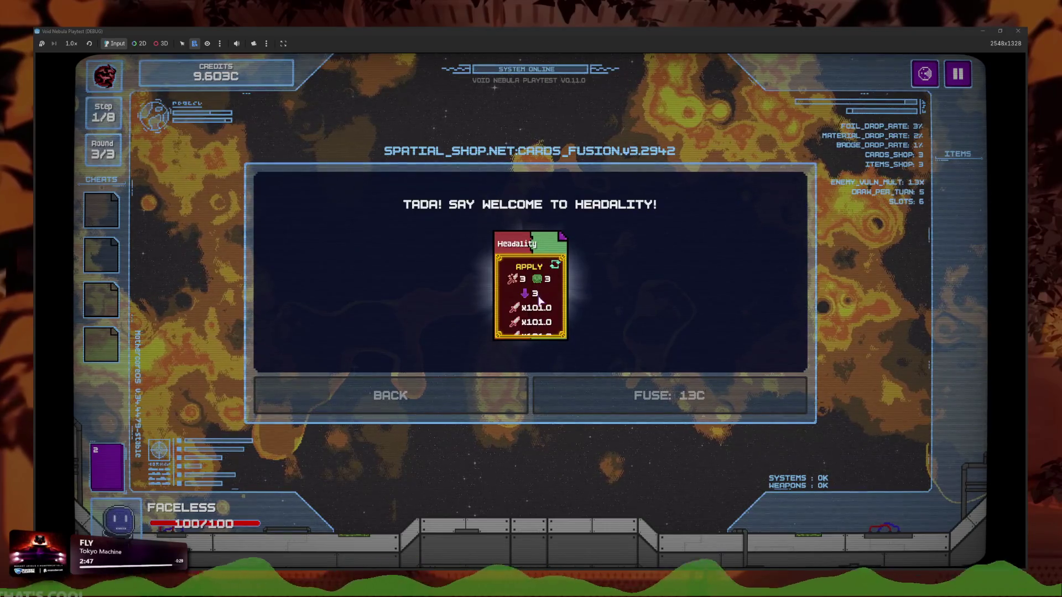
left_click(673, 330)
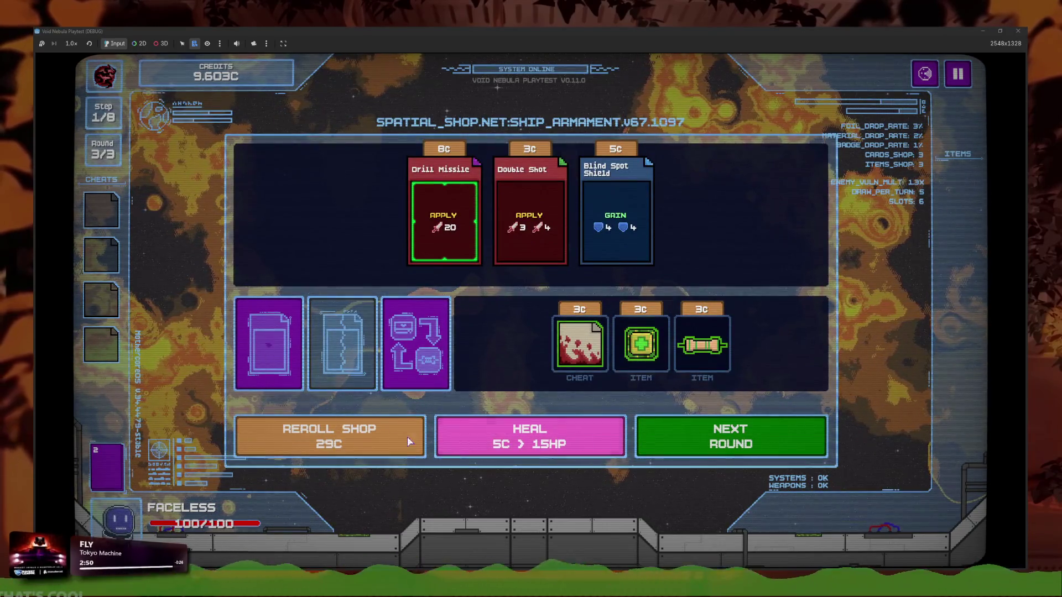
Step: Reroll the shop twice, buy the cheat item, and use it to add a card to the deck
left_click(386, 445)
left_click(385, 453)
left_click(580, 343)
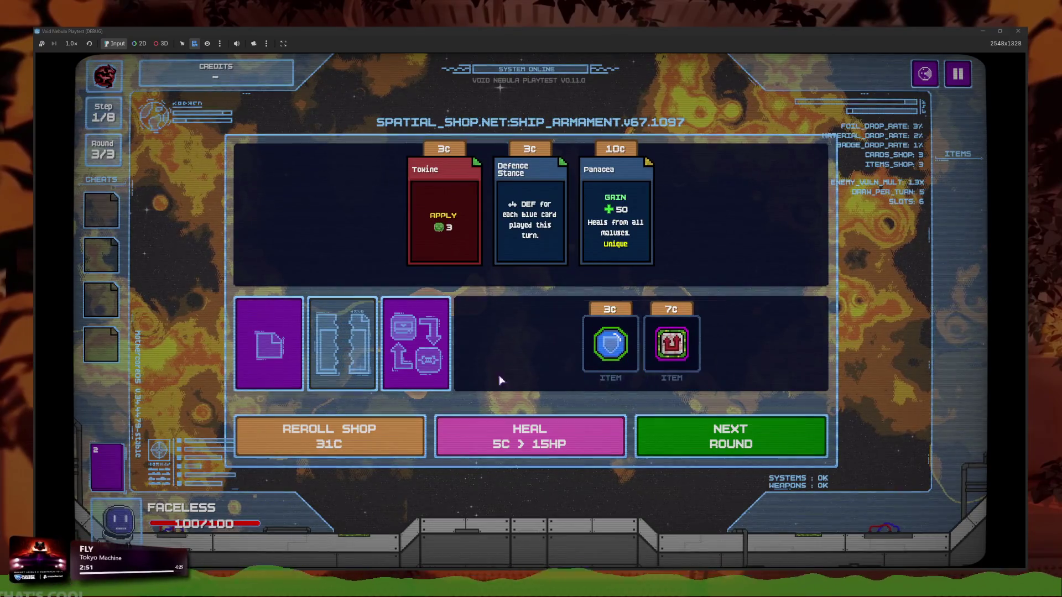
left_click(101, 210)
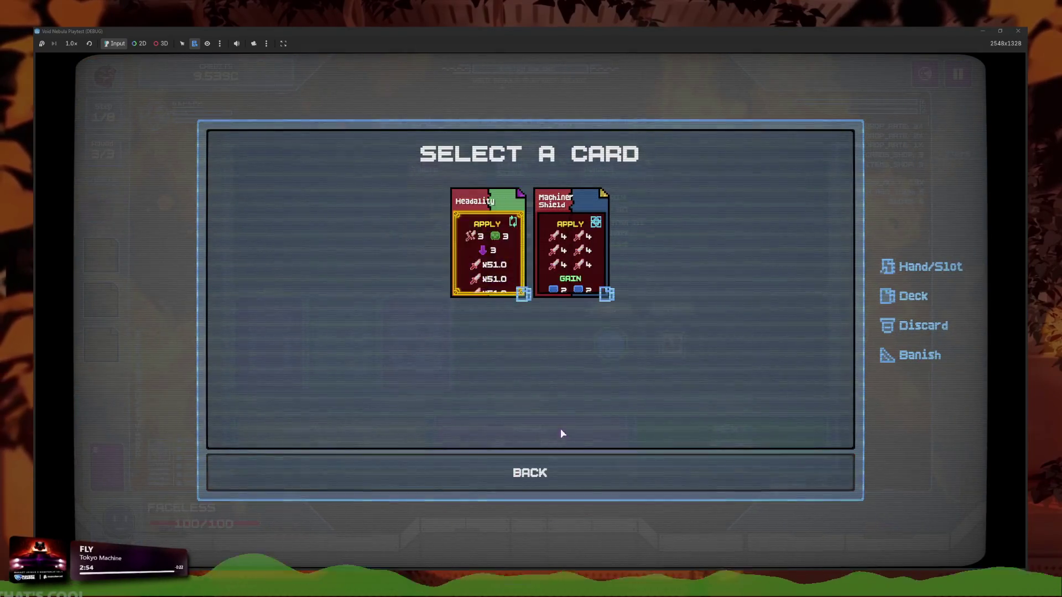
left_click(505, 277)
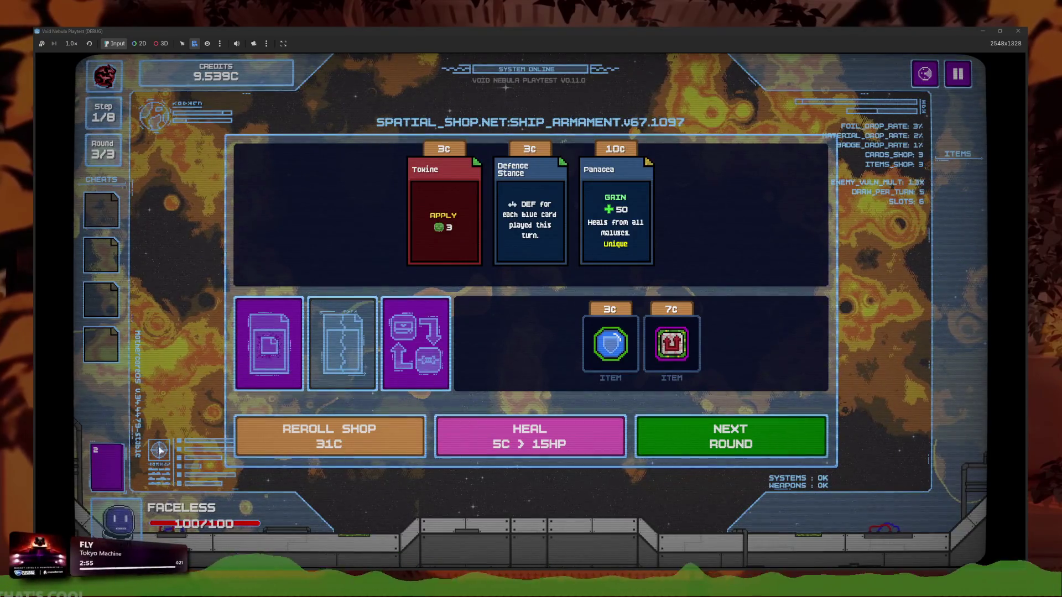
left_click(415, 354)
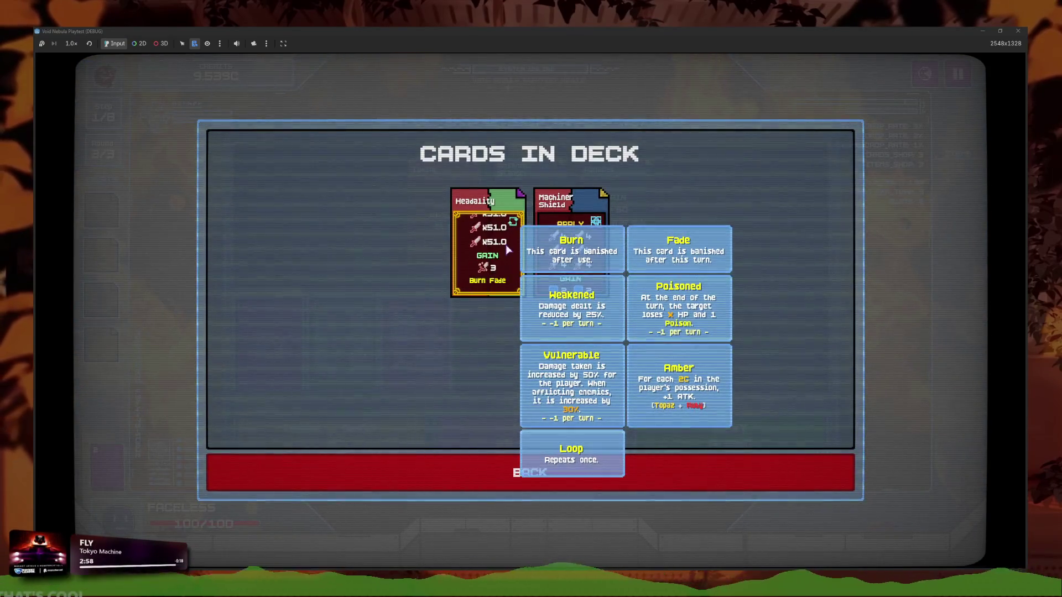
scroll(500, 254, "up", 2)
left_click(543, 474)
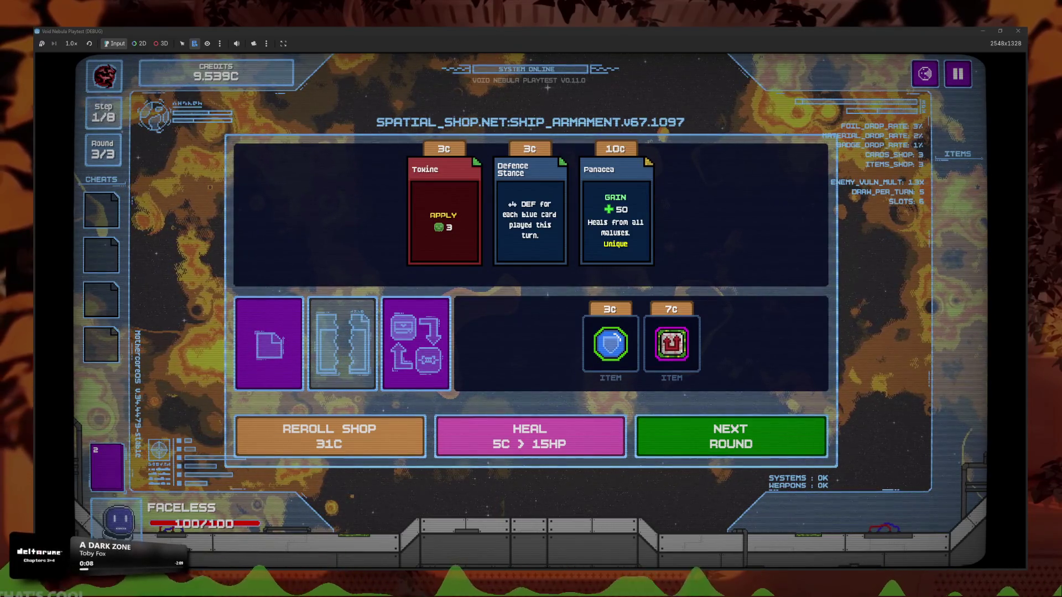
Step: Buy the 7c Exponential Power Chip, fight VICIOUS for one turn, then stop the playtest
mouse_move(339, 347)
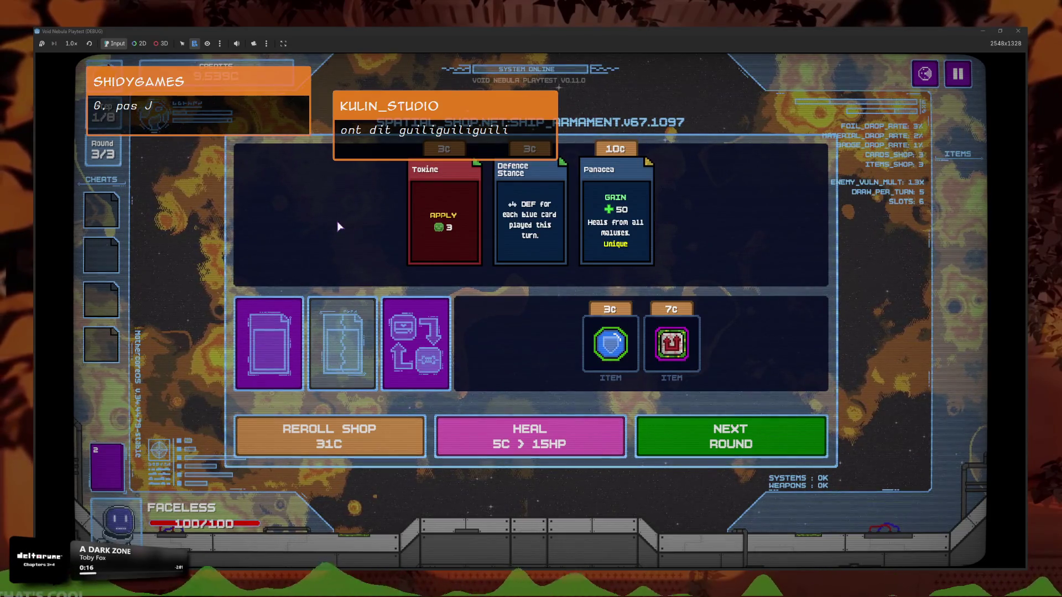
left_click(677, 337)
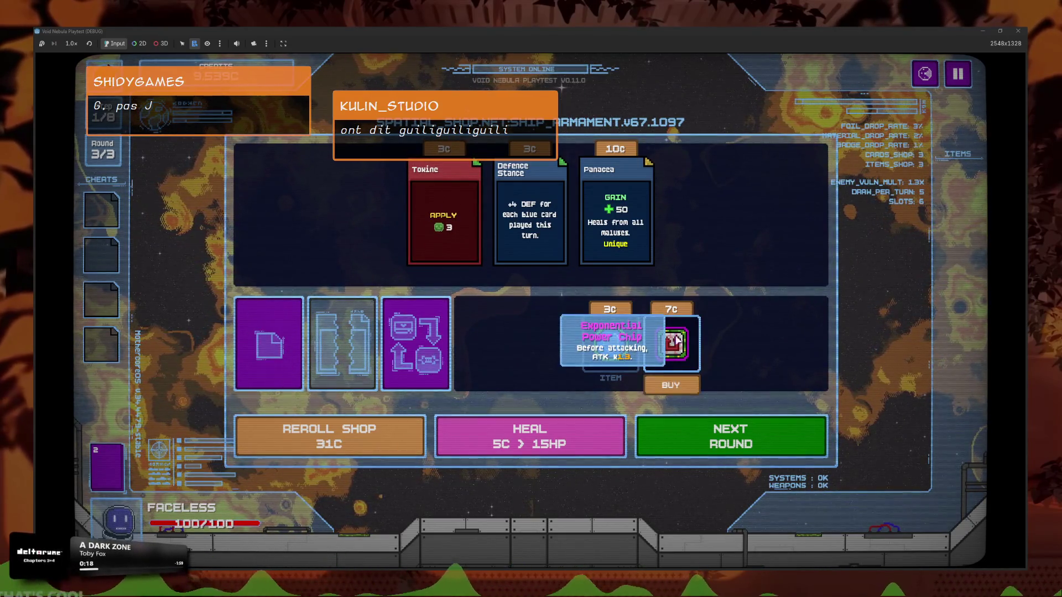
left_click(671, 385)
left_click(696, 429)
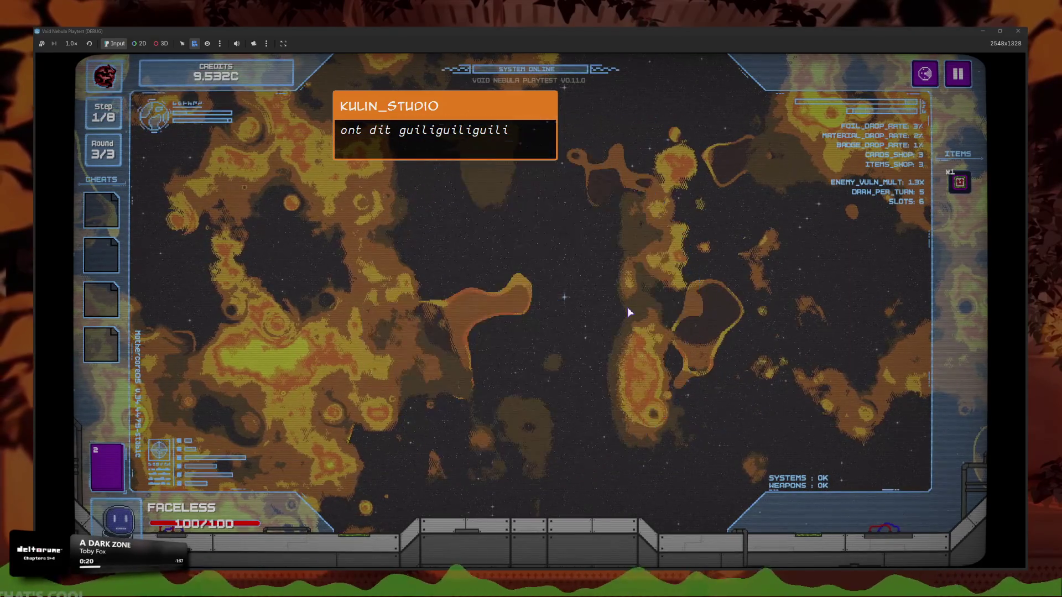
left_click(628, 312)
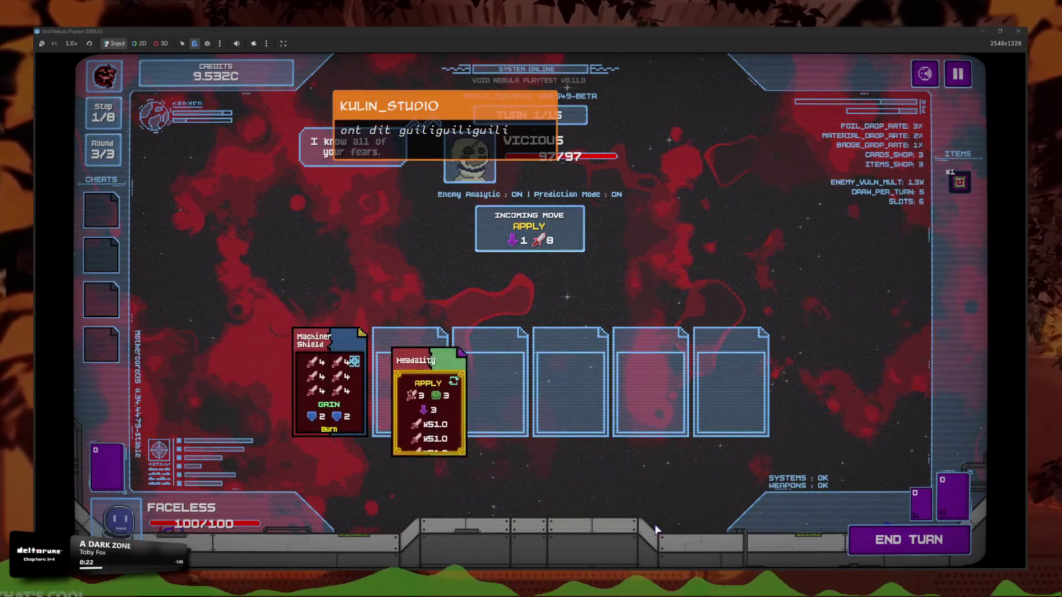
left_click(908, 540)
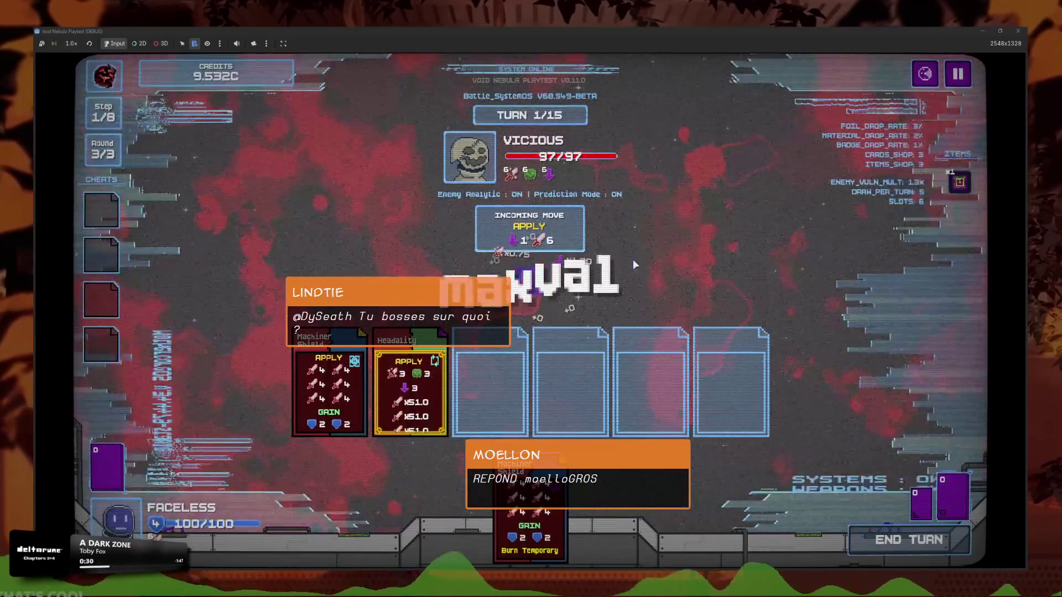
key("F8")
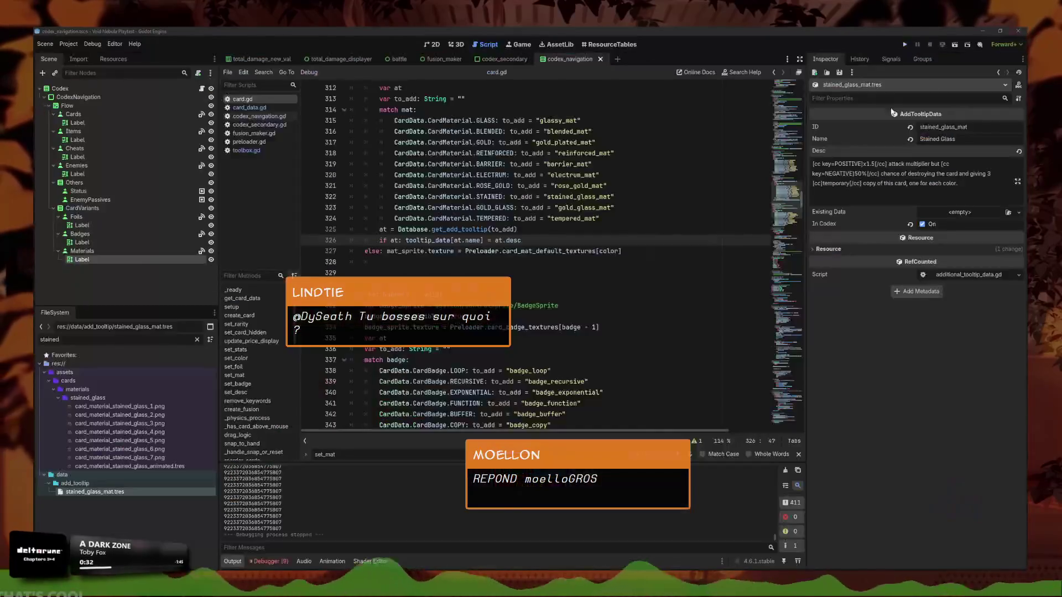
Step: Clear the 'stained' FileSystem filter and relaunch the project with F5
left_click(500, 294)
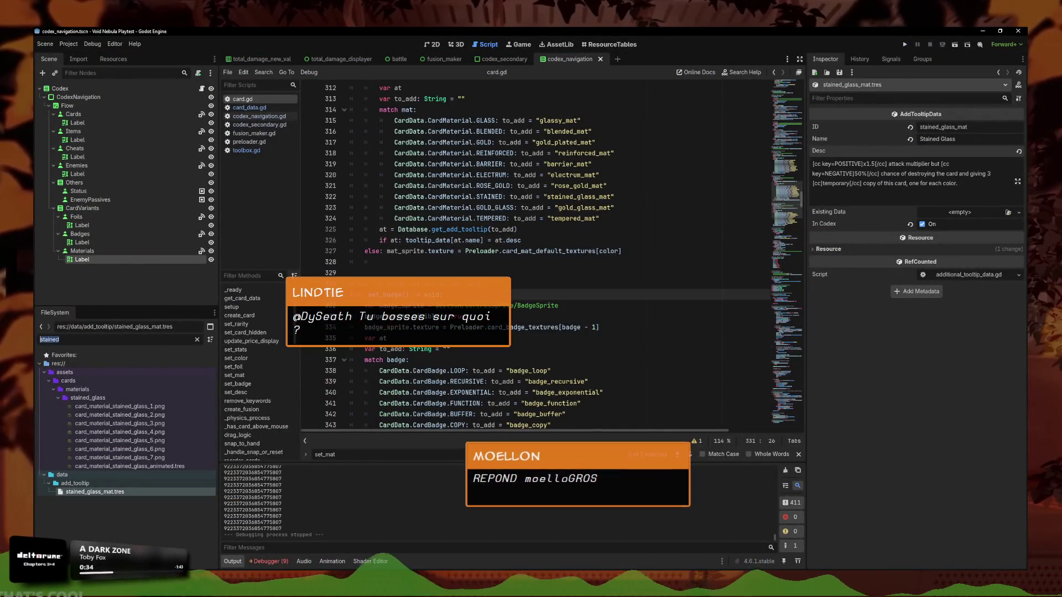
key("BackSpace")
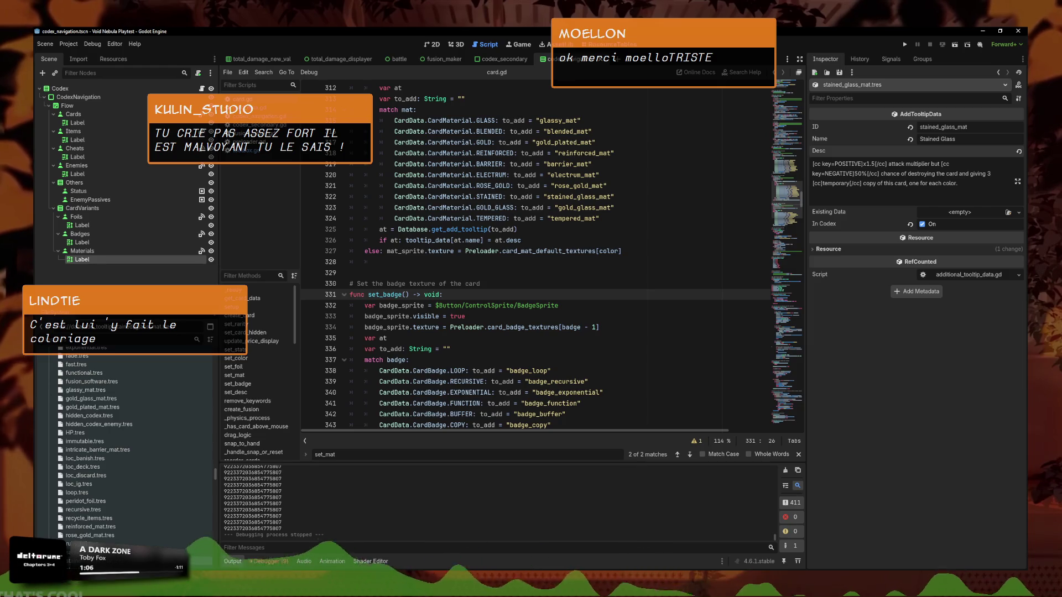
key("F5")
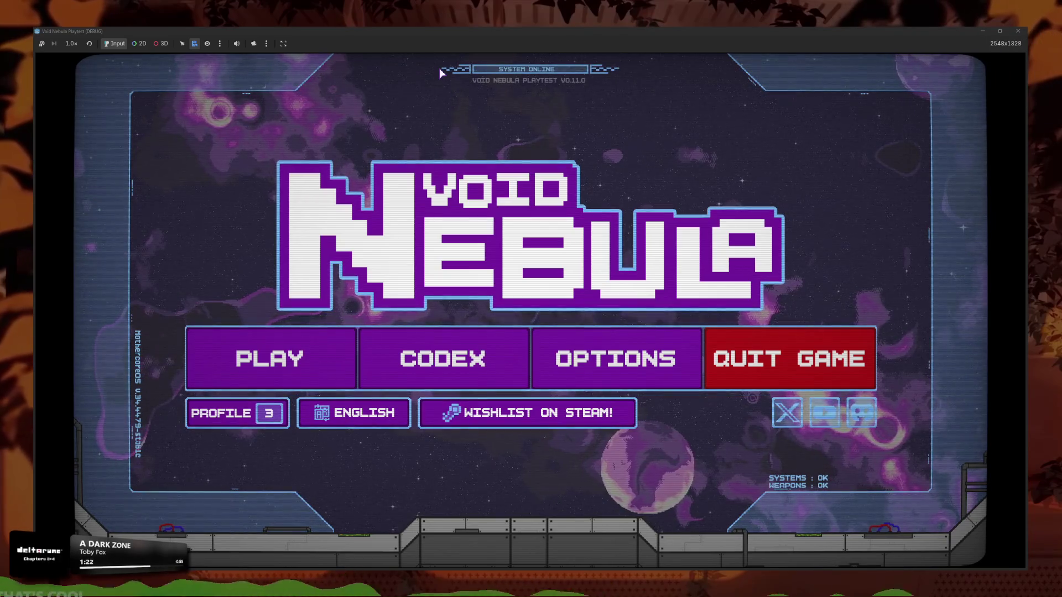
Step: Continue the saved run to the round 3/3 enemy scanner, inspect the defeated NEWBIE, then stop the game
left_click(272, 358)
left_click(489, 381)
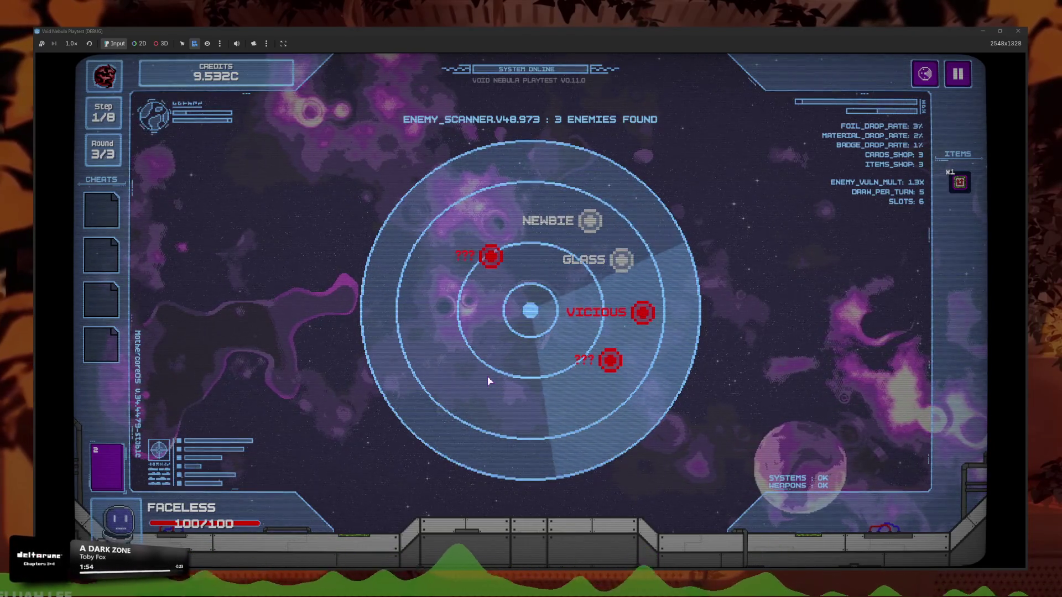
left_click(590, 220)
key("F8")
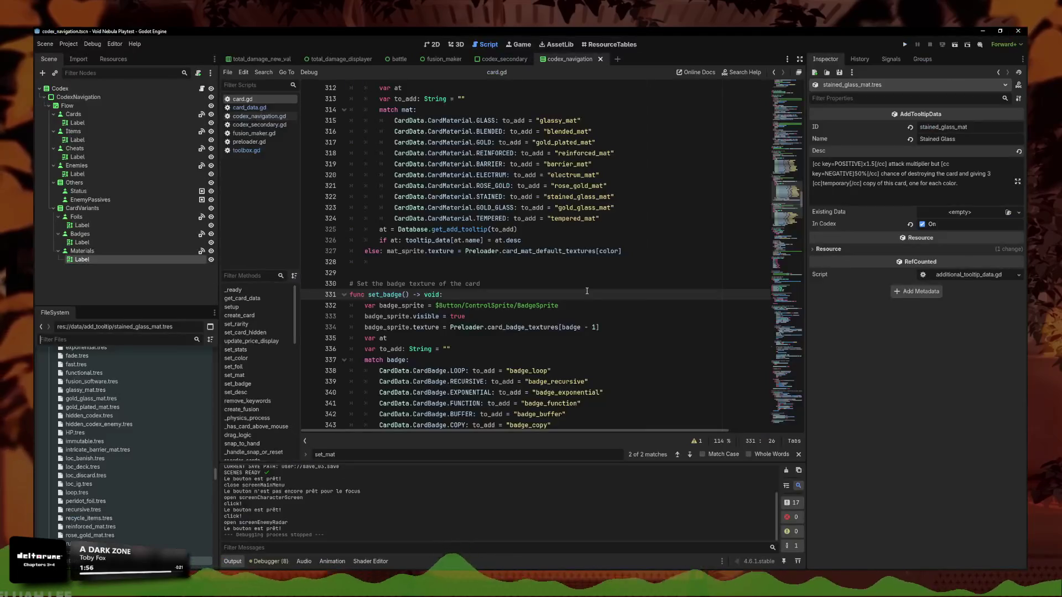
Step: Find the Exponential Power Chip resources via the 'expon' filter and open the chip's effect script
left_click(434, 273)
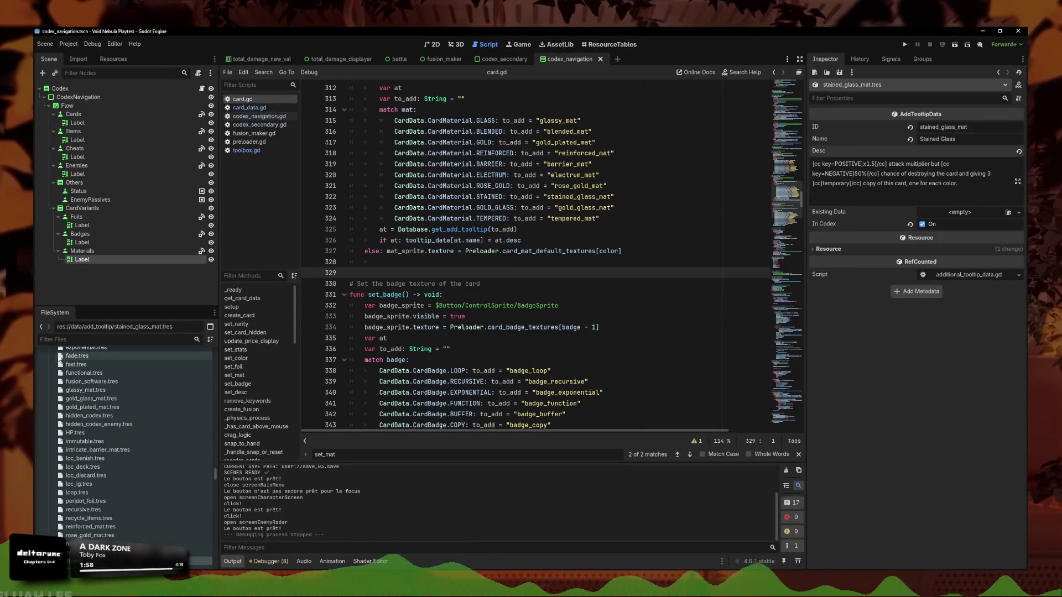
type("expon")
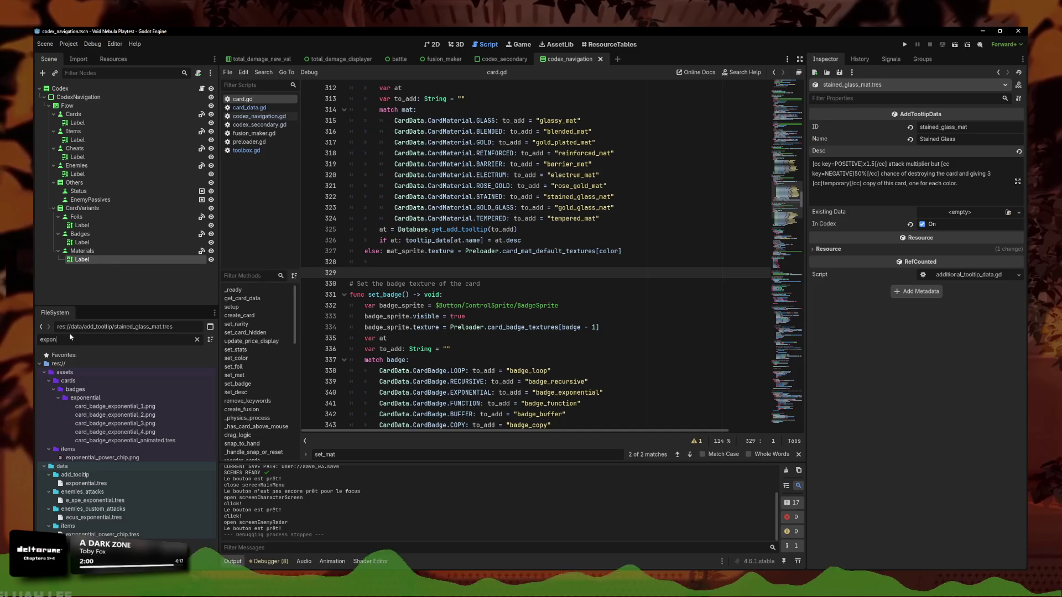
left_click(109, 501)
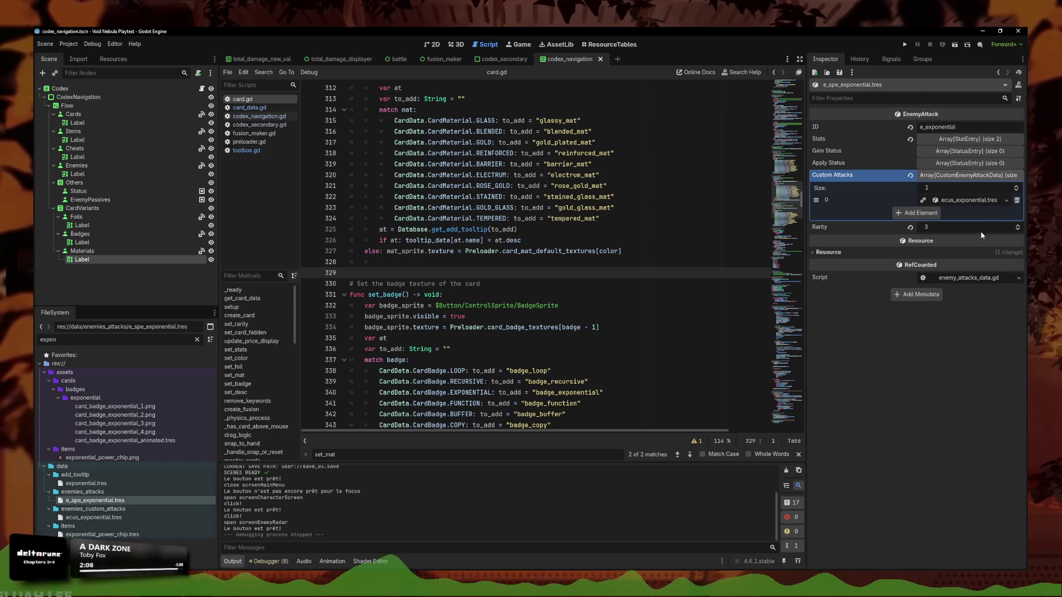
left_click(96, 344)
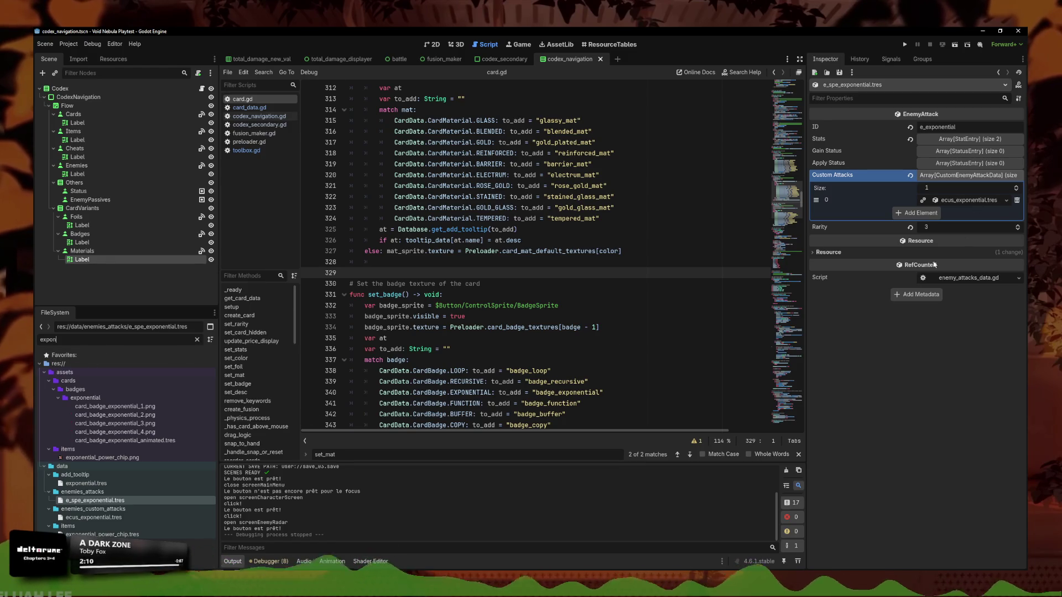
double_click(103, 534)
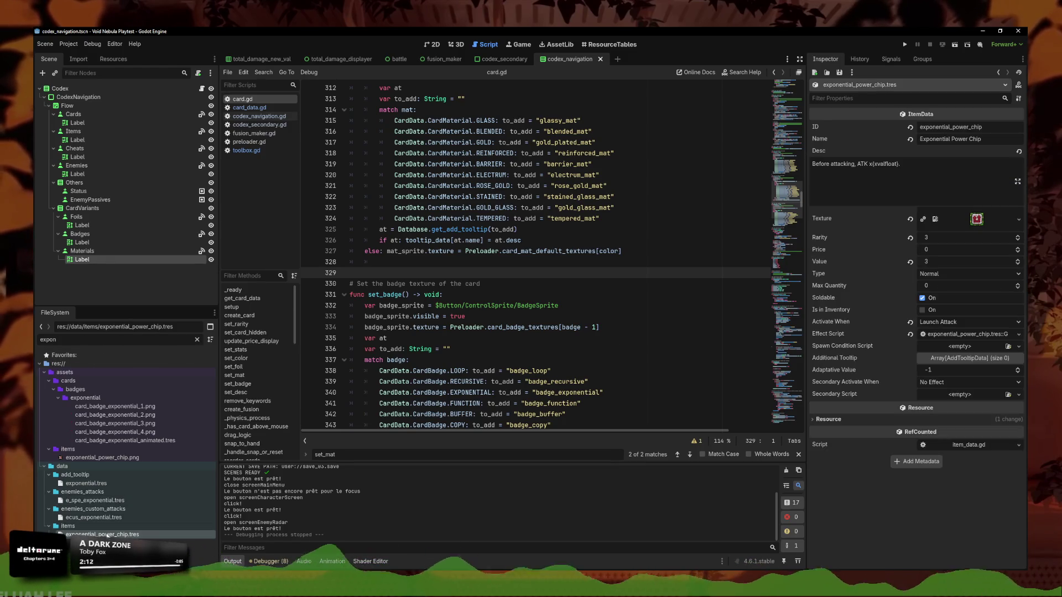
left_click(972, 339)
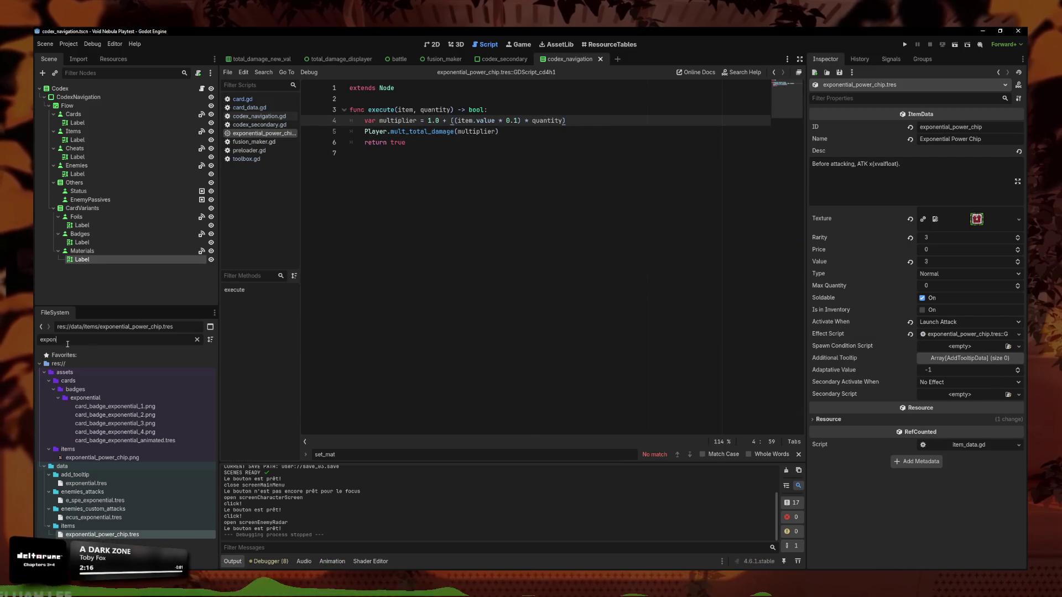
Step: Open sts_vulnerable's effect script and delete the 'x' before %.2f on line 14
type("sts_vul")
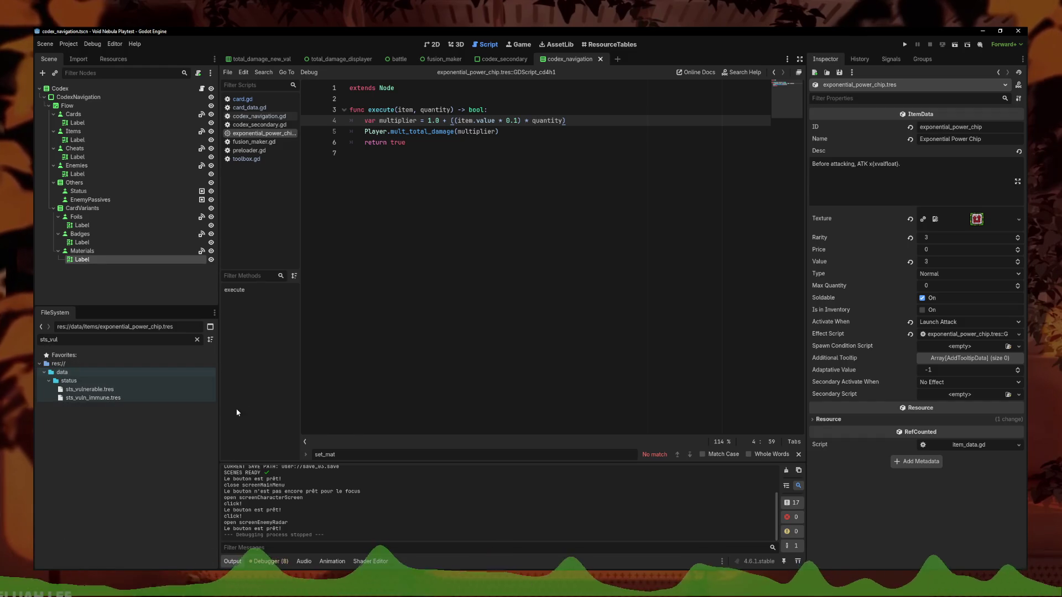
left_click(89, 389)
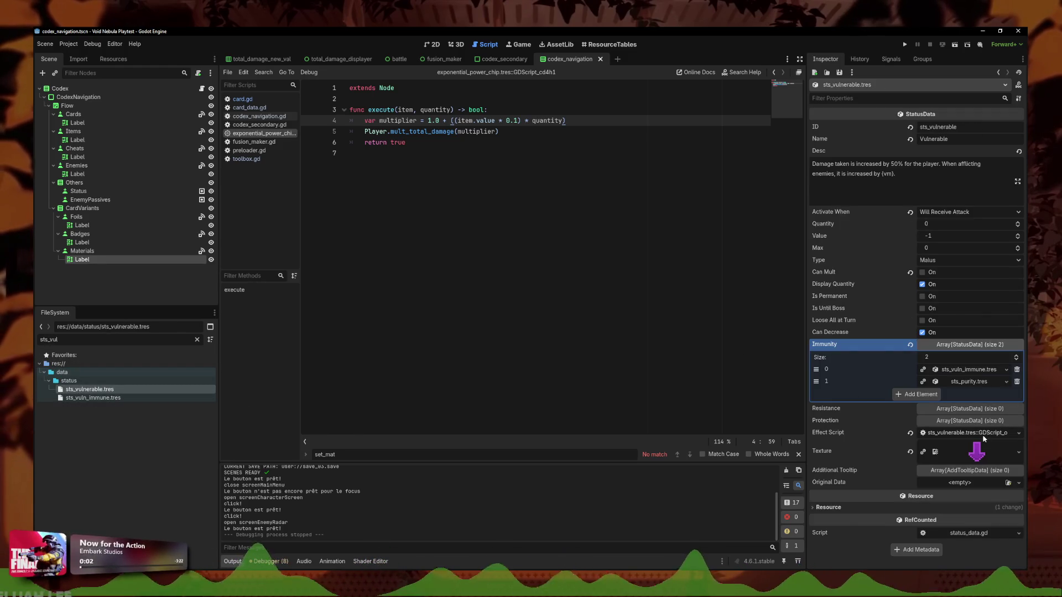
left_click(968, 433)
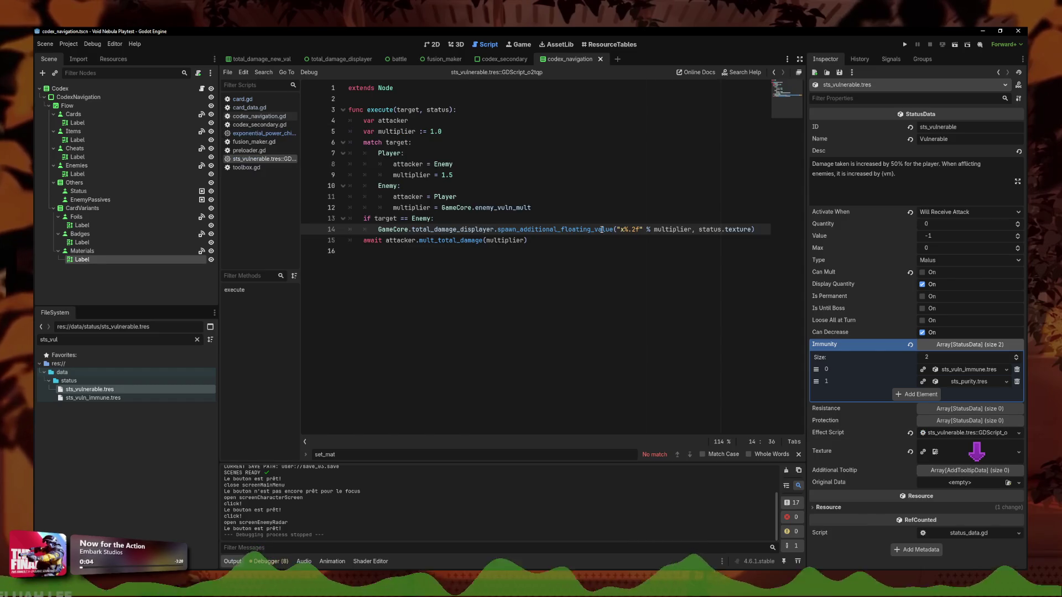
left_click(621, 229)
key("Delete")
left_click(755, 229)
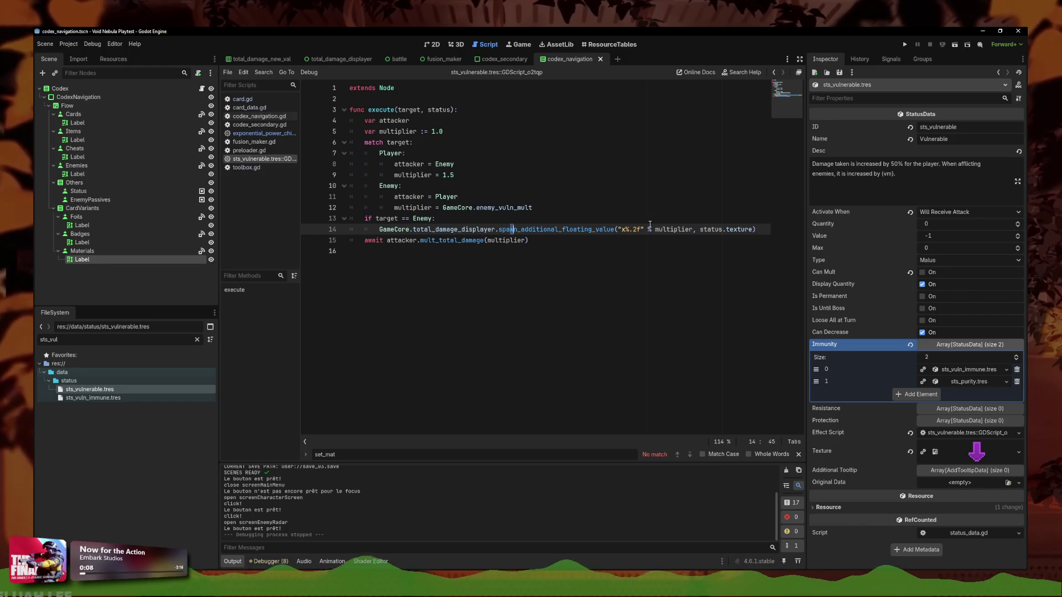
left_click_drag(753, 229, 618, 228)
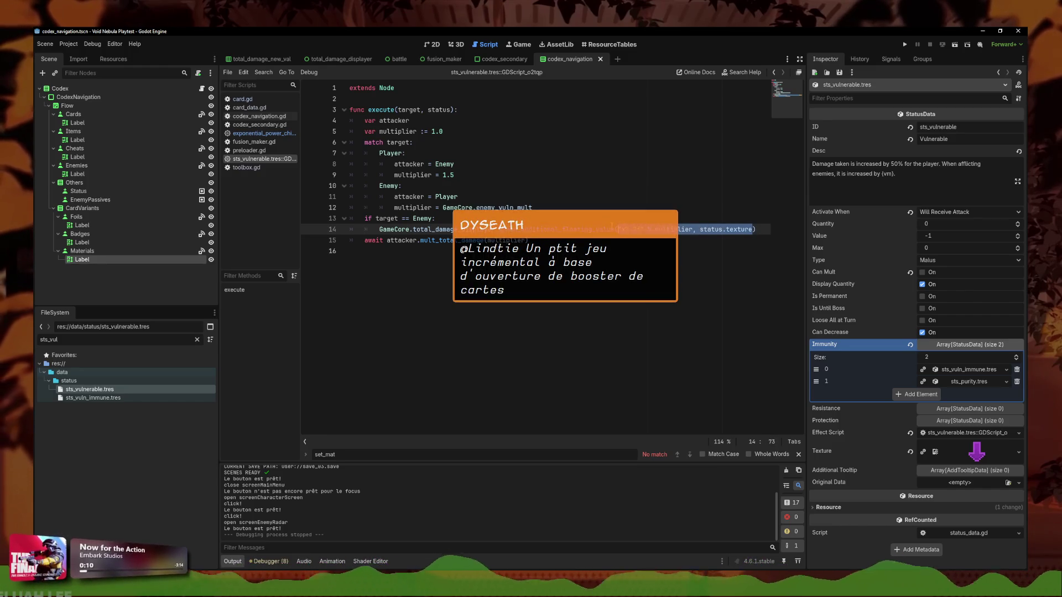
double_click(661, 229)
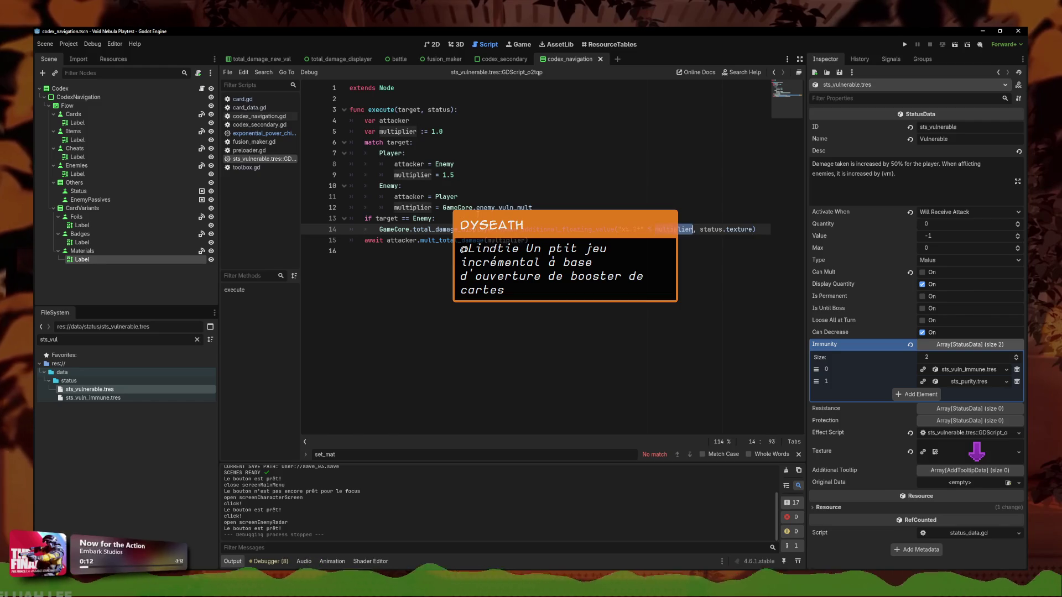
Step: Paste the spawn_additional_floating_value line above mult_total_damage in the exponential power chip script
left_click_drag(684, 234, 380, 228)
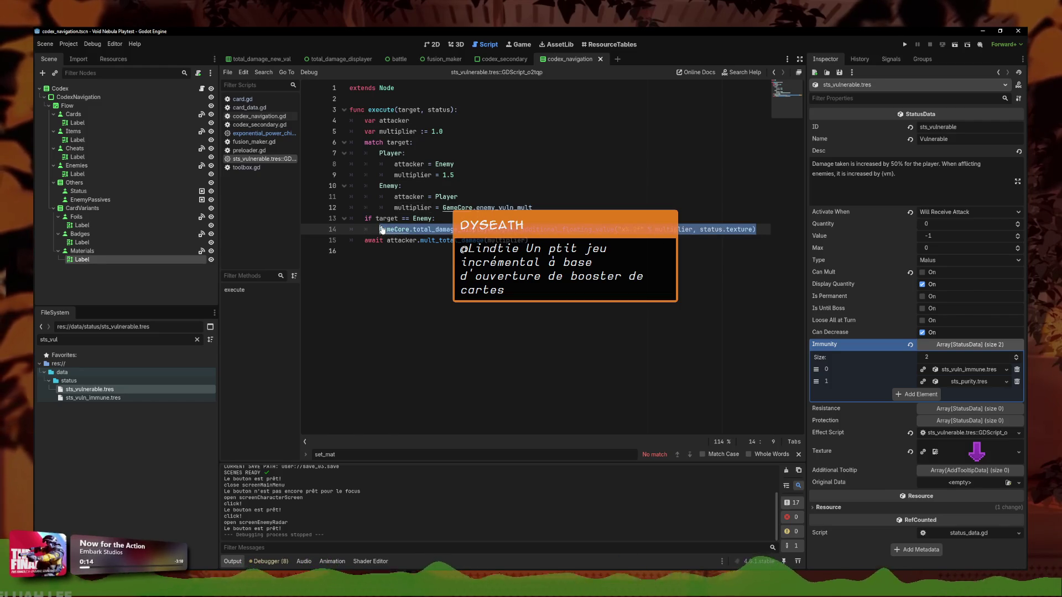
left_click_drag(304, 160, 390, 160)
left_click(287, 133)
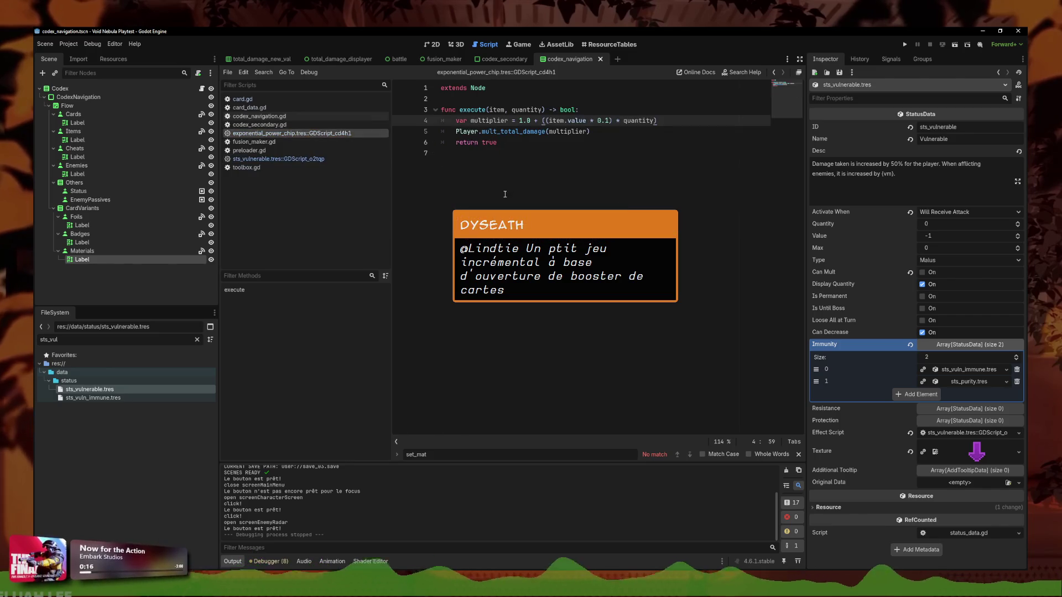
left_click(505, 194)
left_click(654, 128)
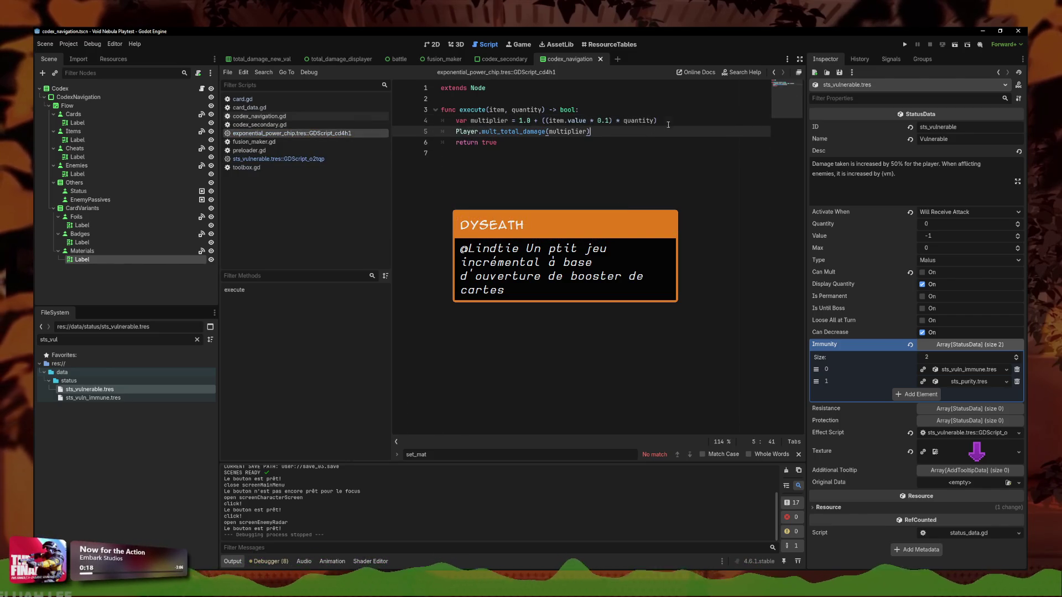
key("ctrl+v")
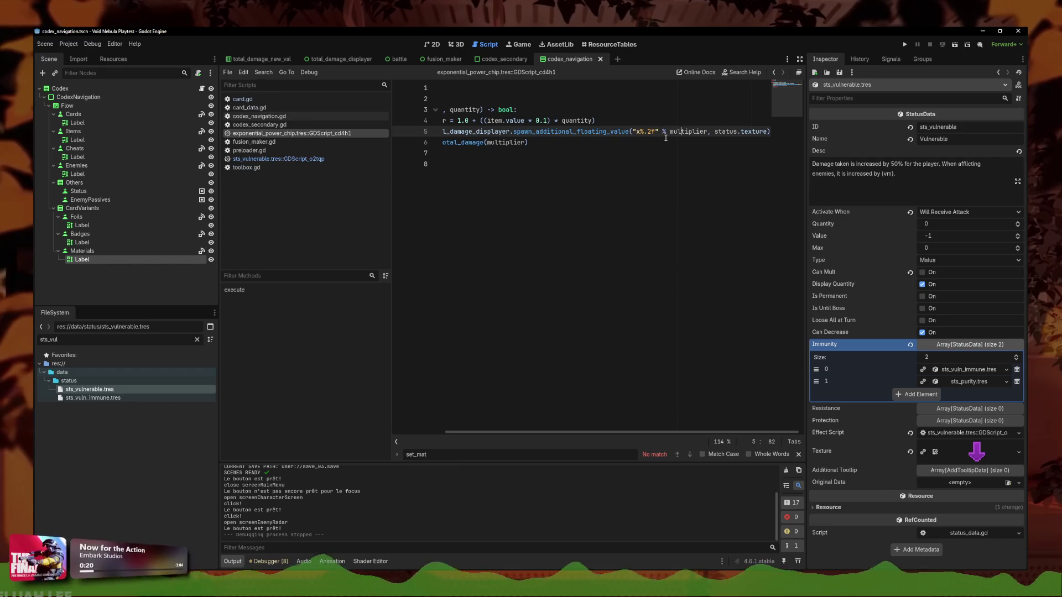
Step: Try rewriting the format string, then undo it back to the "x%.2f" multiplier format
left_click(658, 131)
key("BackSpace")
key("BackSpace")
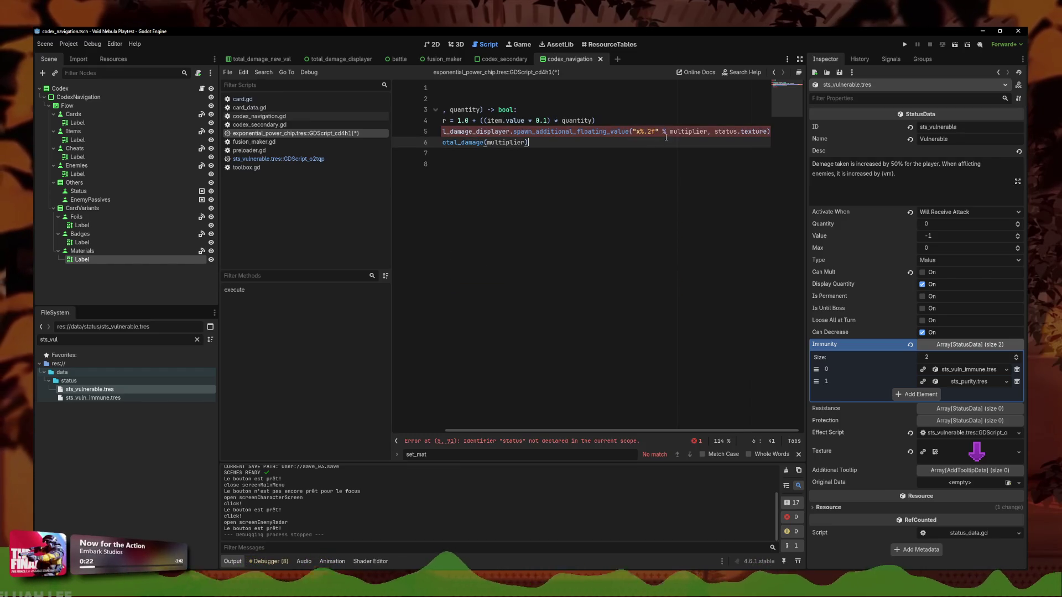
key("BackSpace")
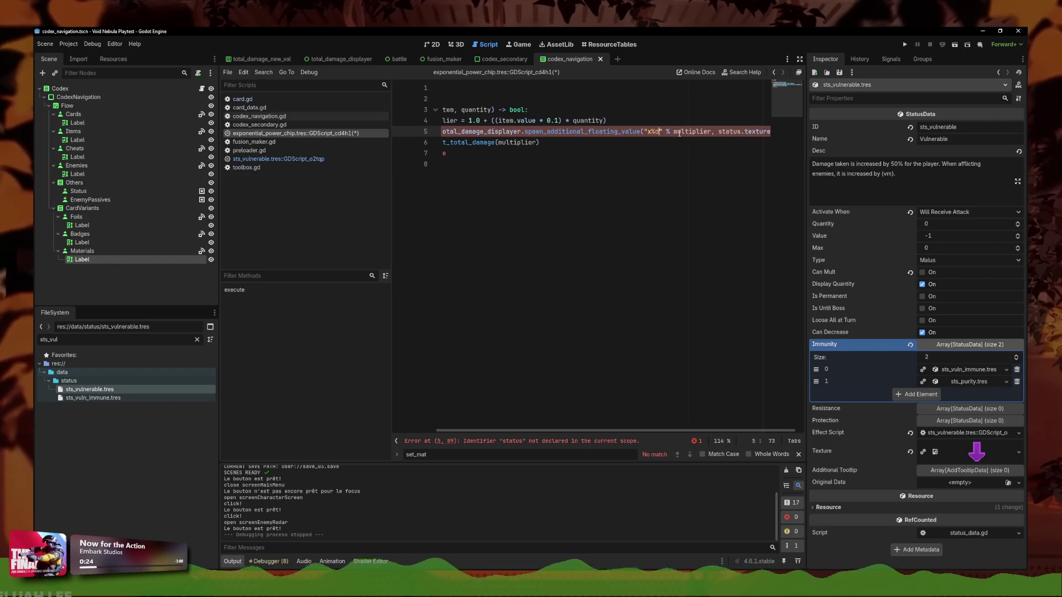
type("d")
key("Left")
key("Left")
key("BackSpace")
type("+")
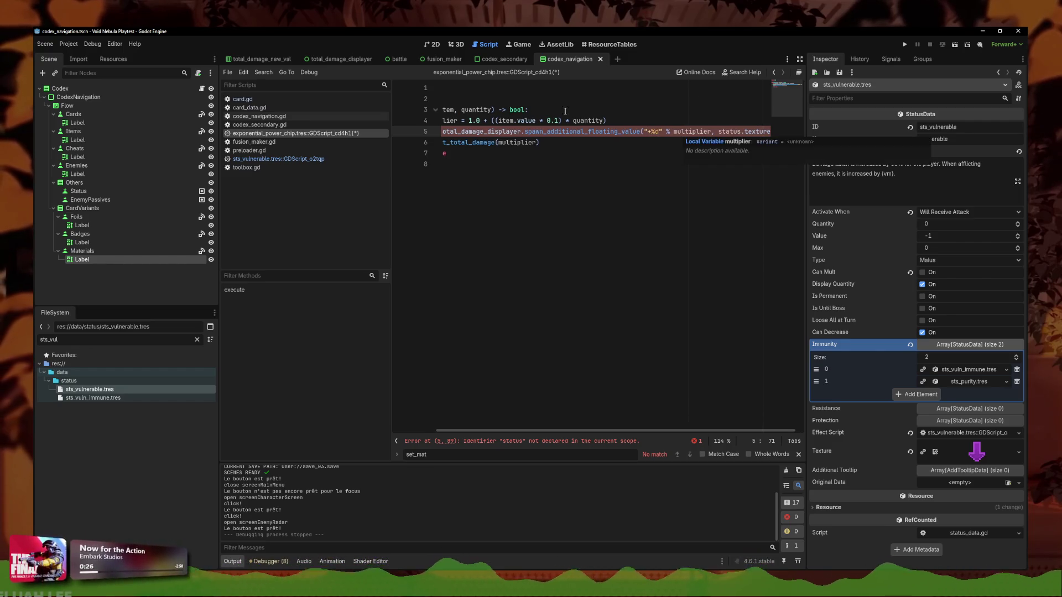
left_click_drag(613, 131, 728, 131)
key("ctrl+z")
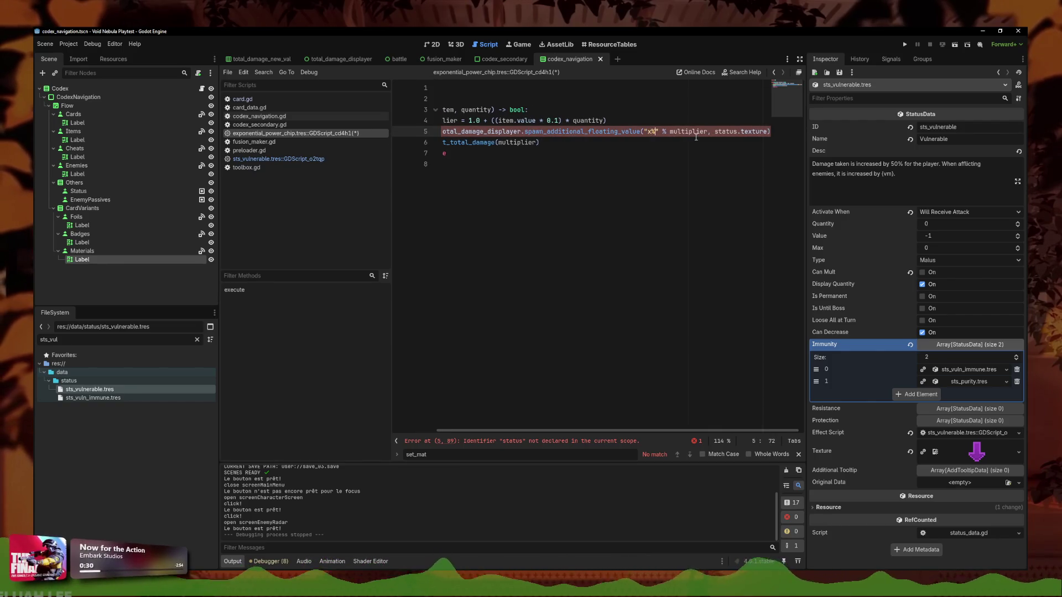
Step: Append item as the texture argument at the end of the new spawn line
key("End")
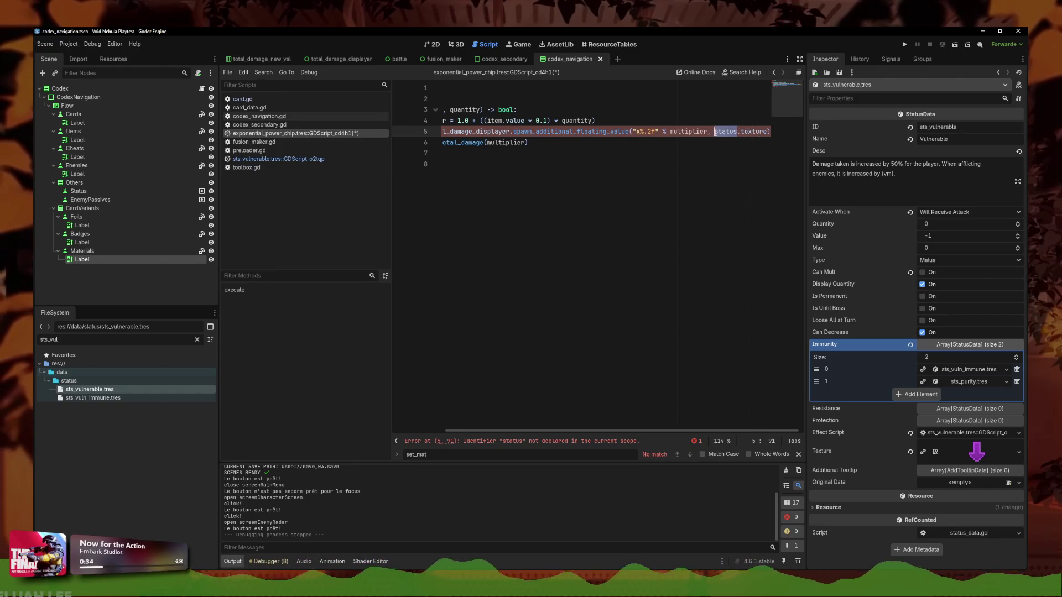
type("item")
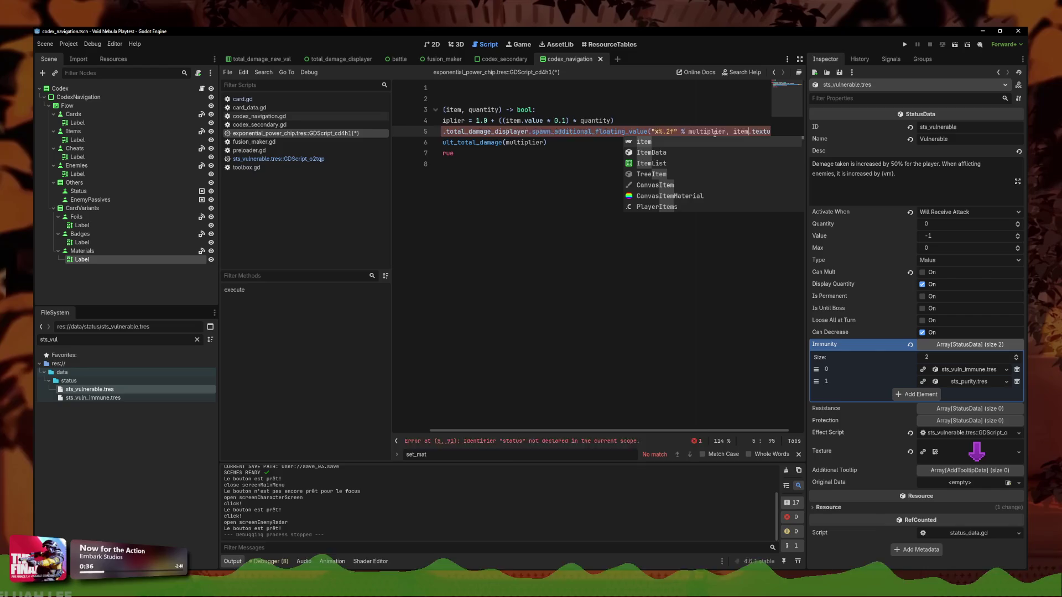
left_click(559, 114)
triple_click(553, 131)
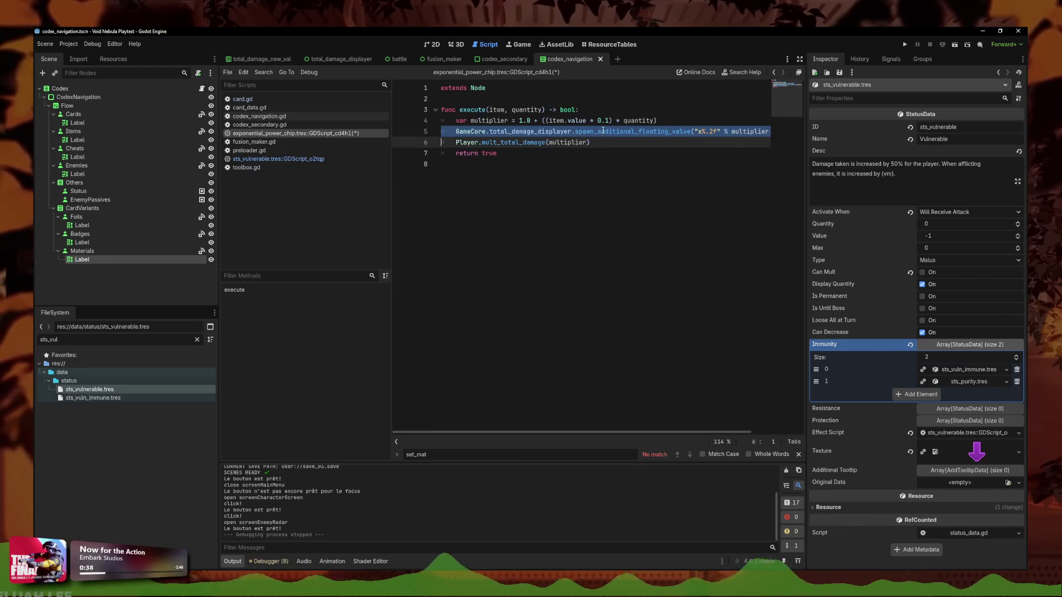
Step: Save the chip script and open red_resistor.tres by filtering FileSystem for red_resis
right_click(350, 138)
left_click(362, 144)
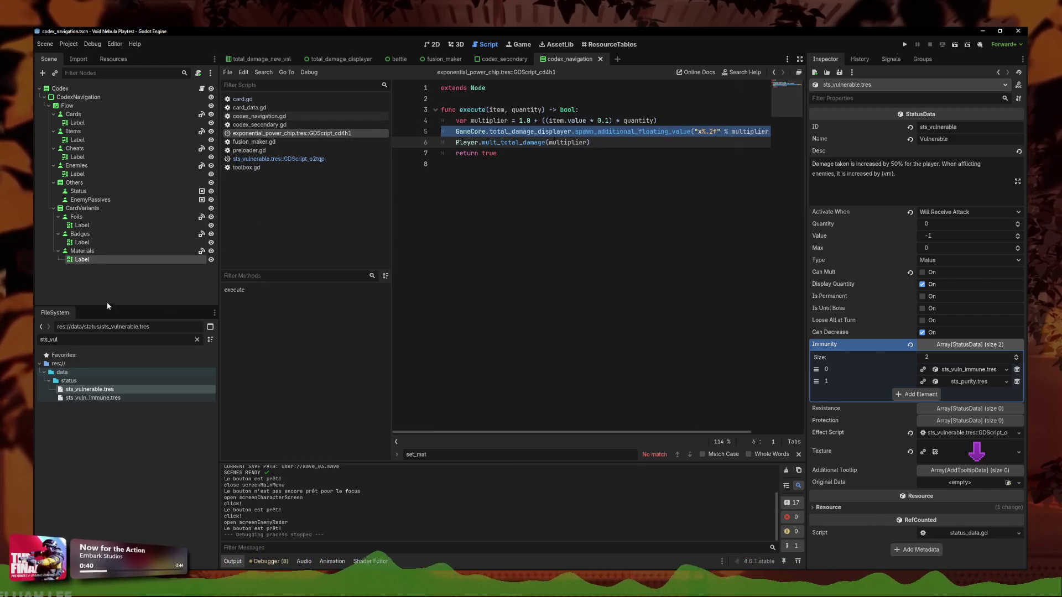
type("red_resis")
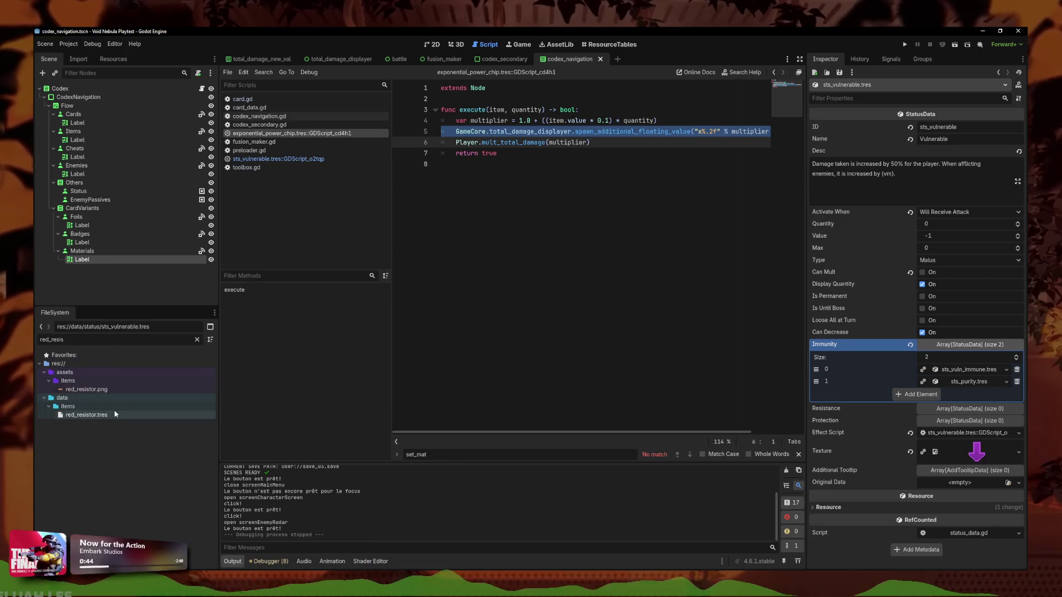
left_click(115, 414)
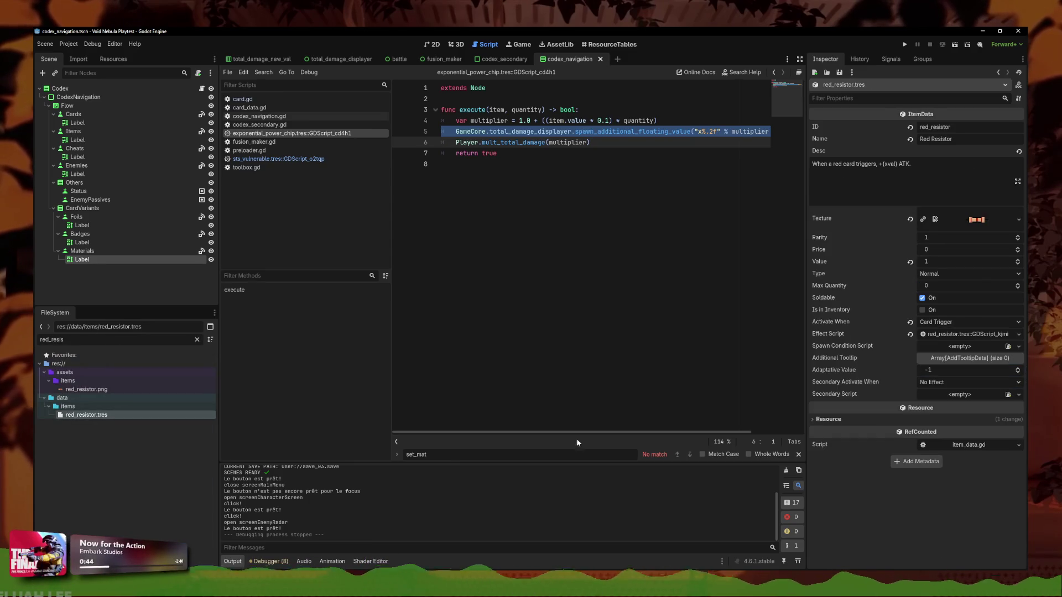
Step: Open Red Resistor's effect script and paste the spawn line above add_total_damage
left_click(984, 335)
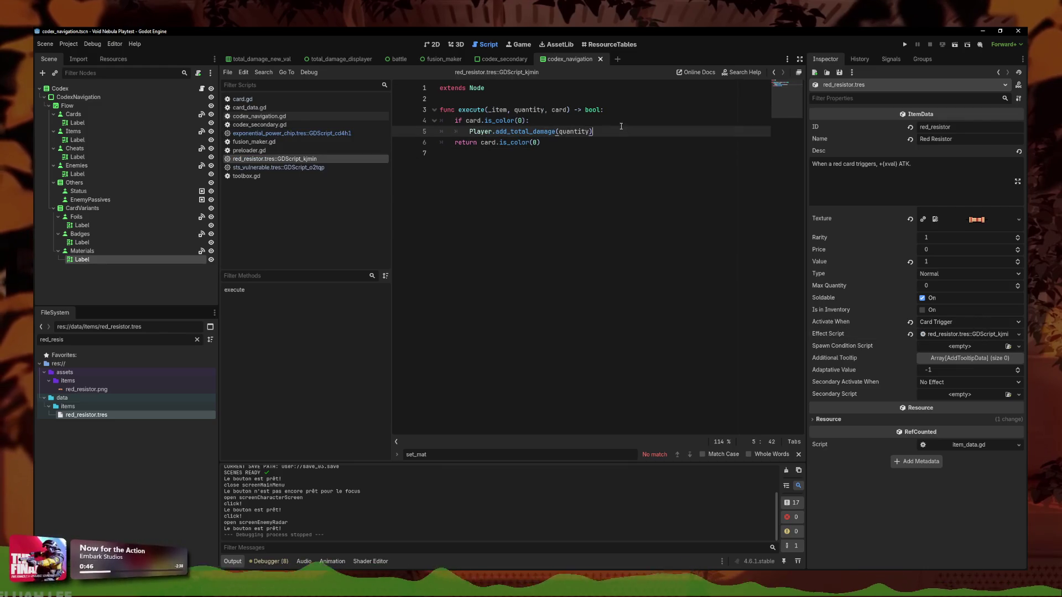
key("ctrl+v")
key("BackSpace")
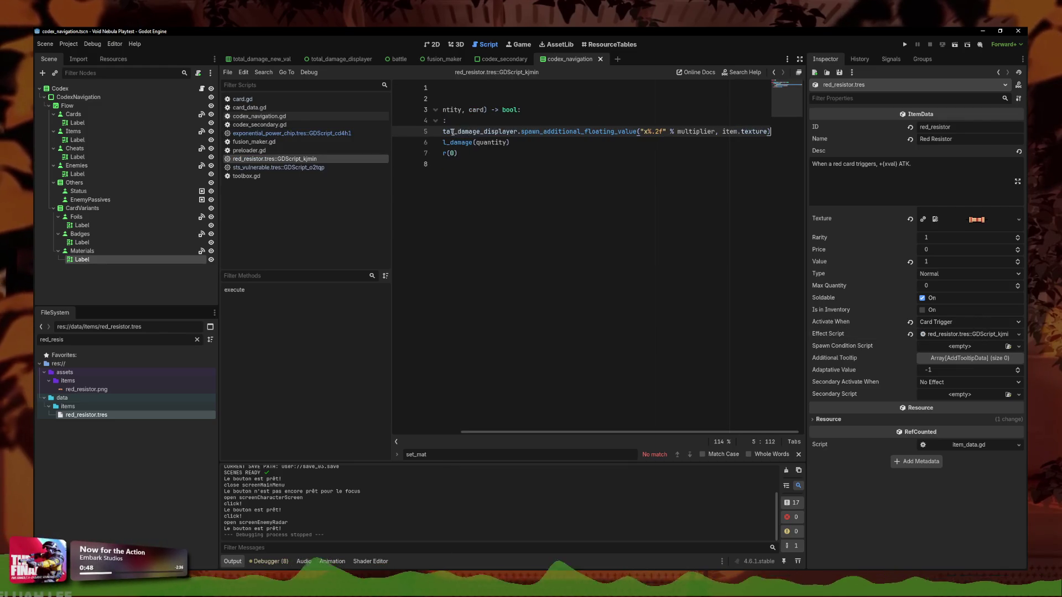
key("BackSpace")
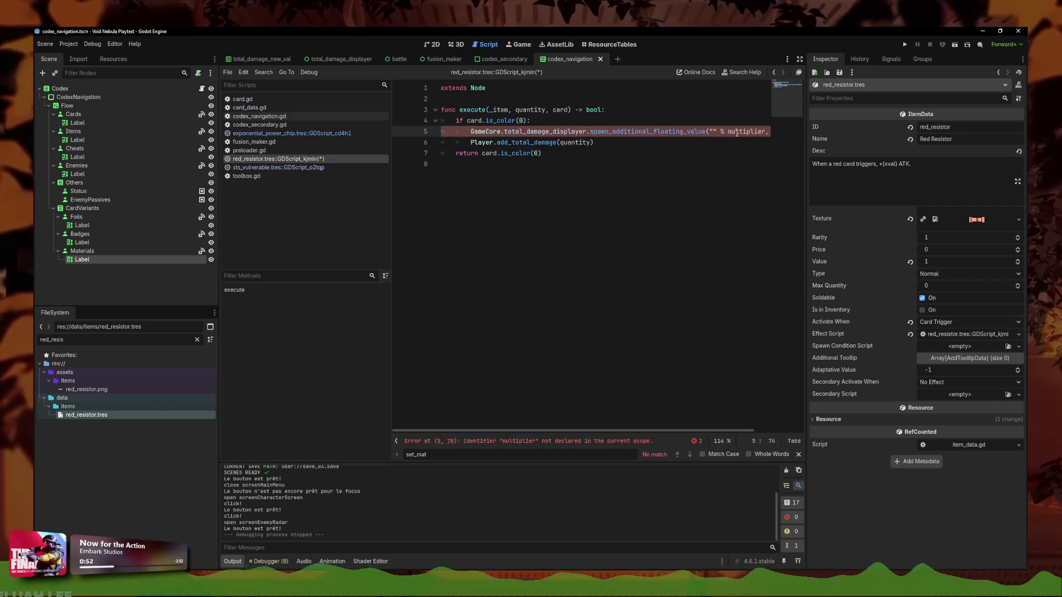
Step: Change the value to "+%d" % quantity, rename _item to item, and save the script
left_click_drag(736, 133, 806, 135)
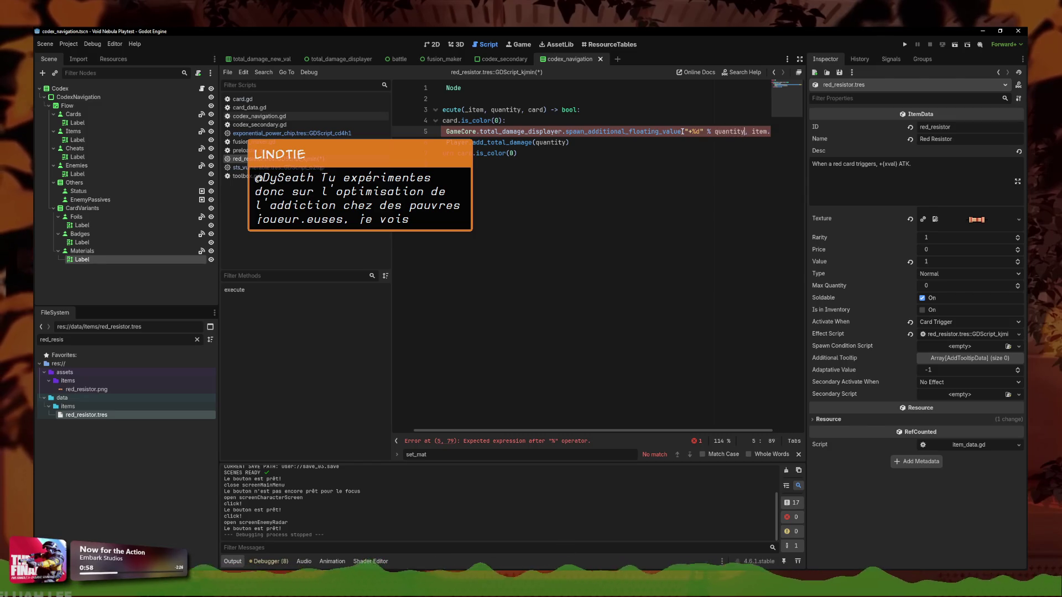
left_click(473, 110)
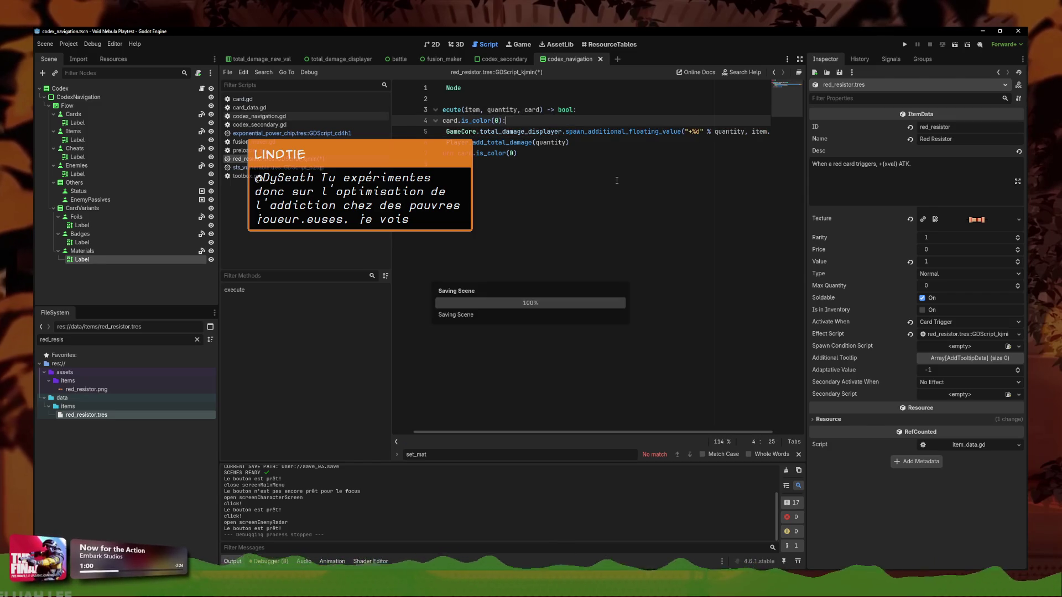
left_click(443, 164)
right_click(325, 161)
left_click(339, 170)
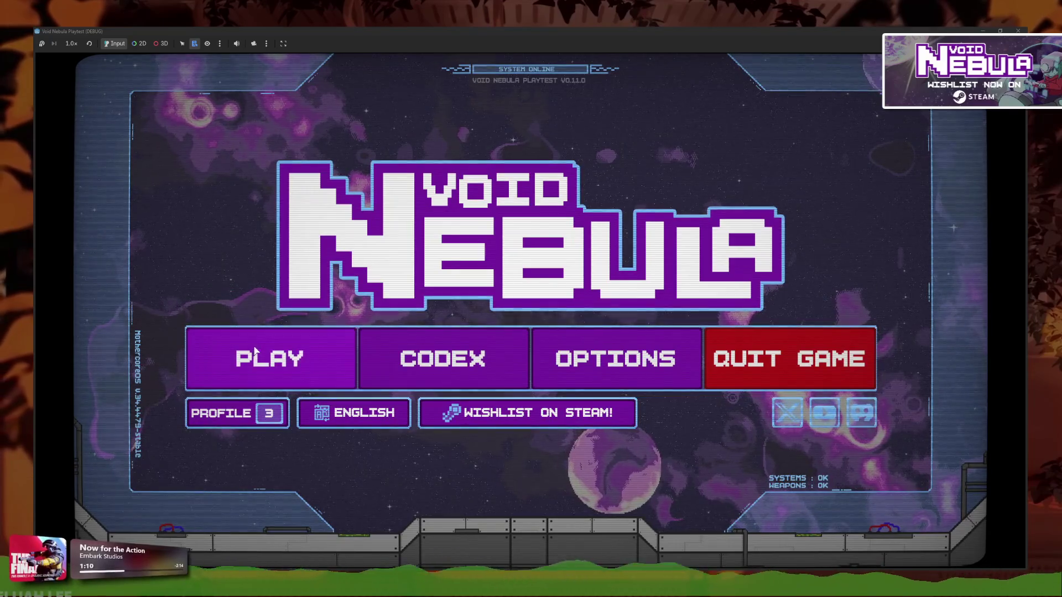
Step: From Play, switch between the New run and Continue run tabs, then start a new run as Faceless
left_click(270, 358)
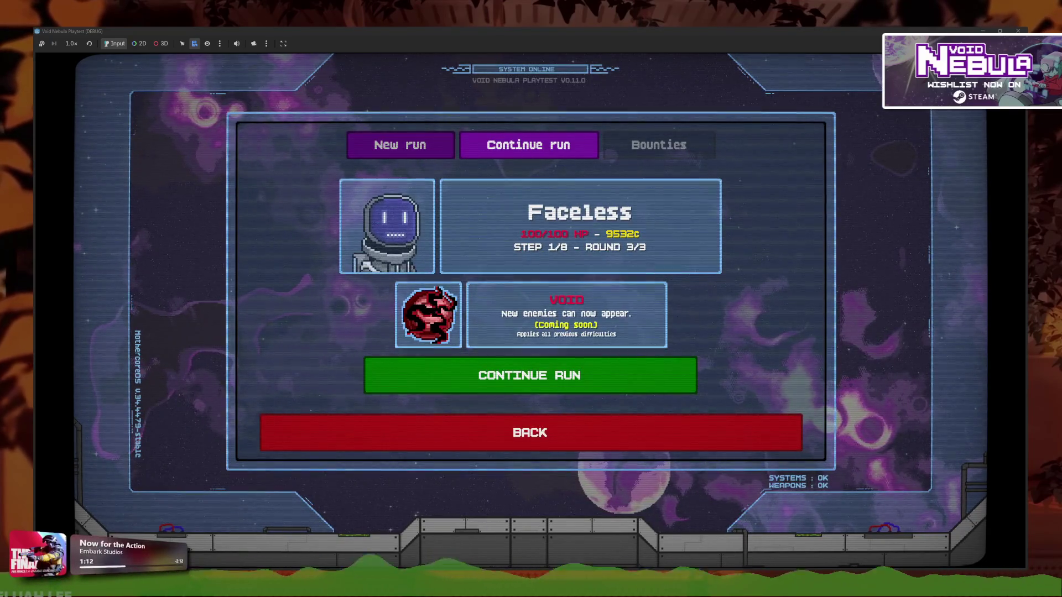
left_click(412, 146)
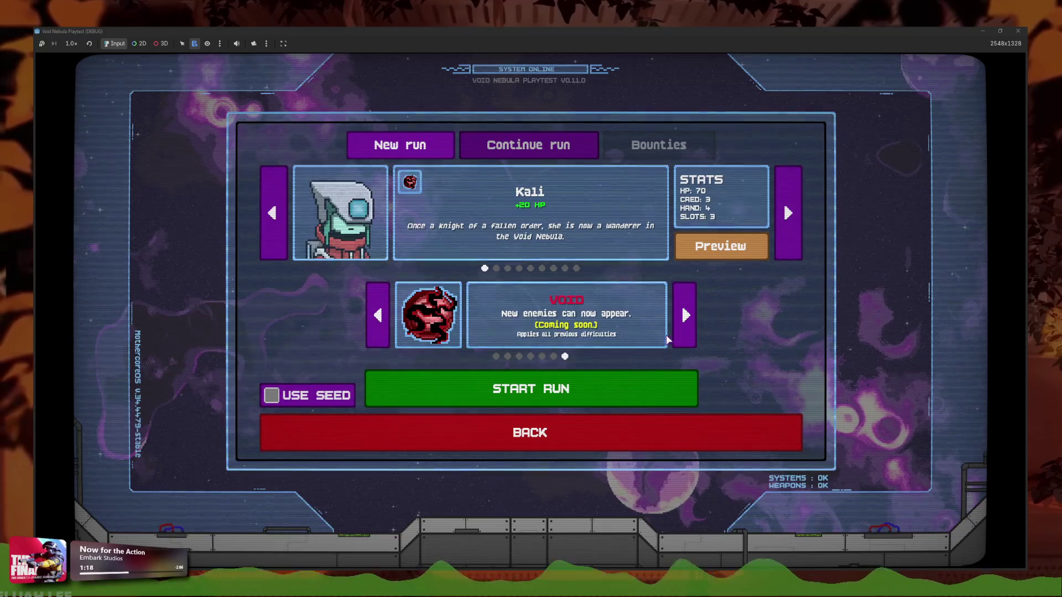
left_click(473, 150)
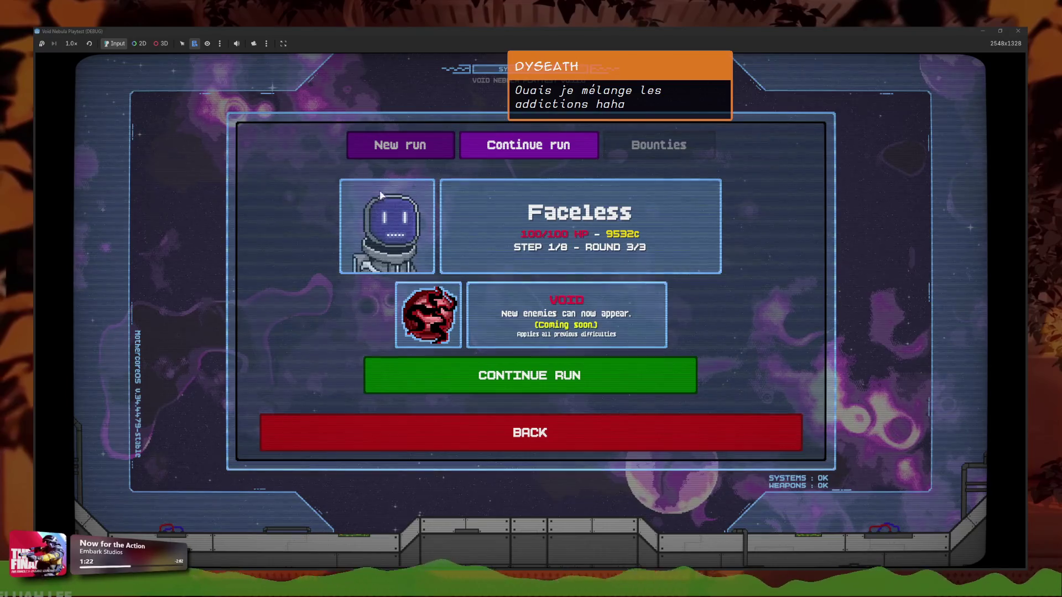
left_click(423, 151)
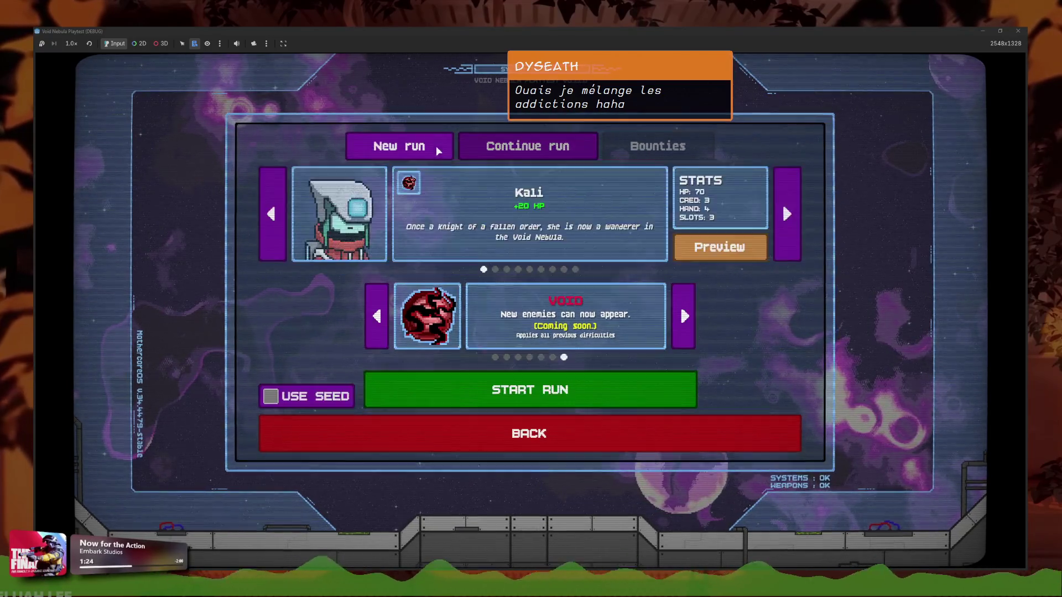
left_click(484, 147)
left_click(445, 156)
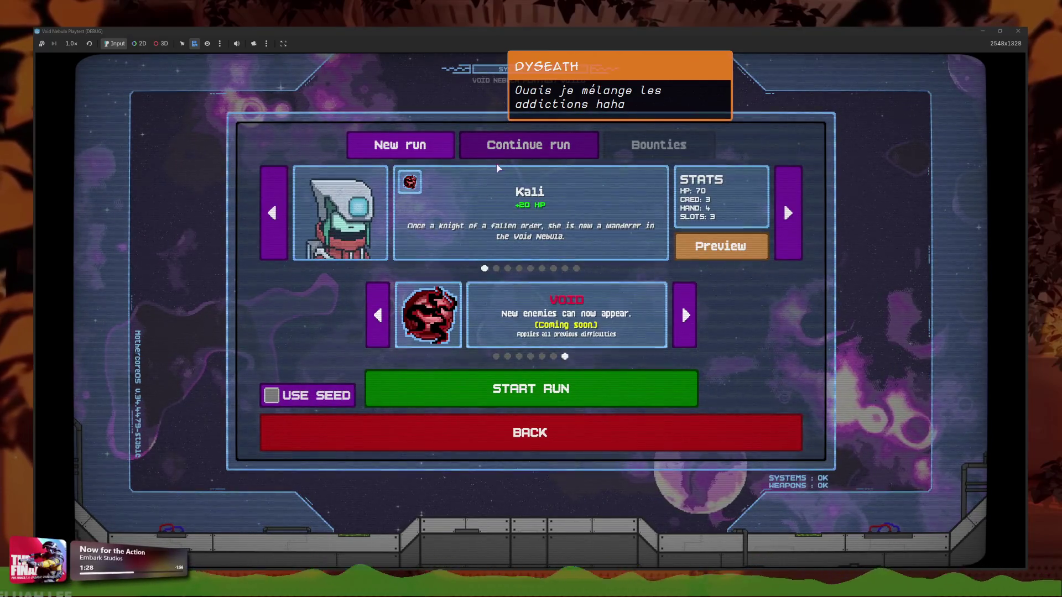
left_click(460, 147)
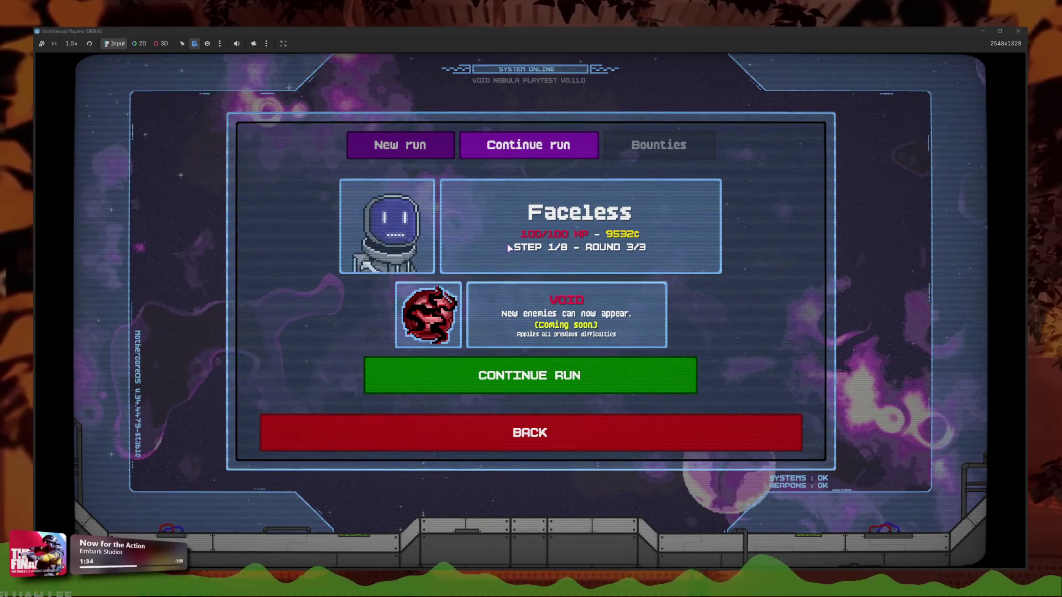
left_click(410, 146)
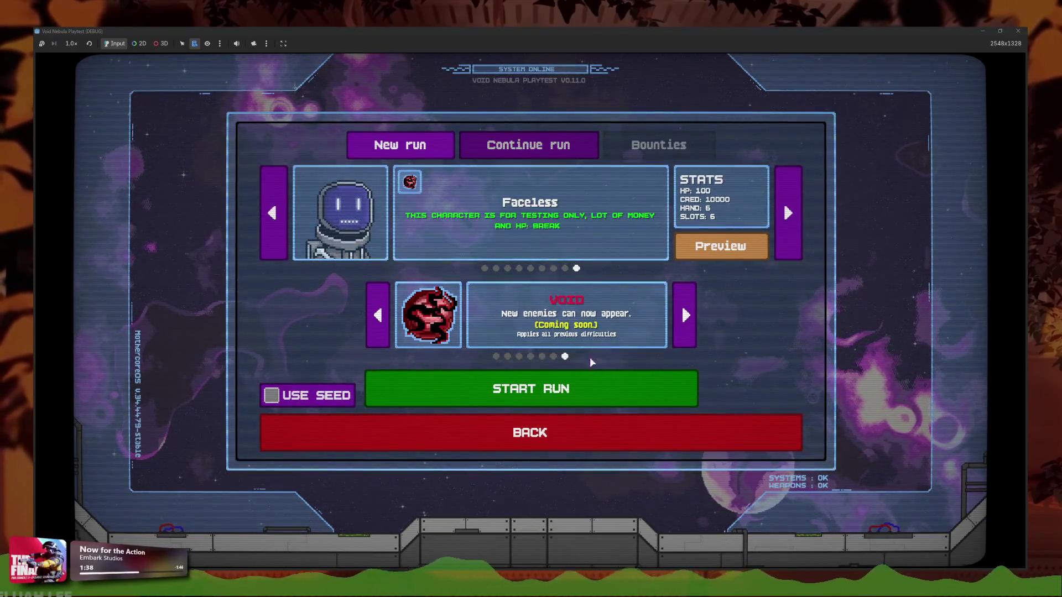
left_click(570, 382)
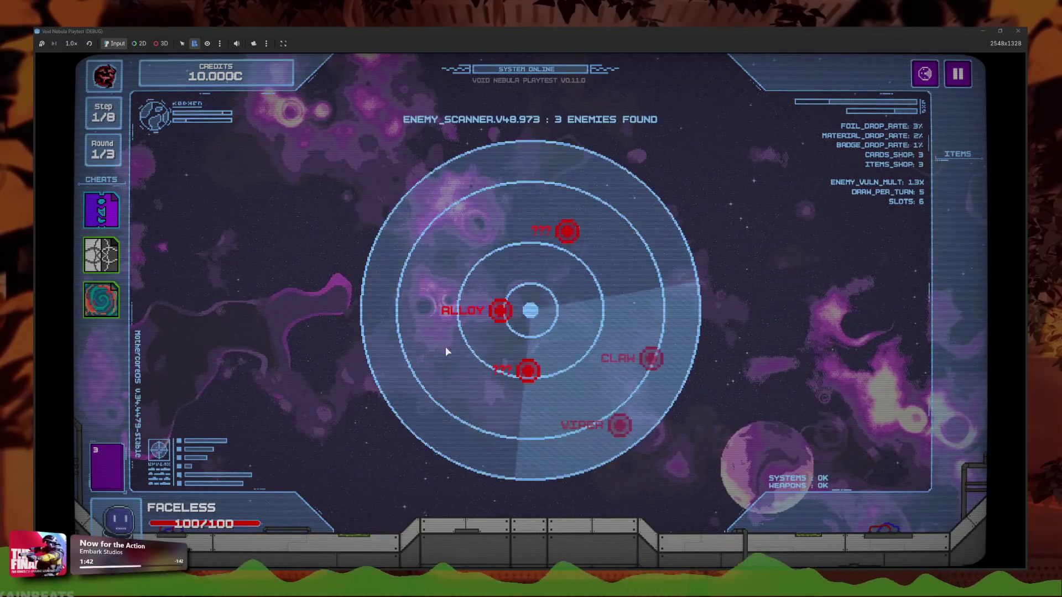
Step: Engage Alloy, play Machine Gun, Plurality and Headshot, end the turn, and cash out
left_click(484, 311)
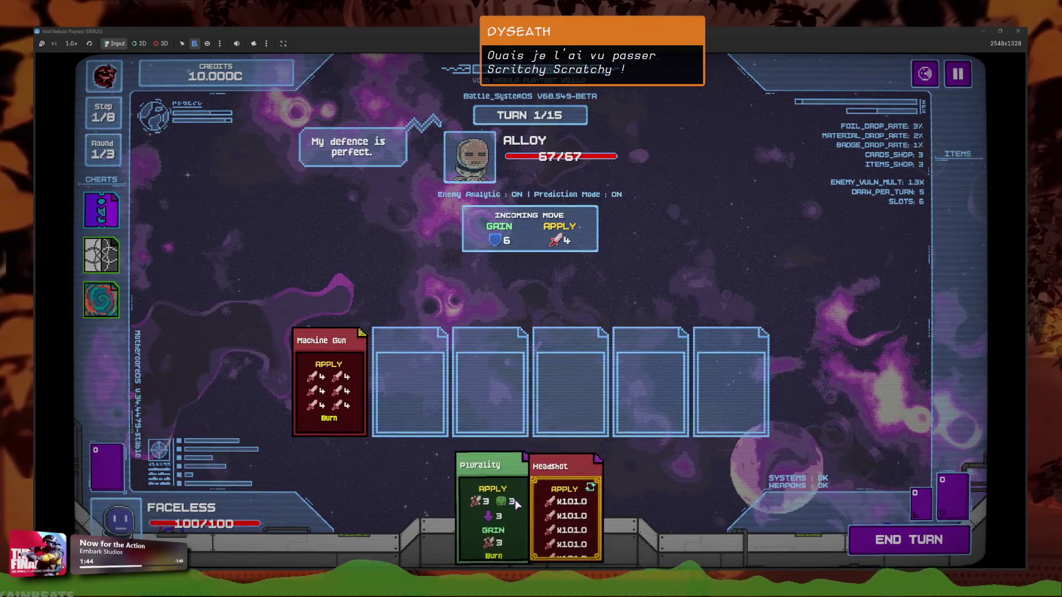
left_click(437, 503)
left_click(520, 501)
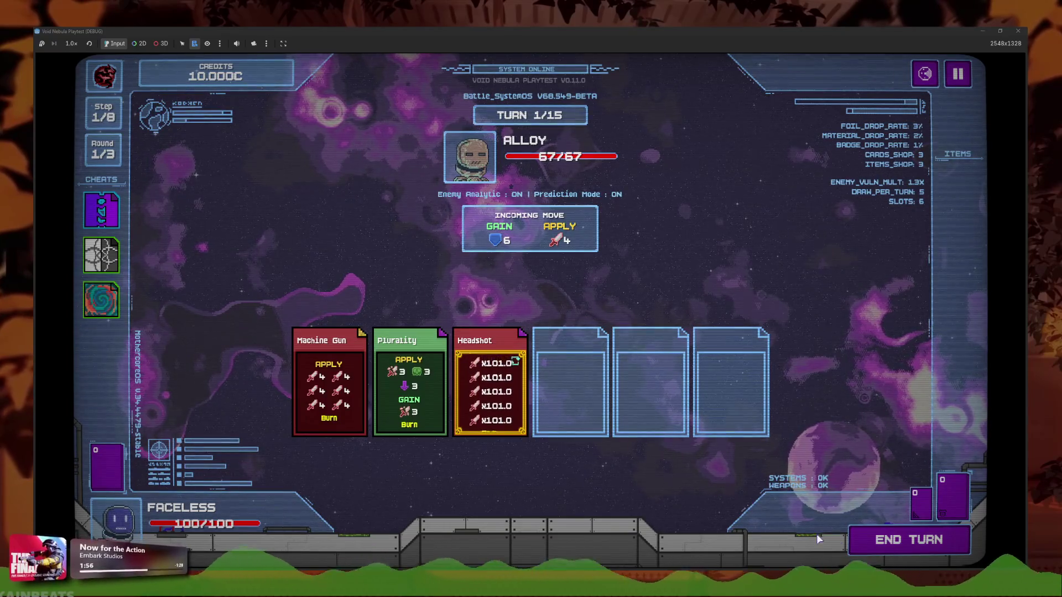
left_click(885, 541)
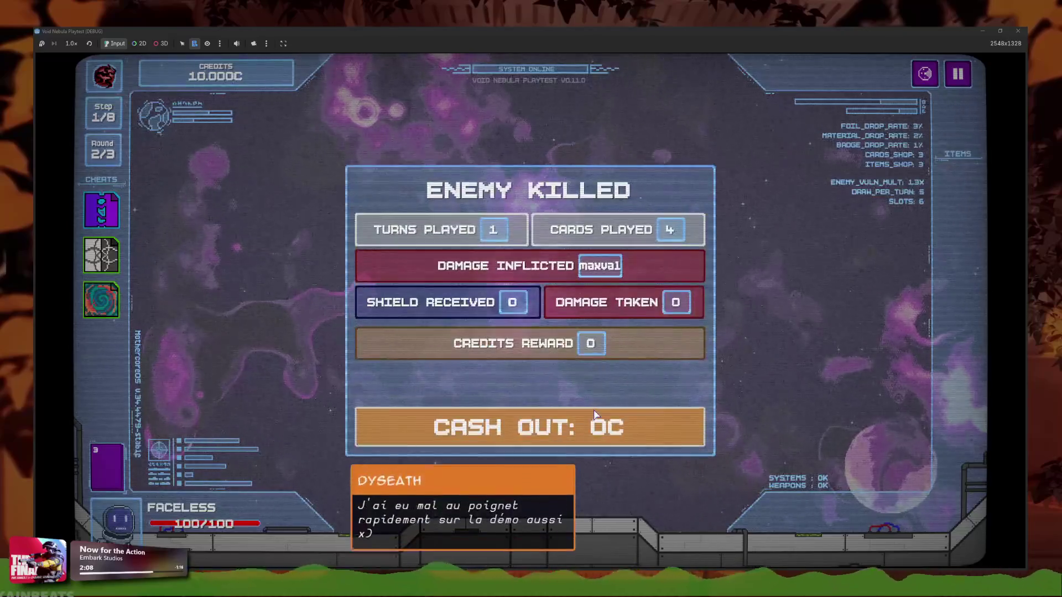
left_click(605, 430)
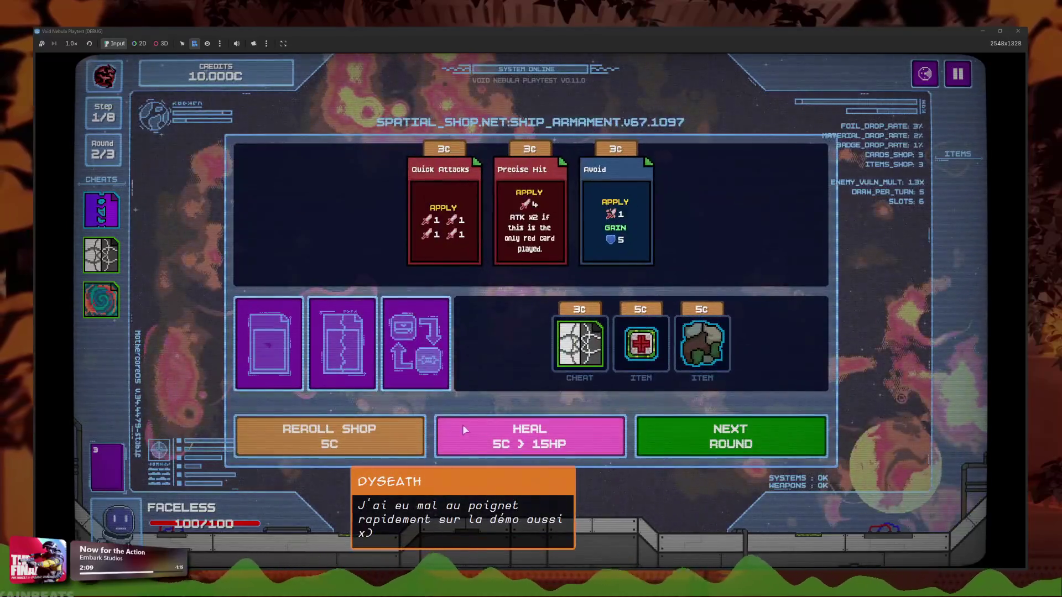
Step: Reroll the shop repeatedly, then buy the resistor-shaped item
left_click(357, 451)
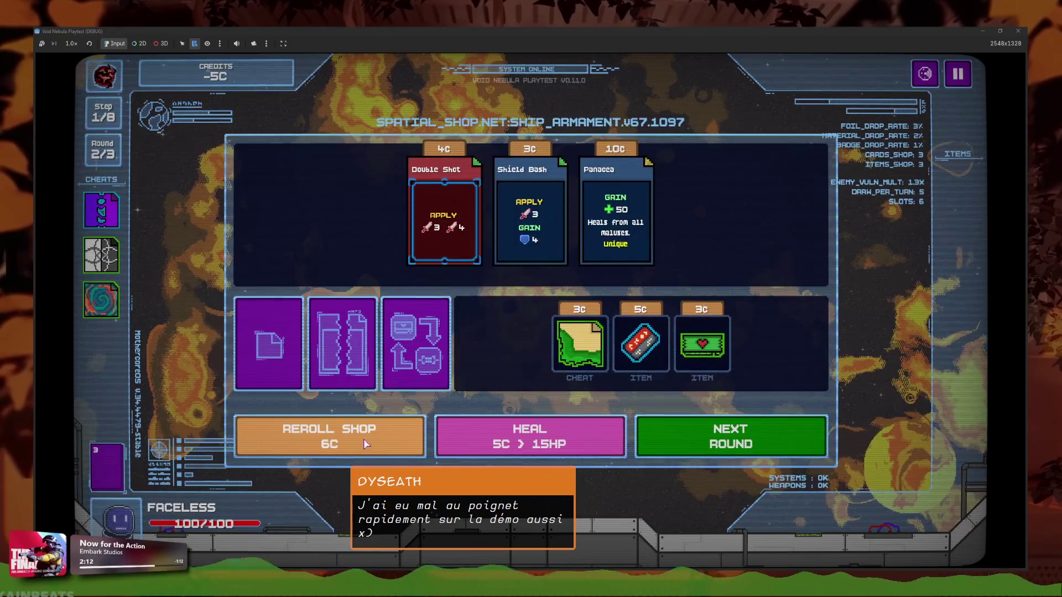
left_click(331, 444)
left_click(331, 444)
left_click(330, 444)
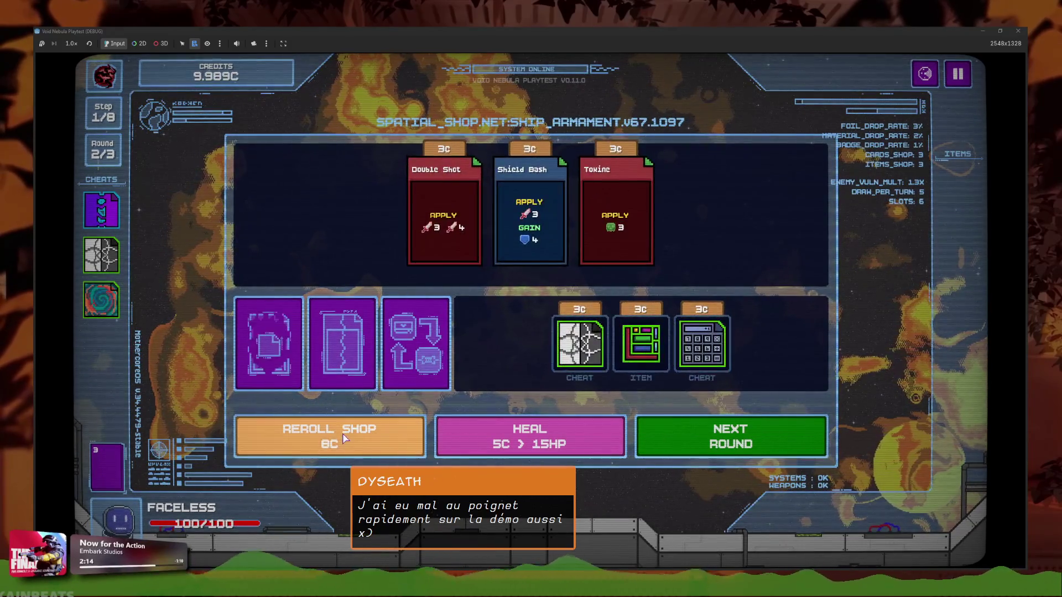
left_click(331, 444)
left_click(330, 442)
left_click(330, 443)
left_click(329, 443)
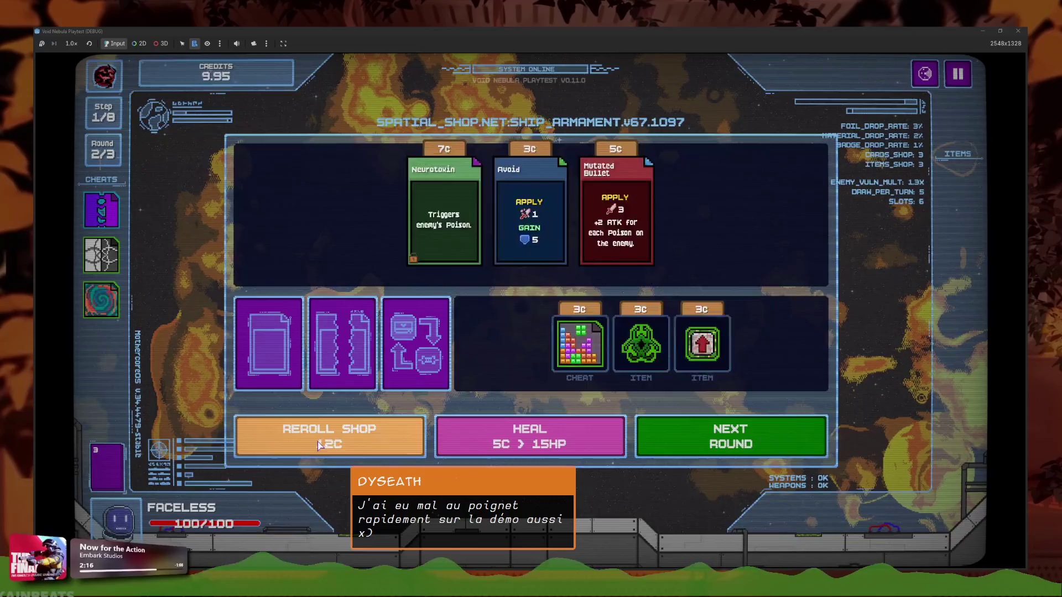
left_click(326, 443)
left_click(321, 444)
left_click(315, 444)
left_click(310, 444)
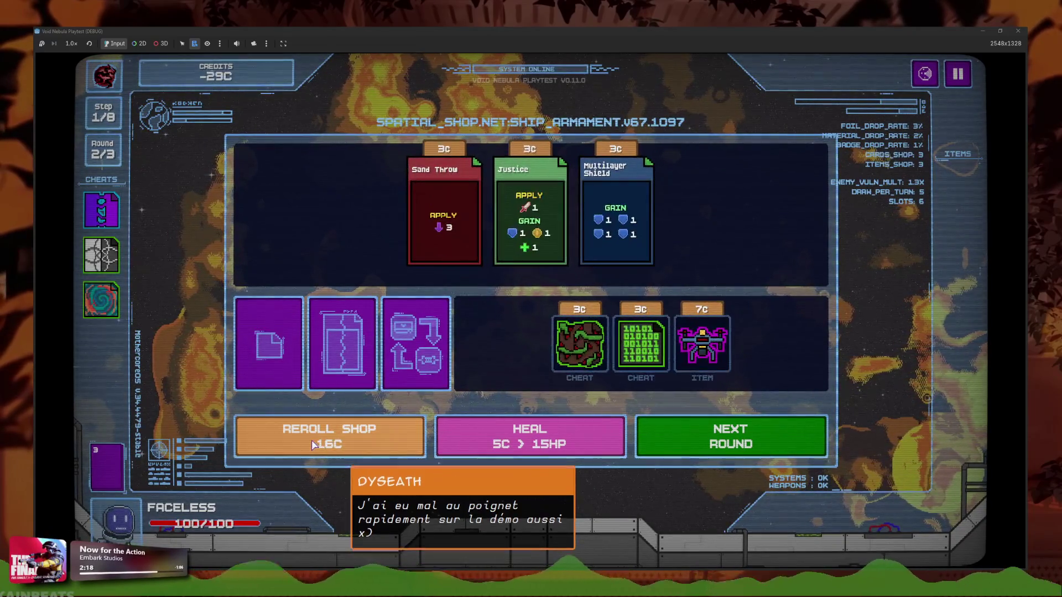
left_click(305, 444)
left_click(298, 444)
left_click(298, 444)
left_click(298, 444)
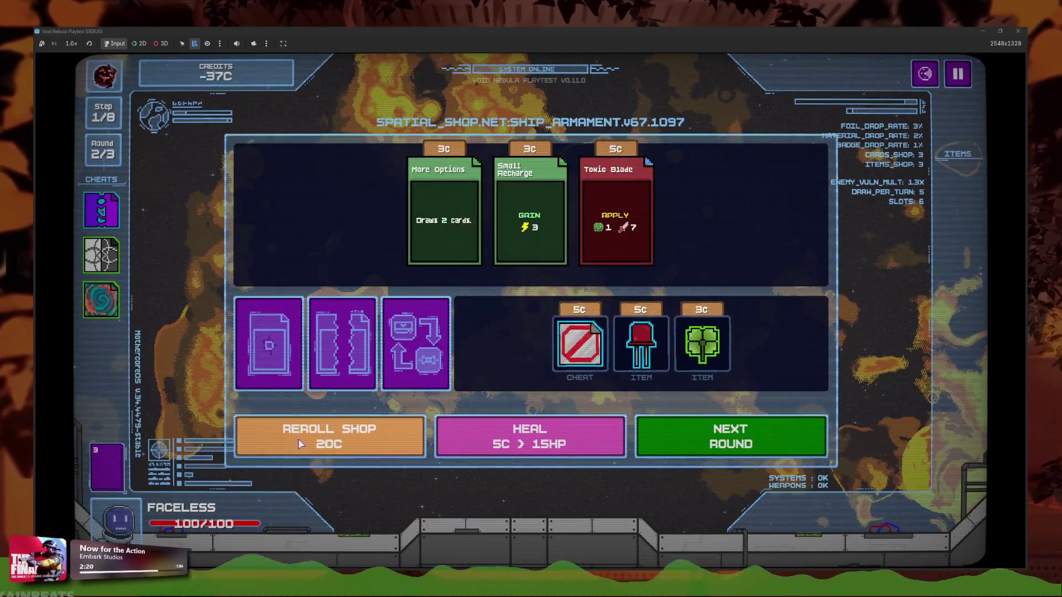
left_click(298, 444)
left_click(298, 445)
left_click(296, 445)
left_click(296, 445)
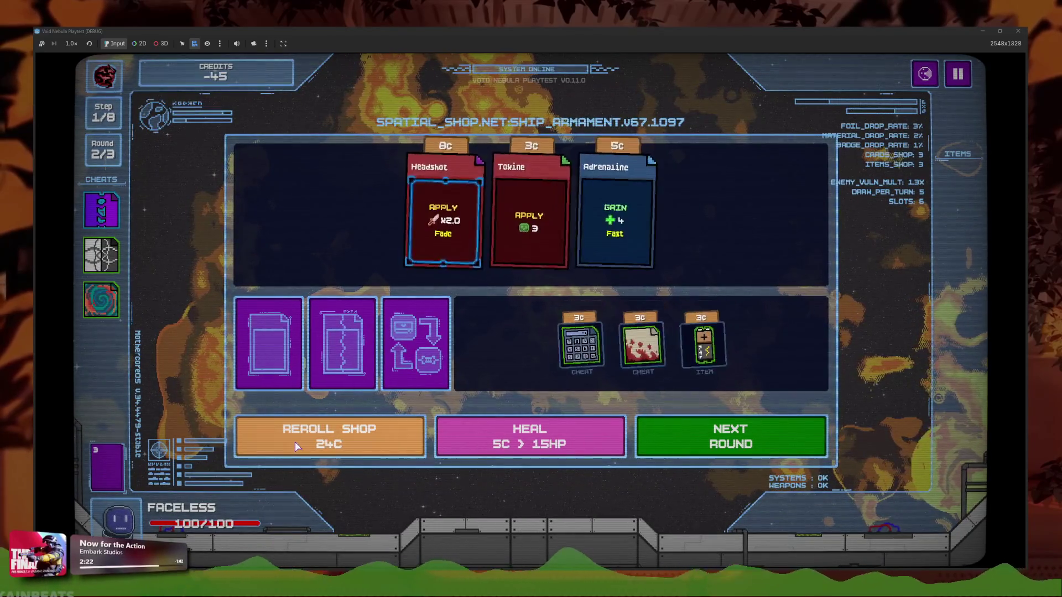
left_click(296, 445)
left_click(295, 444)
left_click(295, 444)
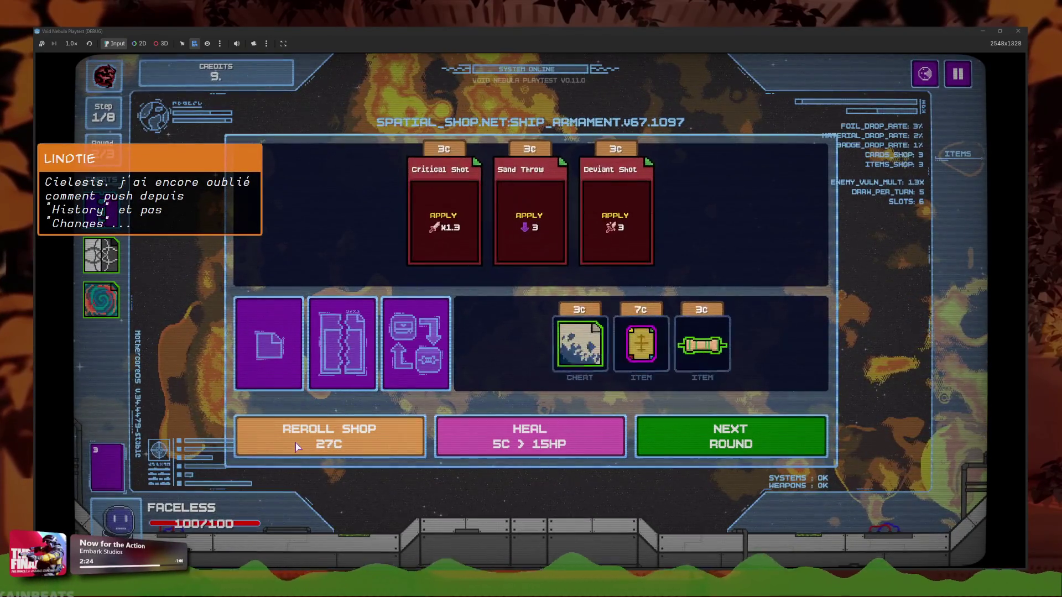
left_click(295, 444)
left_click(369, 429)
mouse_move(652, 366)
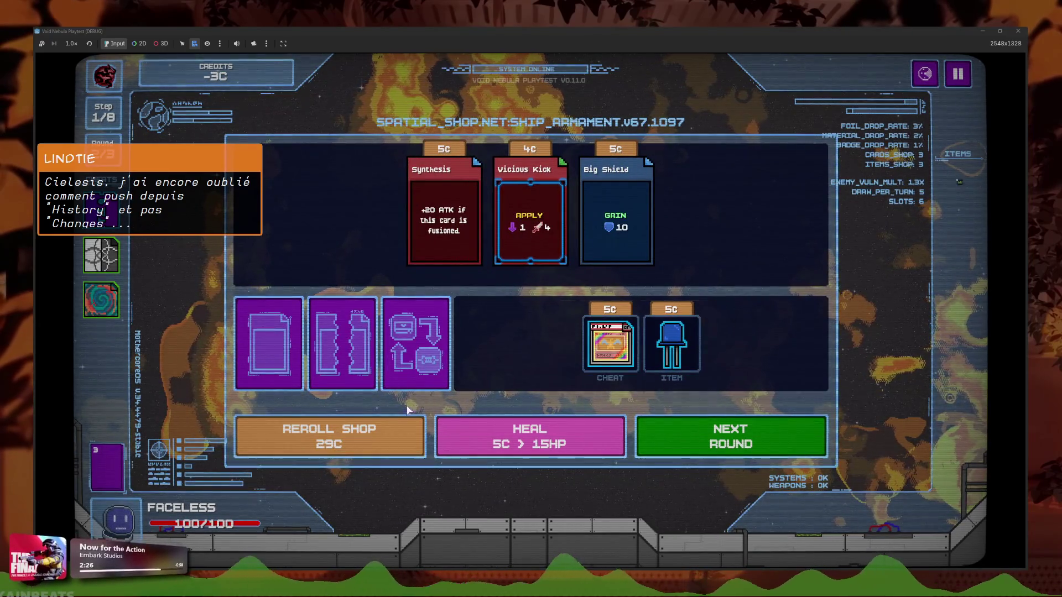
left_click(335, 443)
left_click(338, 444)
left_click(339, 445)
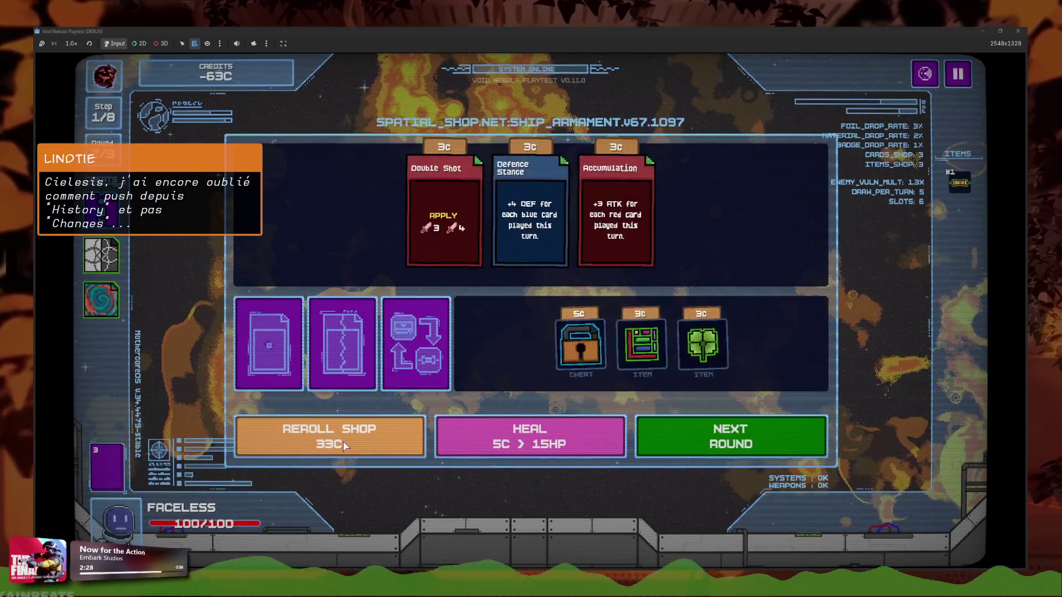
left_click(343, 445)
left_click(344, 445)
left_click(344, 445)
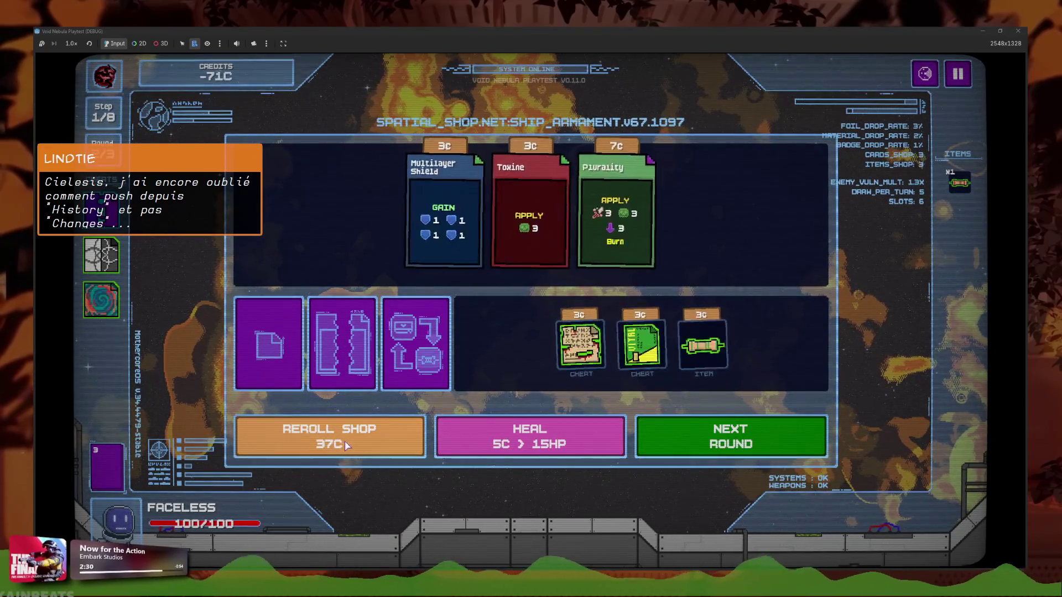
left_click(345, 446)
left_click(345, 446)
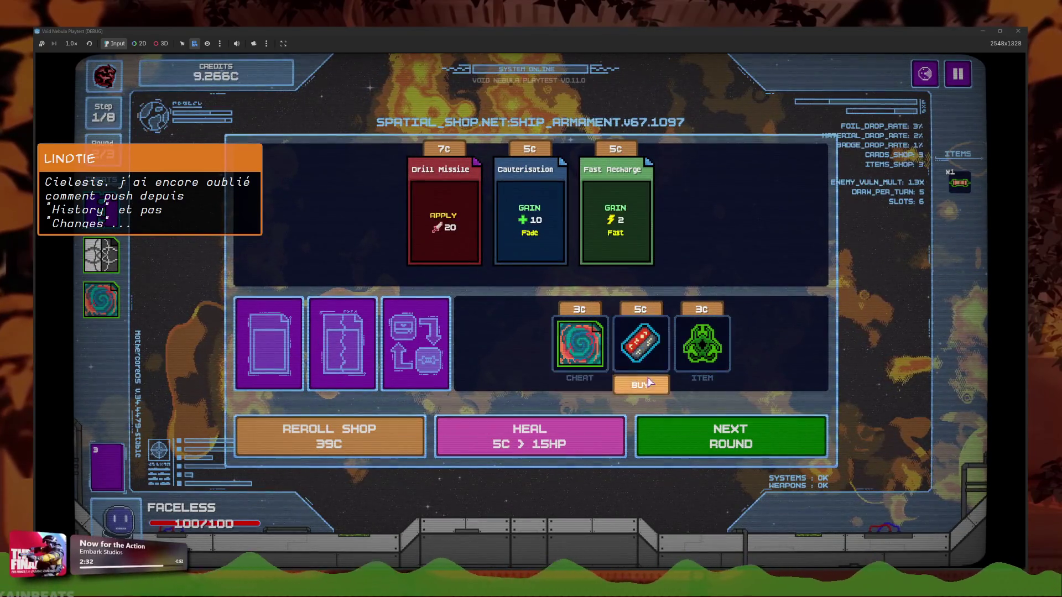
left_click(273, 437)
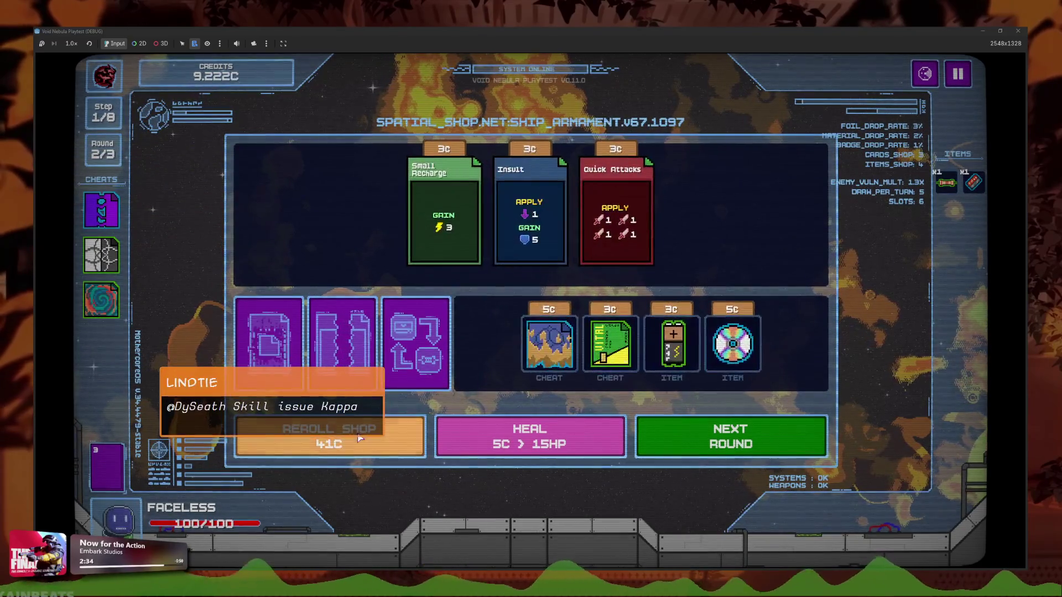
Step: Keep rerolling the shop and buy two more copies of the chip item
left_click(354, 439)
left_click(320, 428)
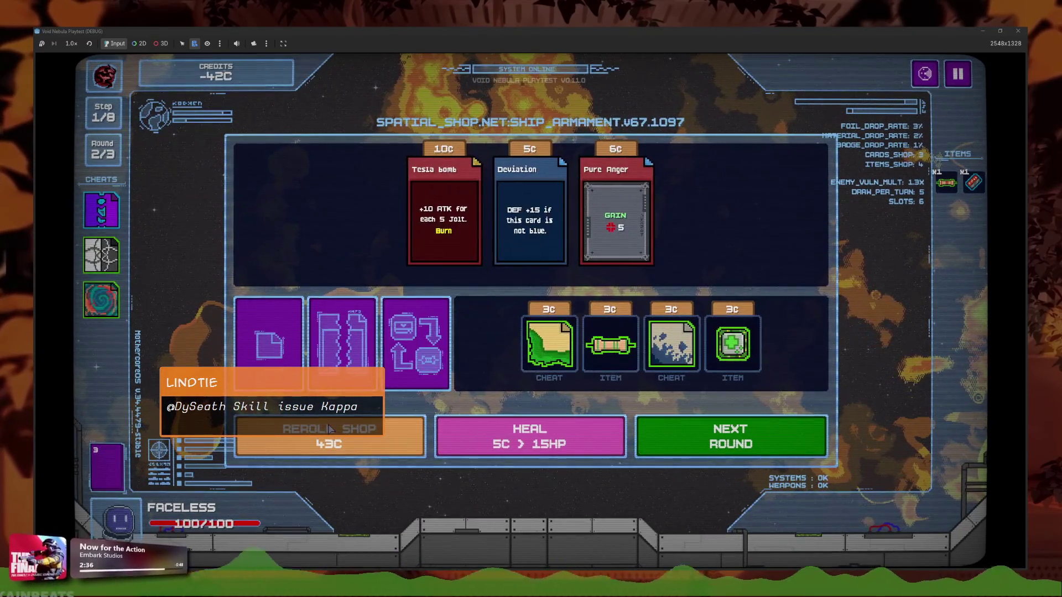
left_click(325, 430)
left_click(329, 430)
left_click(330, 431)
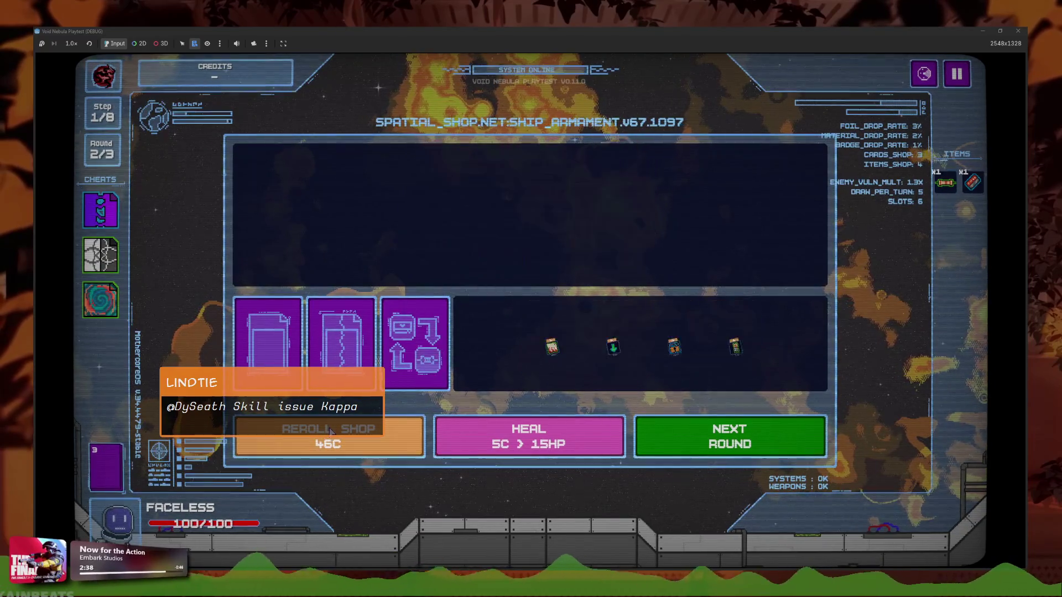
left_click(330, 430)
left_click(330, 433)
left_click(330, 432)
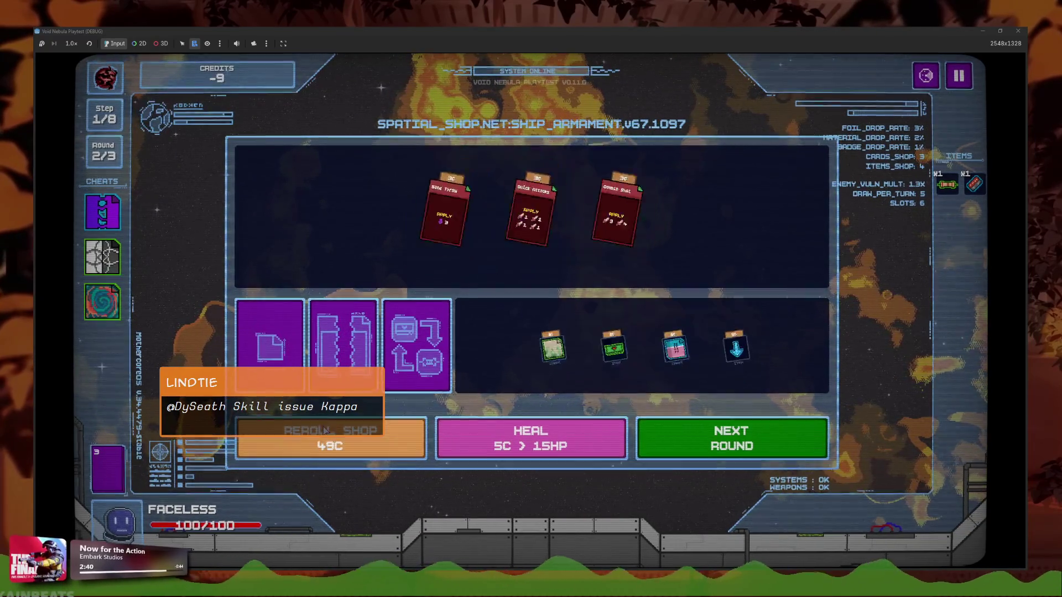
left_click(328, 431)
left_click(326, 430)
left_click(326, 430)
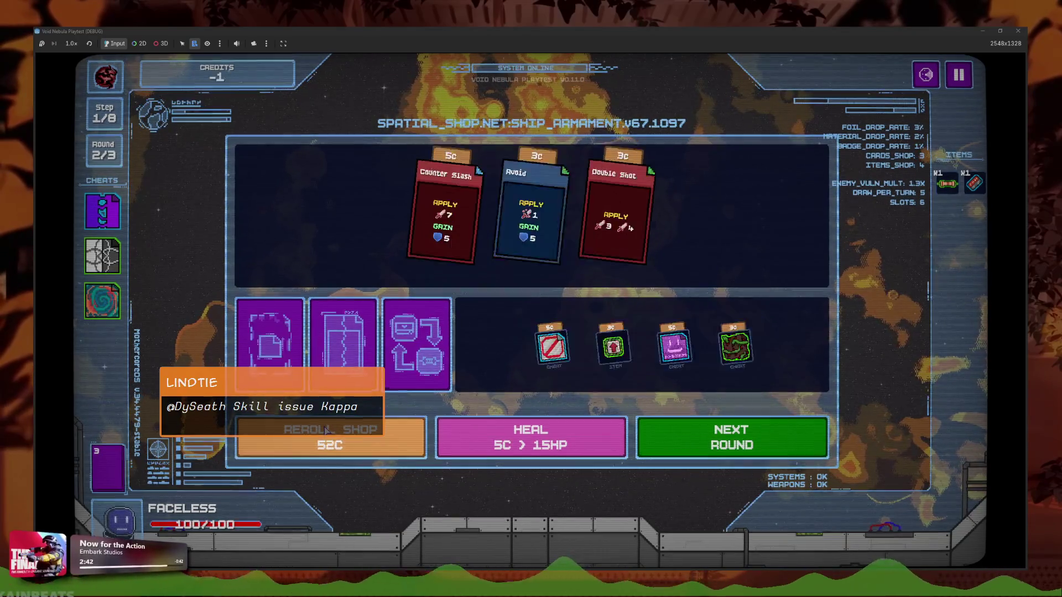
left_click(327, 430)
left_click(319, 441)
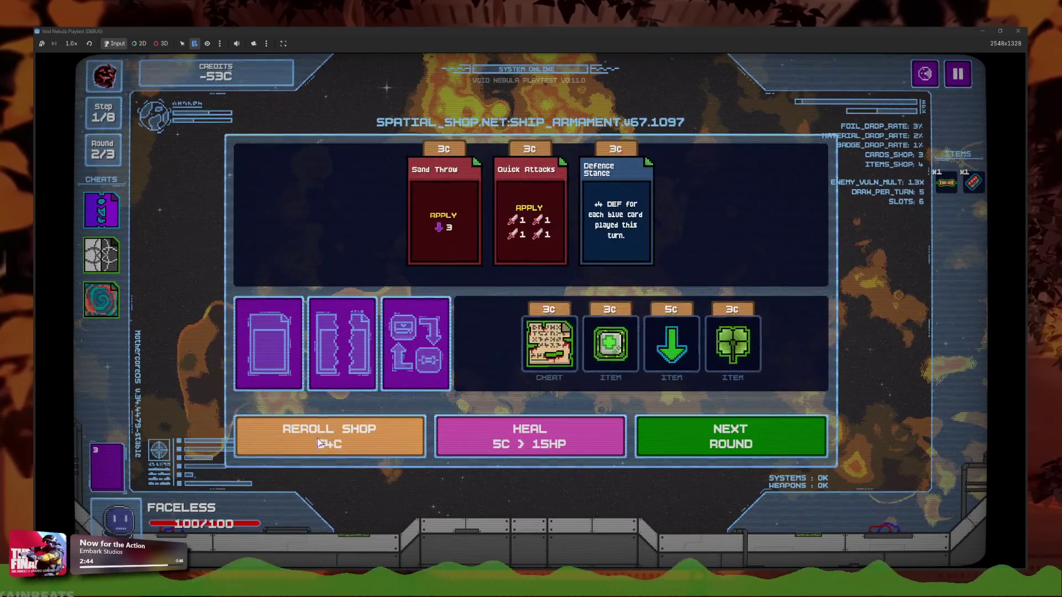
left_click(319, 441)
left_click(318, 442)
left_click(316, 442)
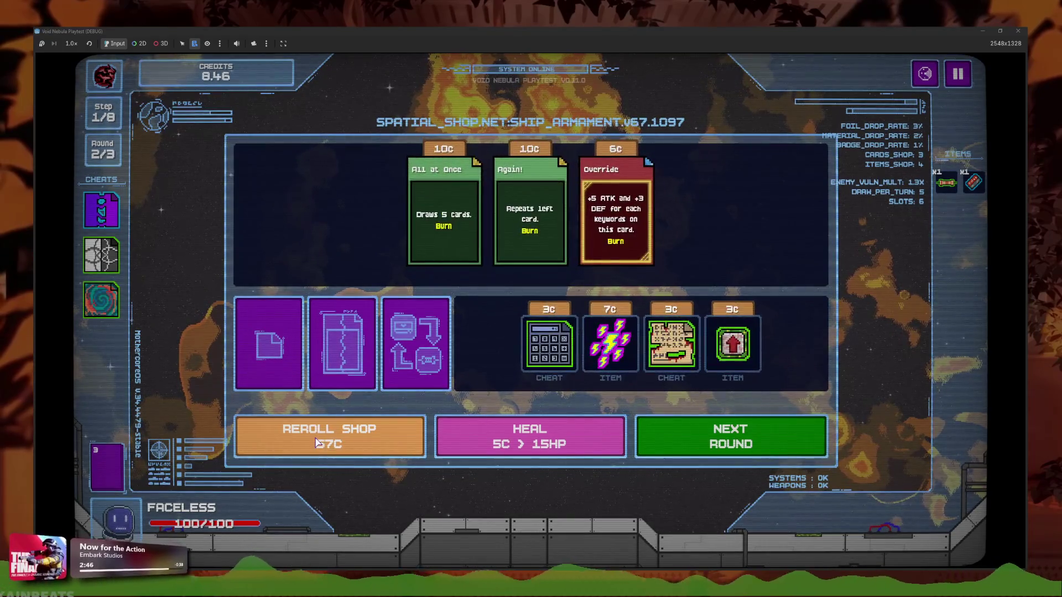
left_click(318, 442)
left_click(317, 443)
left_click(318, 443)
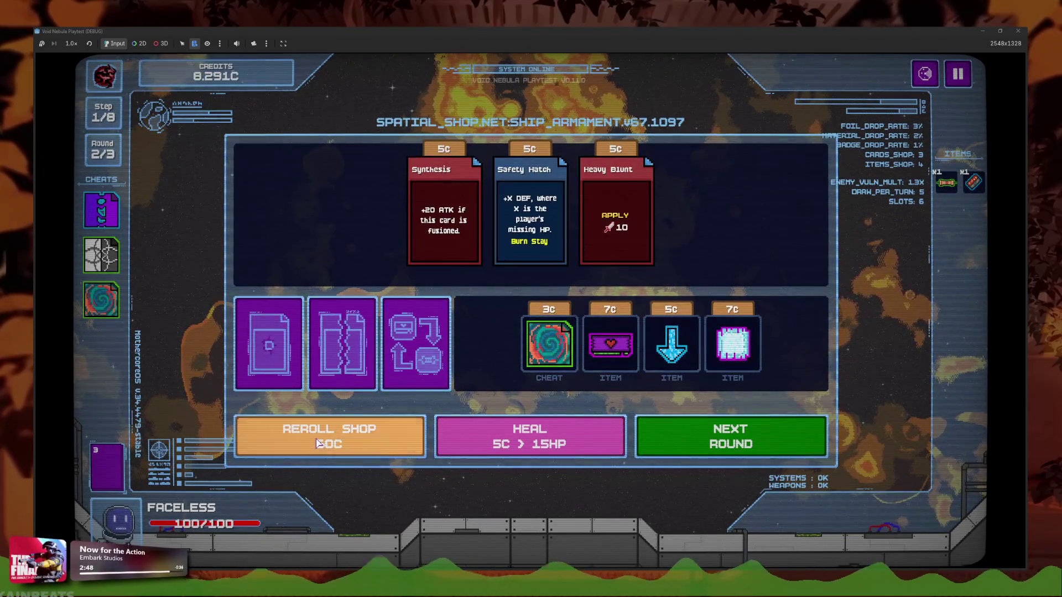
left_click(318, 443)
left_click(318, 443)
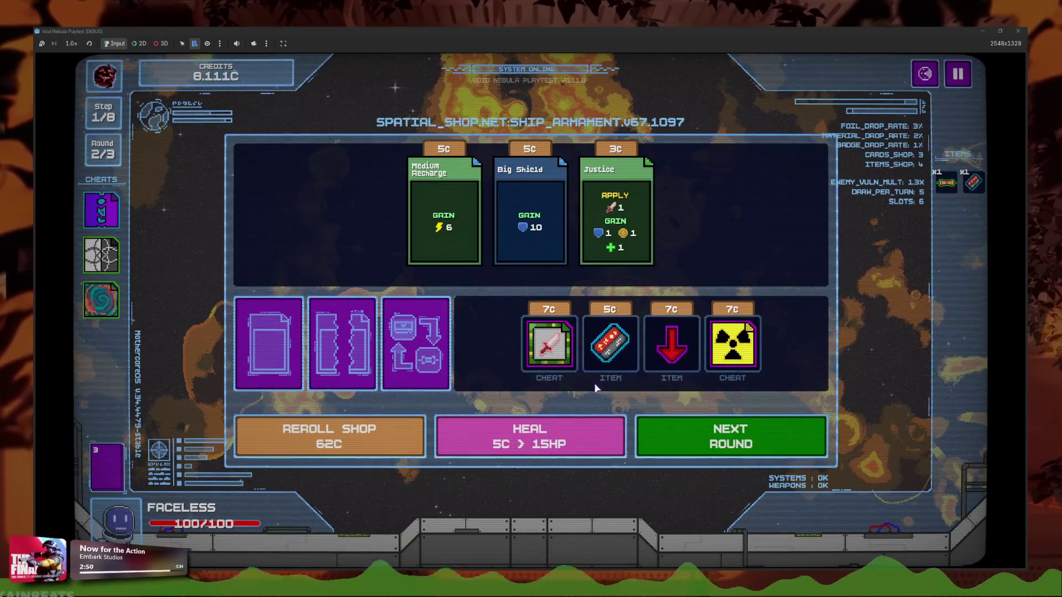
left_click(608, 349)
left_click(353, 434)
left_click(353, 434)
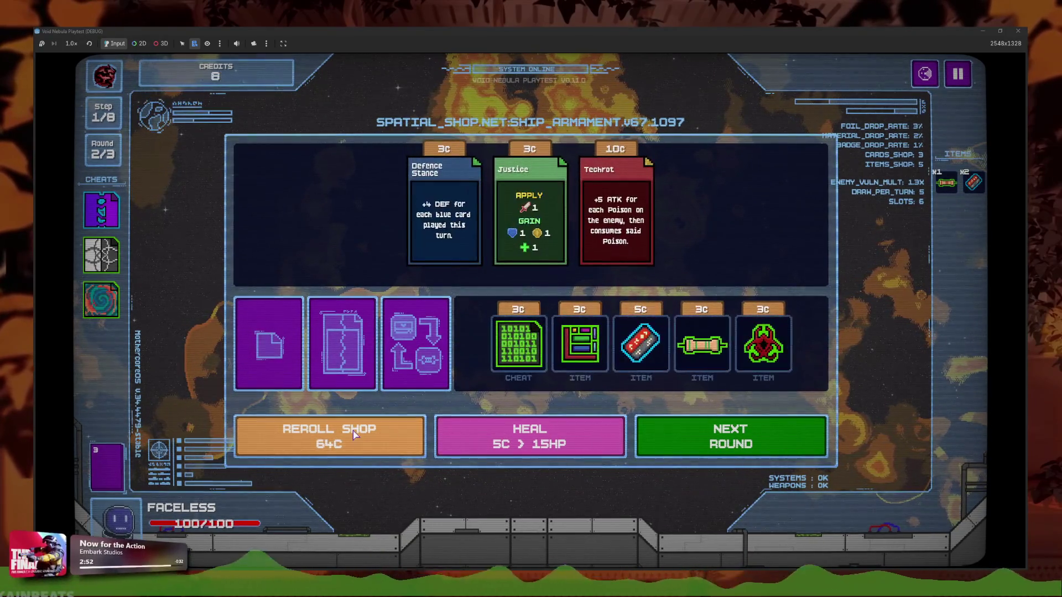
left_click(640, 343)
Step: Reroll until the cost reaches 73C, buy the 7C item, and start the battle against Viper
left_click(348, 446)
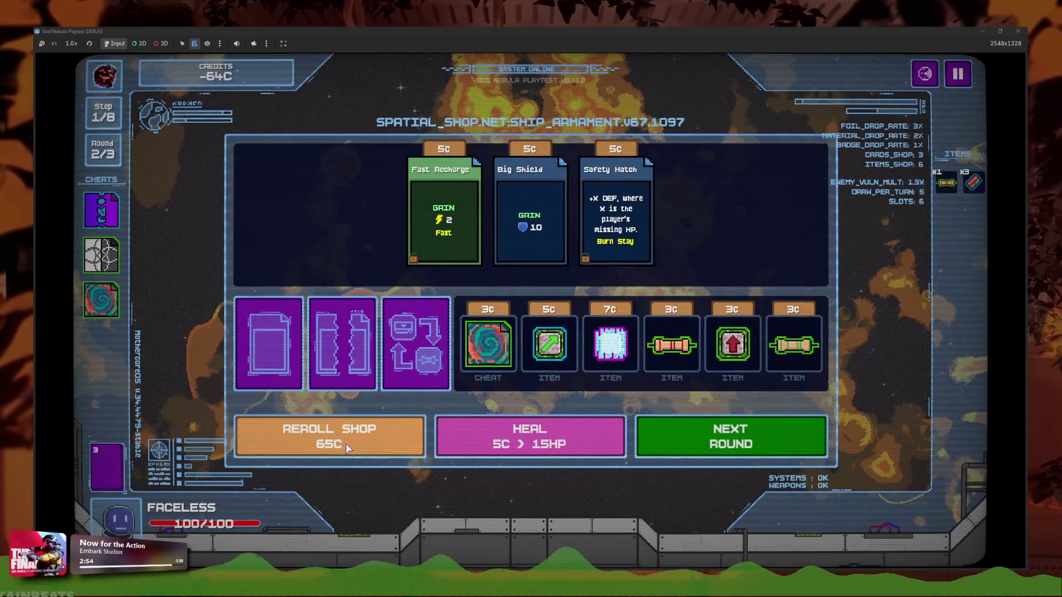
left_click(347, 447)
left_click(346, 447)
left_click(347, 447)
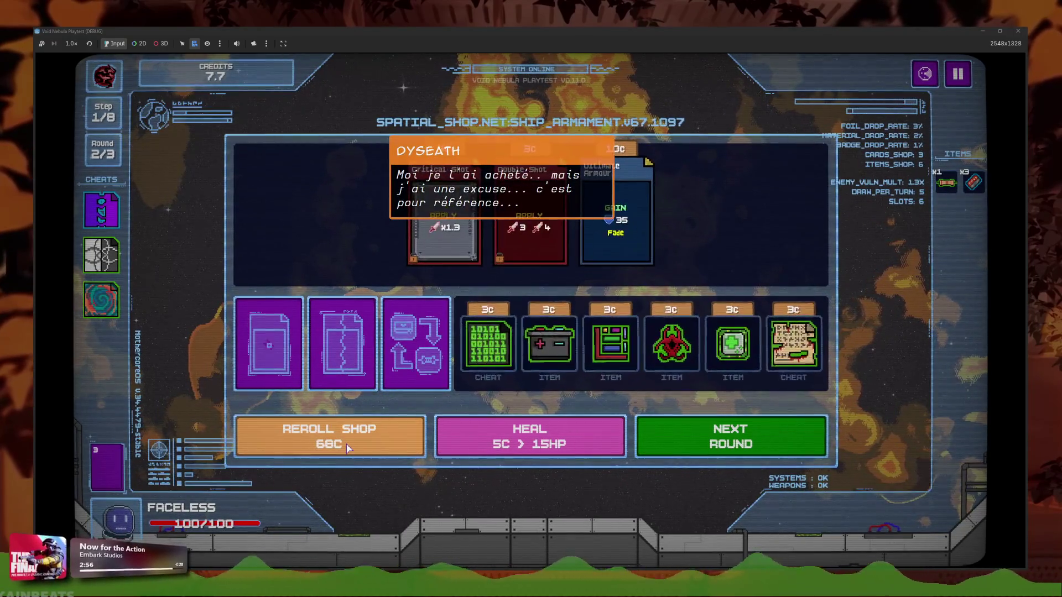
left_click(347, 446)
left_click(347, 447)
left_click(347, 446)
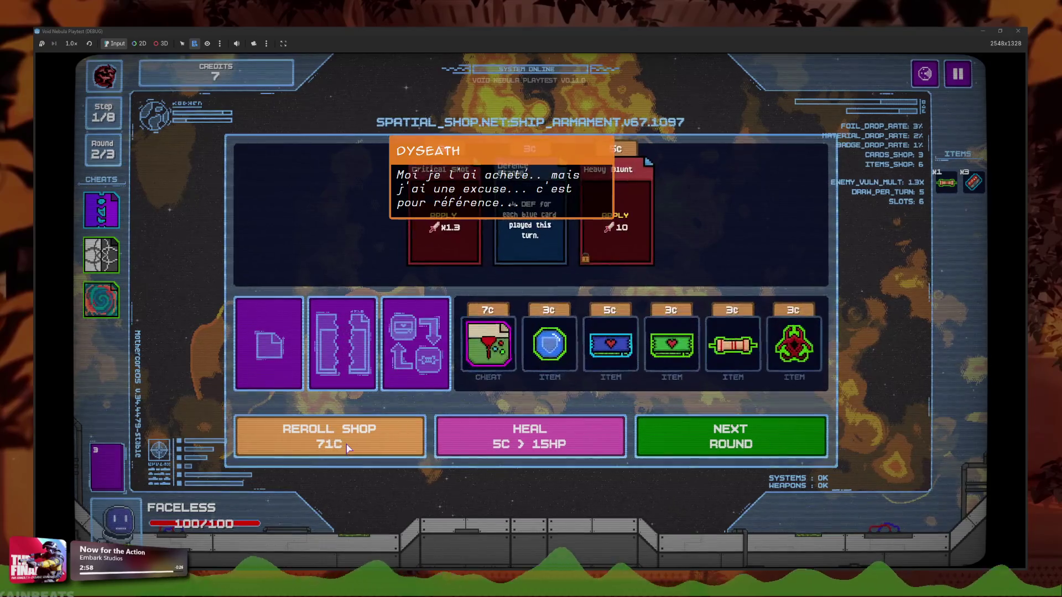
left_click(347, 447)
left_click(346, 447)
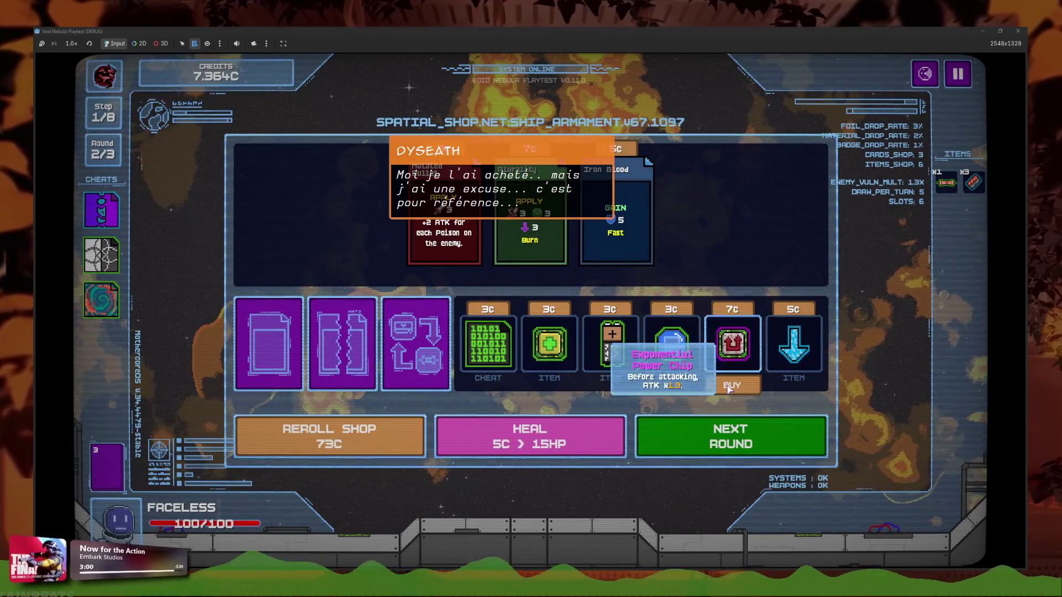
left_click(732, 384)
left_click(720, 433)
left_click(590, 433)
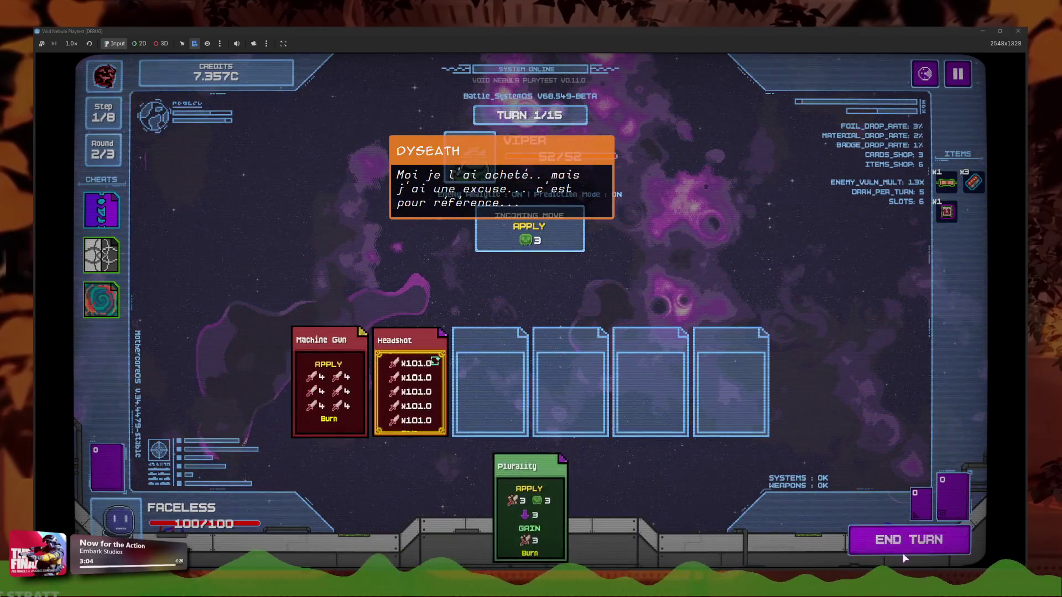
Step: End the turn to finish the enemy, collect the credits reward, and leave the shop
left_click(906, 550)
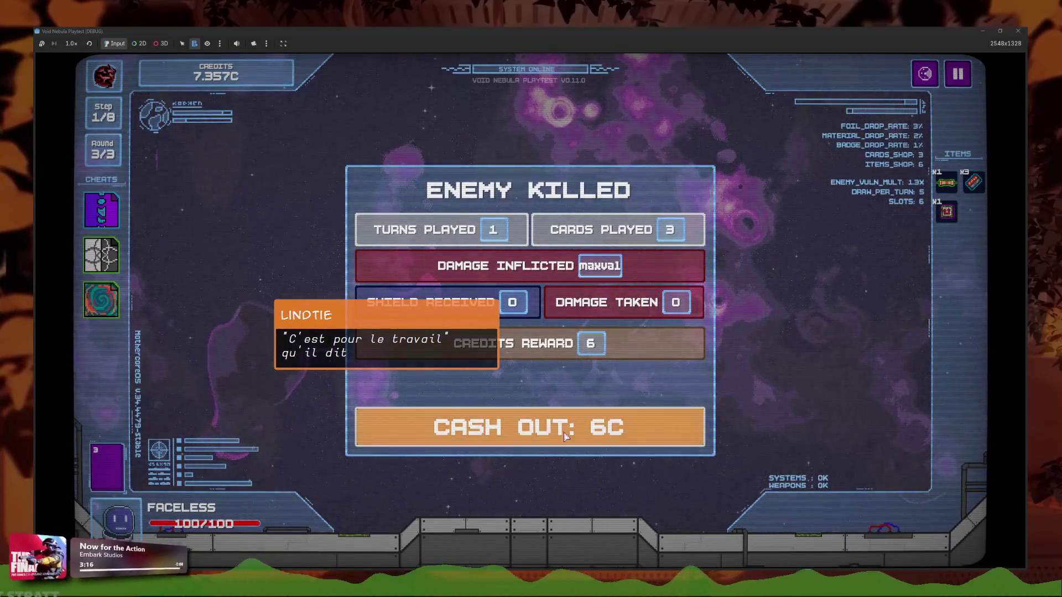
left_click(561, 430)
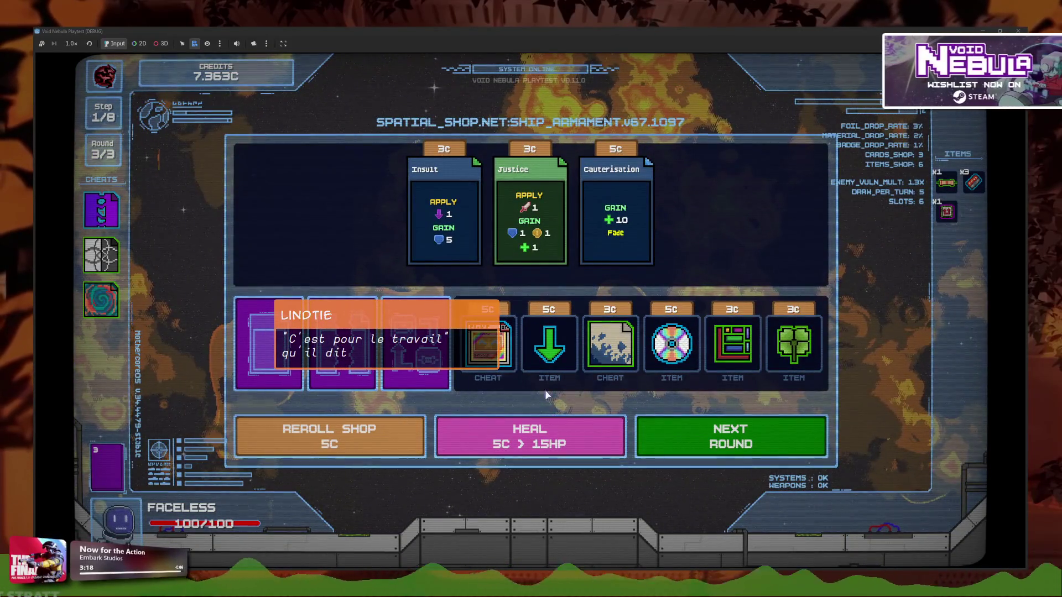
left_click(672, 423)
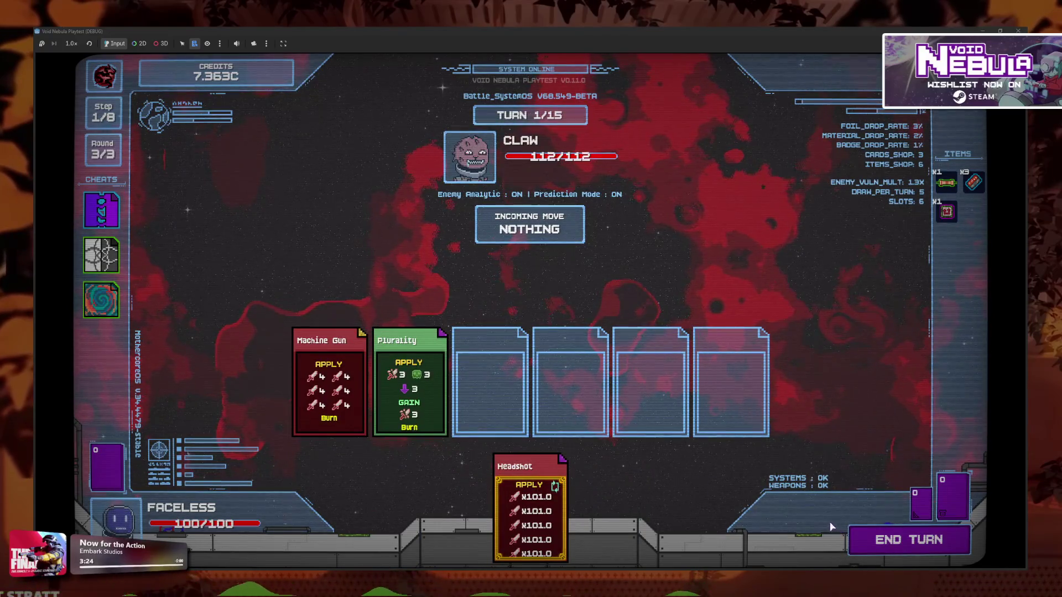
Step: End the turn to drop CLAW to 70/112, then pause and return to the main menu
left_click(883, 538)
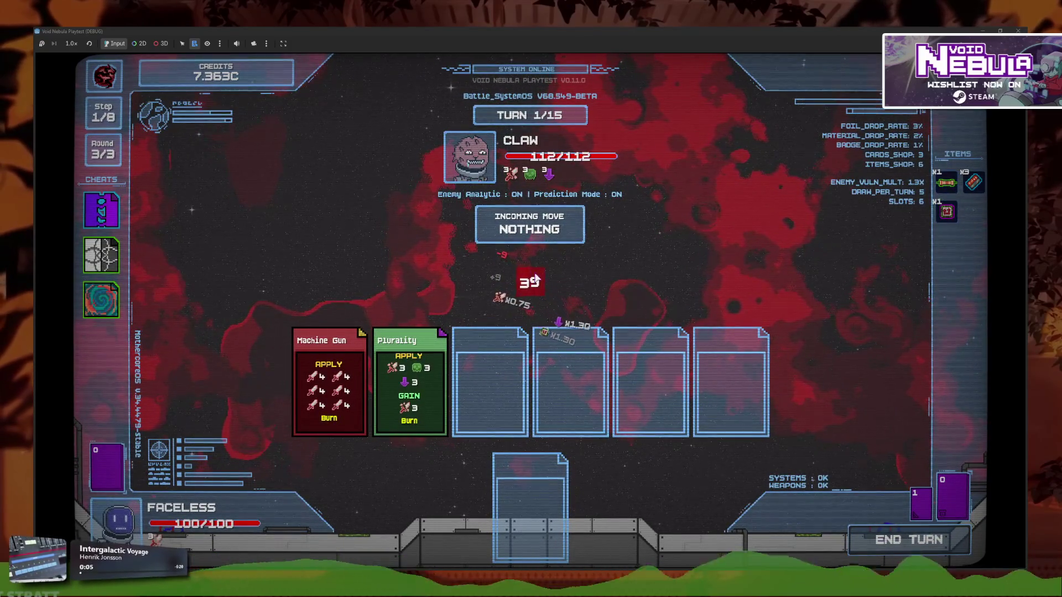
mouse_move(940, 191)
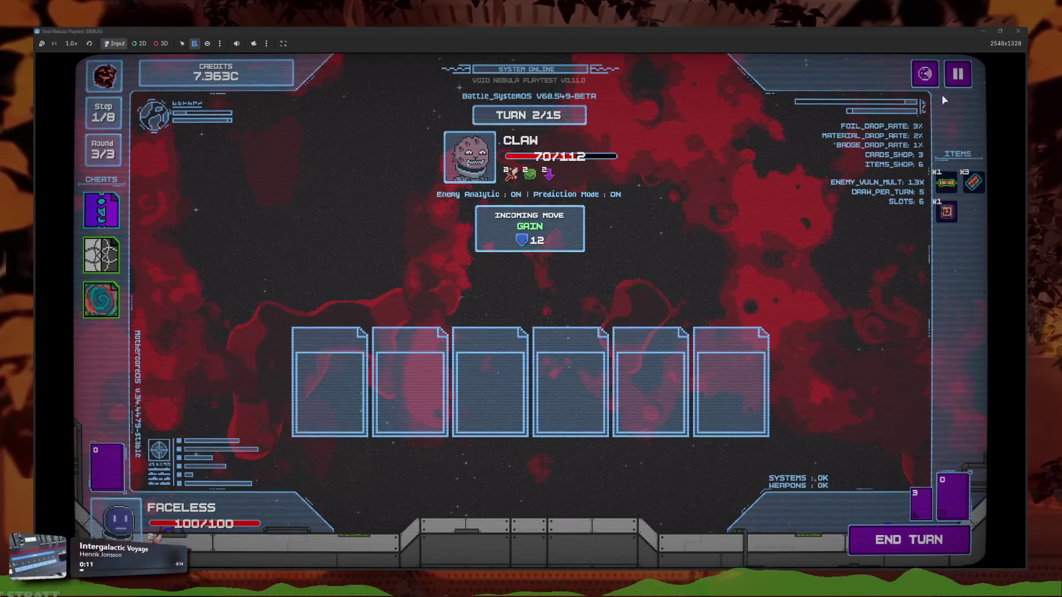
left_click(957, 74)
left_click(572, 349)
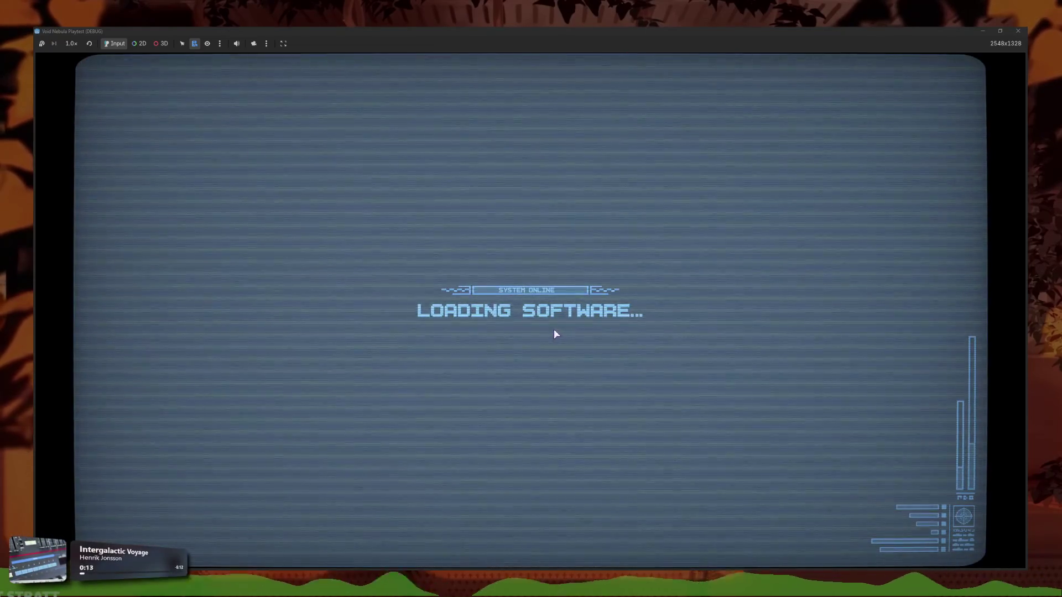
Step: Stop the playtest and go back to the spawn call on line 5 of Red Resistor's script
key("F8")
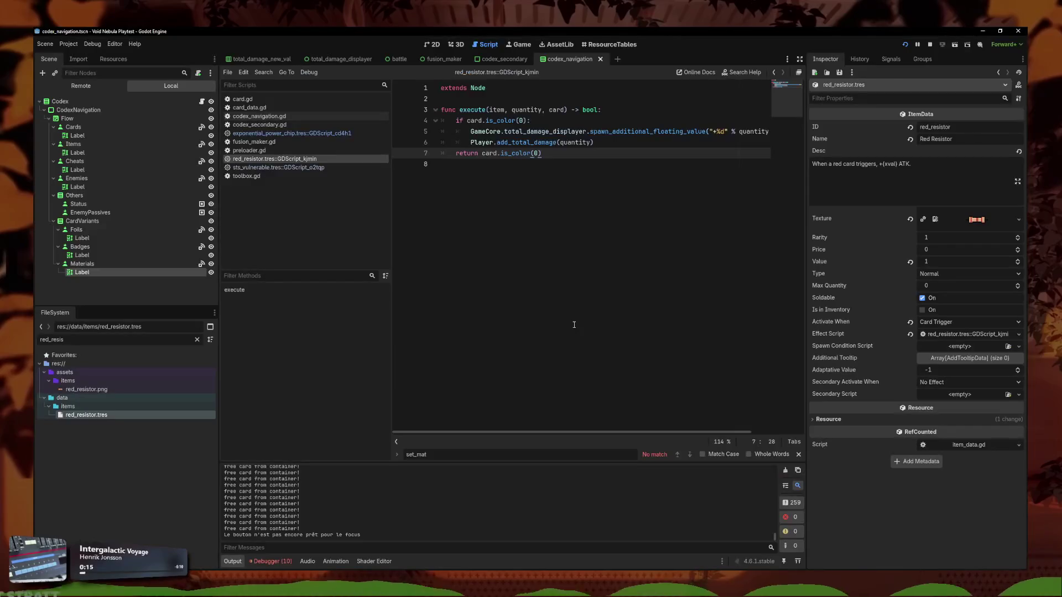
left_click(554, 258)
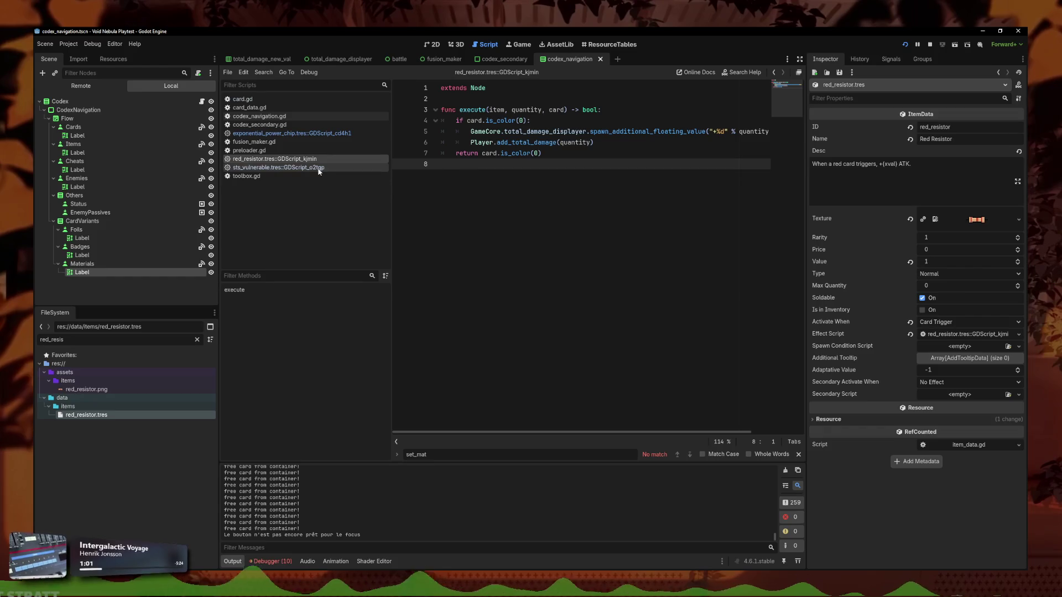
left_click(630, 154)
left_click(638, 142)
left_click(646, 133)
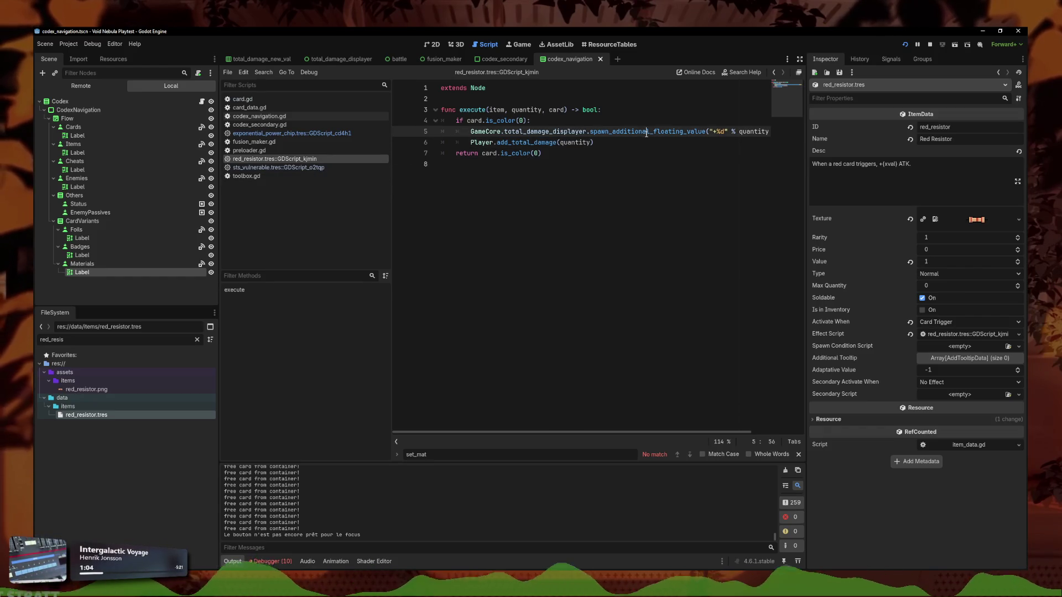
left_click_drag(738, 131, 774, 131)
left_click(676, 131)
left_click_drag(676, 132, 454, 133)
left_click(549, 132)
key("Home")
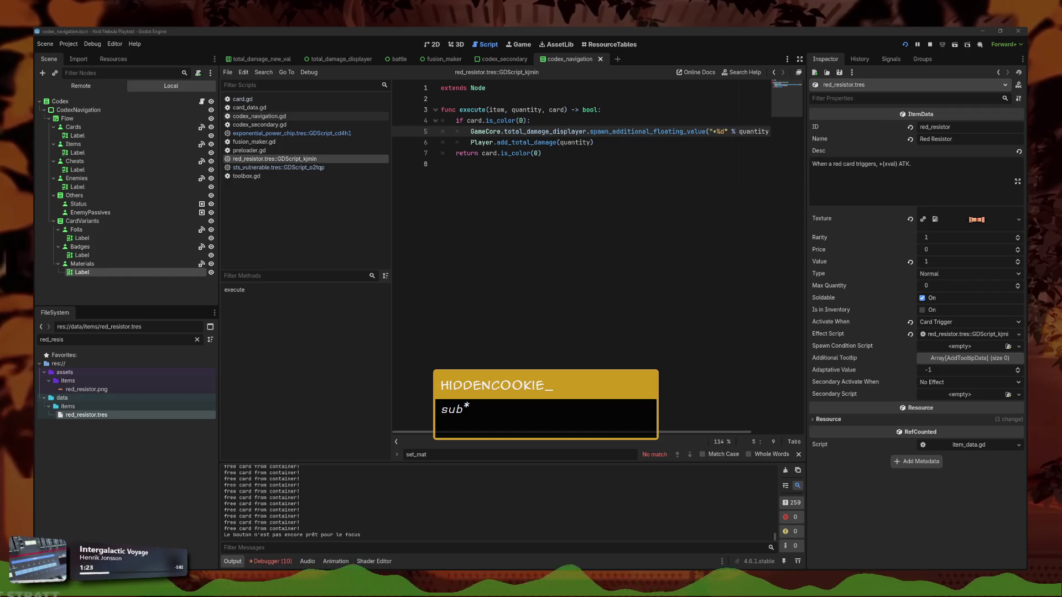
Step: Append ', item.texture' as the icon argument of the floating-value call on line 5
left_click(541, 142)
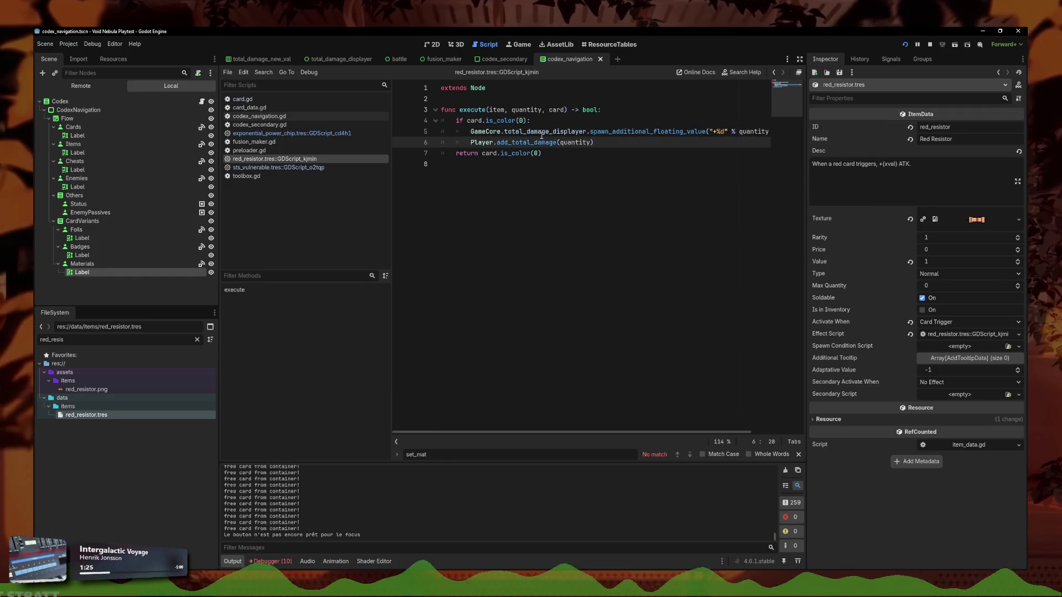
triple_click(515, 131)
left_click(768, 131)
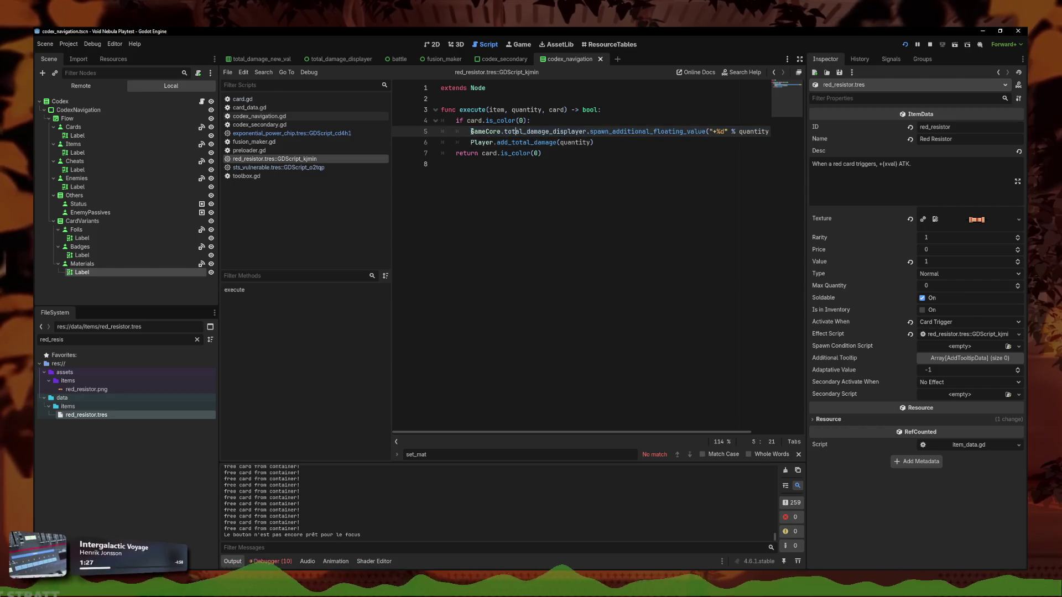
type(", item.texture")
triple_click(756, 131)
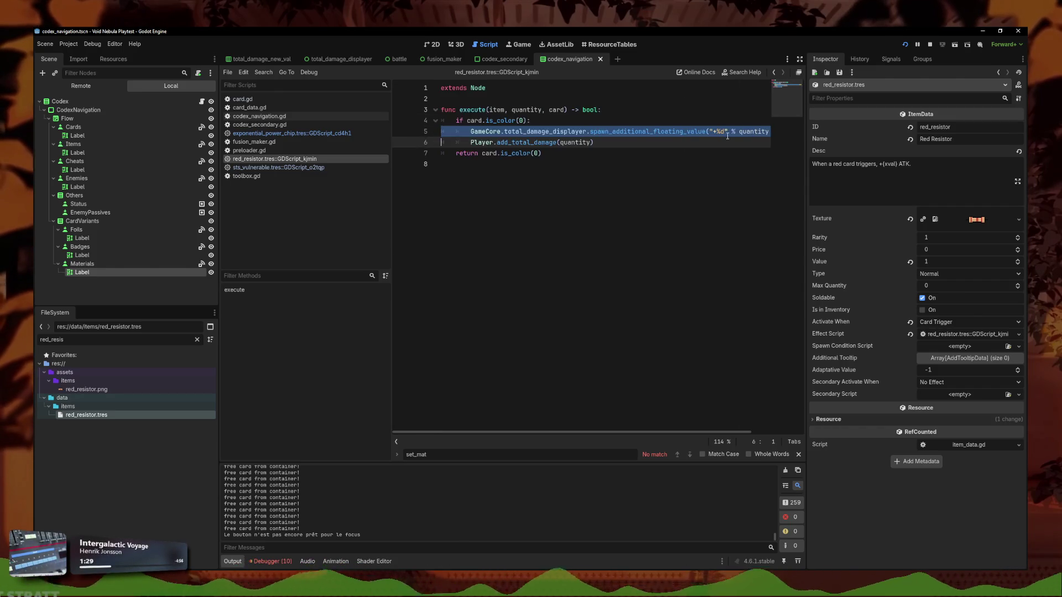
triple_click(556, 133)
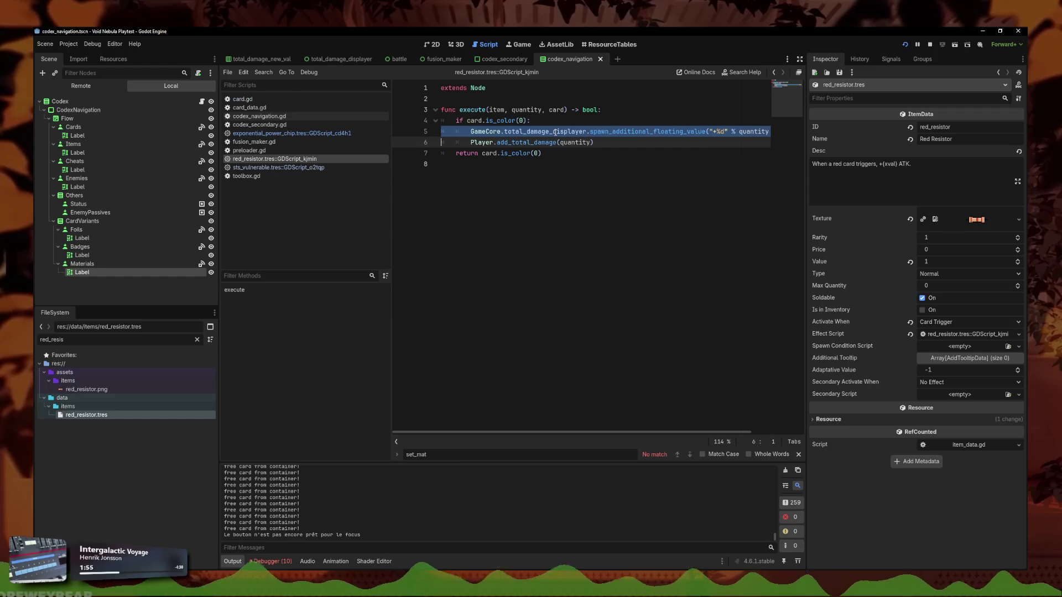
left_click(552, 132)
key("End")
triple_click(739, 131)
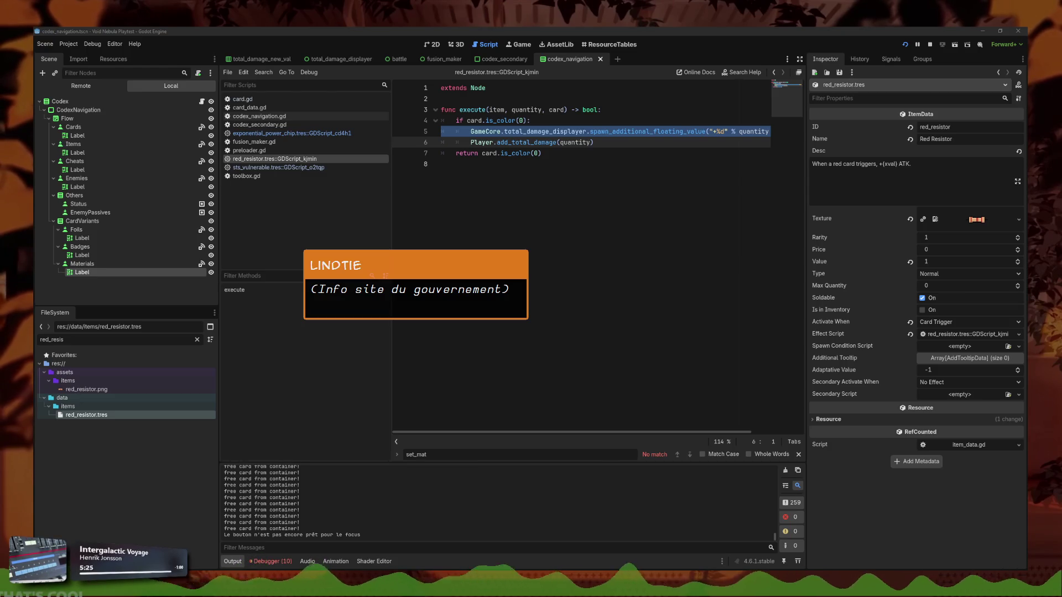
Step: Switch from Red Resistor's script to codex_navigation.gd, then to the exponential power chip script
left_click(651, 142)
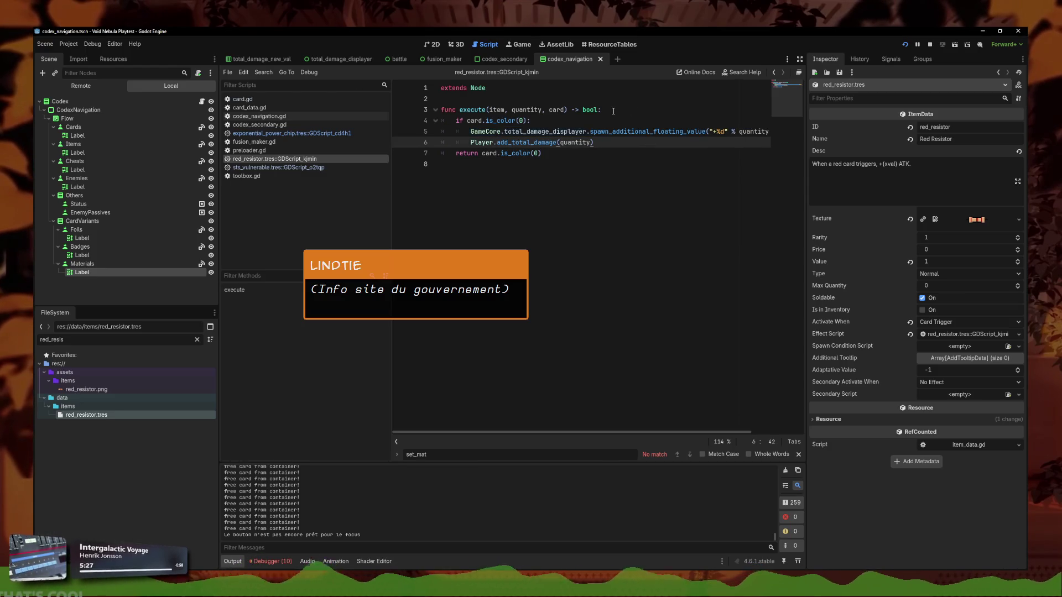
scroll(624, 132, "right", 3)
triple_click(660, 129)
left_click(472, 131)
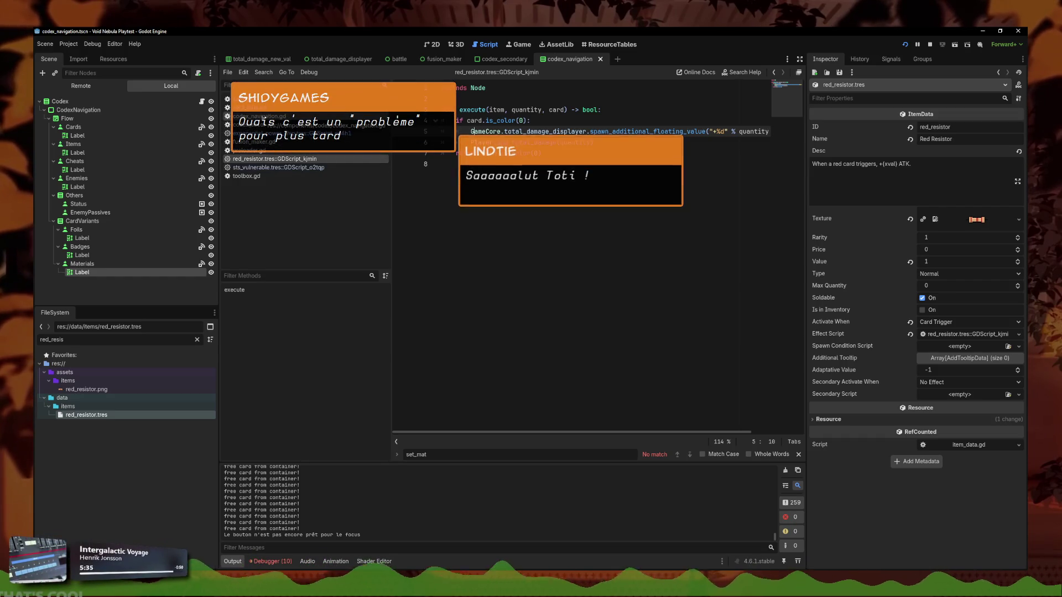
left_click(259, 116)
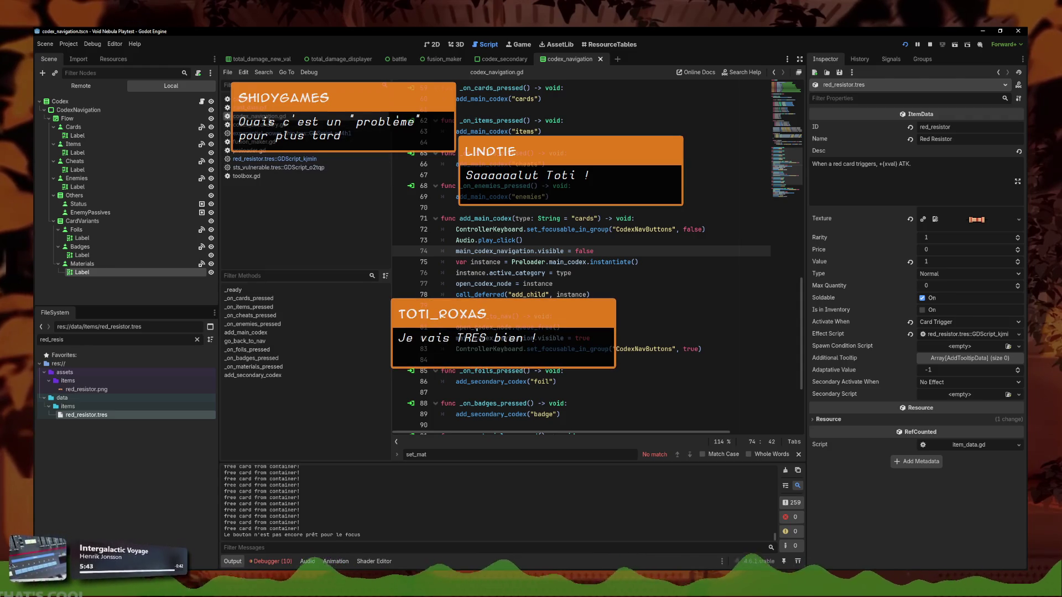
left_click(292, 133)
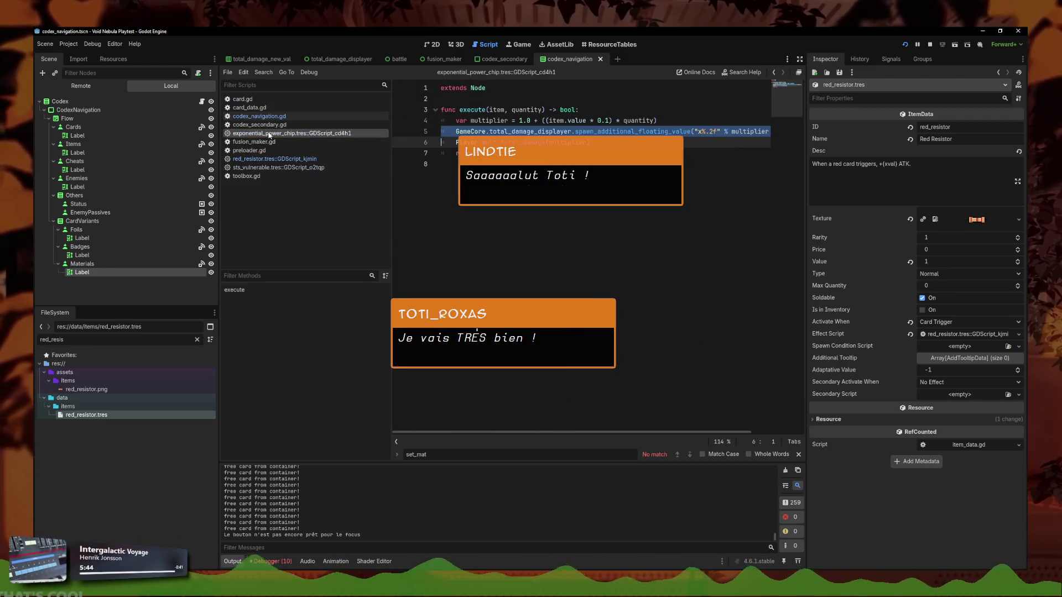
Step: Check the power chip's floating-value line 5, then clear the FileSystem filter text
left_click(629, 131)
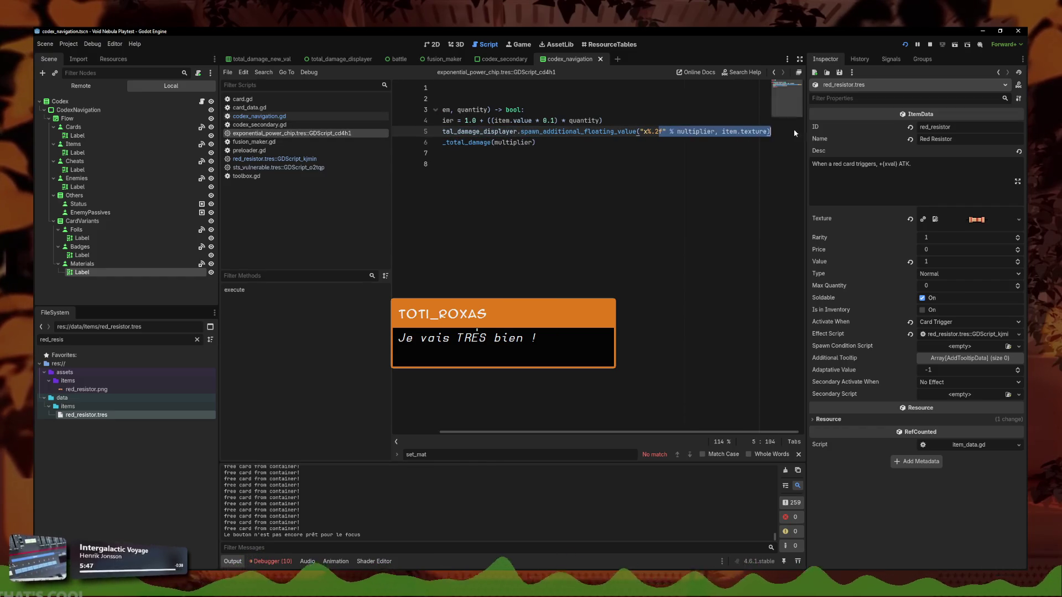
triple_click(728, 131)
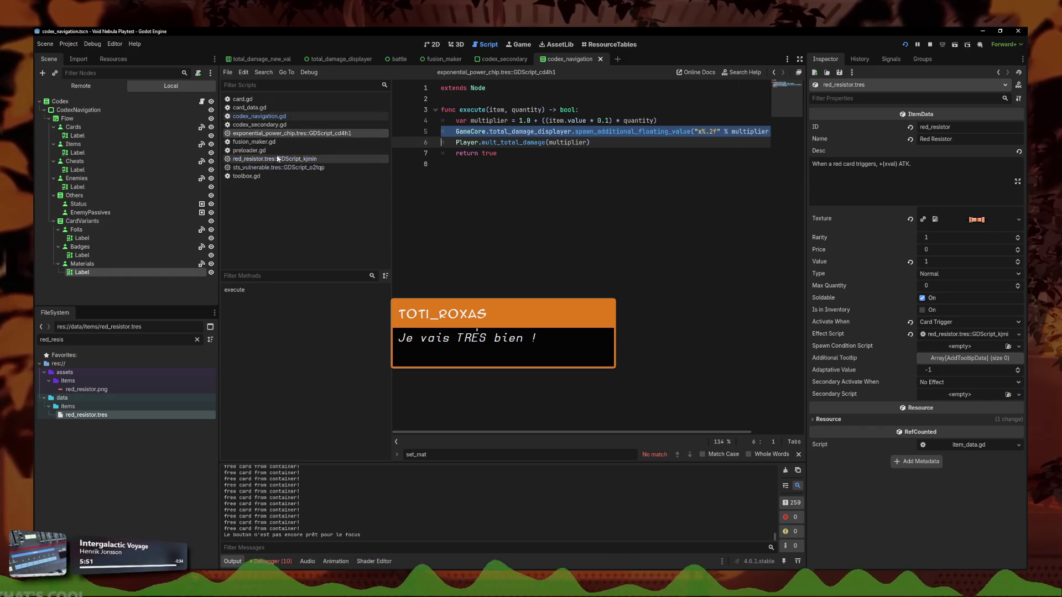
left_click(92, 339)
key("ctrl+a")
Step: Filter FileSystem for 'total' and open total_damage_displayer, reviewing its spawn functions
type("total_v")
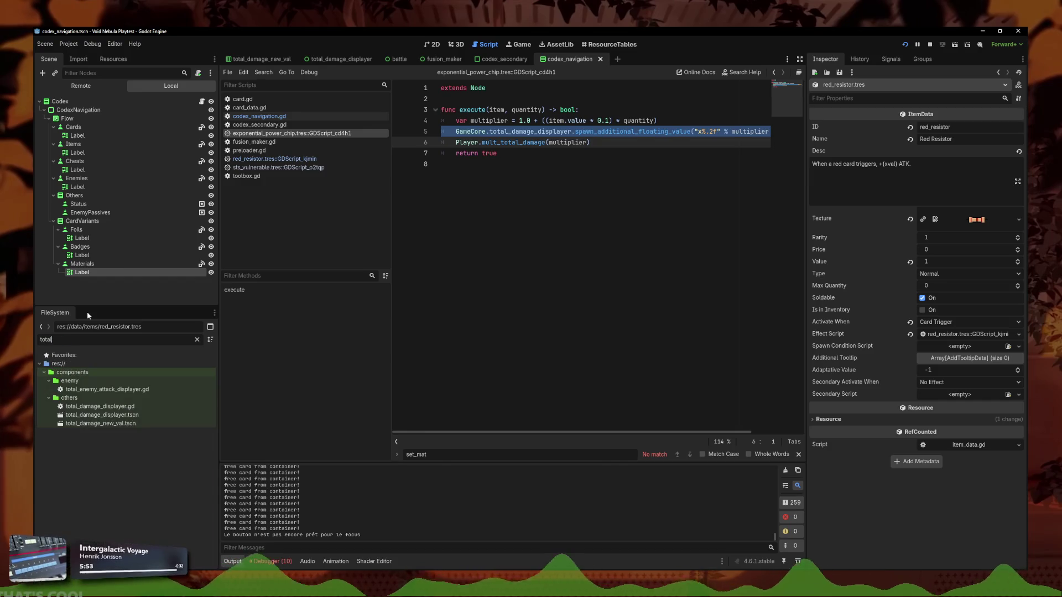
key("BackSpace")
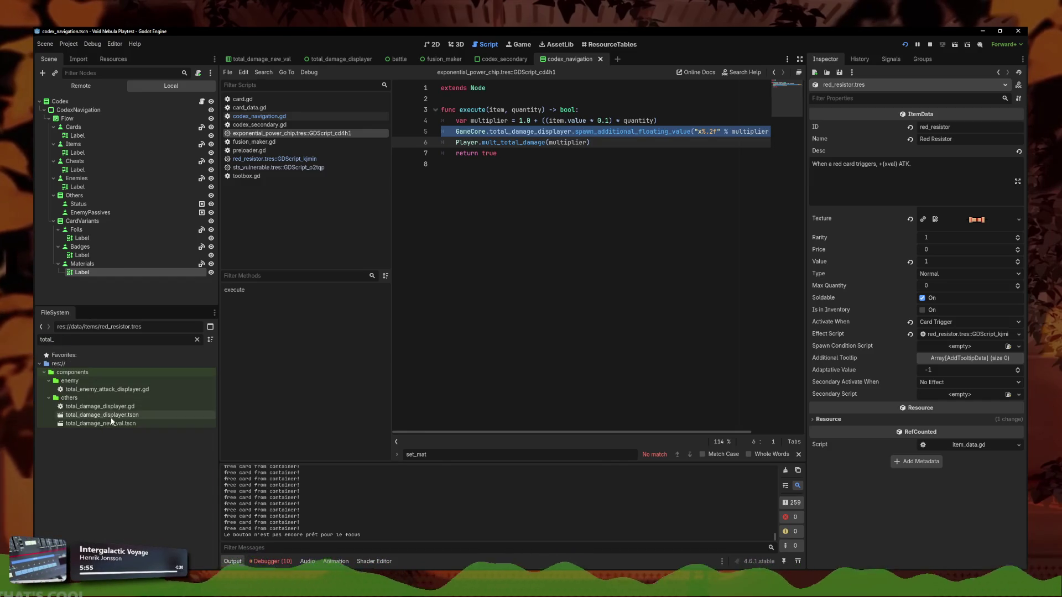
double_click(111, 415)
left_click(556, 320)
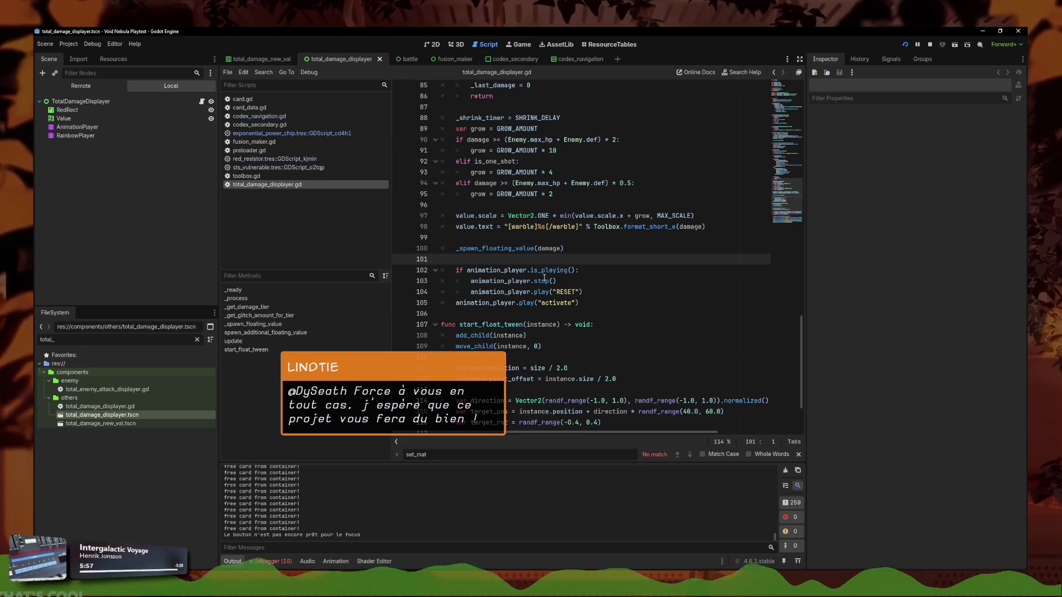
scroll(508, 248, "up", 8)
scroll(508, 248, "down", 8)
key("Up")
key("Up")
scroll(528, 314, "down", 3)
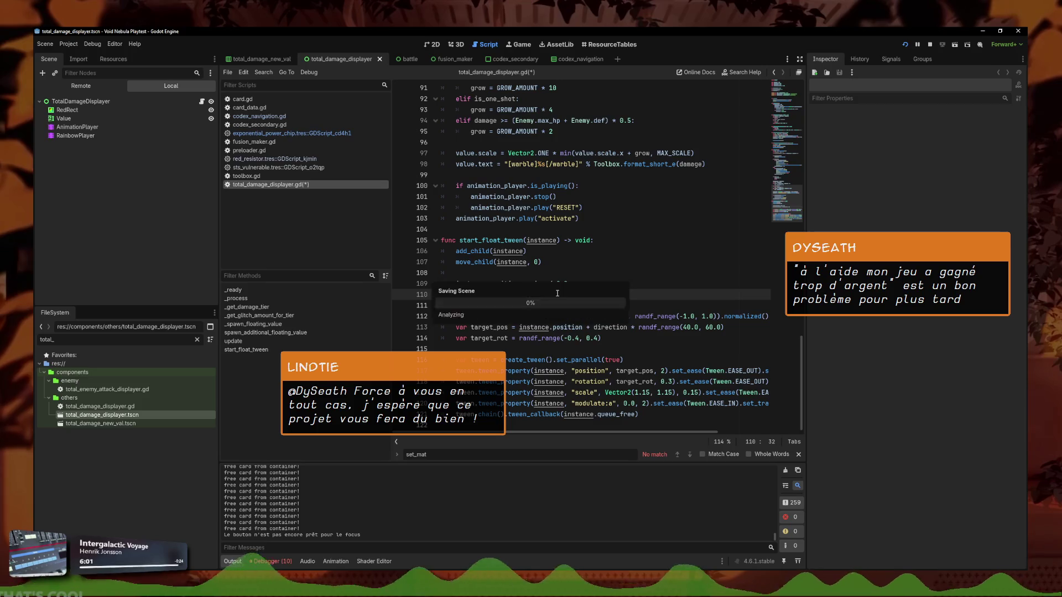
left_click(541, 312)
Step: Restore the damage-based spawn_floating_value function on lines 46–53 as uncommented code
scroll(540, 259, "up", 15)
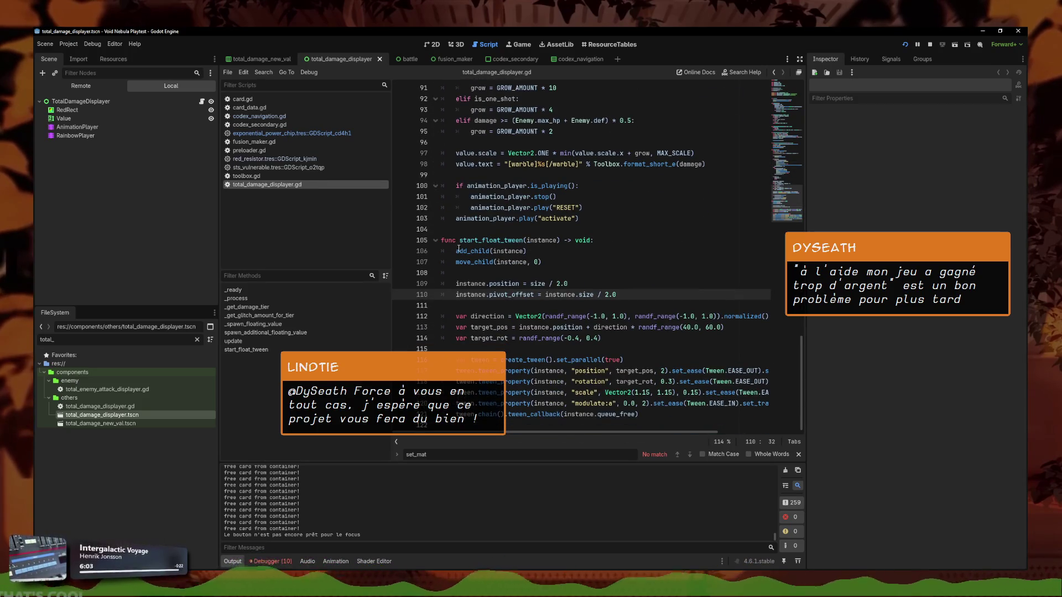
scroll(484, 254, "up", 3)
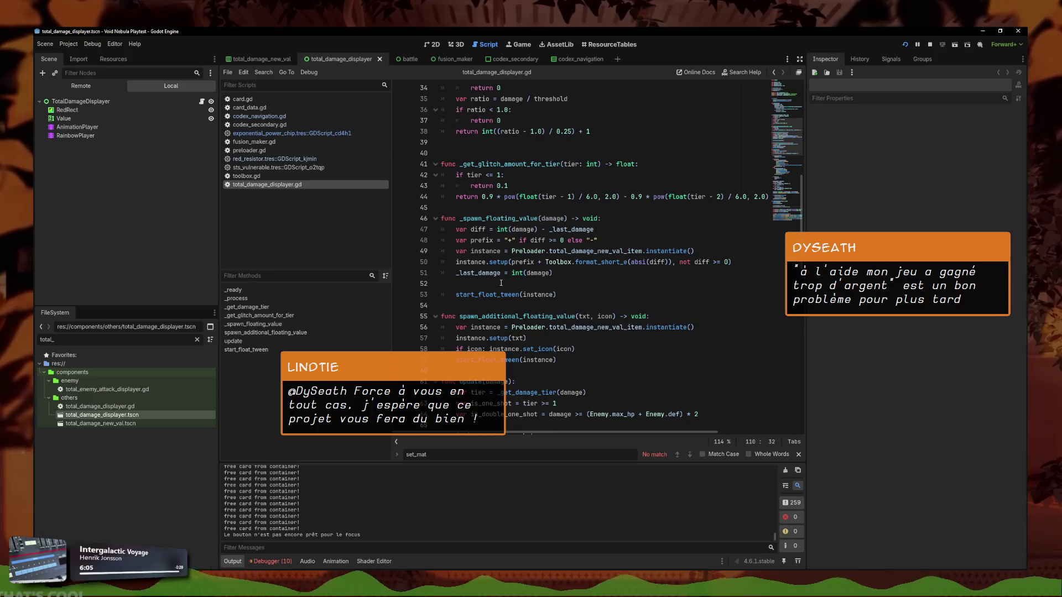
left_click_drag(523, 318, 482, 319)
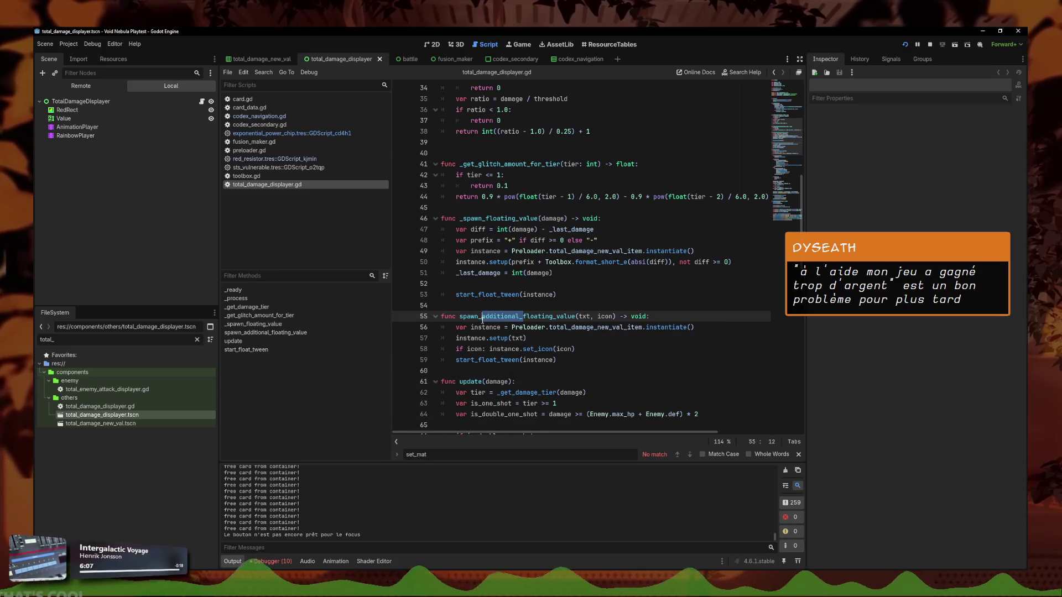
left_click(514, 338)
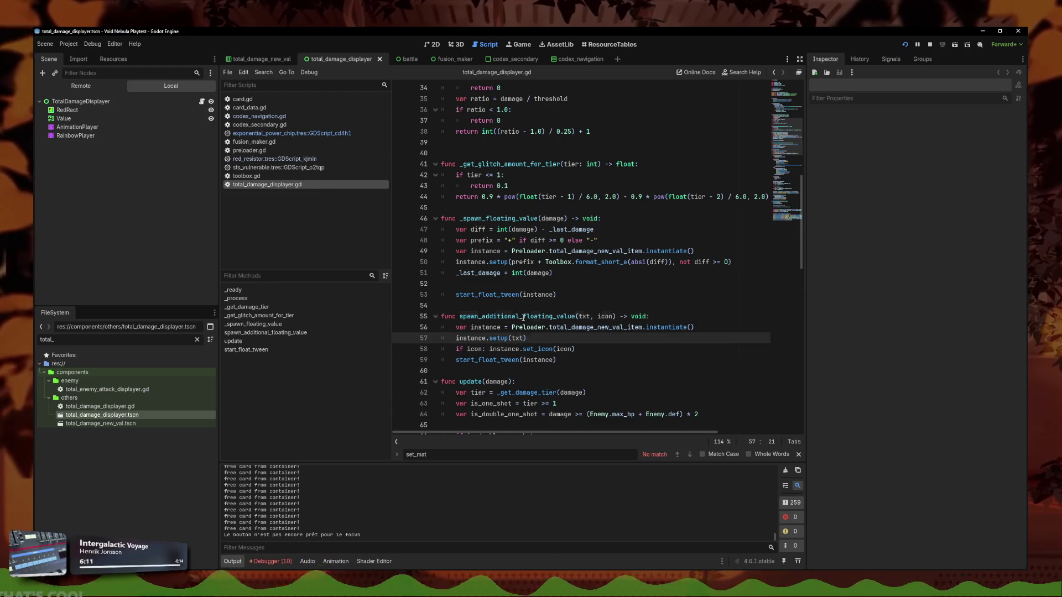
left_click_drag(523, 319, 482, 320)
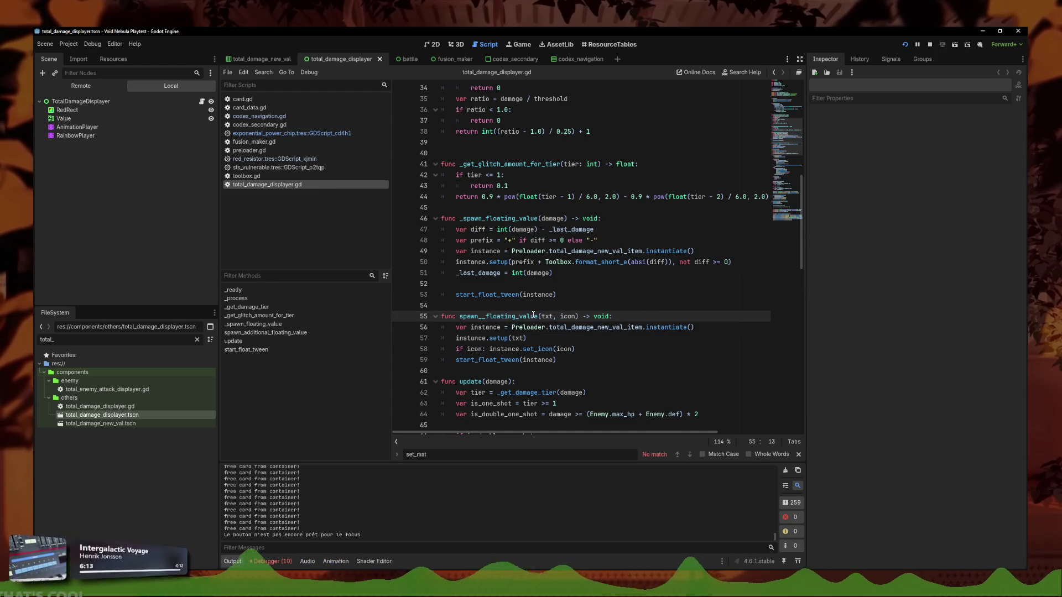
key("ctrl+s")
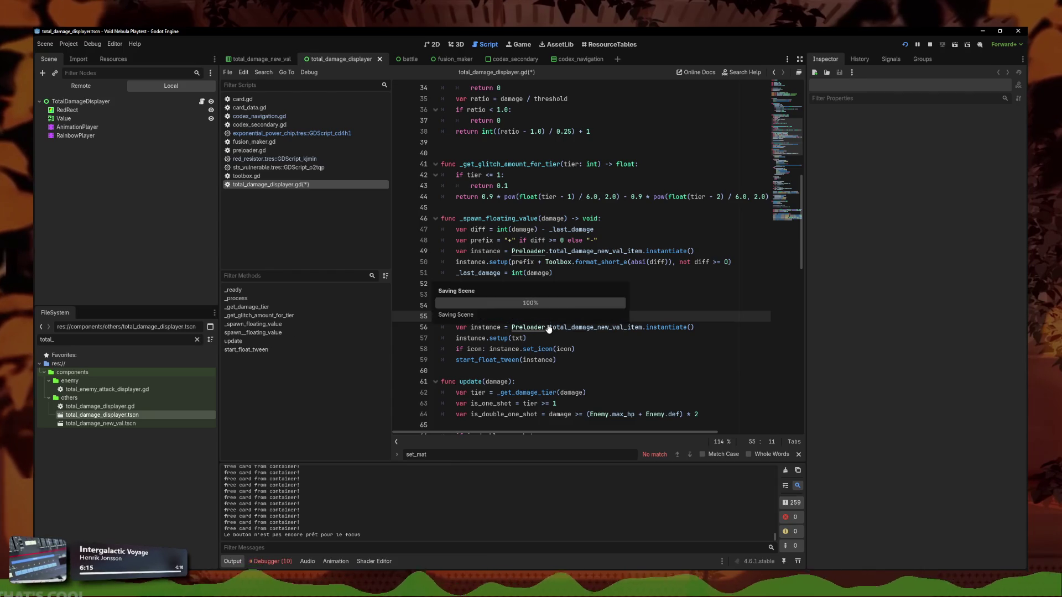
mouse_move(561, 294)
left_mouse_down()
mouse_move(442, 229)
mouse_move(416, 225)
left_mouse_up()
key("ctrl+k")
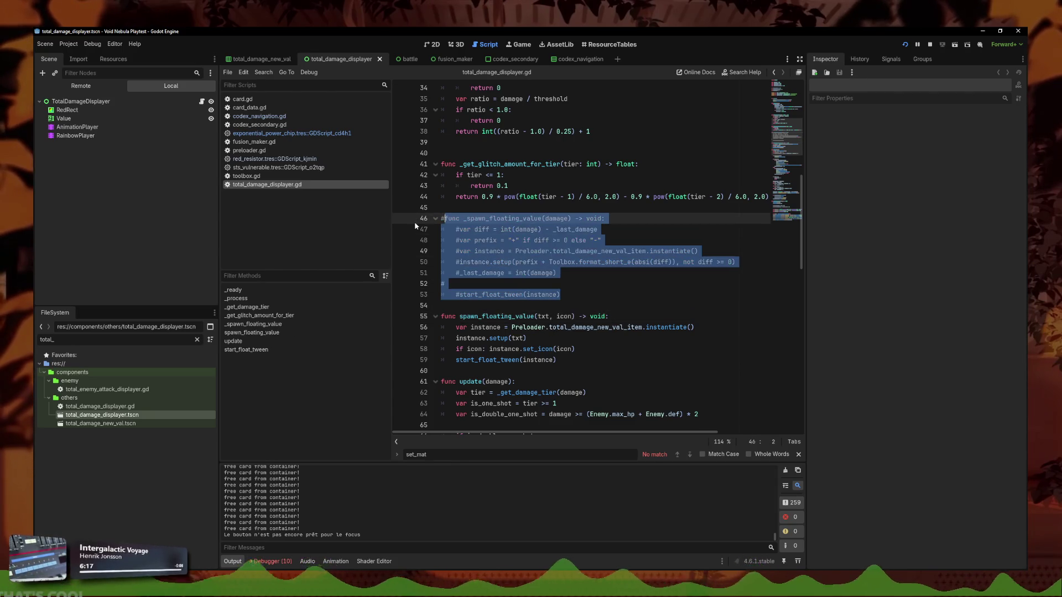
left_click(547, 275)
left_click(629, 306)
left_click(639, 326)
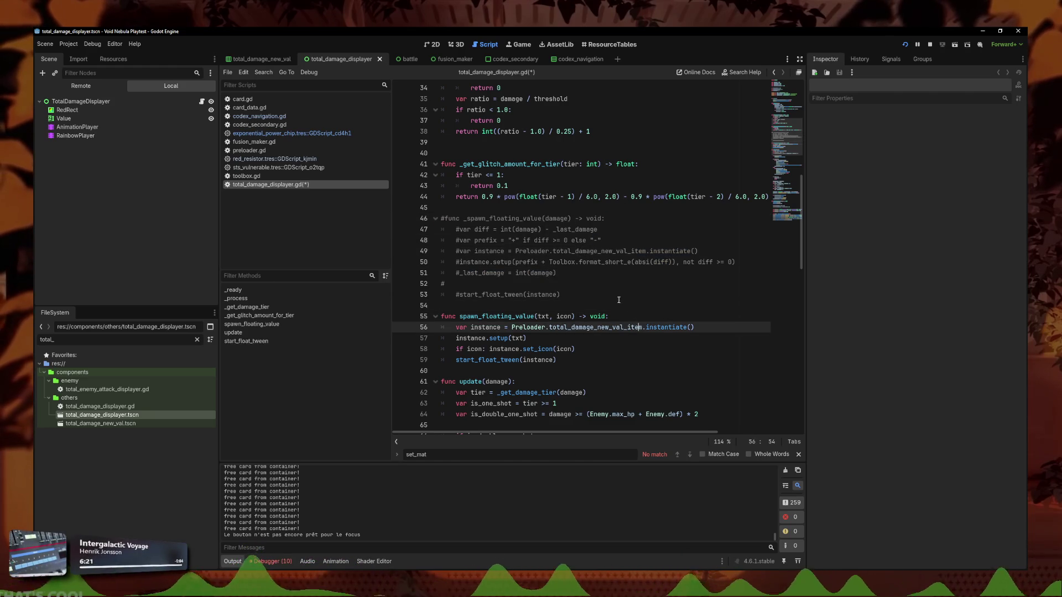
left_click(620, 301)
key("ctrl+z")
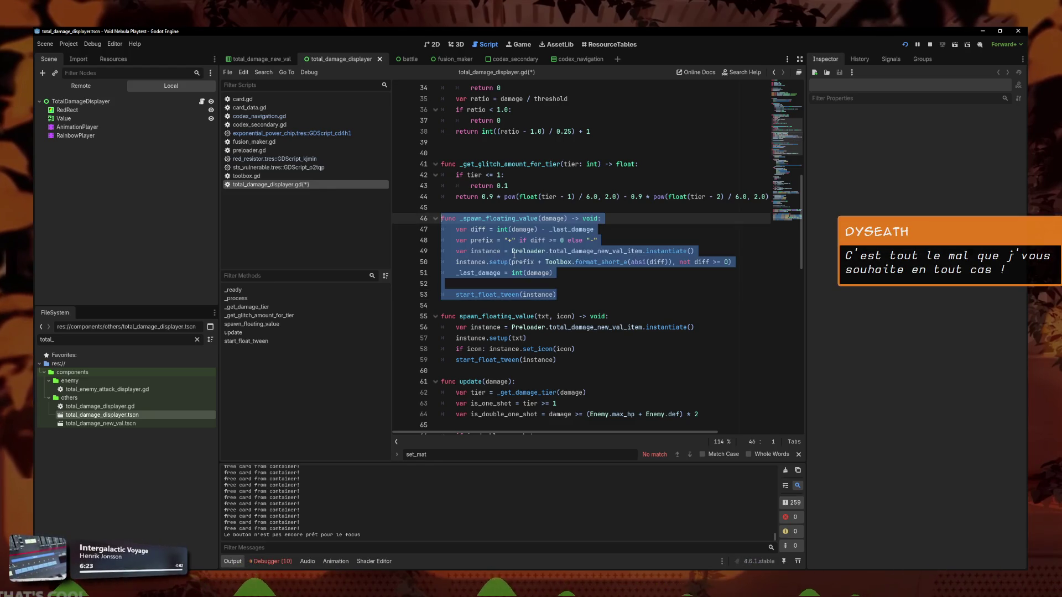
Step: Rename the text-and-icon function to spawn_icon_floating_value and save the displayer script
left_click(482, 316)
type("additional")
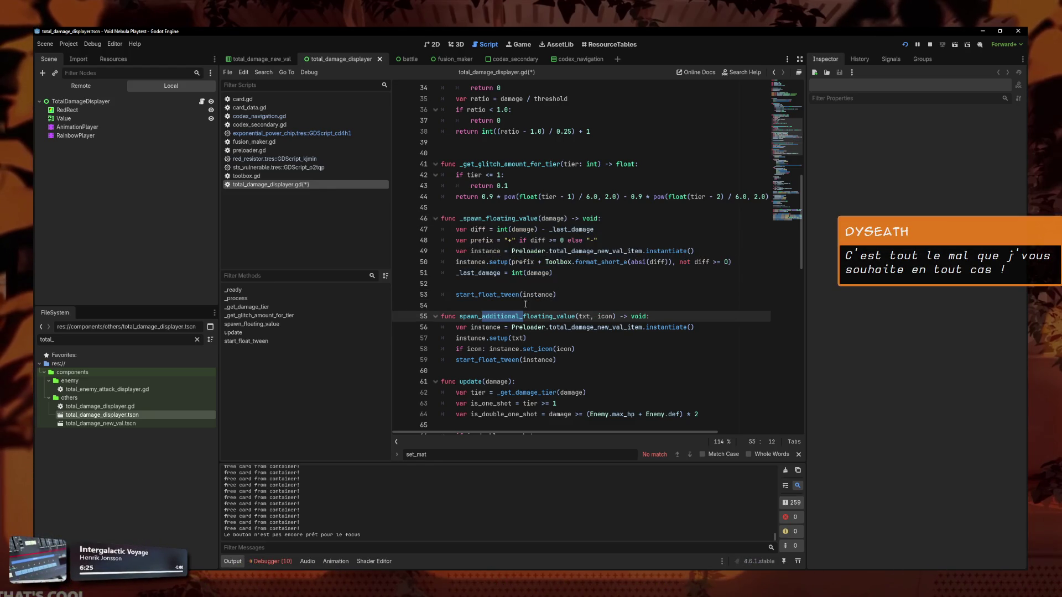
left_click(531, 219)
left_click(571, 283)
key("ctrl+z")
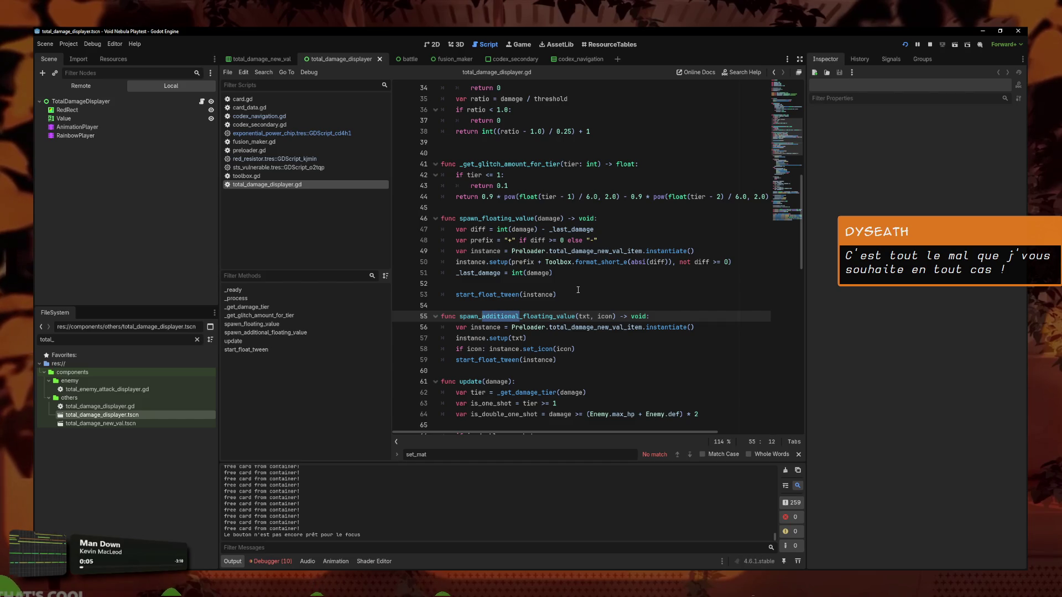
key("shift+Down")
key("ctrl+s")
key("ctrl+z")
key("ctrl+z")
key("ctrl+z")
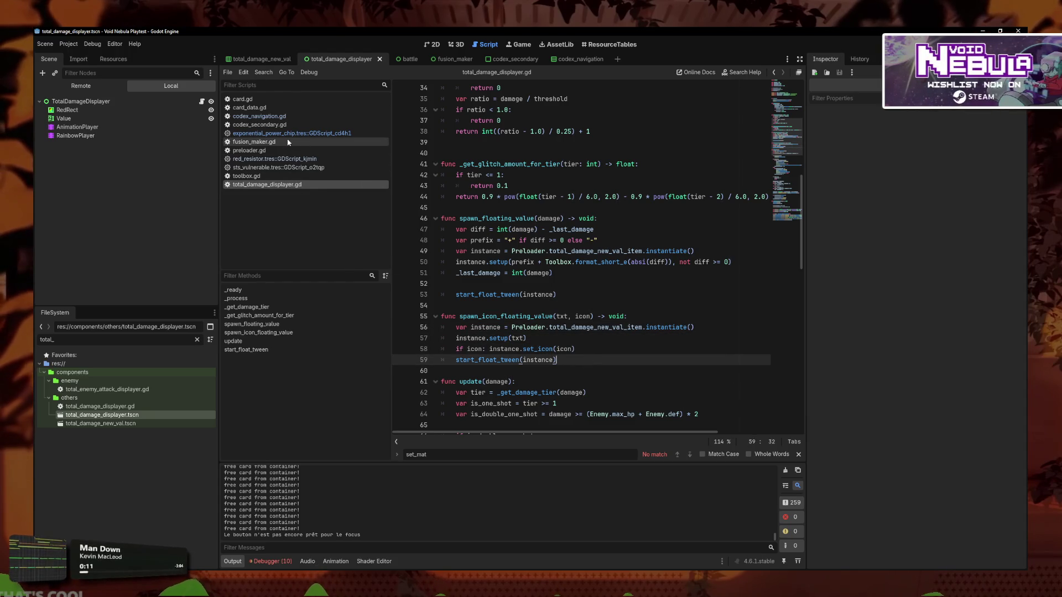
left_click(277, 167)
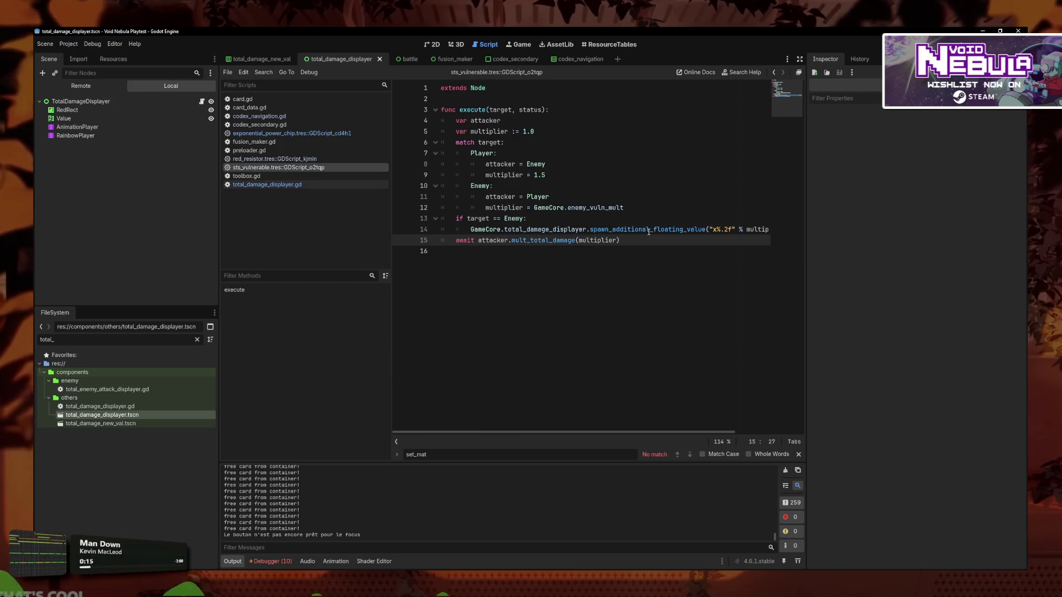
Step: Change the vulnerable and red resistor calls to spawn_icon_floating_value and save them
left_click_drag(648, 230, 612, 229)
type("icon")
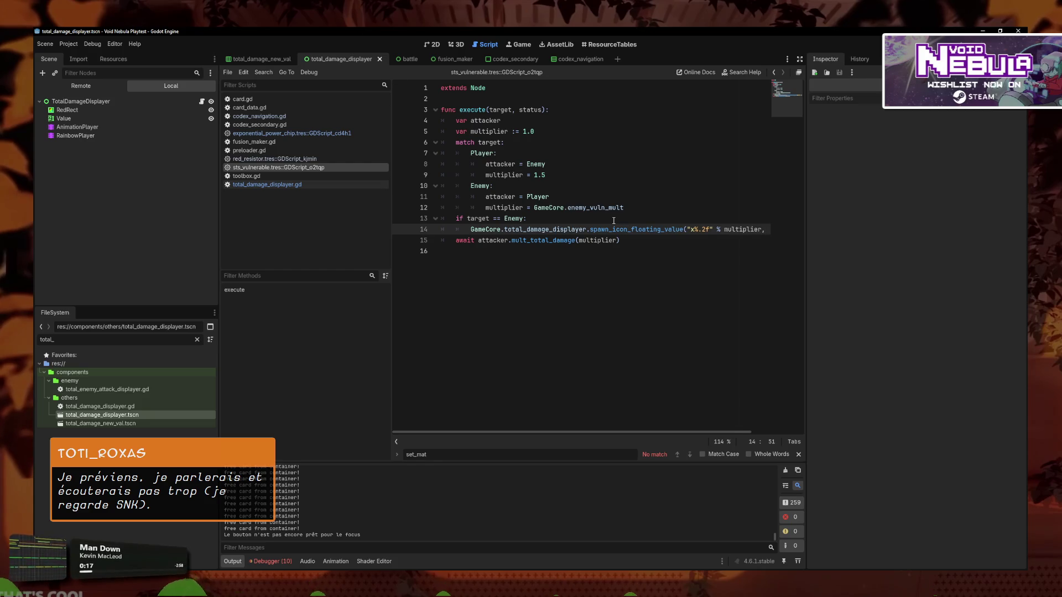
left_click(293, 158)
left_click(300, 167)
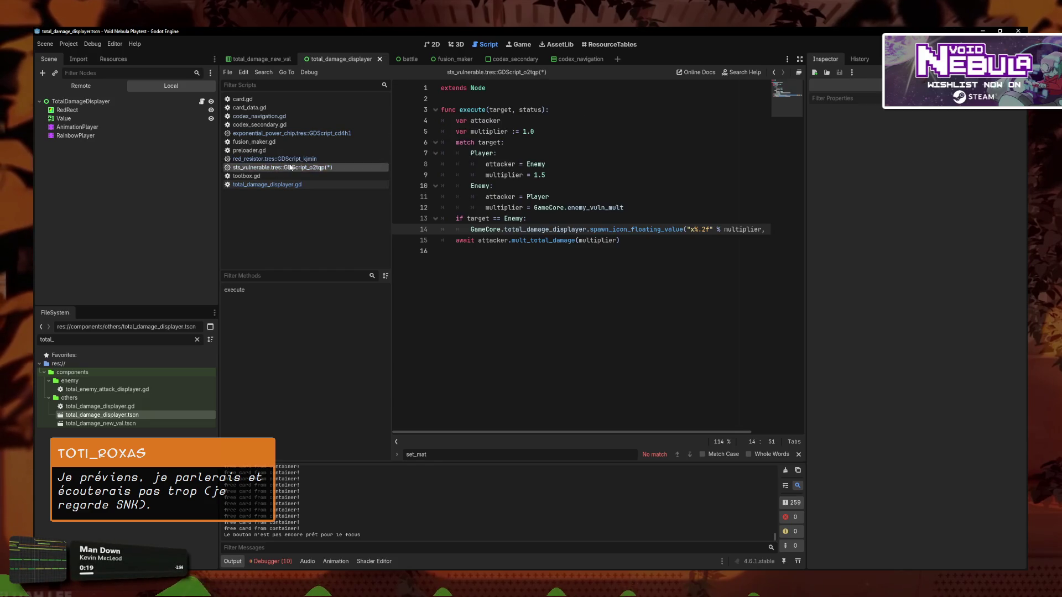
left_click(293, 159)
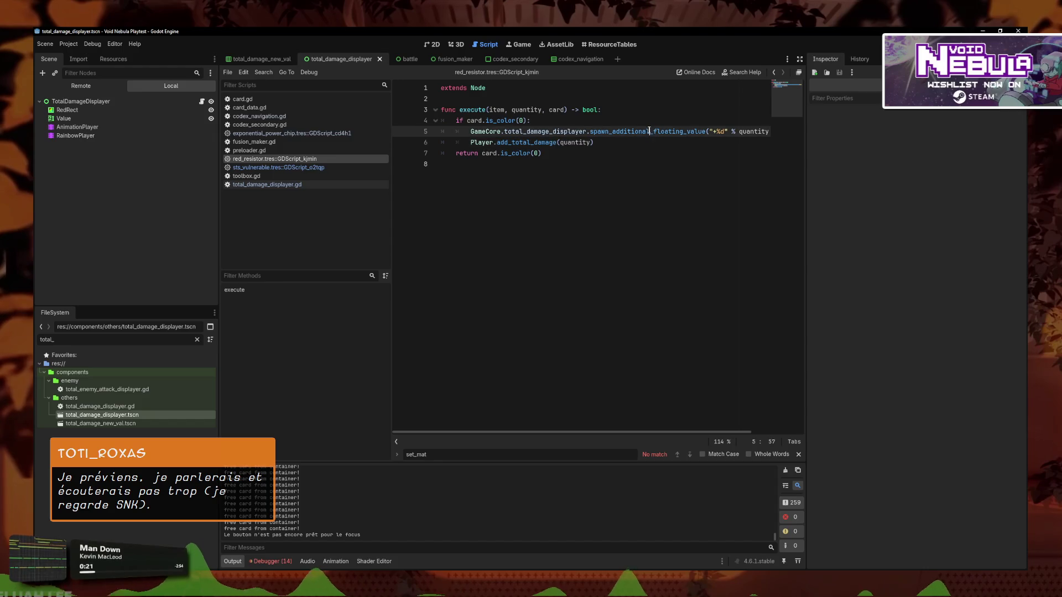
left_click_drag(649, 131, 612, 131)
type("icon")
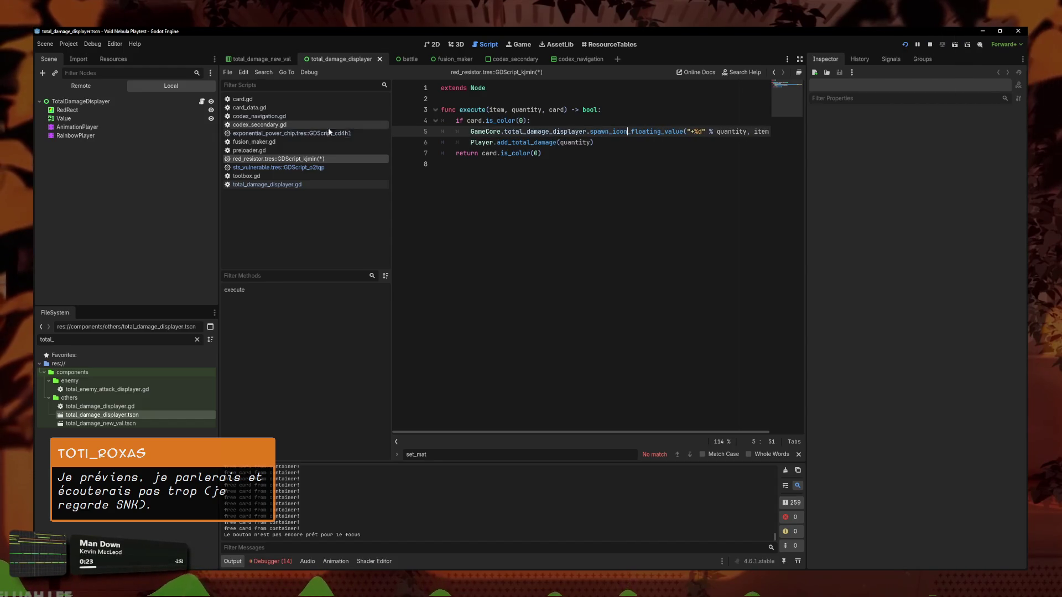
right_click(329, 159)
left_click(338, 162)
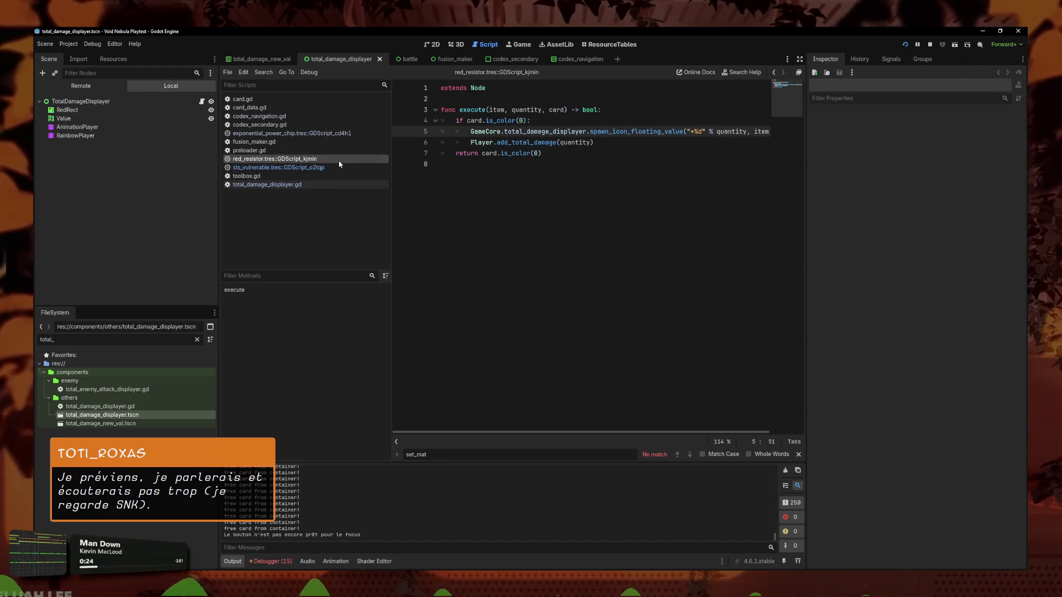
Step: Change the exponential power chip's call to spawn_icon_floating_value and save it
left_click(257, 133)
left_click(635, 132)
left_click_drag(634, 132, 598, 132)
type("icon")
key("ctrl+s")
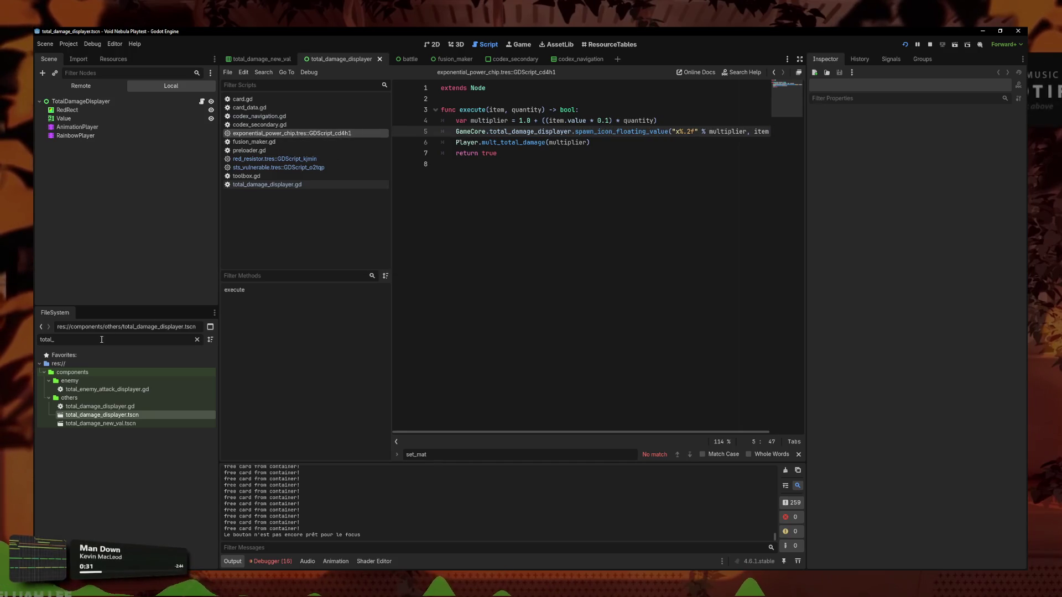
Step: Find sts_weakened via the 'weak' filter and change its call to spawn_icon_floating_value, saving it
type("exponen")
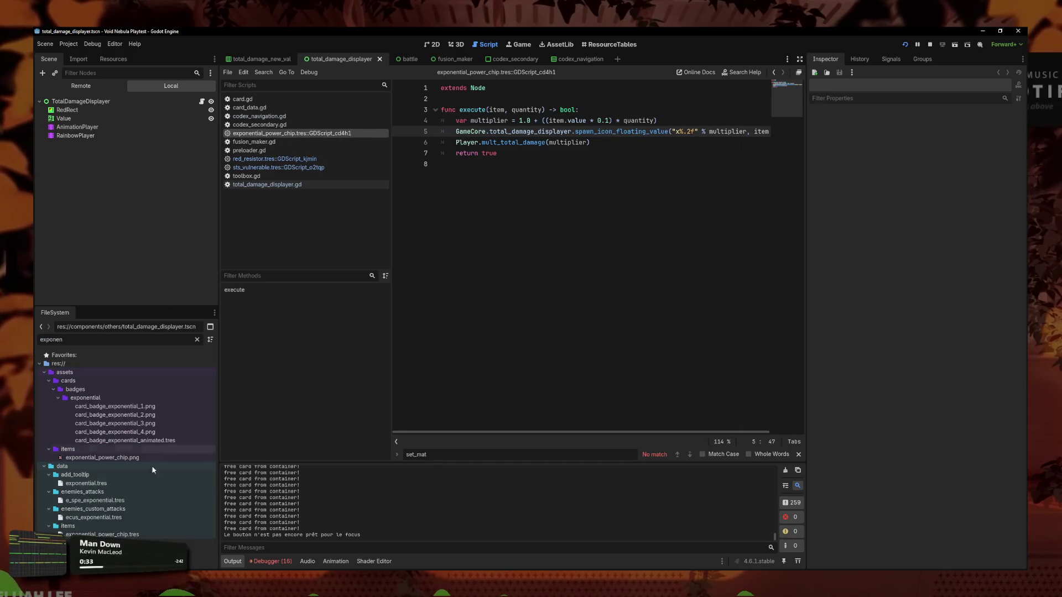
left_click(97, 534)
double_click(78, 337)
type("weak")
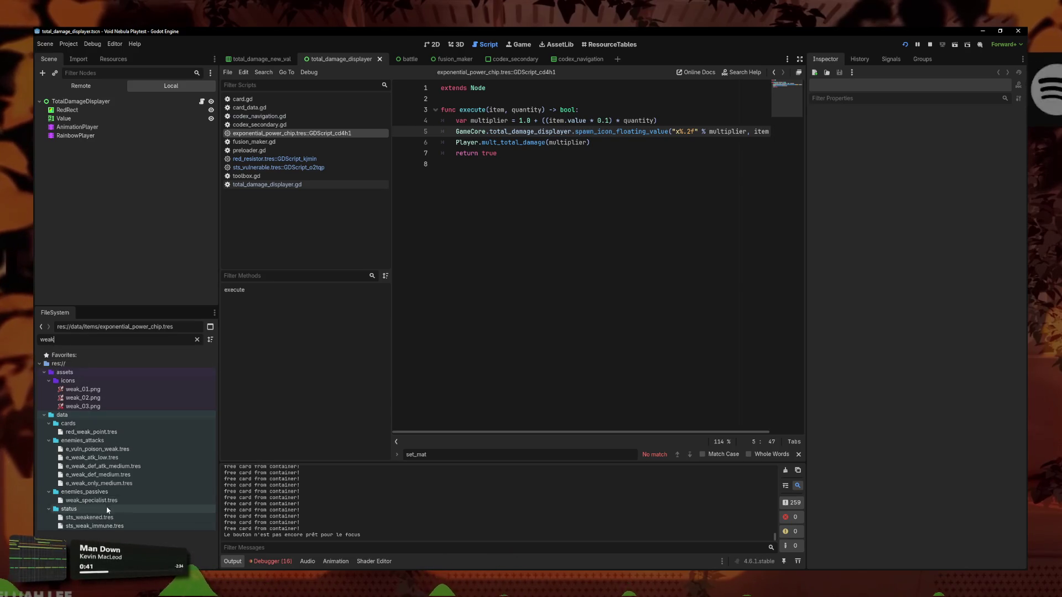
left_click(102, 518)
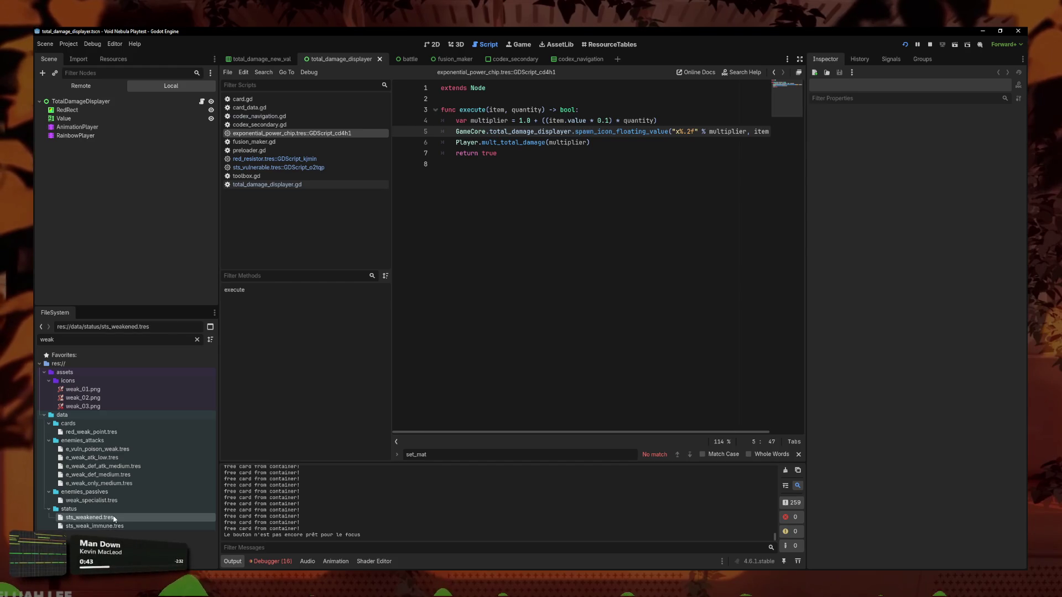
left_click(968, 432)
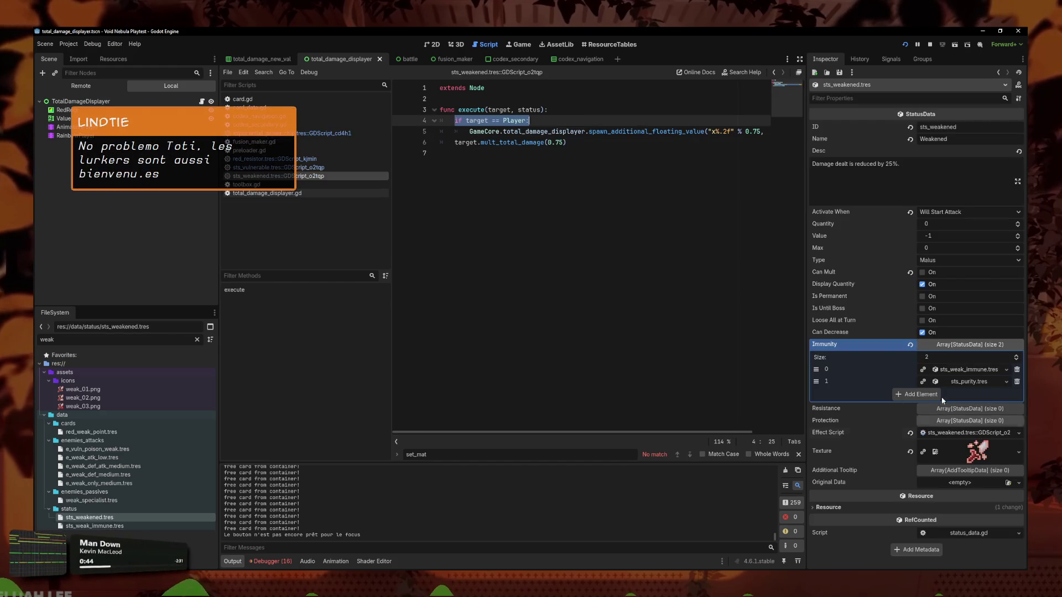
double_click(646, 132)
type("icon")
key("ctrl+s")
right_click(320, 176)
left_click(337, 182)
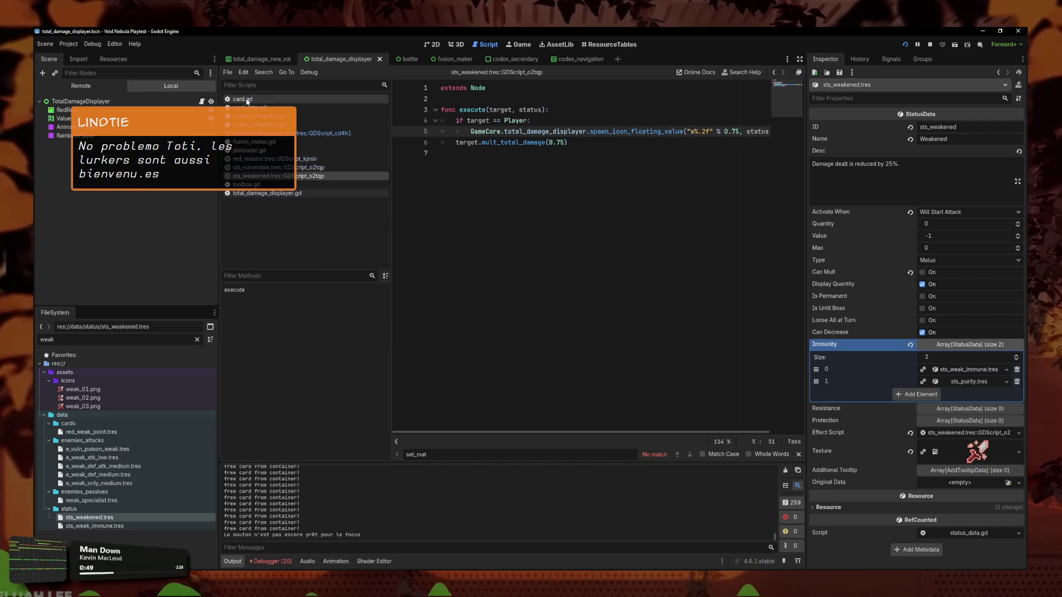
Step: Filter FileSystem for 'player_g' and open player_global.gd
double_click(87, 339)
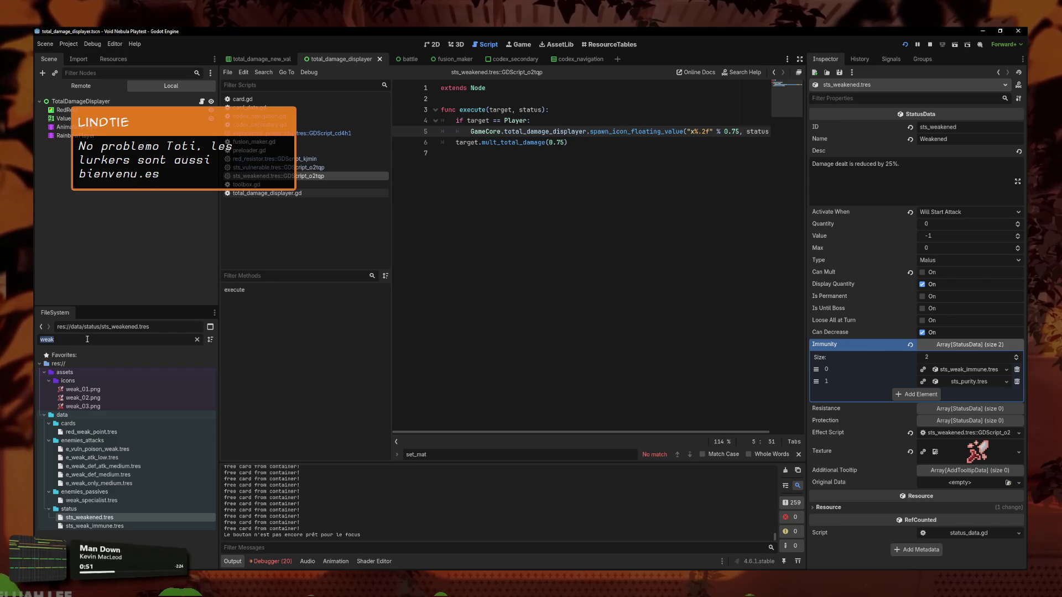
type("player_g")
left_click(109, 392)
double_click(109, 392)
Step: Scroll through player_global.gd past the damage-taking and reset_shield code
scroll(539, 271, "down", 10)
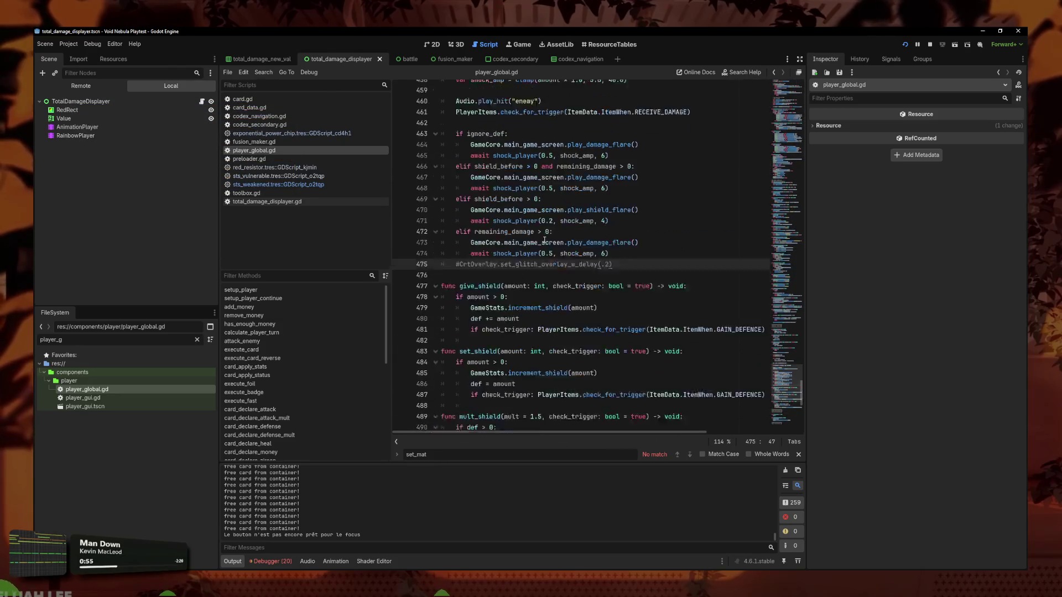
left_click(539, 270)
scroll(538, 270, "down", 9)
left_click(541, 281)
scroll(542, 282, "down", 5)
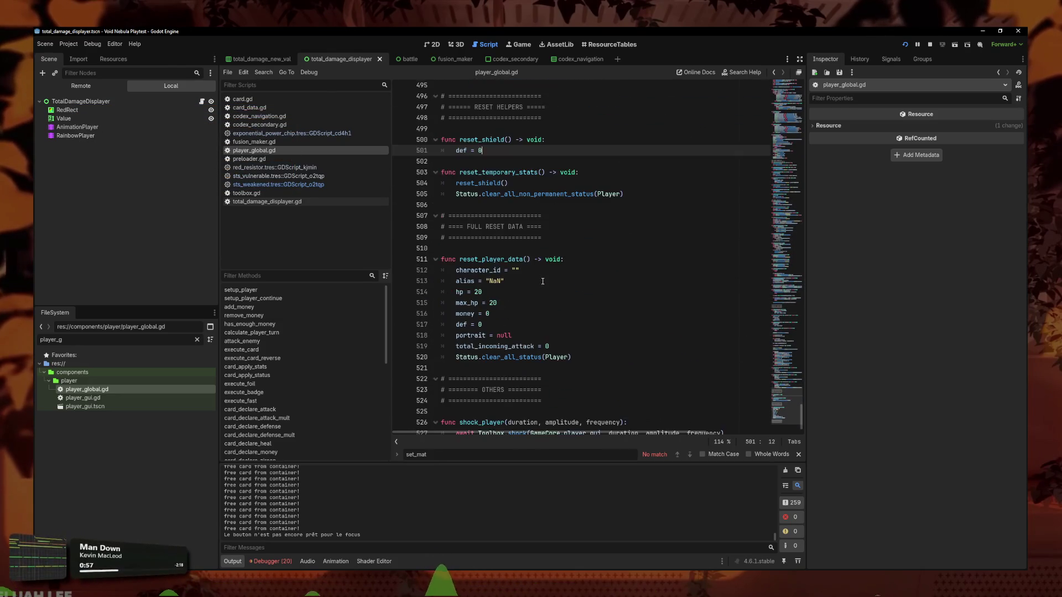
Step: Search for add_total_ to reach add_total_damage, leaving the caret at line 407's end
key("ctrl+f")
type("a")
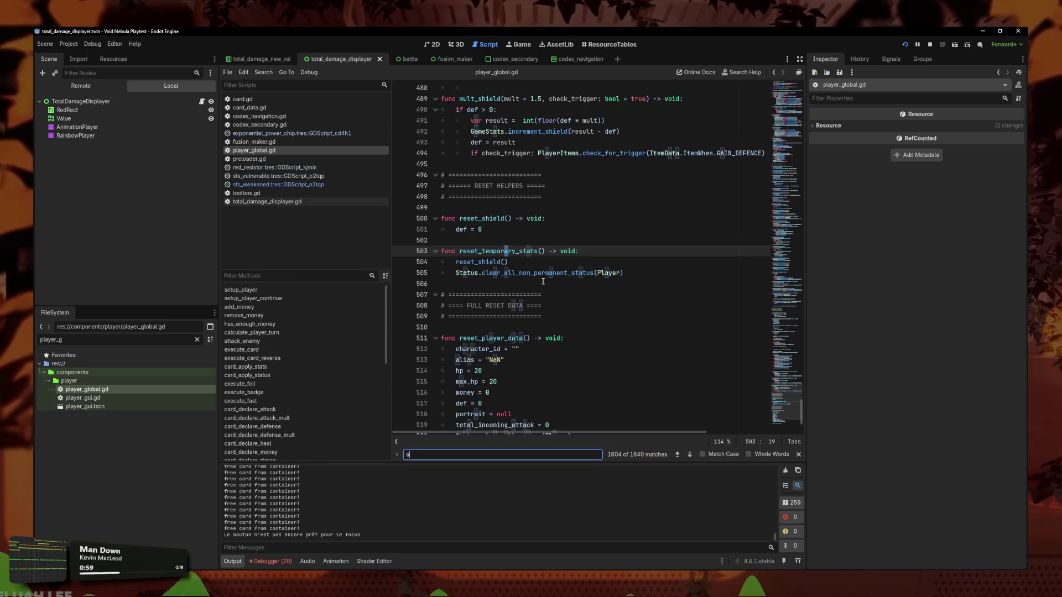
type("dd_totla")
left_click(512, 263)
left_click(498, 252, "ctrl")
left_click(545, 272)
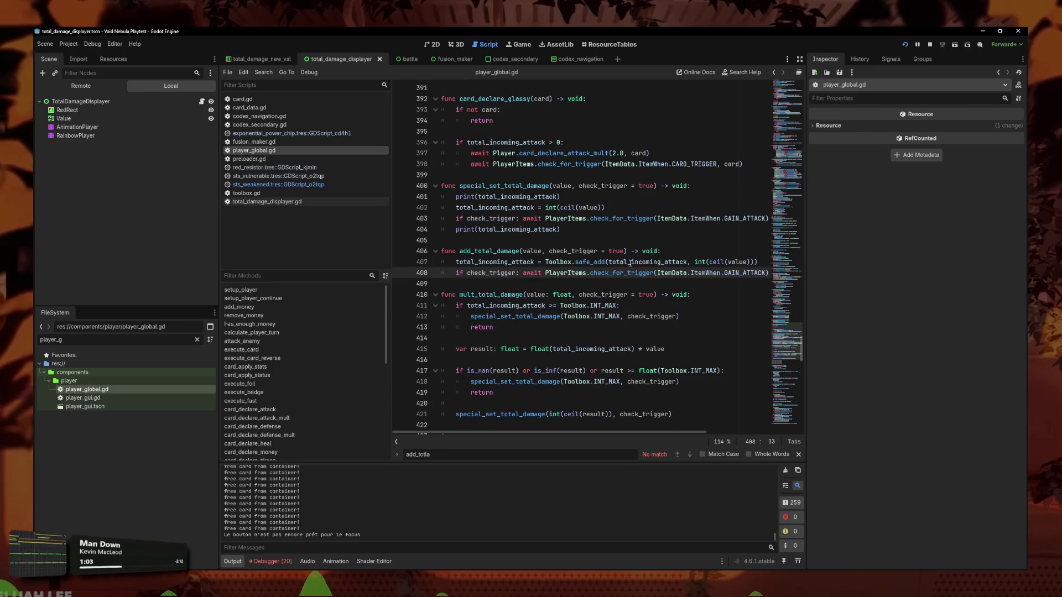
scroll(608, 271, "up", 15)
left_click(566, 306)
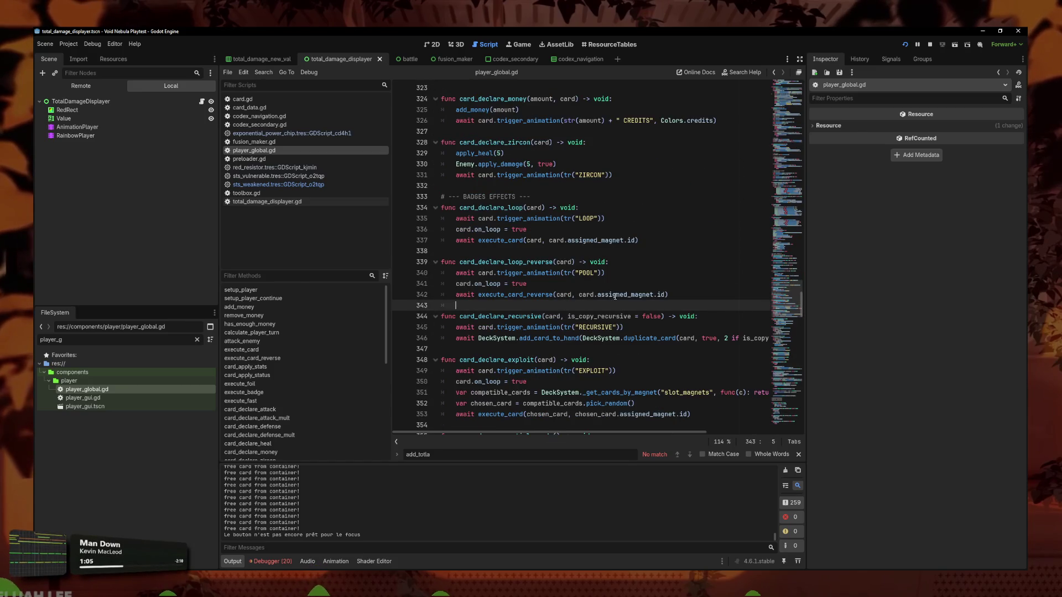
key("ctrl+f")
key("BackSpace")
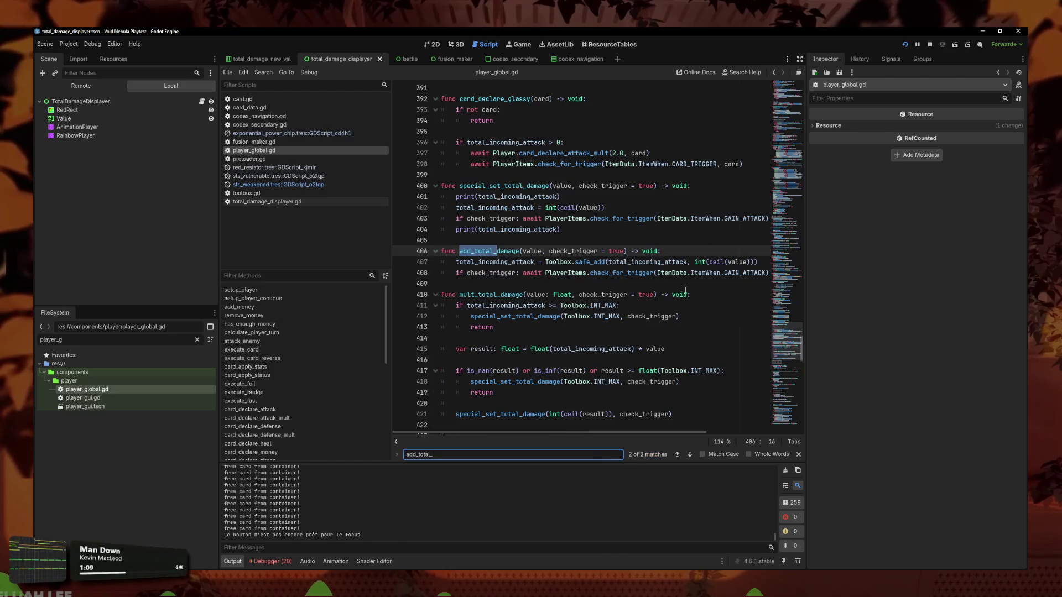
left_click(766, 260)
Step: Paste the floating-value call into add_total_damage, indent it, and replace int(ceil(value)) in safe_add
key("ctrl+v")
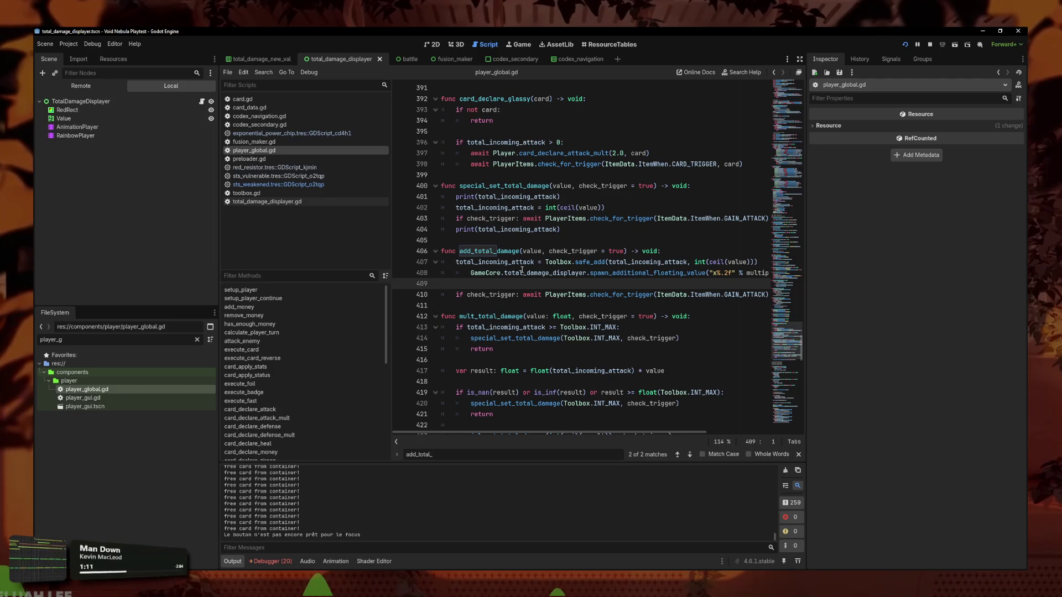
key("BackSpace")
key("shift+Up")
key("shift+Tab")
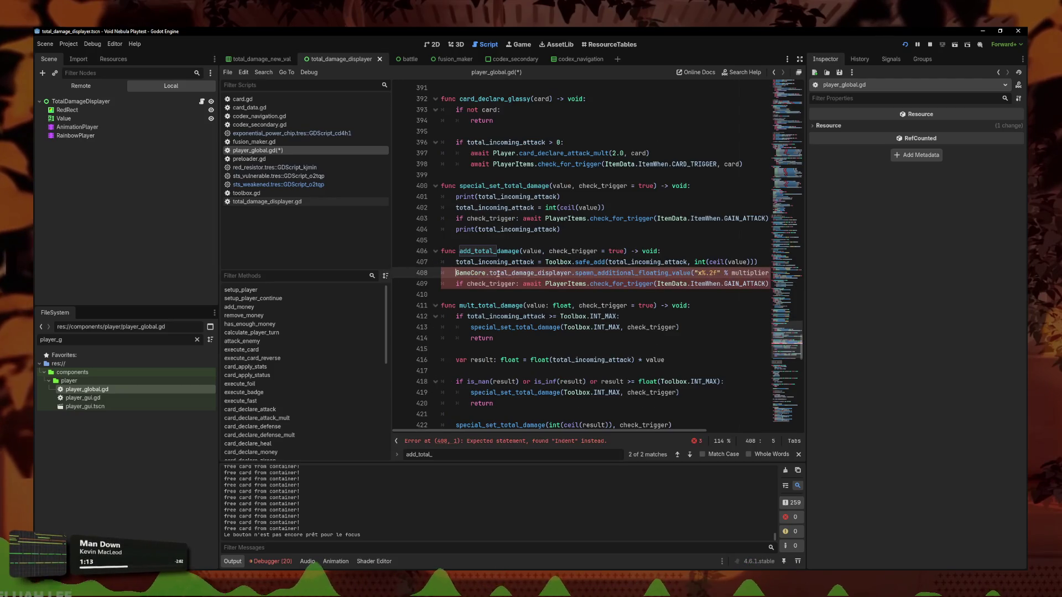
key("Tab")
left_click(695, 262)
left_click_drag(695, 261, 750, 263)
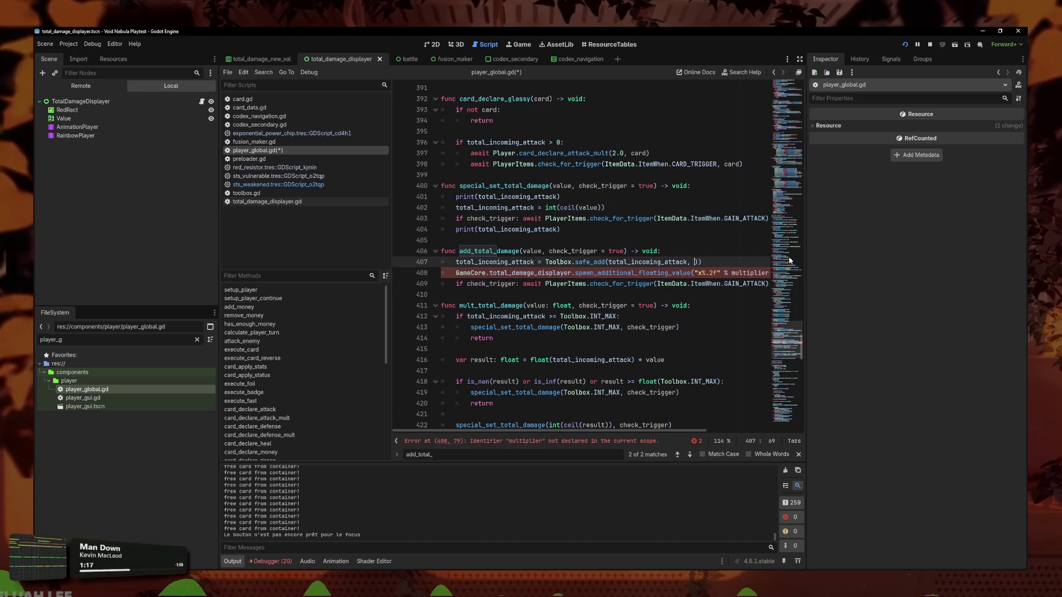
type("ceil_val")
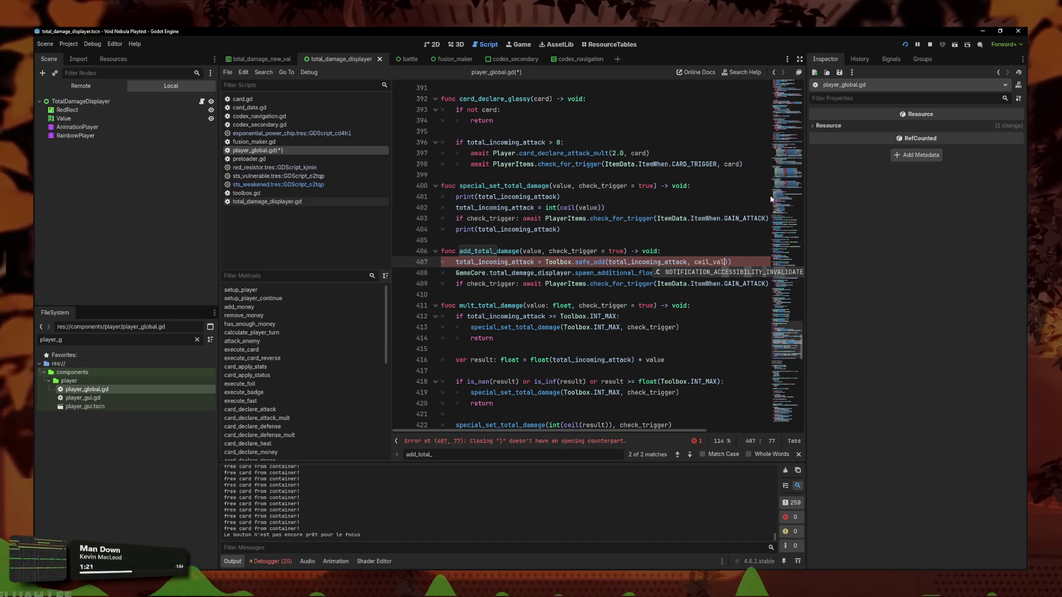
Step: Add 'var ceil_val = int(ceil(value))' at the top of add_total_damage and fix the parentheses
left_click(686, 251)
key("Return")
type("var ")
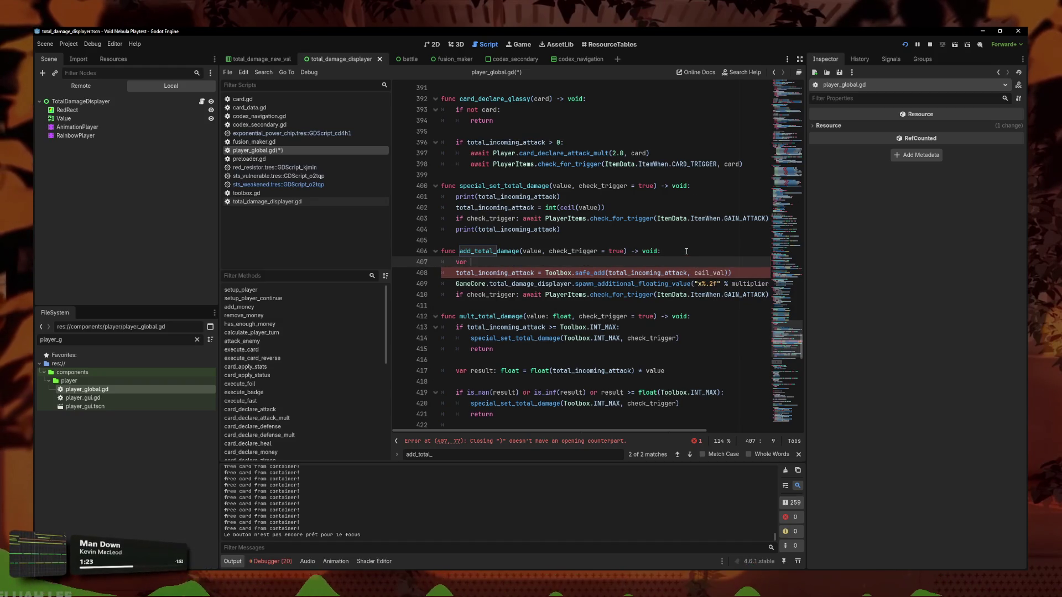
type("ceil_val = int(ceil(value")
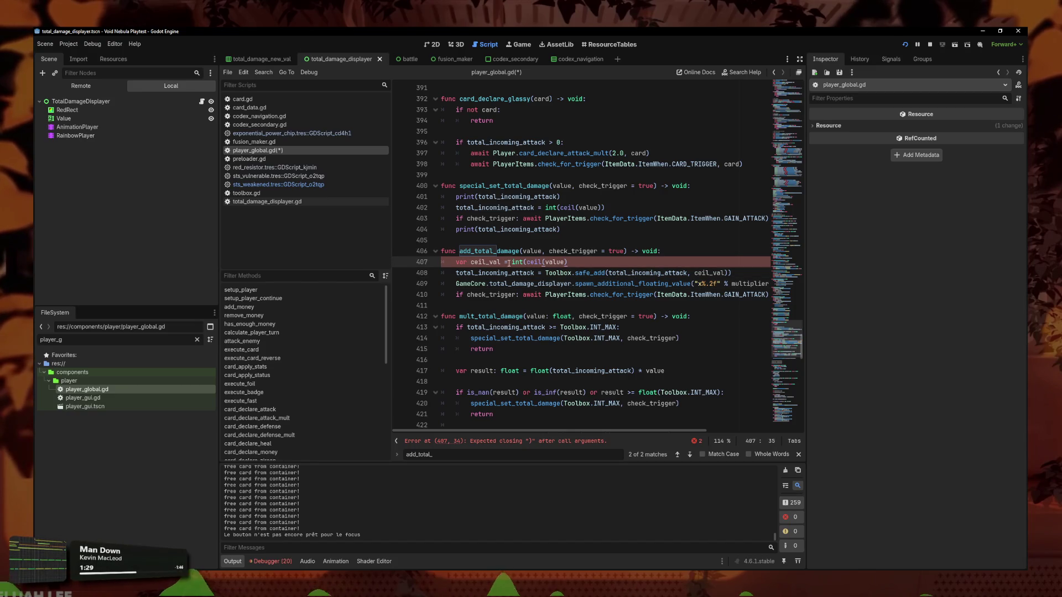
scroll(531, 446, "down", 1)
key("Left")
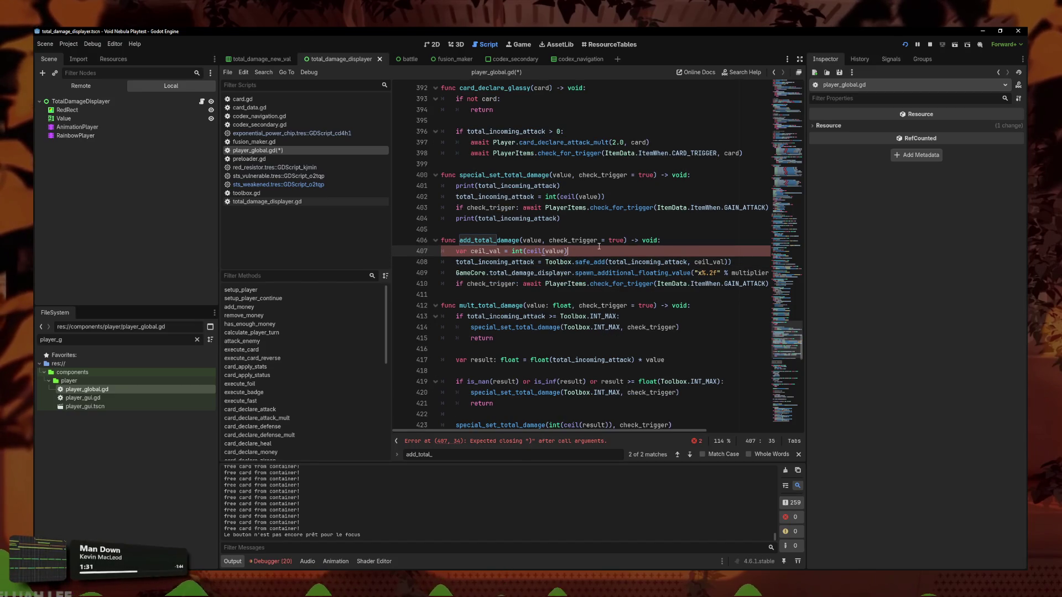
left_click(758, 264)
key("BackSpace")
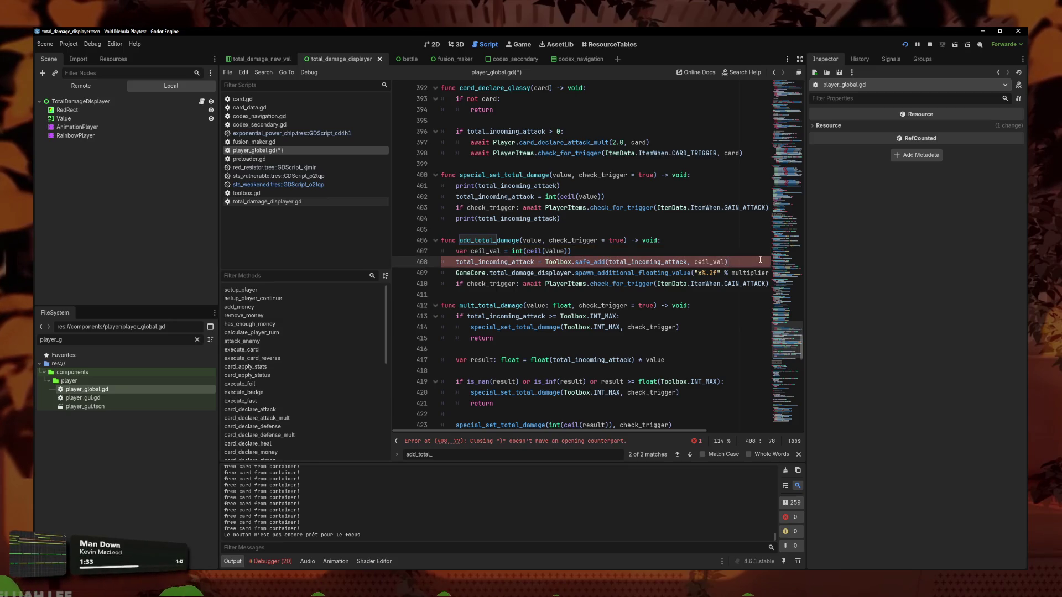
Step: Make the floating value format "+%d" % ceil_val
left_click(672, 273)
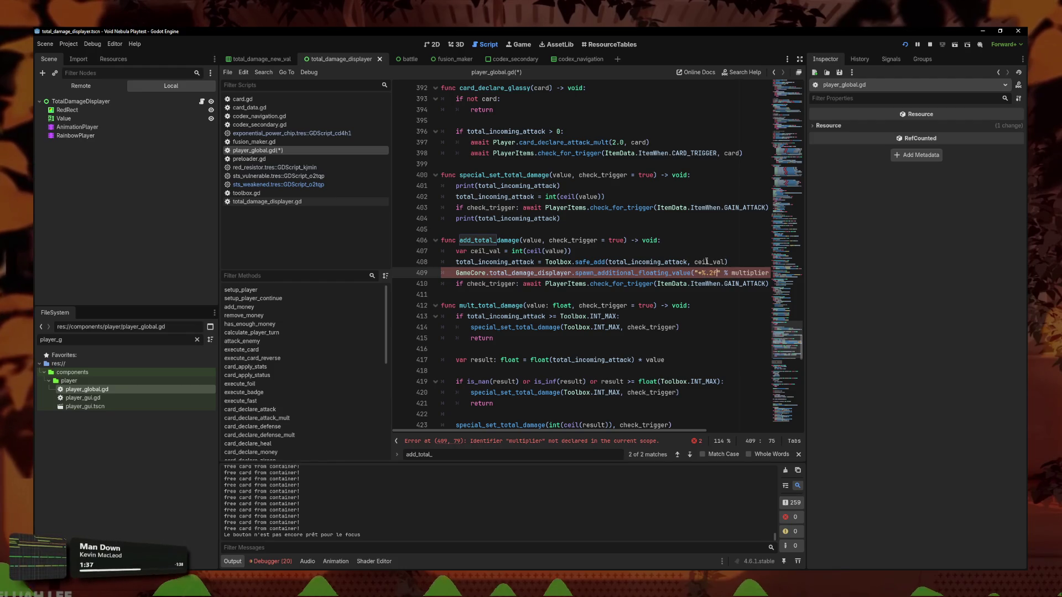
left_click_drag(705, 273, 771, 278)
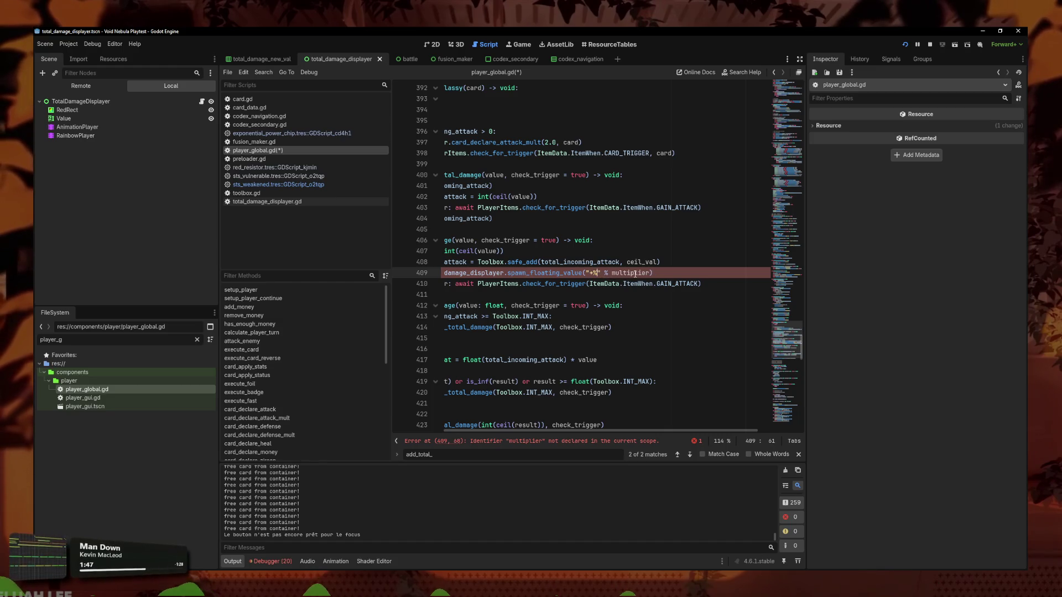
key("BackSpace")
type("d")
key("Right")
key("Right")
key("Right")
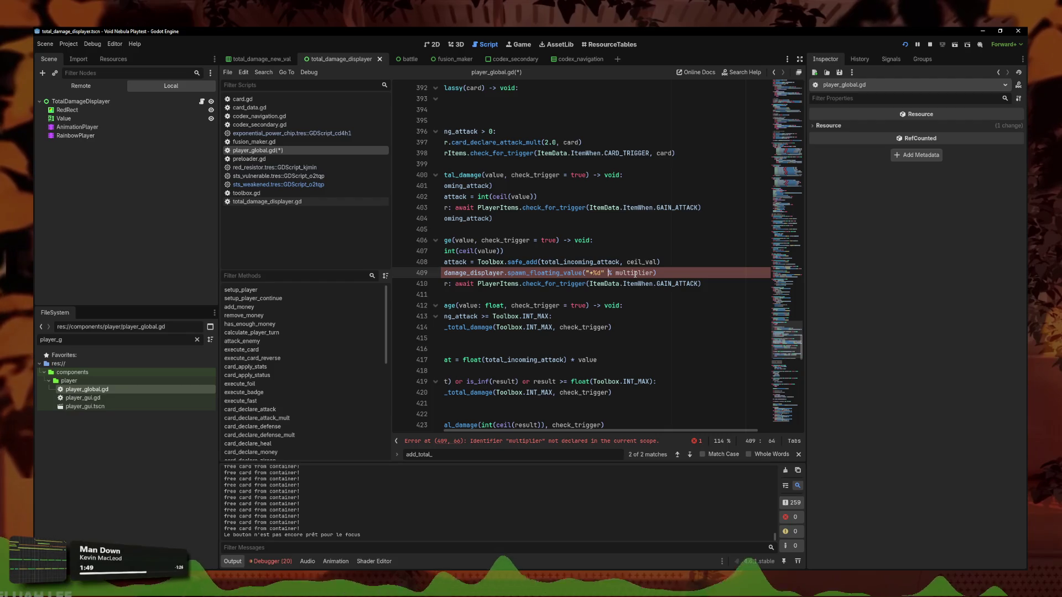
left_click(658, 262)
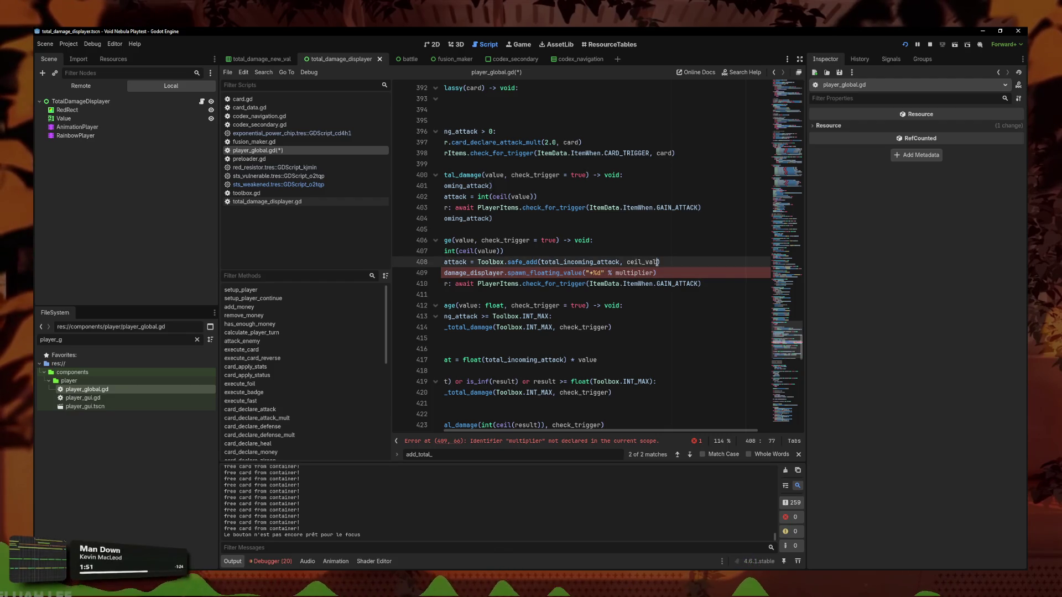
left_click(621, 273)
type("ceil_val")
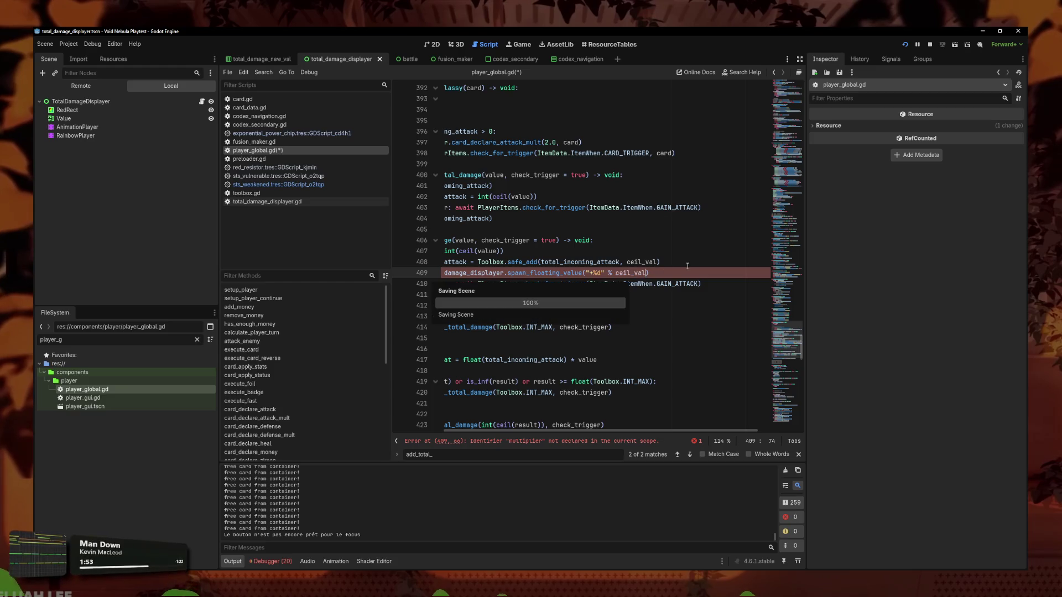
left_click_drag(717, 273, 380, 265)
left_click(552, 274)
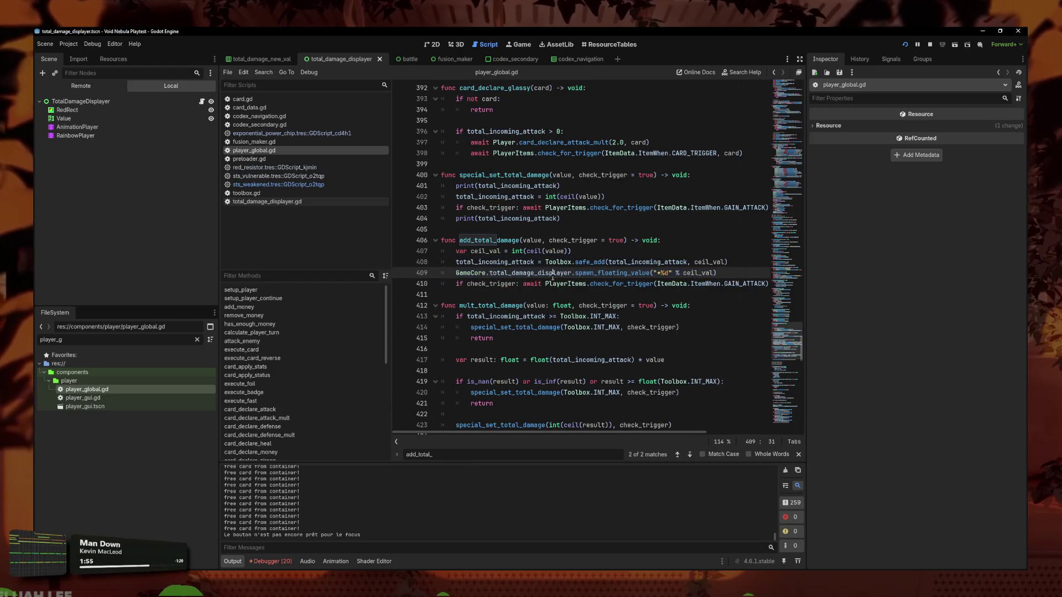
Step: Copy the floating-value line into the blank line in mult_total_damage
scroll(586, 279, "down", 2)
left_click(519, 251)
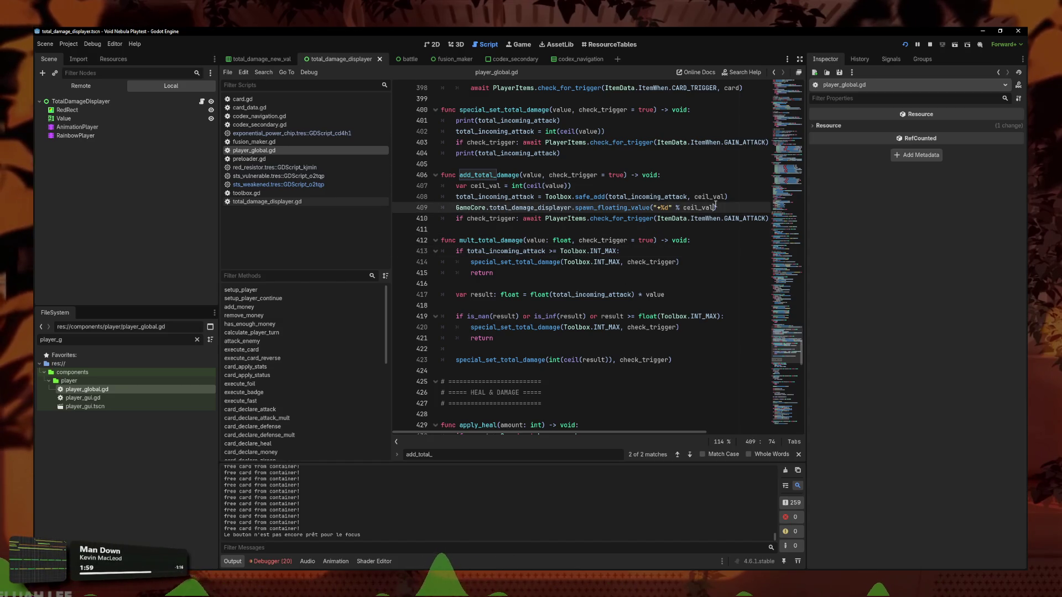
left_click_drag(719, 207, 398, 197)
left_click(736, 204)
left_click_drag(736, 204, 457, 207)
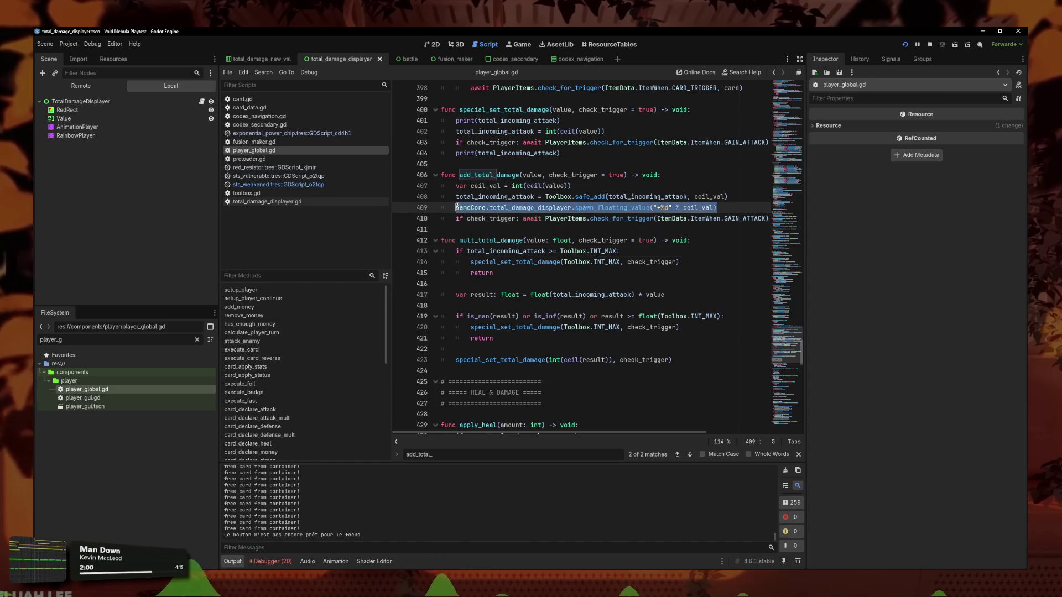
left_click(505, 347)
key("ctrl+shift+Return")
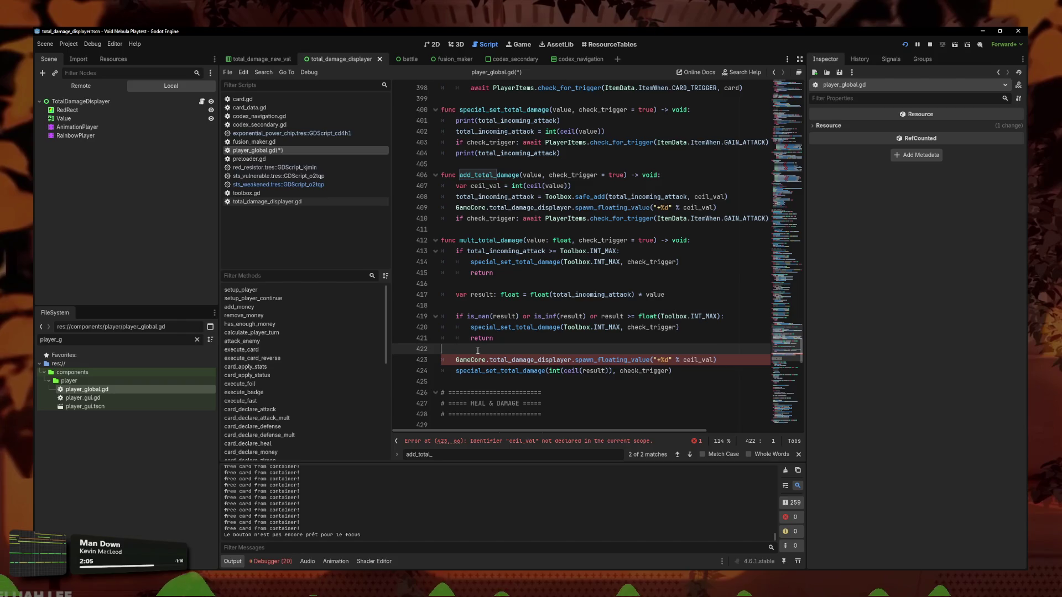
Step: Move the pasted floating-value line to the top of mult_total_damage as "x%.2f" % value, and save
key("Tab")
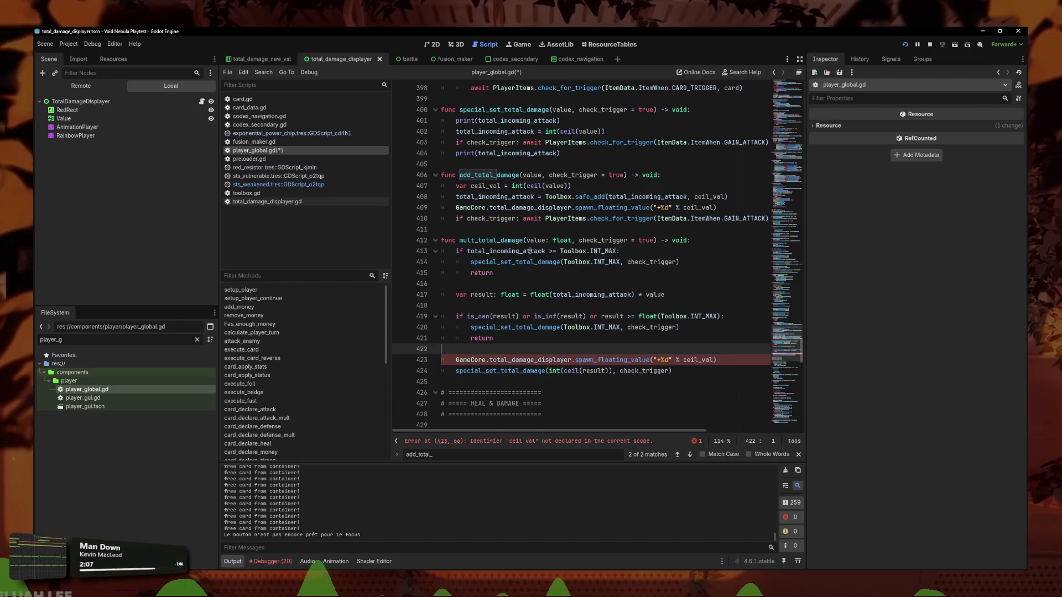
left_click(614, 360)
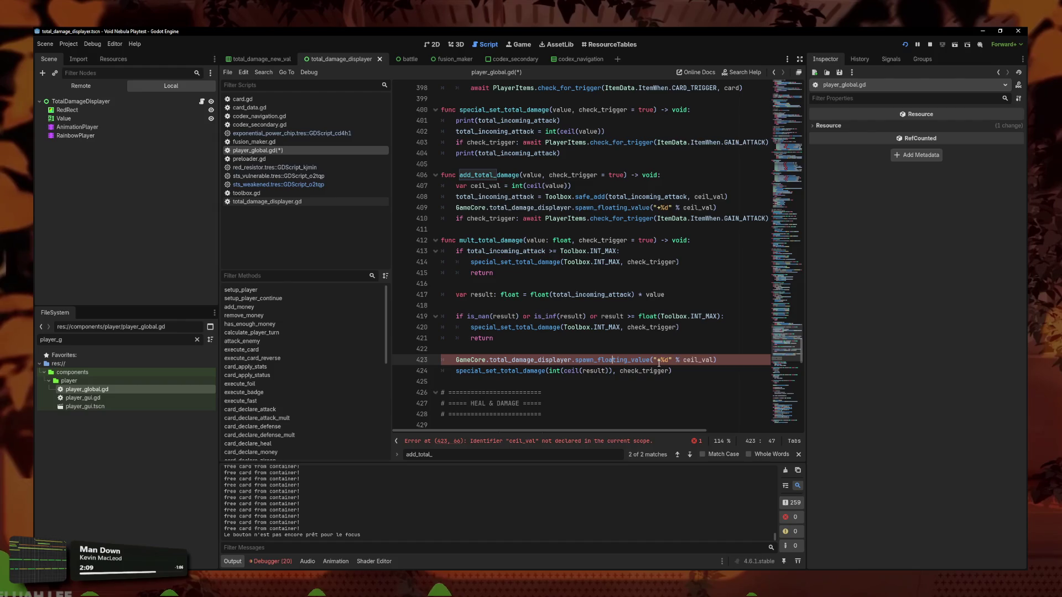
key("alt+Up")
key("alt+Up")
key("alt+Up")
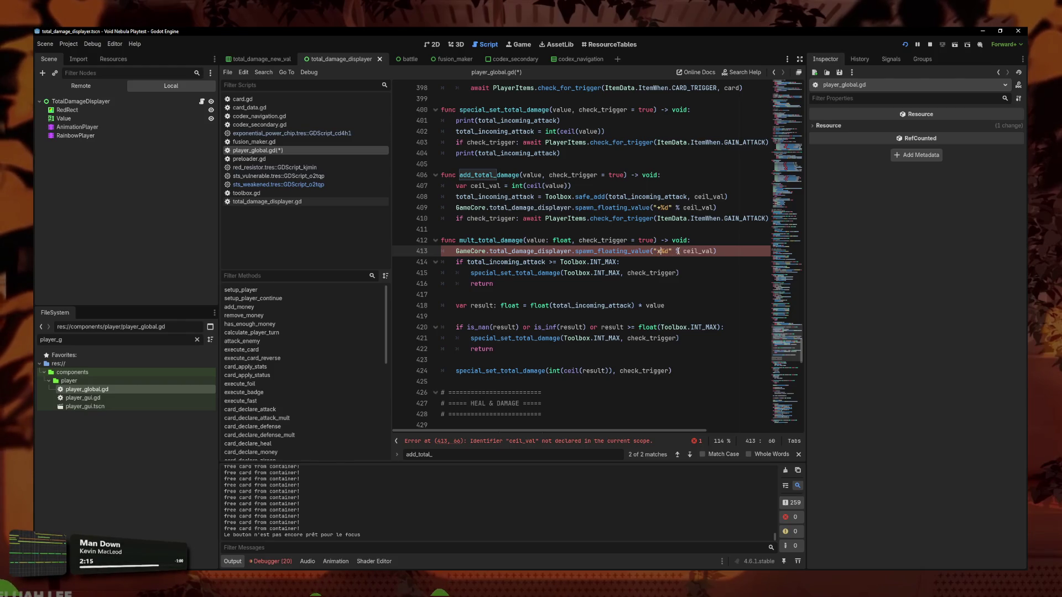
key("Delete")
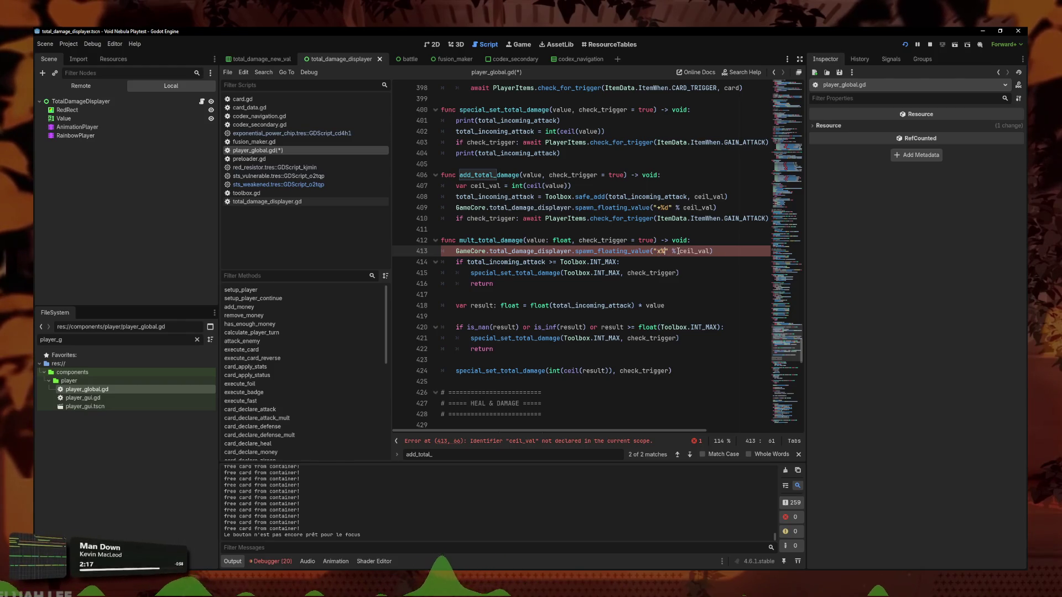
type("f")
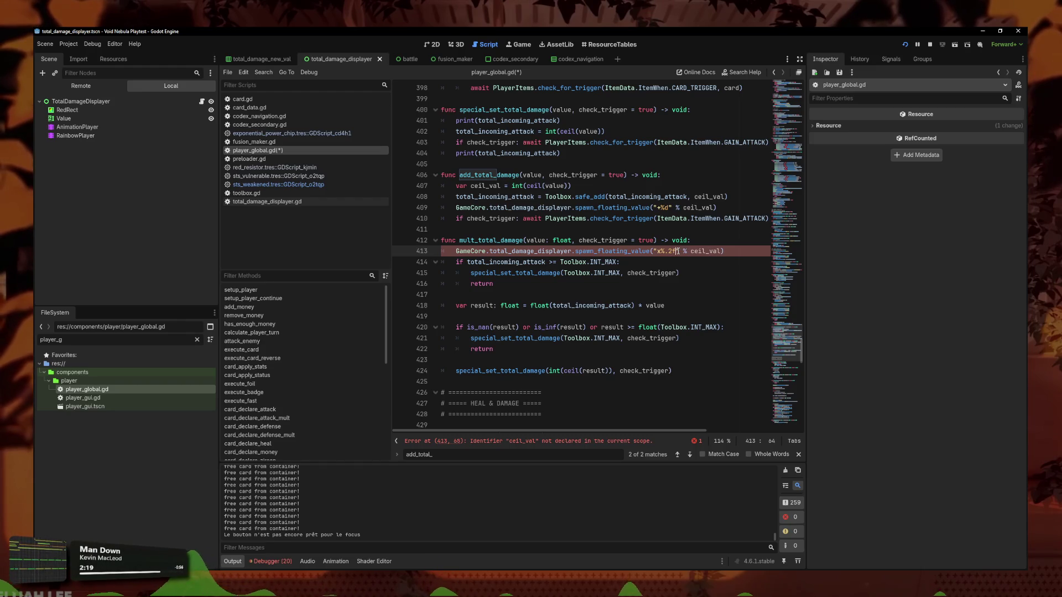
left_click_drag(711, 249, 694, 248)
type("l")
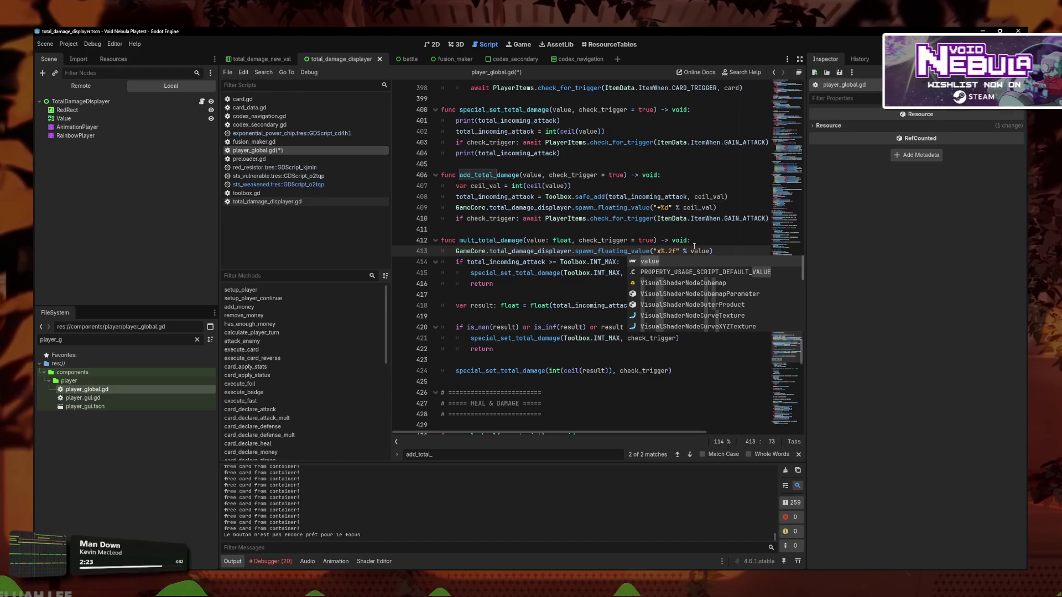
key("Return")
key("ctrl+s")
Step: Delete both debug print lines from special_set_total_damage and launch a playtest
left_click(722, 261)
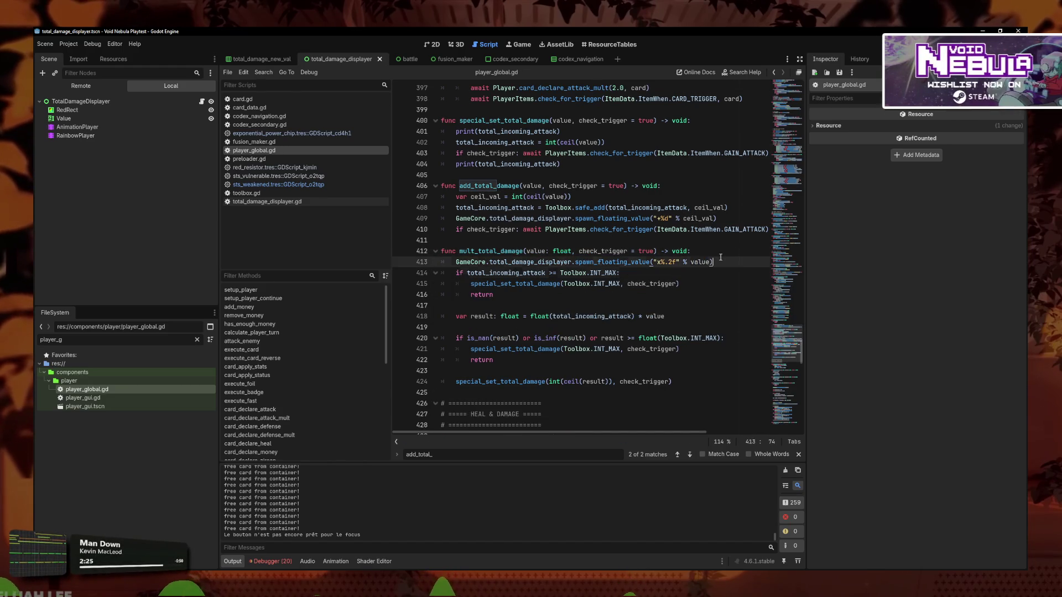
left_click(723, 255)
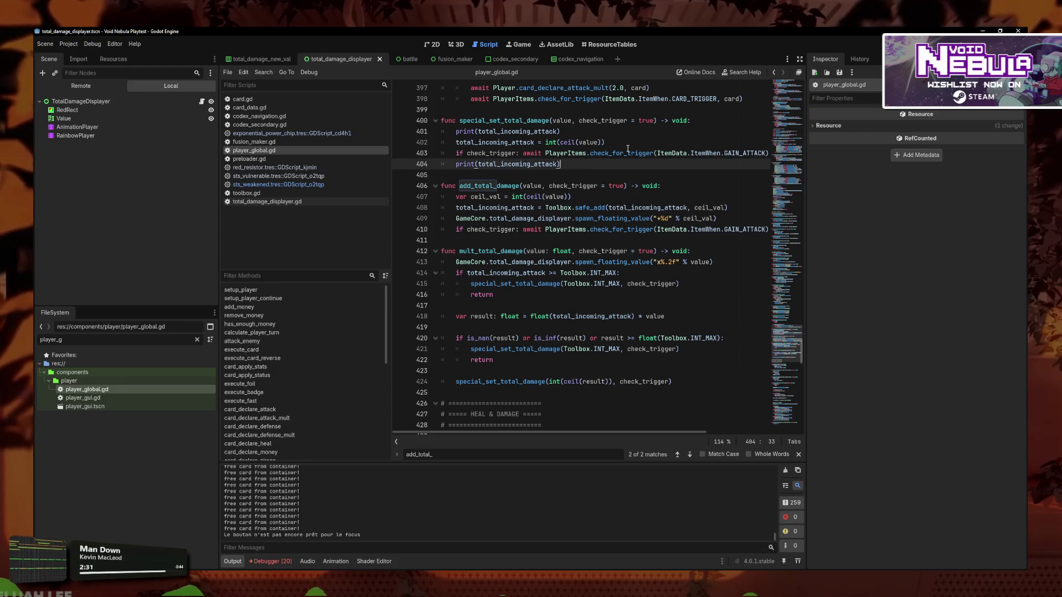
left_click(627, 362)
left_click(680, 284)
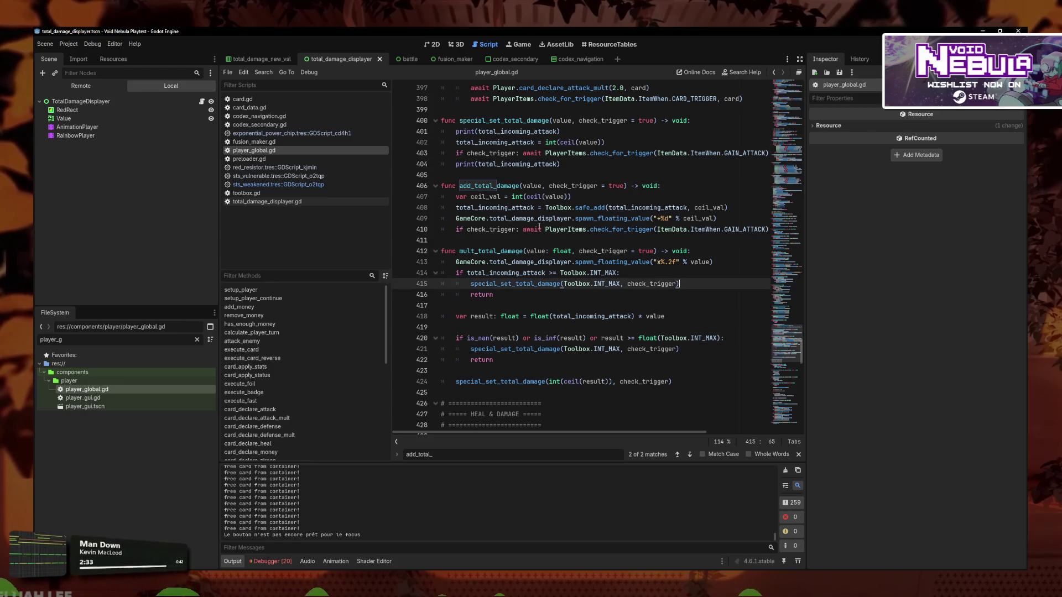
left_click(550, 131)
key("ctrl+shift+k")
left_click(554, 151)
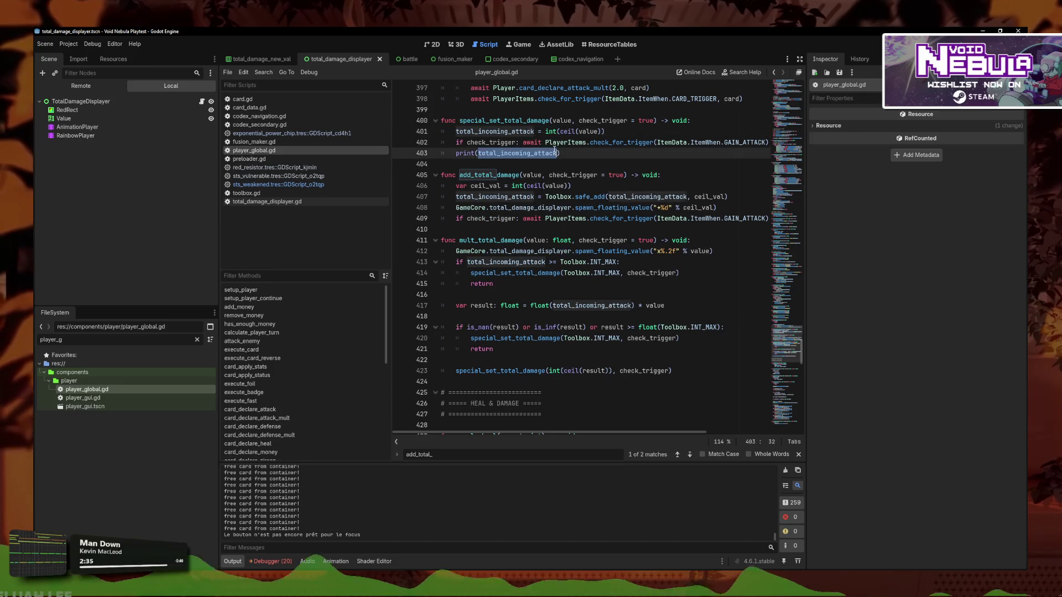
key("ctrl+shift+k")
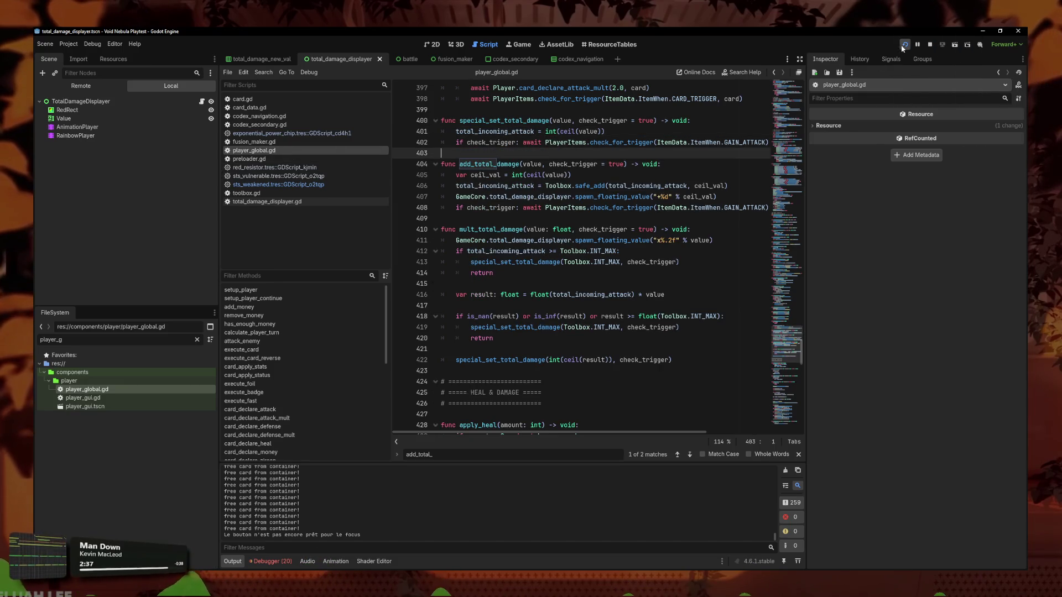
left_click(904, 45)
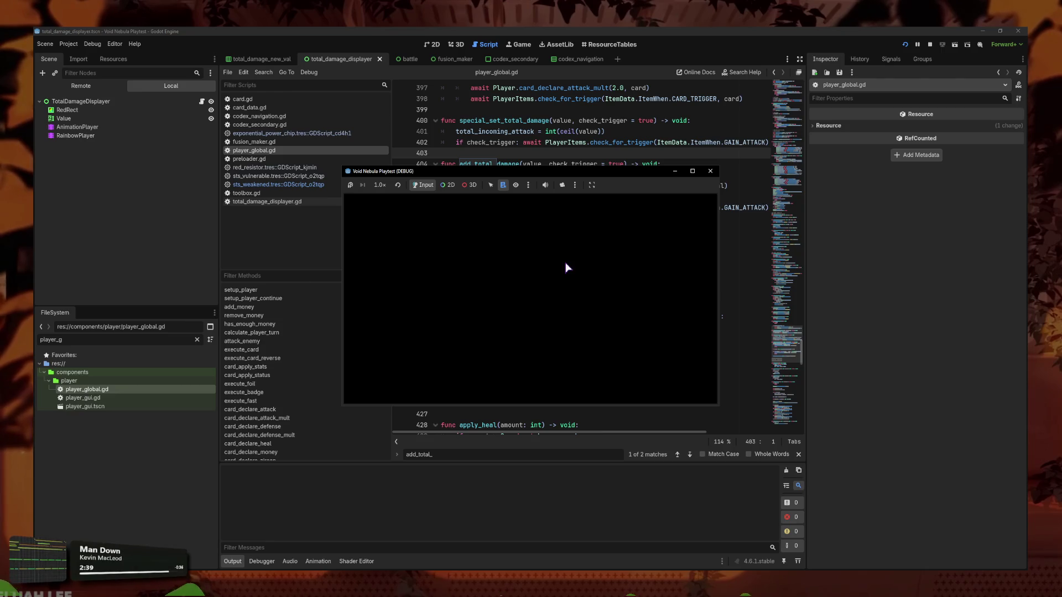
Step: Continue the saved run, inspect the failing floating-value call on line 5, and restart the playtest
left_click(692, 172)
left_click(260, 360)
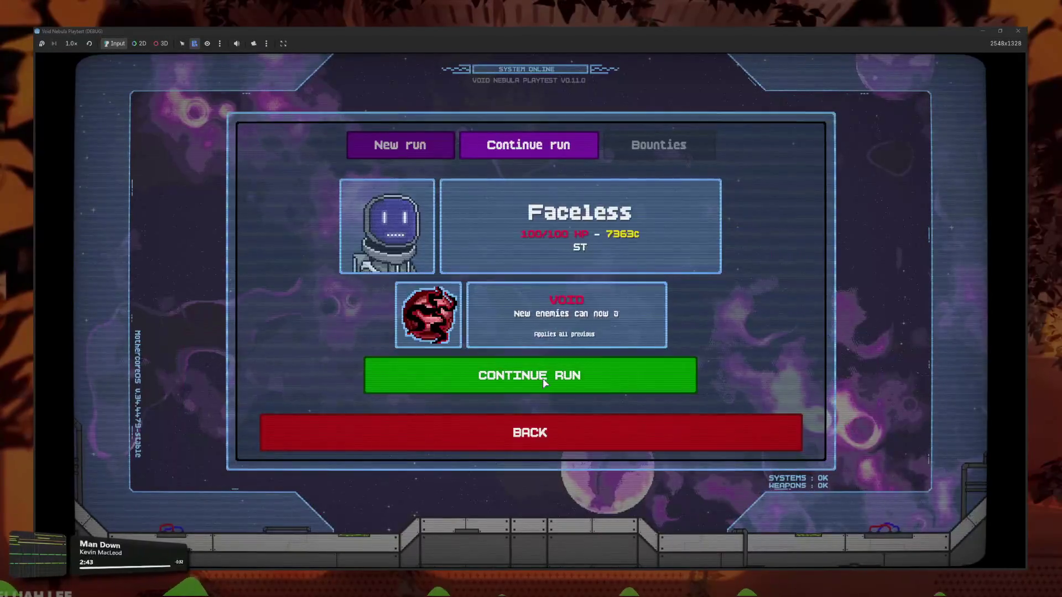
left_click(544, 381)
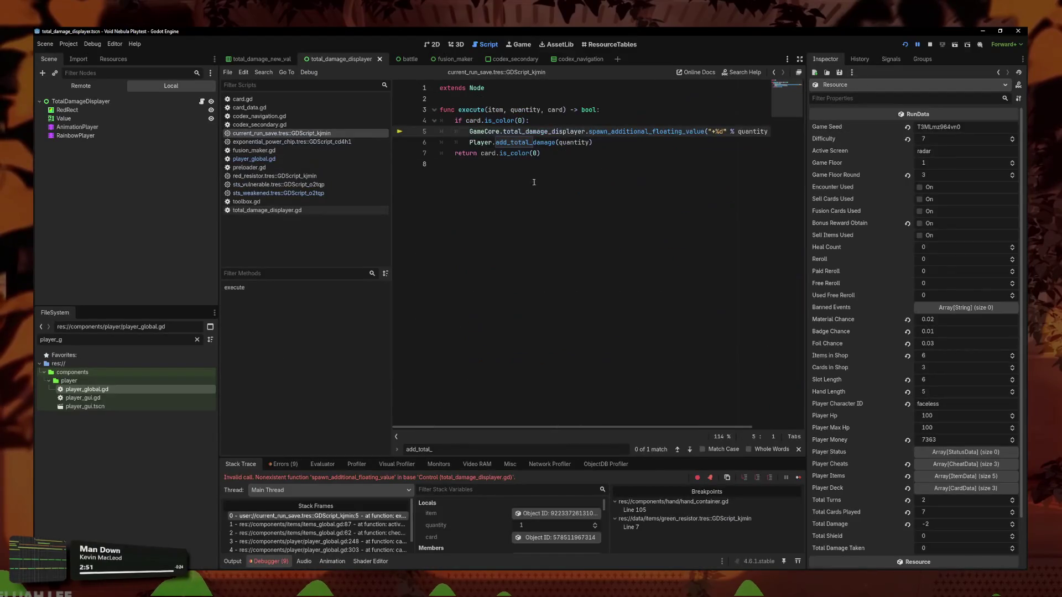
left_click(648, 132)
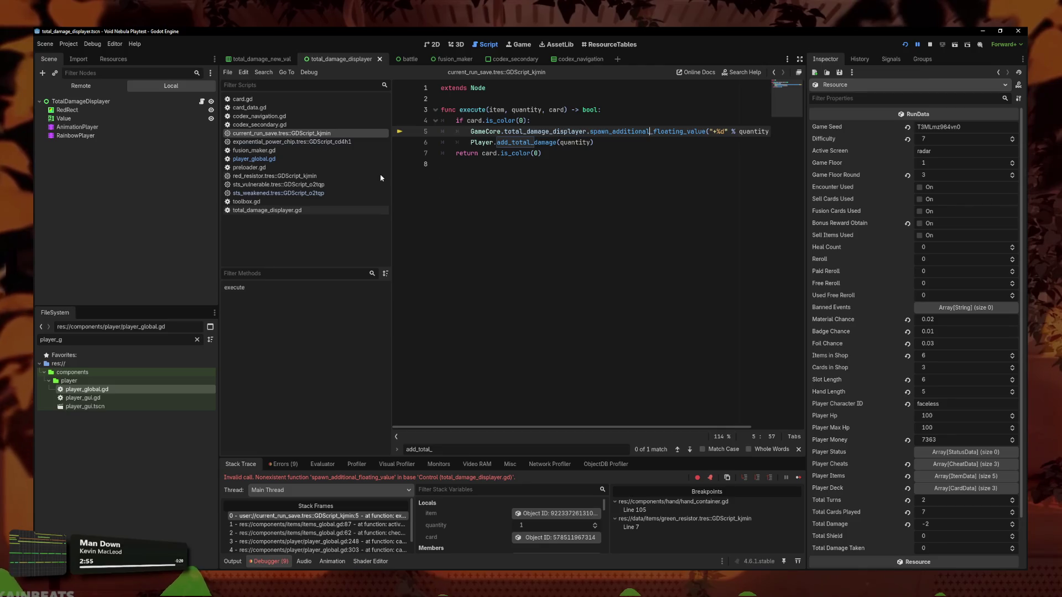
left_click(904, 44)
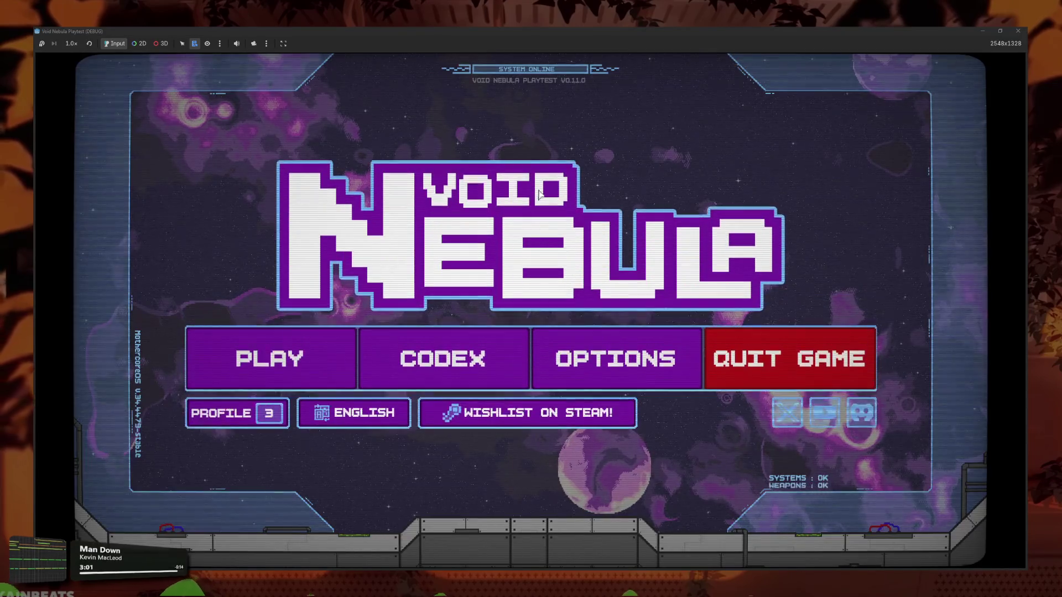
Step: Start a Faceless run, bring Viper down to 25/52 HP, and pause mid-battle
left_click(241, 366)
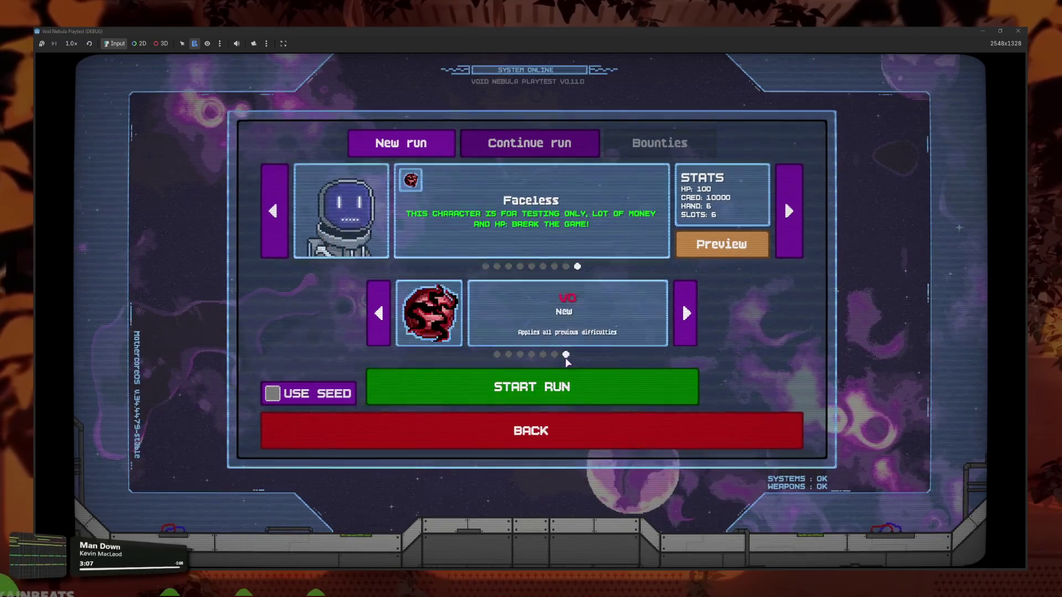
left_click(570, 380)
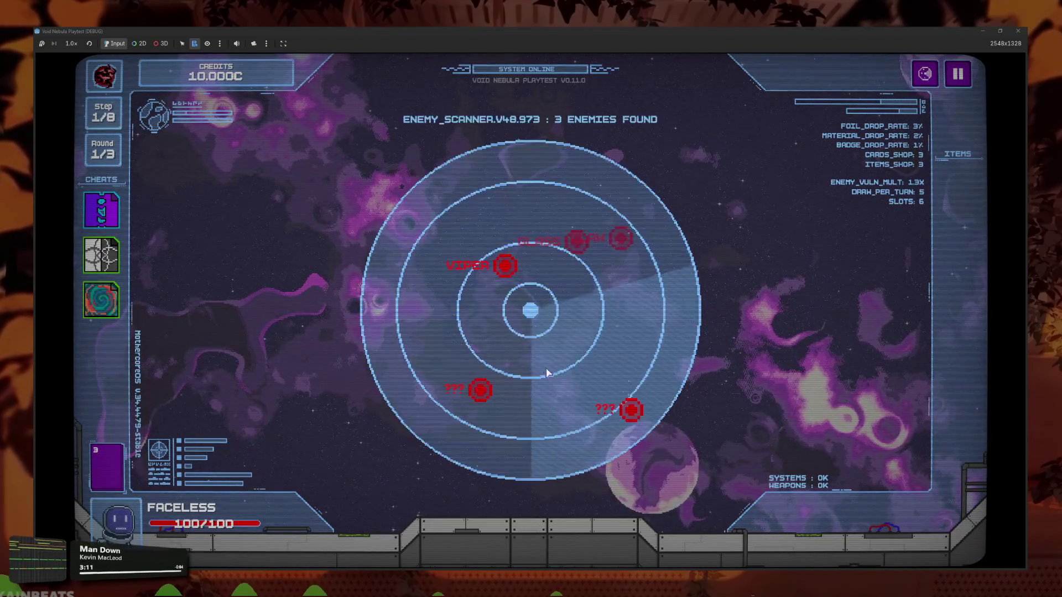
key("space")
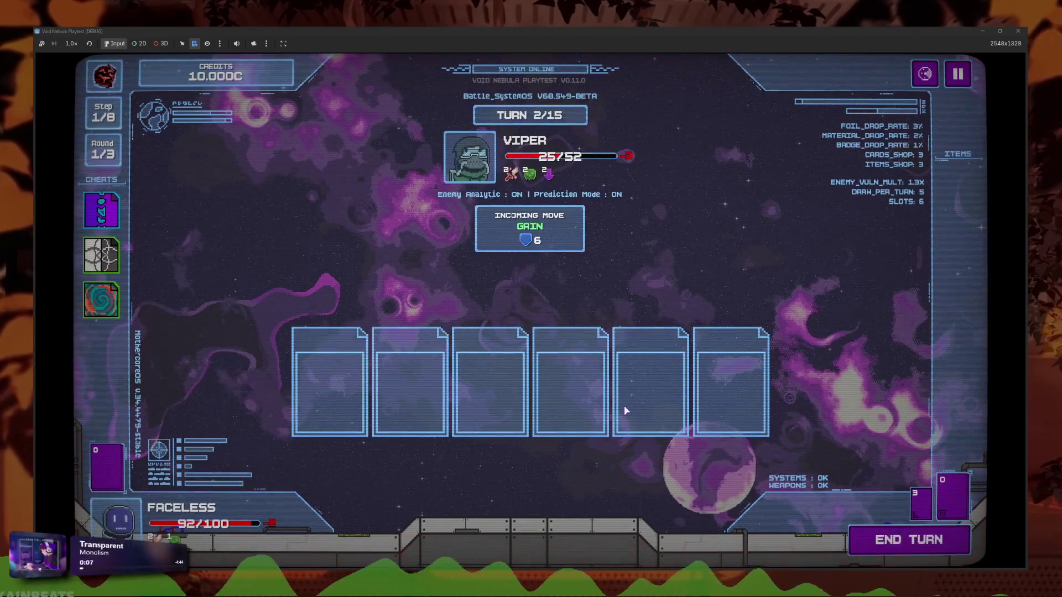
left_click(959, 74)
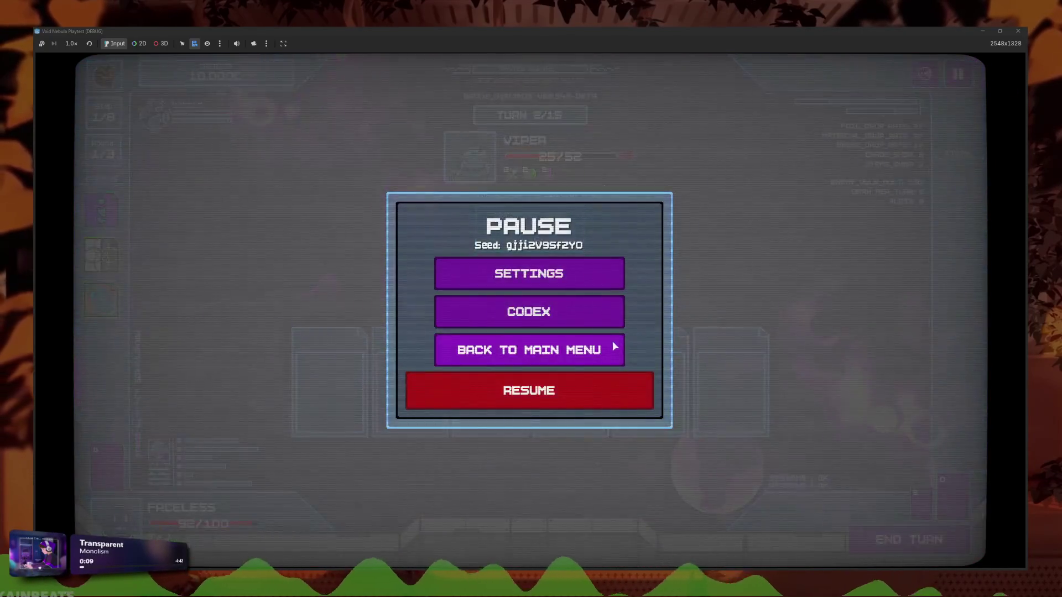
Step: Return to the main menu and continue the saved run
left_click(611, 347)
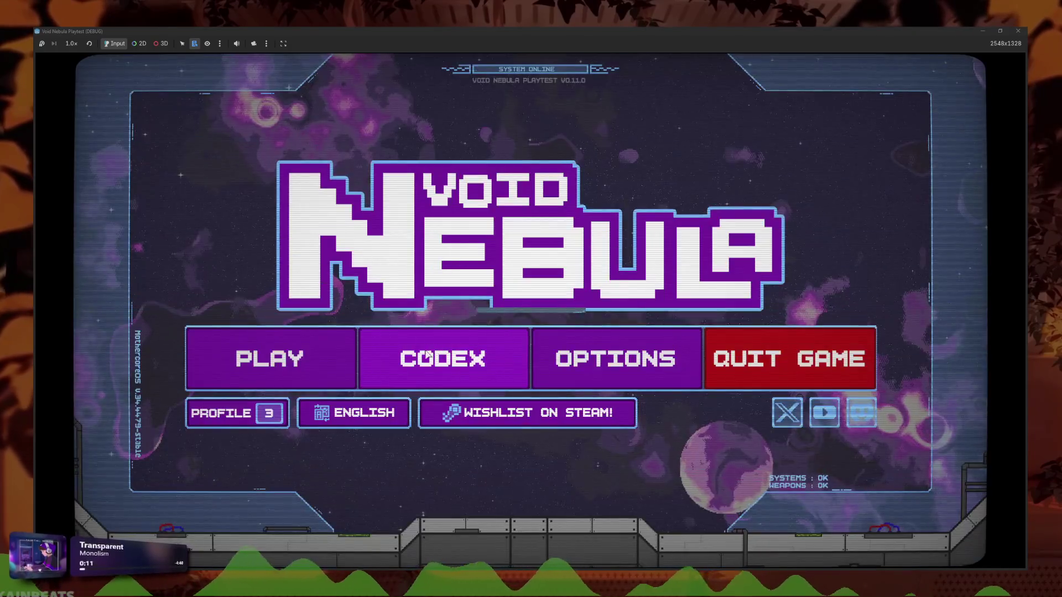
left_click(262, 373)
left_click(394, 387)
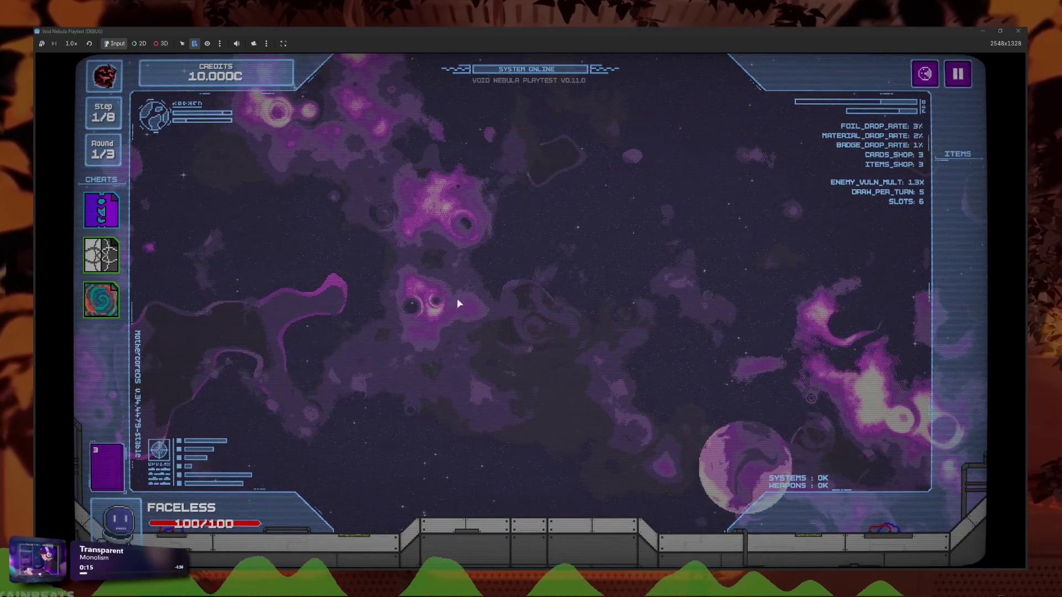
Step: Play Machine Gun, Plurality and Headshot to kill Viper, then dismiss the kill summary
left_click_drag(459, 498, 328, 382)
left_click_drag(497, 486, 412, 384)
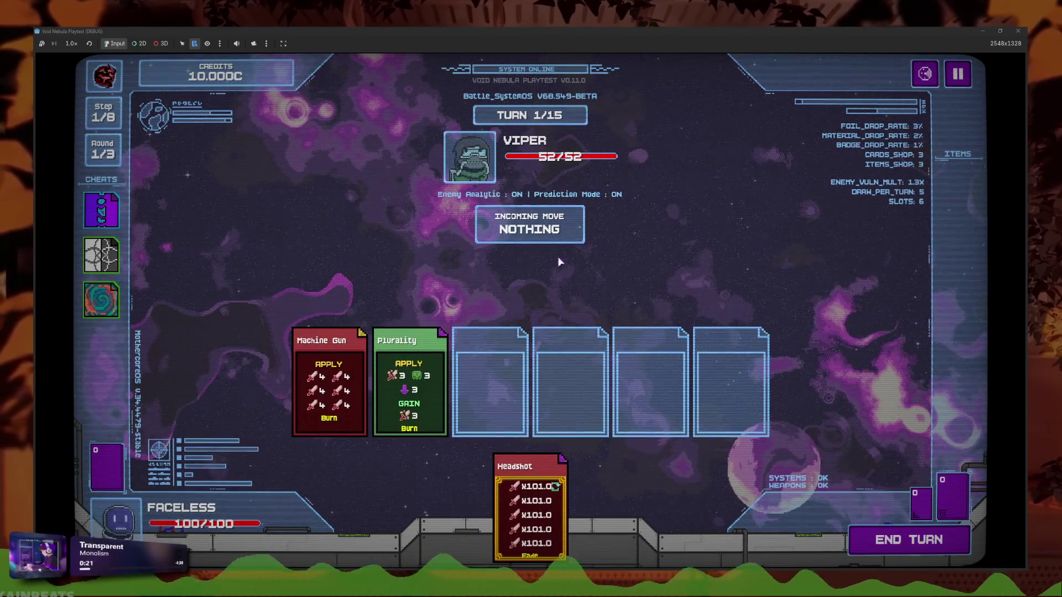
left_click_drag(530, 515, 489, 387)
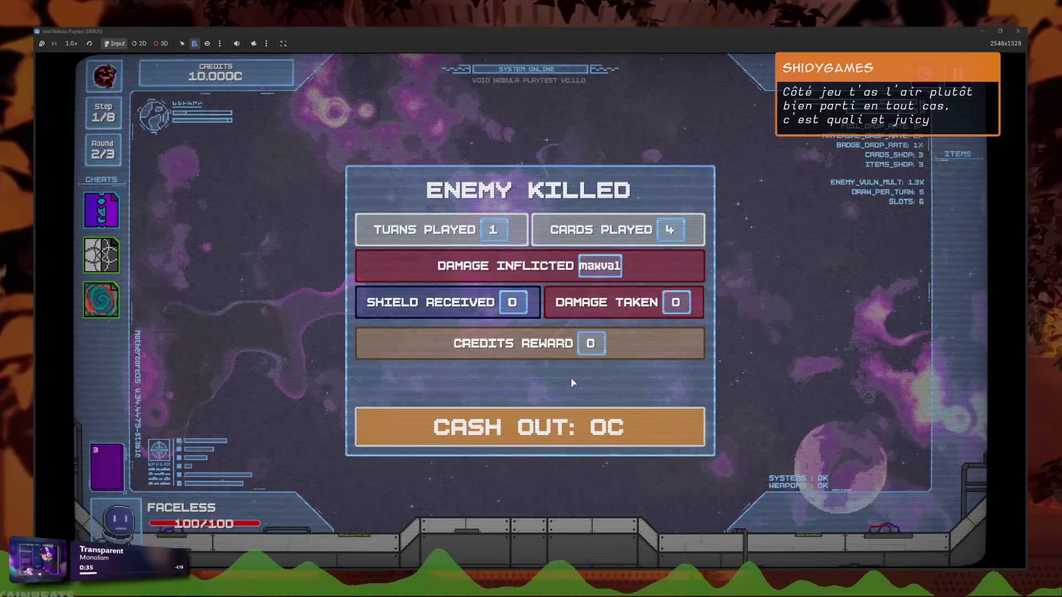
left_click(566, 426)
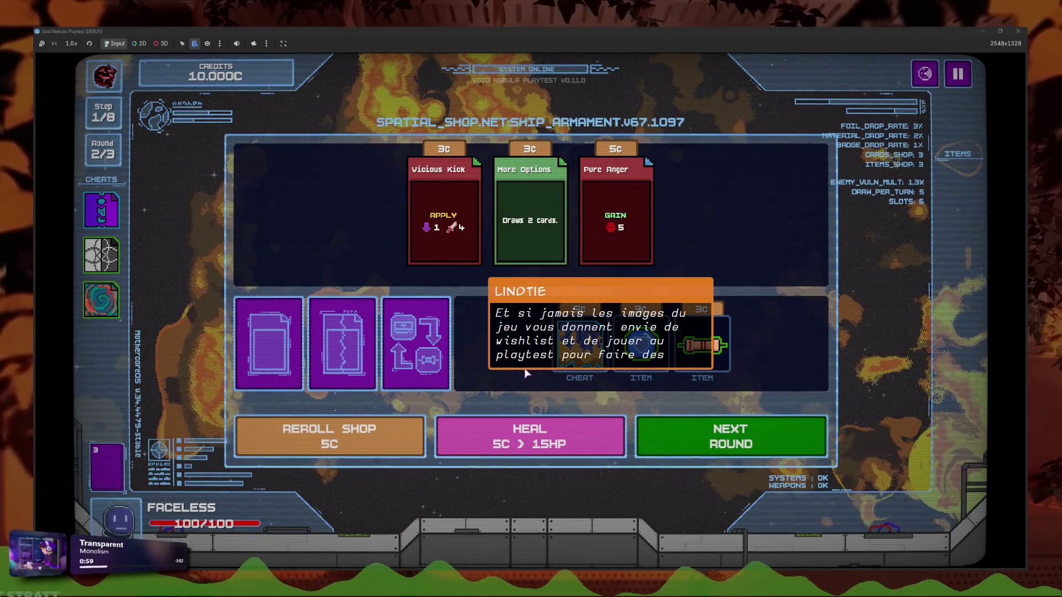
Step: Buy the 3C shop item, play Machine Gun and Plurality against Glass, then stop the playtest
left_click(702, 348)
left_click(652, 434)
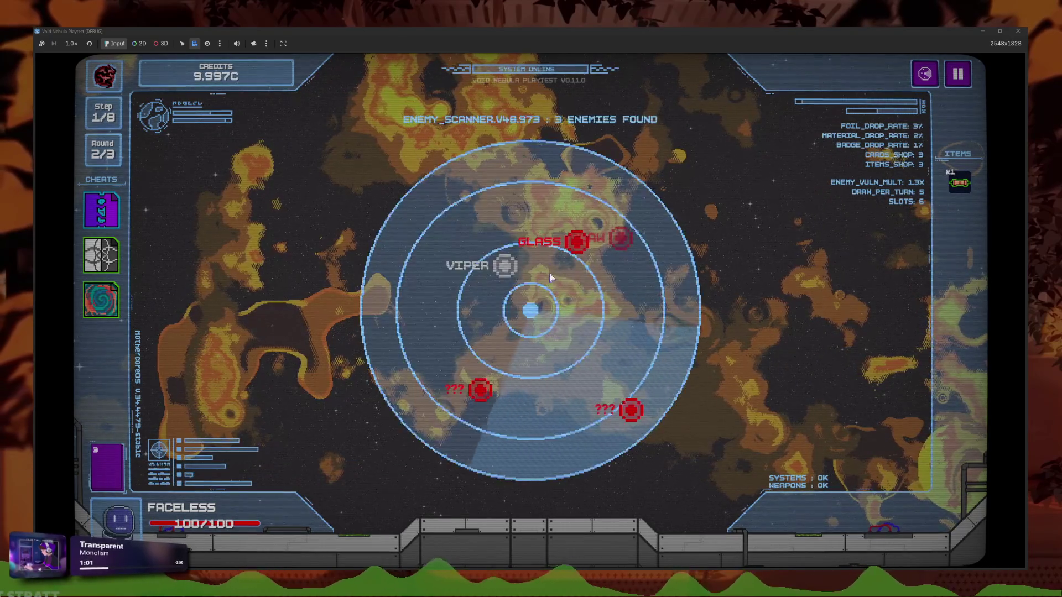
left_click(614, 497)
left_click(486, 498)
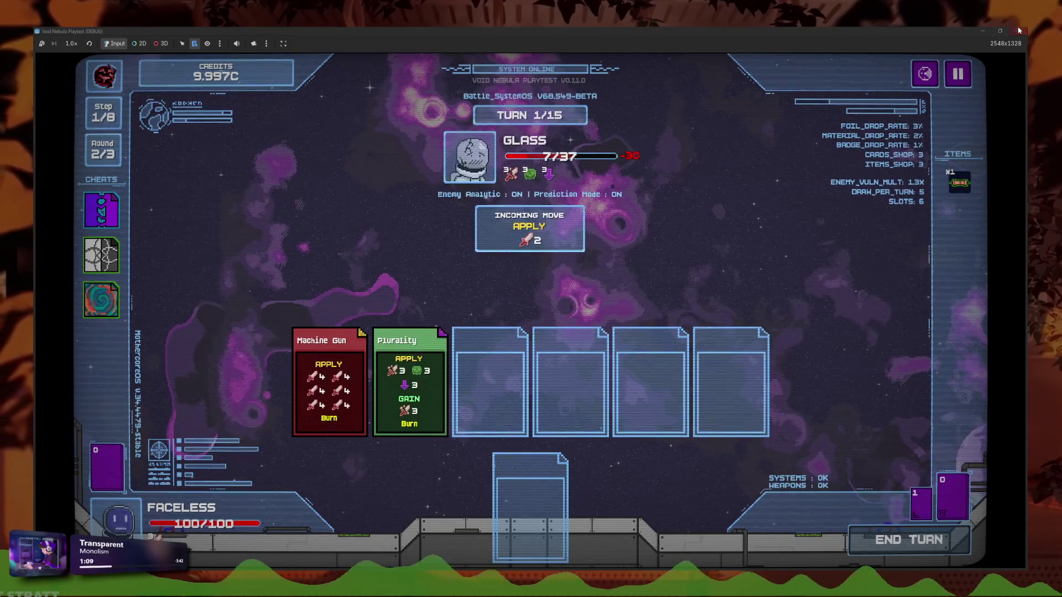
key("F8")
left_click(590, 154)
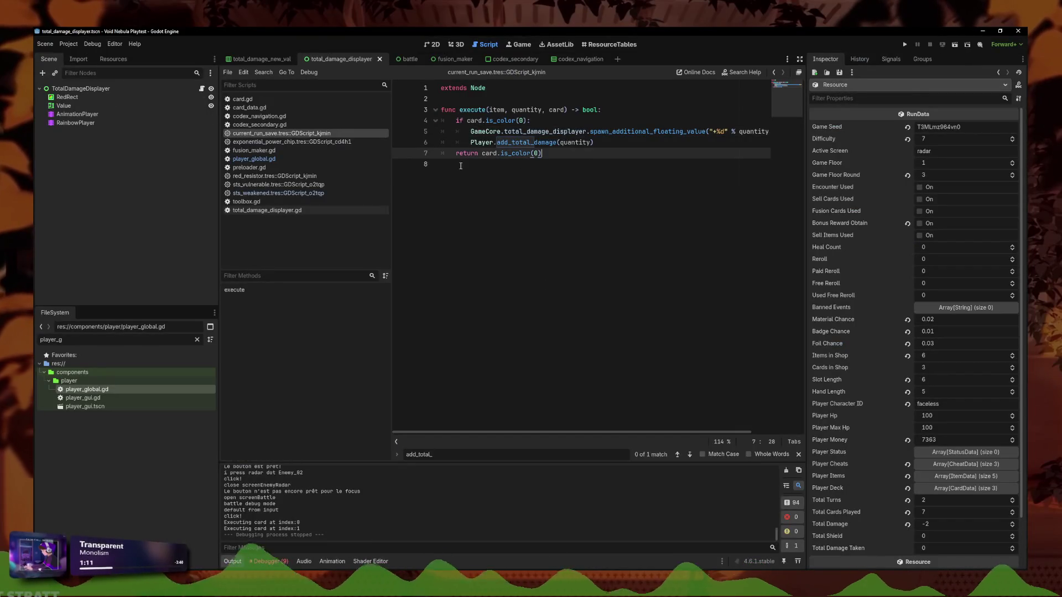
Step: Inspect mult_total_damage and add_total_damage in player_global.gd
left_click(487, 163)
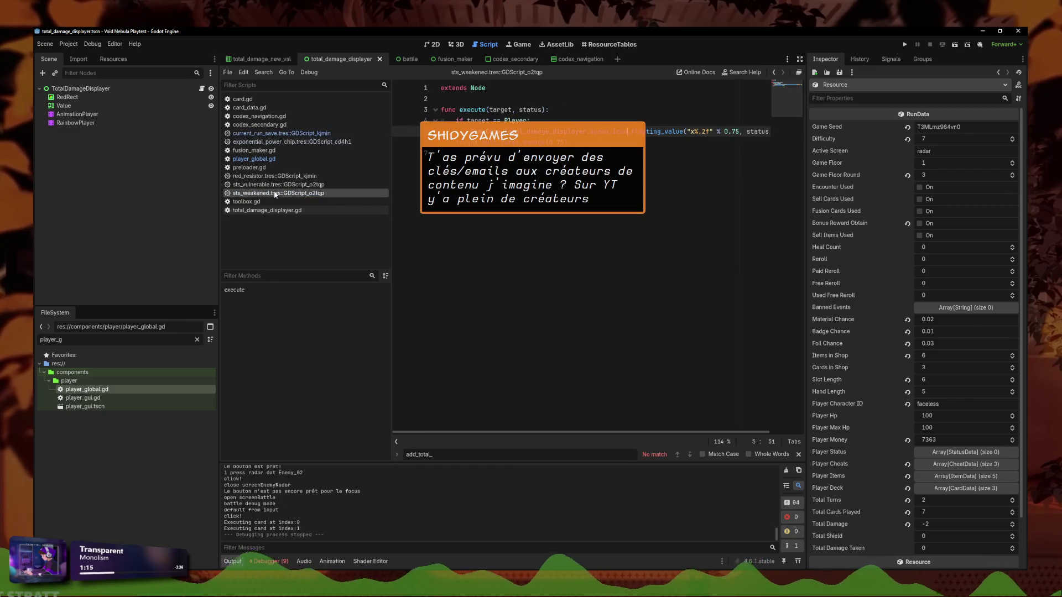
left_click(269, 211)
left_click(260, 159)
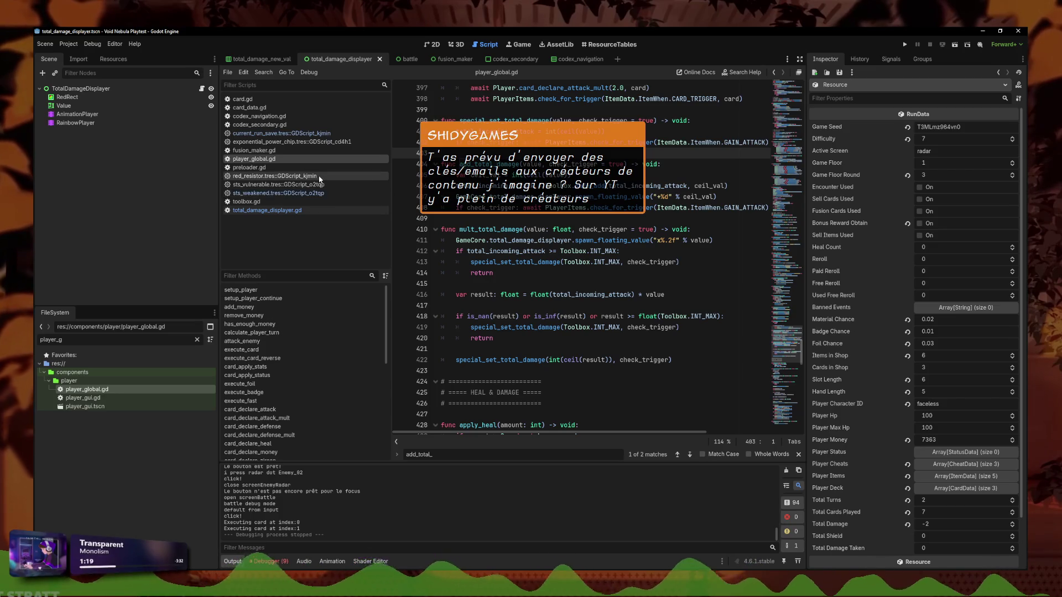
left_click(571, 251)
left_click(611, 208)
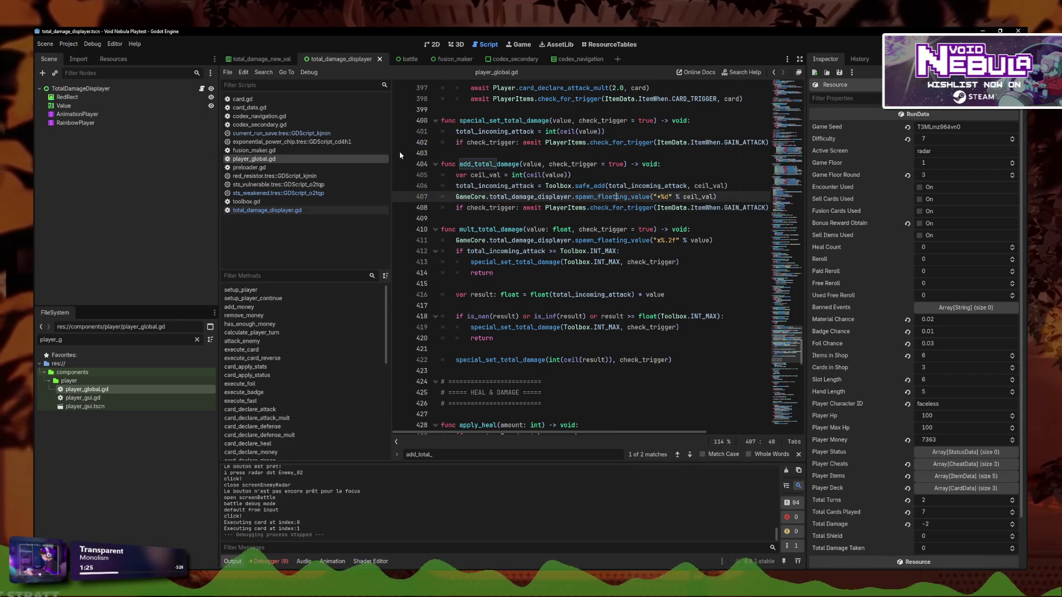
Step: Search total_damage_displayer.gd for 'spawn_fl' and check the format_short_e helper's signature
left_click(267, 210)
left_click(577, 262)
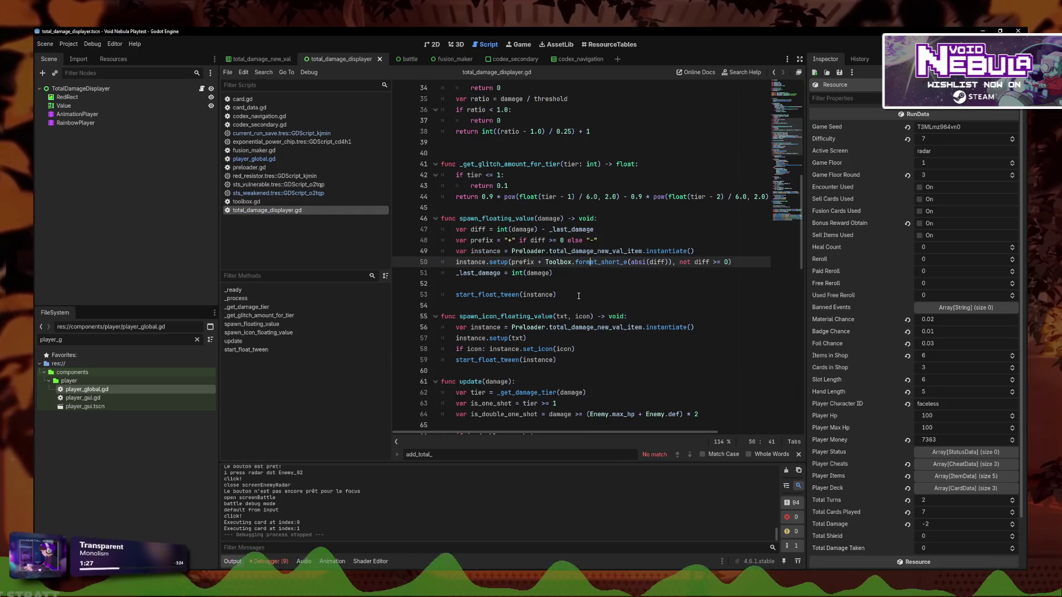
left_click(578, 295)
key("ctrl+f")
type("s")
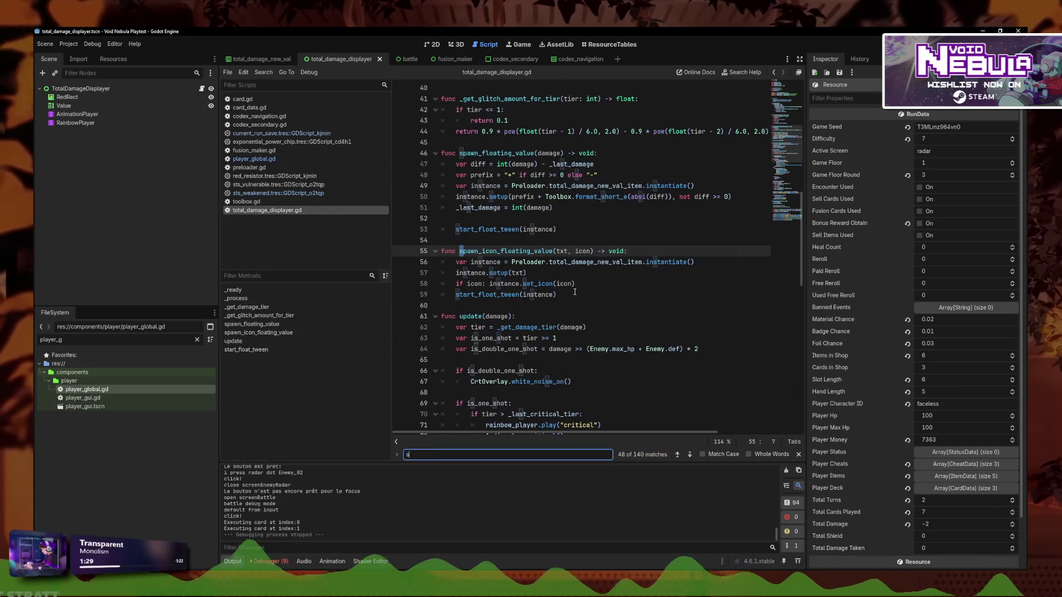
type("pawn")
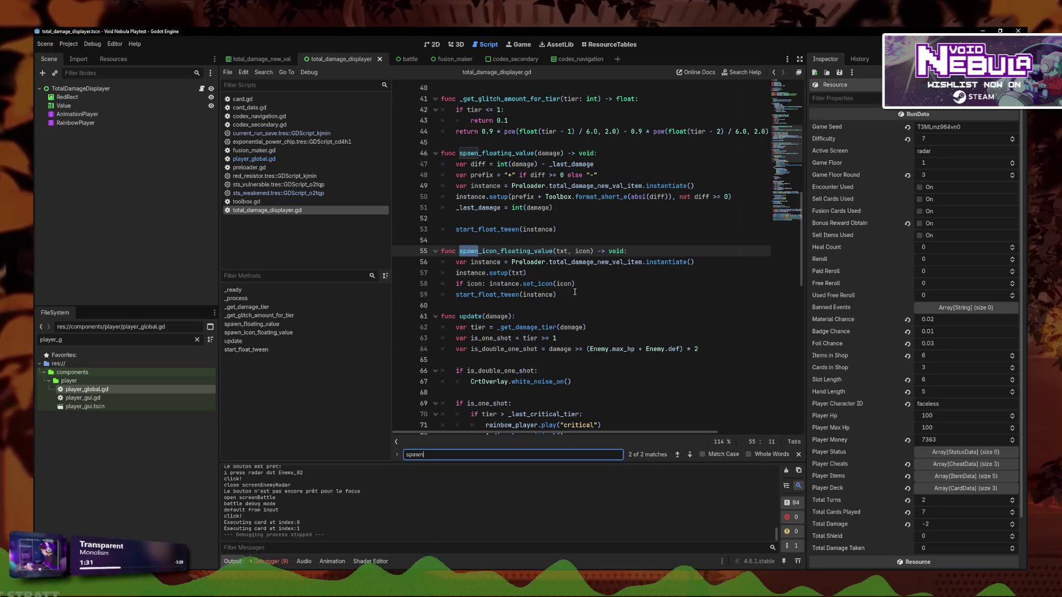
type("_fl")
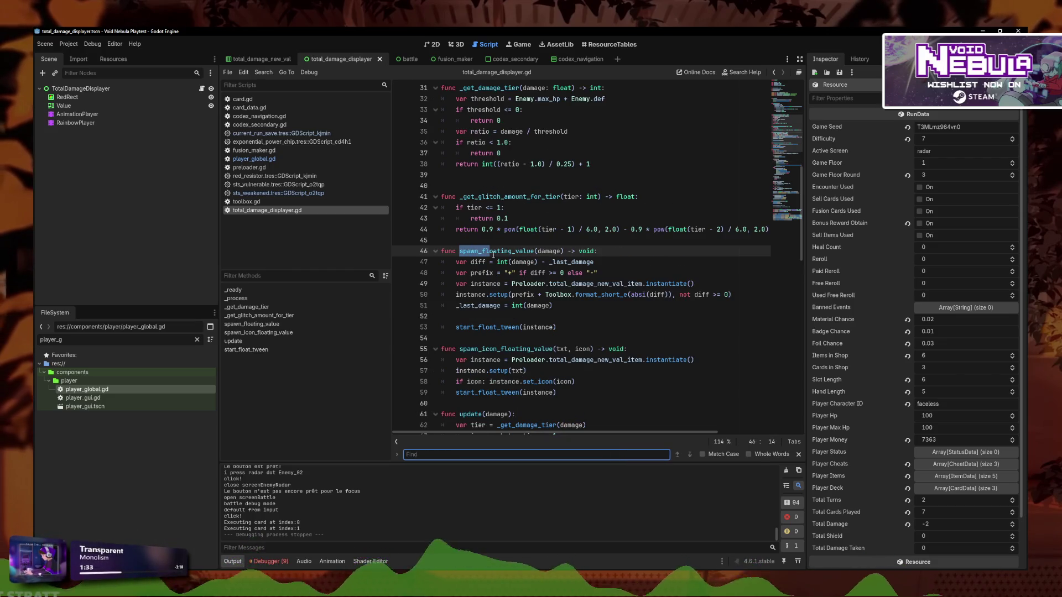
left_click(605, 273)
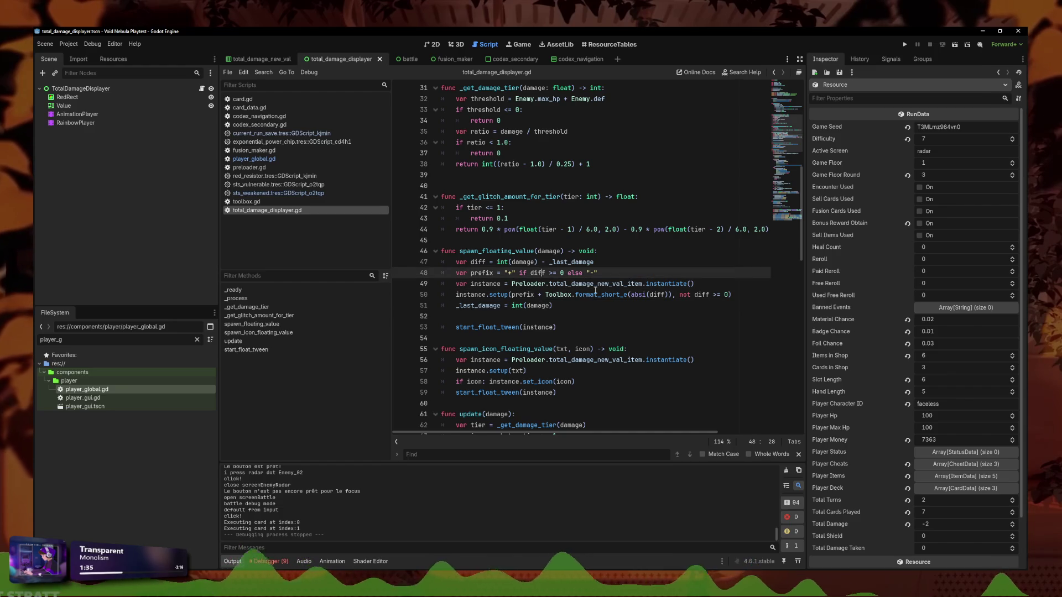
left_click(606, 294)
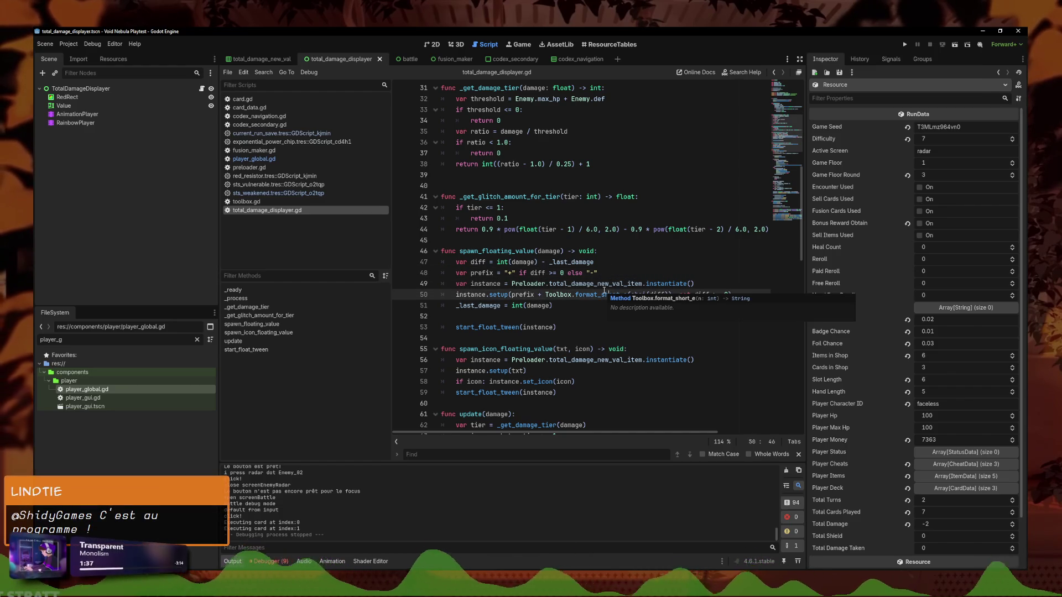
Step: Remove the unused _last_damage, diff and prefix lines from spawn_floating_value
triple_click(563, 301)
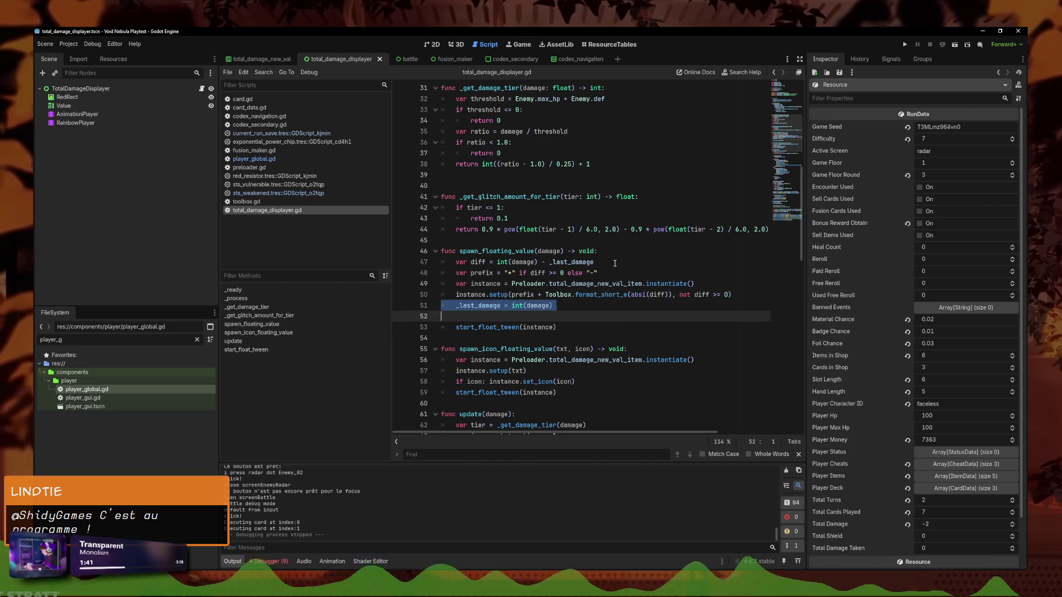
key("BackSpace")
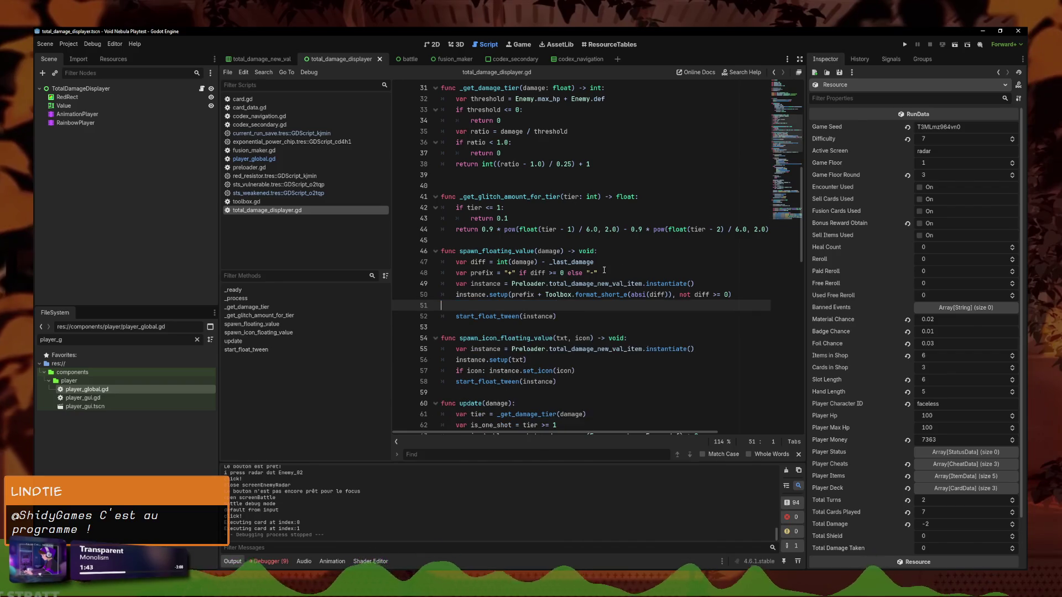
left_click(604, 271)
mouse_move(633, 268)
left_mouse_down()
mouse_move(305, 270)
mouse_move(355, 264)
left_mouse_up()
key("BackSpace")
key("BackSpace")
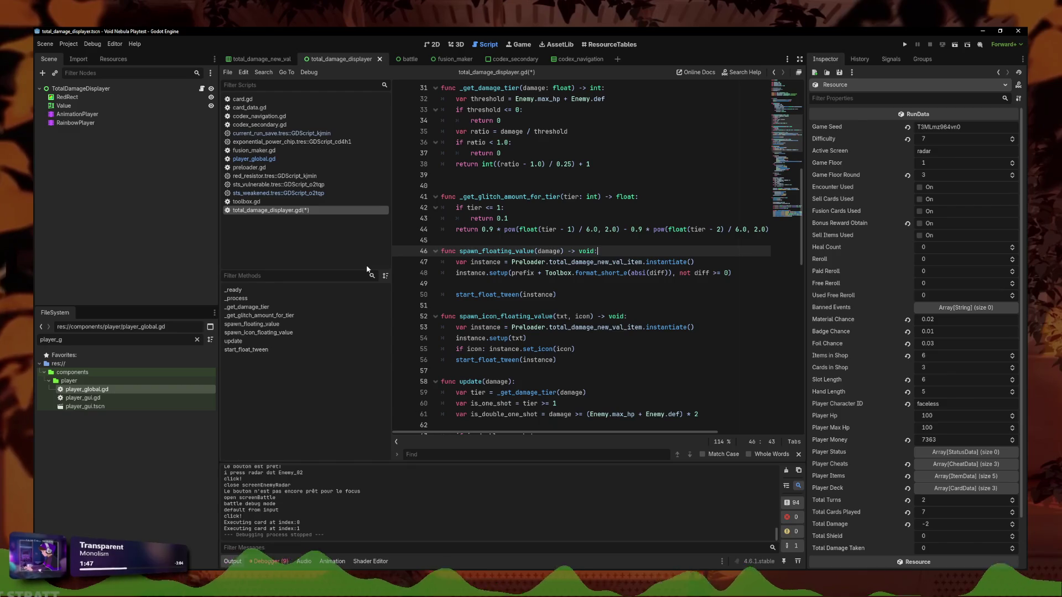
key("ctrl+z")
key("ctrl+z")
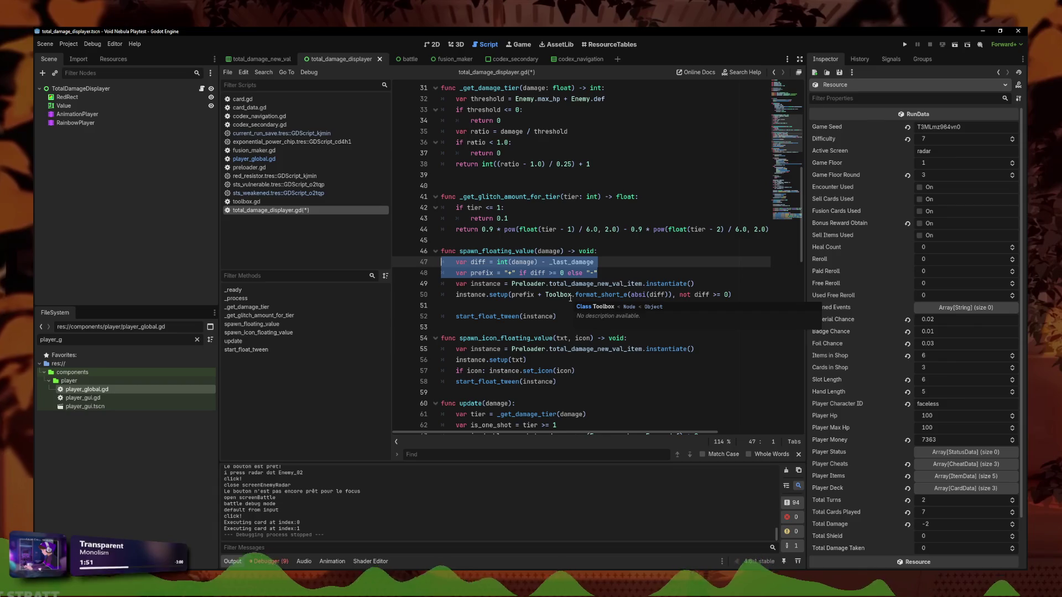
key("BackSpace")
key("BackSpace")
left_click_drag(512, 272, 546, 274)
key("BackSpace")
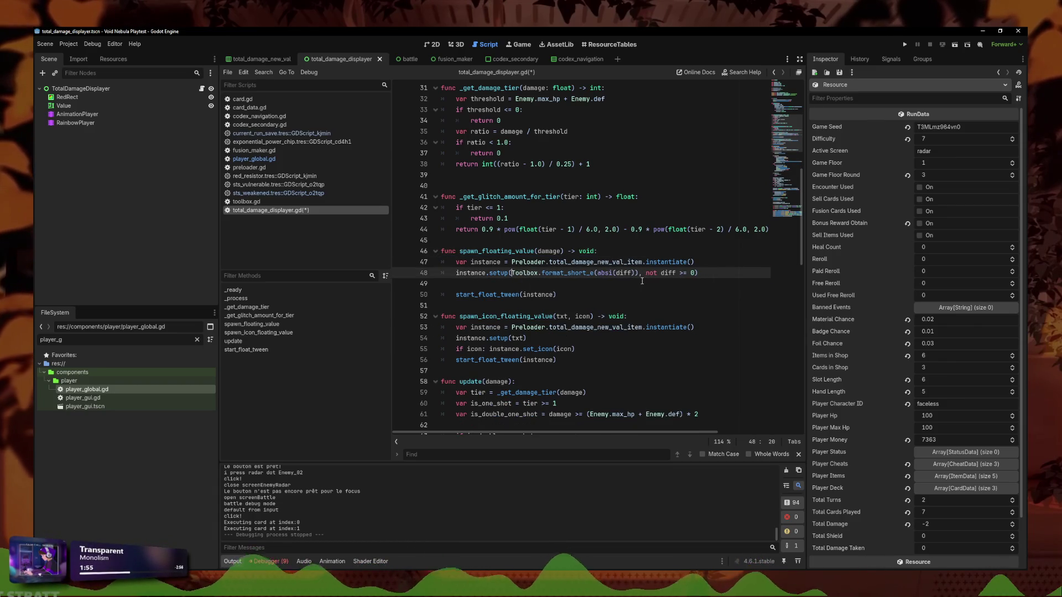
left_click(597, 281)
key("Left")
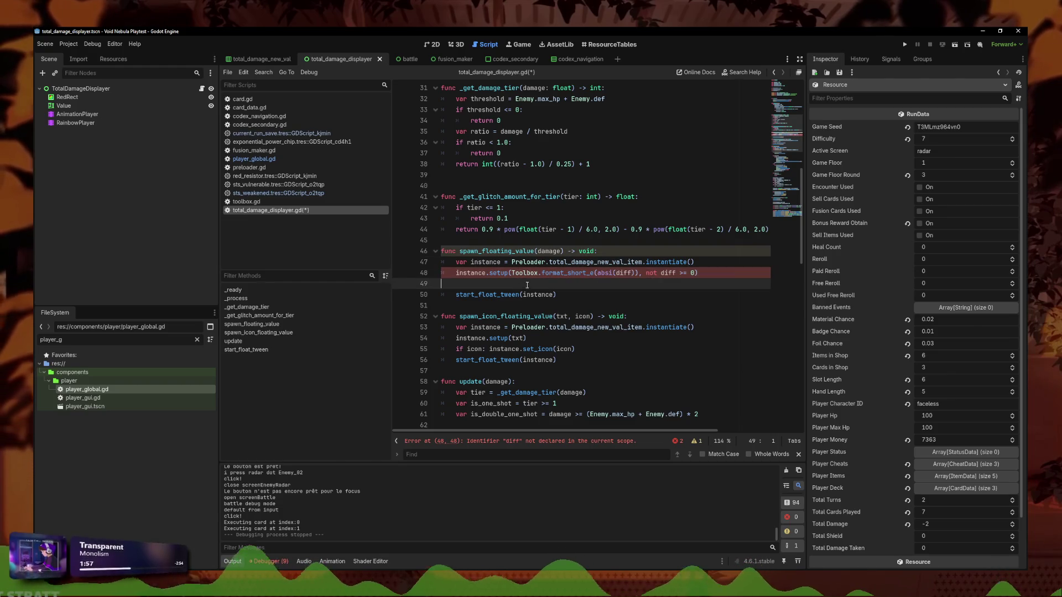
scroll(470, 401, "down", 1)
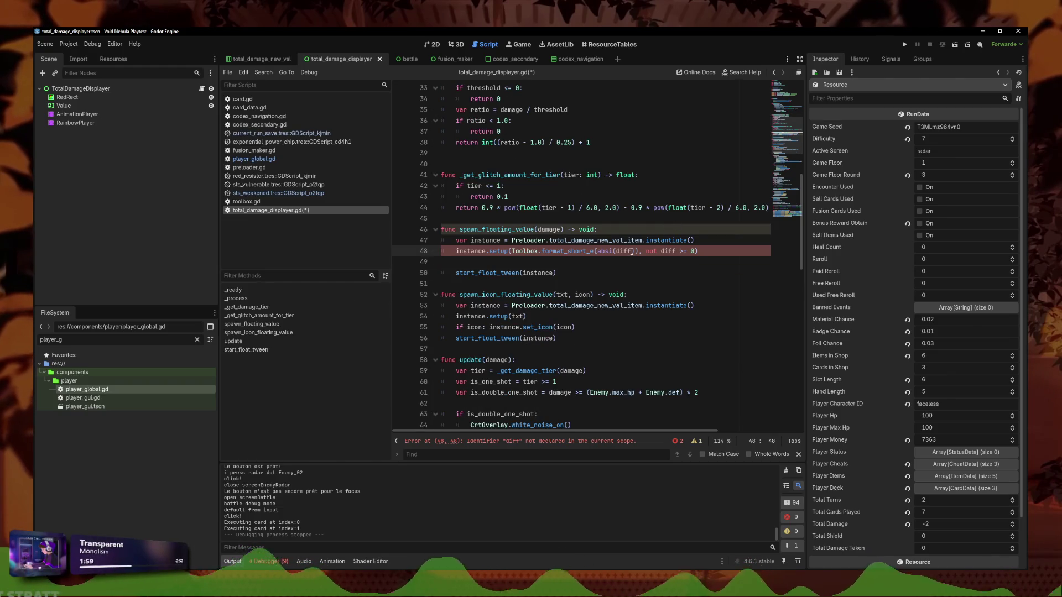
key("ctrl+z")
key("ctrl+z")
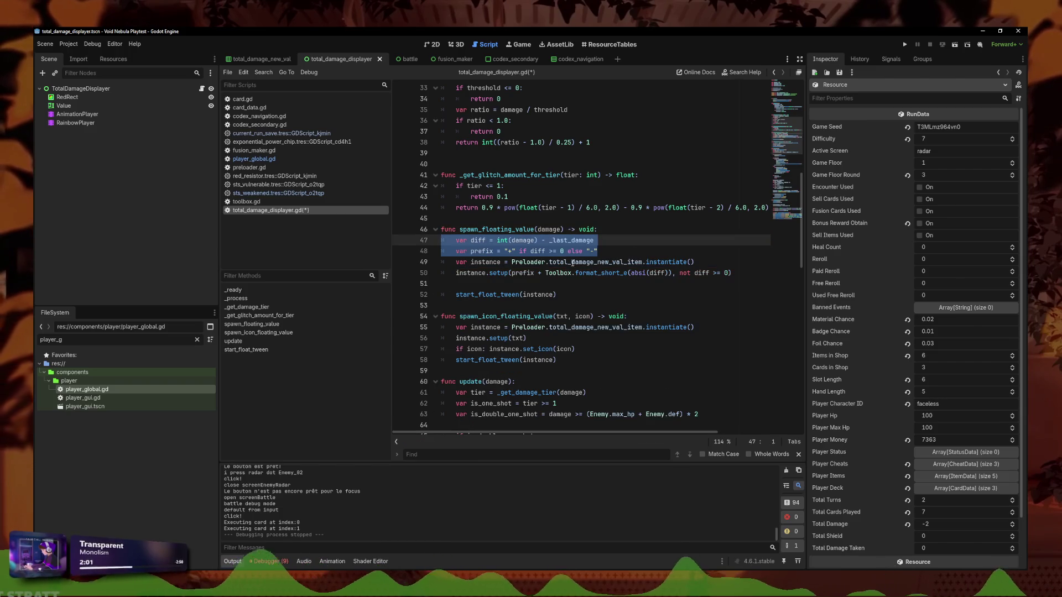
left_click(594, 241)
mouse_move(438, 245)
left_mouse_down()
mouse_move(431, 264)
mouse_move(422, 249)
left_mouse_up()
key("Delete")
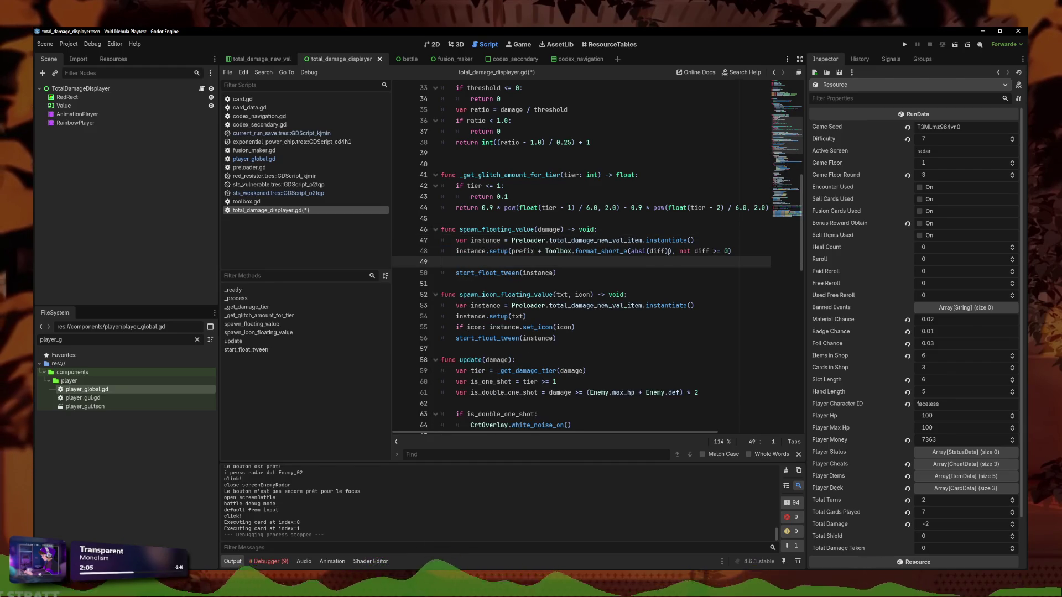
Step: Rewrite line 48 as instance.setup(Toolbox.format_short_e(damage), false), save, and launch a playtest
left_click(665, 251)
mouse_move(666, 254)
left_mouse_down()
mouse_move(623, 253)
mouse_move(632, 255)
left_mouse_up()
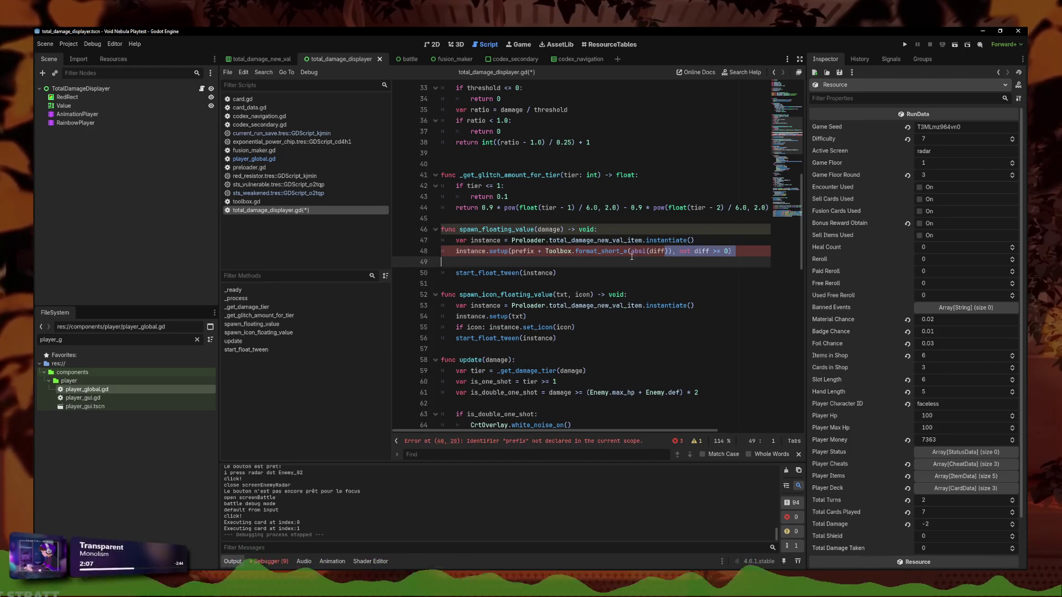
type("dam")
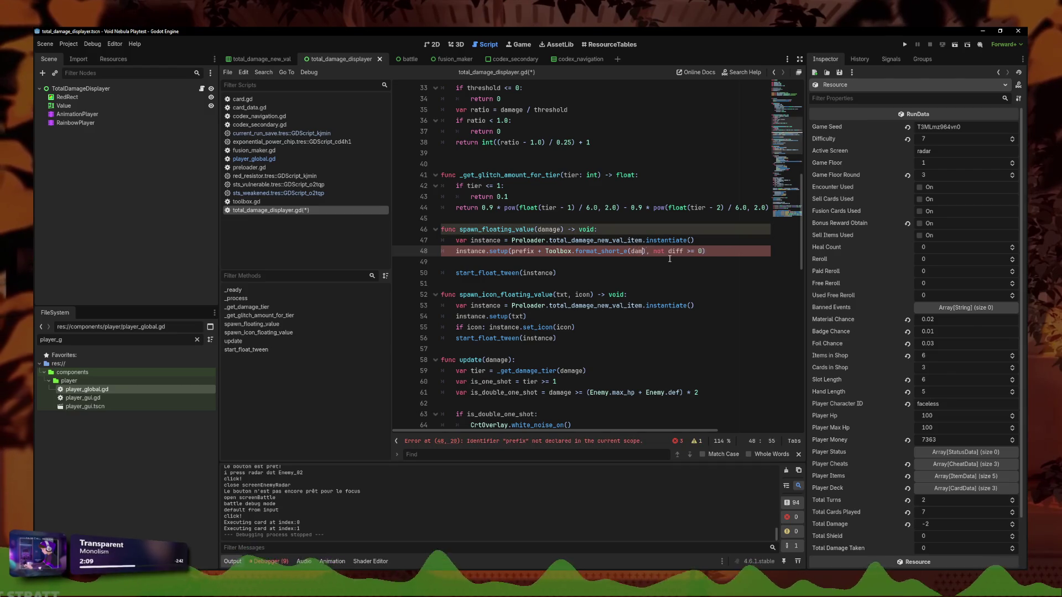
left_click(706, 251)
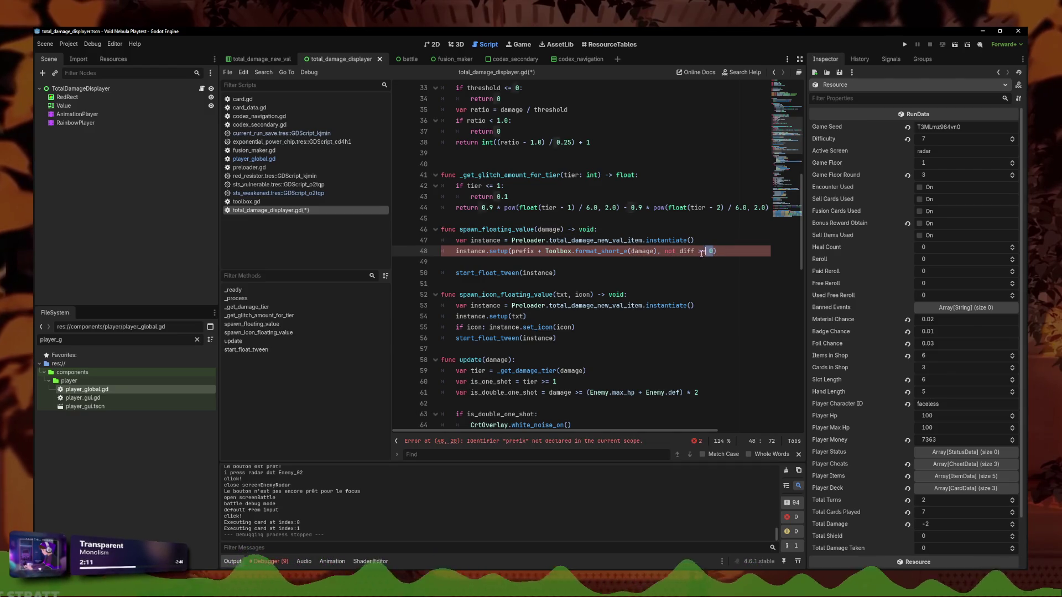
left_click_drag(709, 252, 661, 252)
key("BackSpace")
key("BackSpace")
key("BackSpace")
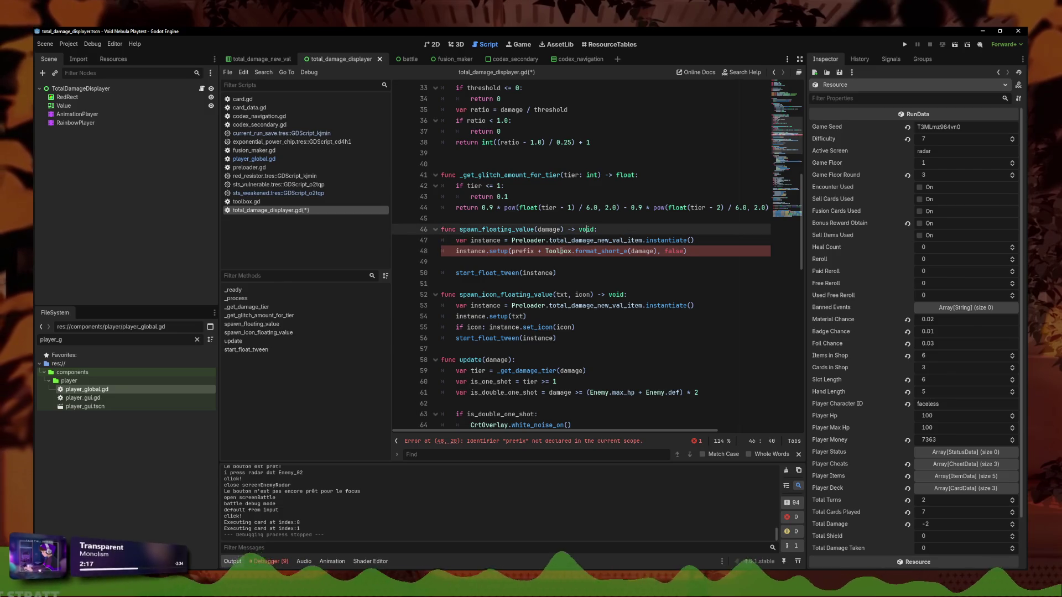
left_click_drag(545, 252, 516, 252)
key("BackSpace")
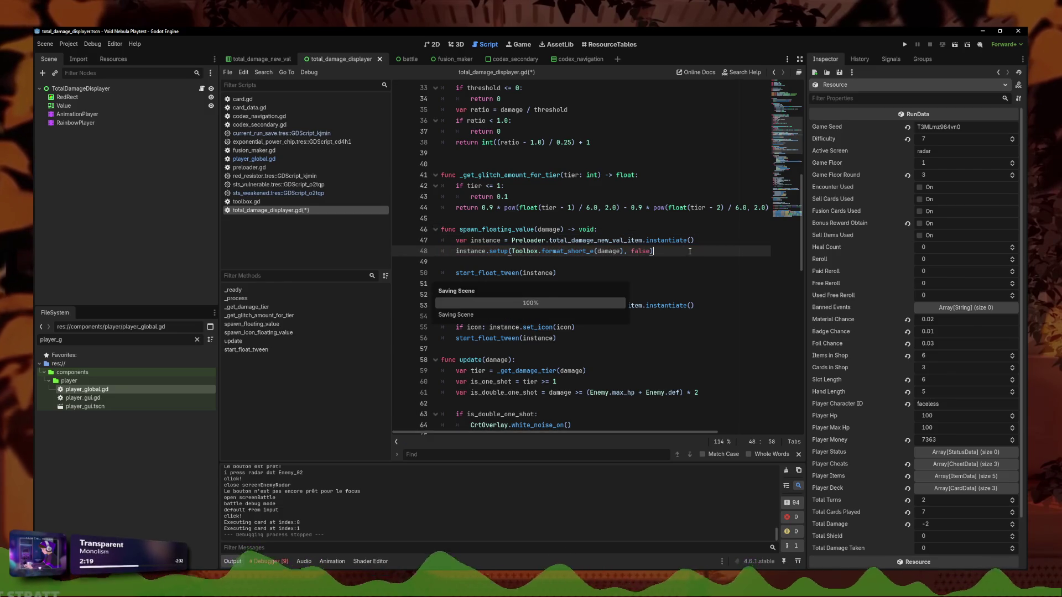
key("ctrl+s")
left_click(662, 260)
left_click(661, 251)
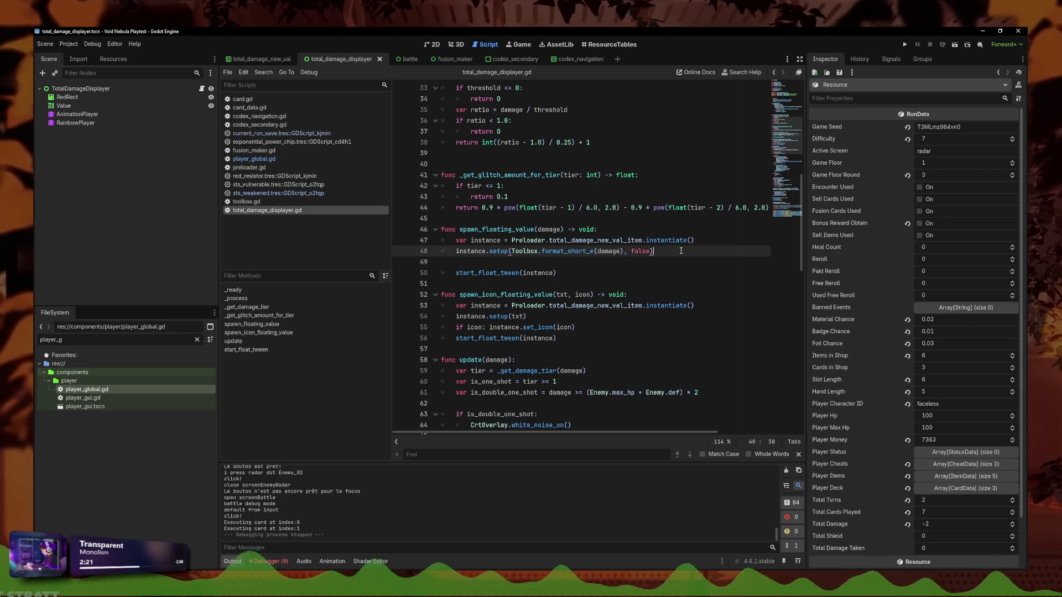
left_click(904, 45)
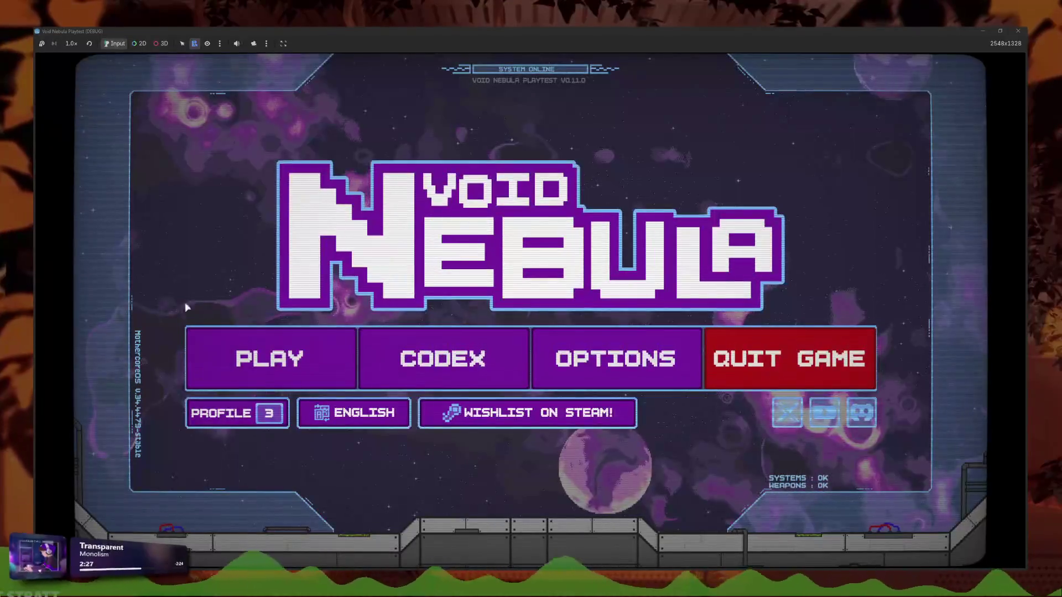
Step: Start a new run with the Faceless character
left_click(271, 363)
left_click(400, 145)
left_click(498, 145)
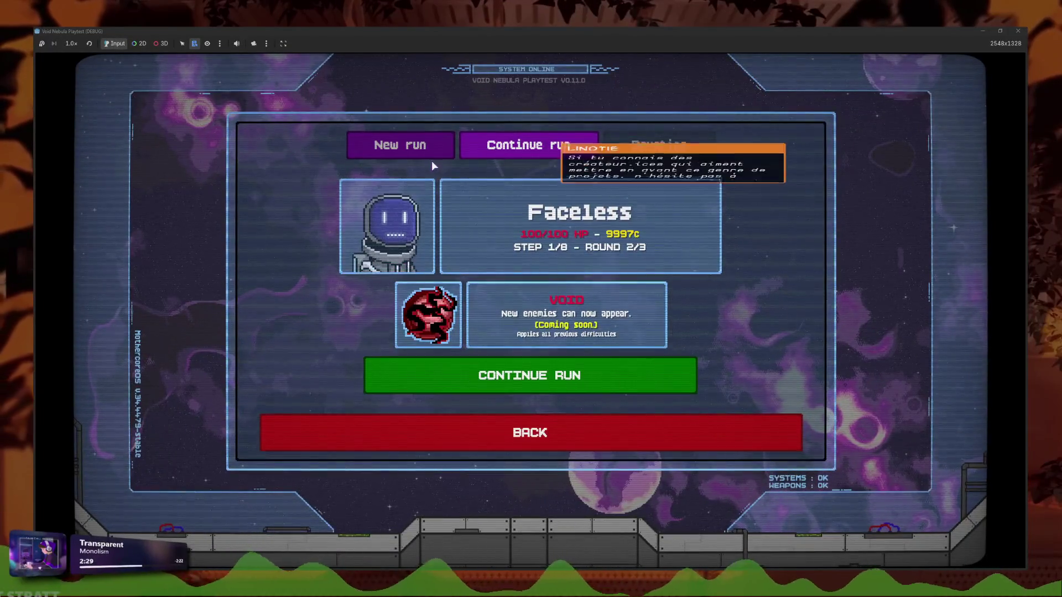
left_click(400, 145)
left_click(575, 267)
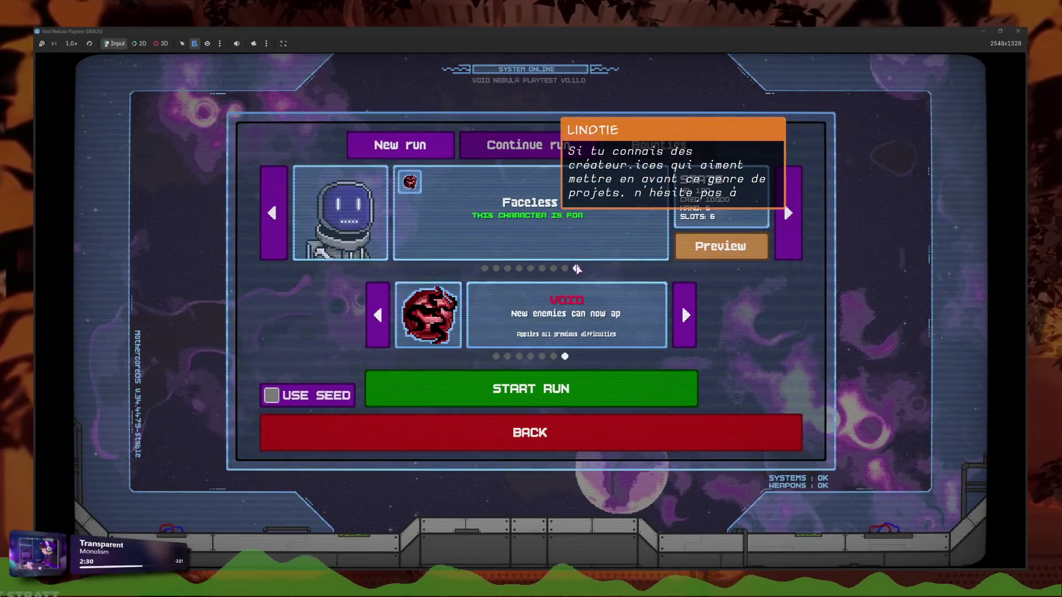
left_click(546, 385)
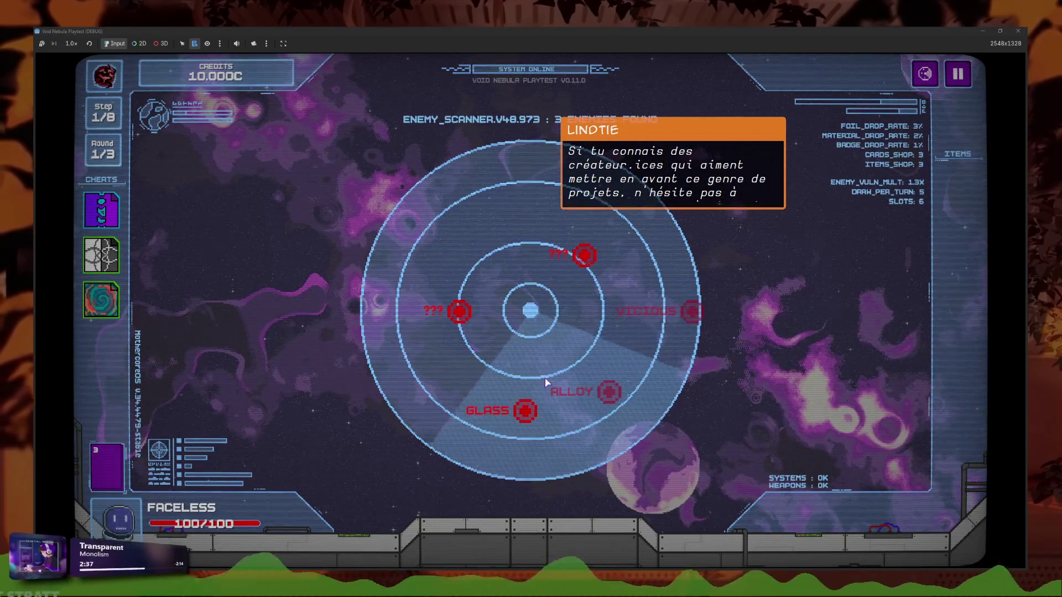
Step: Play Machine Gun, Plurality and Headshot, triggering the format_short_e String-to-int error at line 48
left_click(531, 506)
left_click(533, 506)
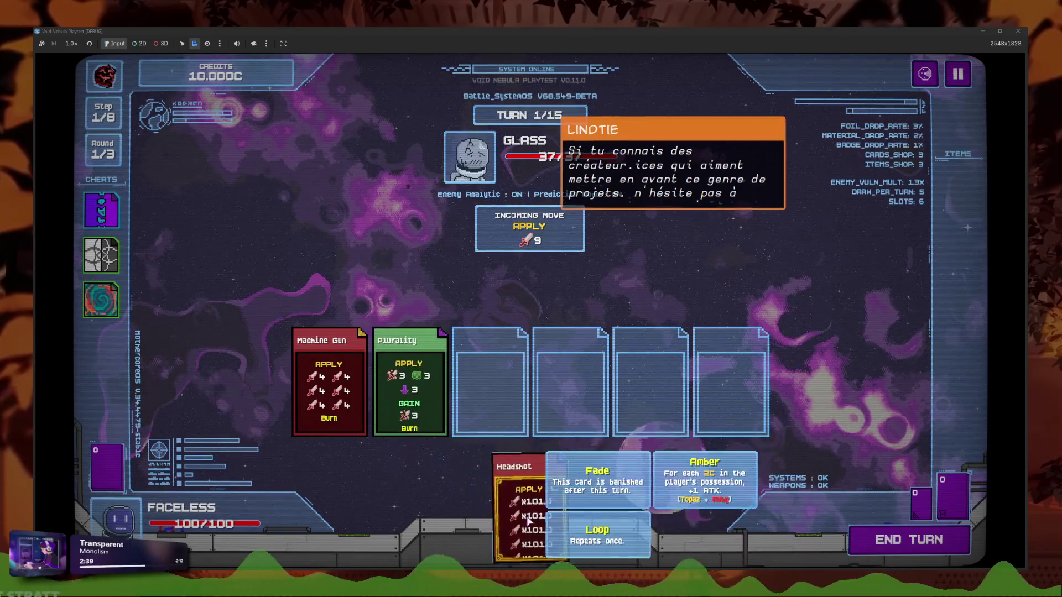
left_click(527, 508)
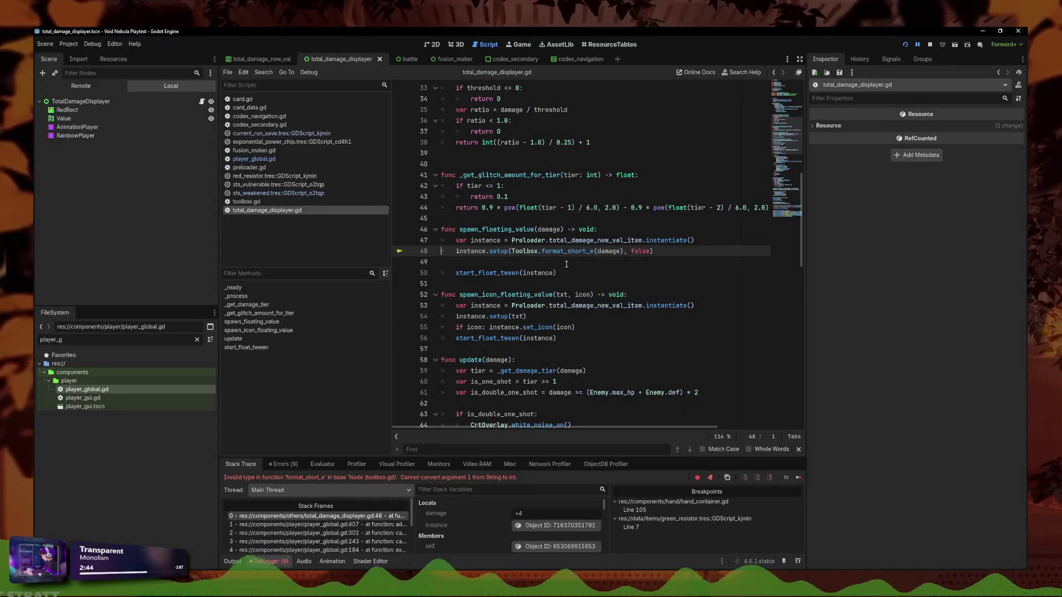
left_click(566, 264)
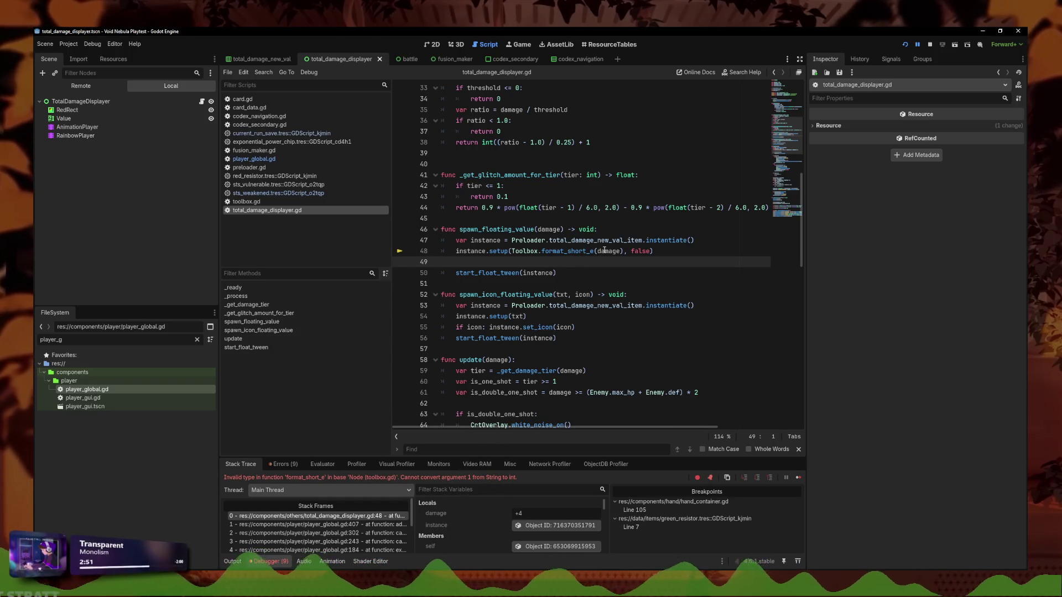
Step: Strip the Toolbox.format_short_e( wrapper so line 48 reads instance.setup(damage, false)
left_click(622, 252)
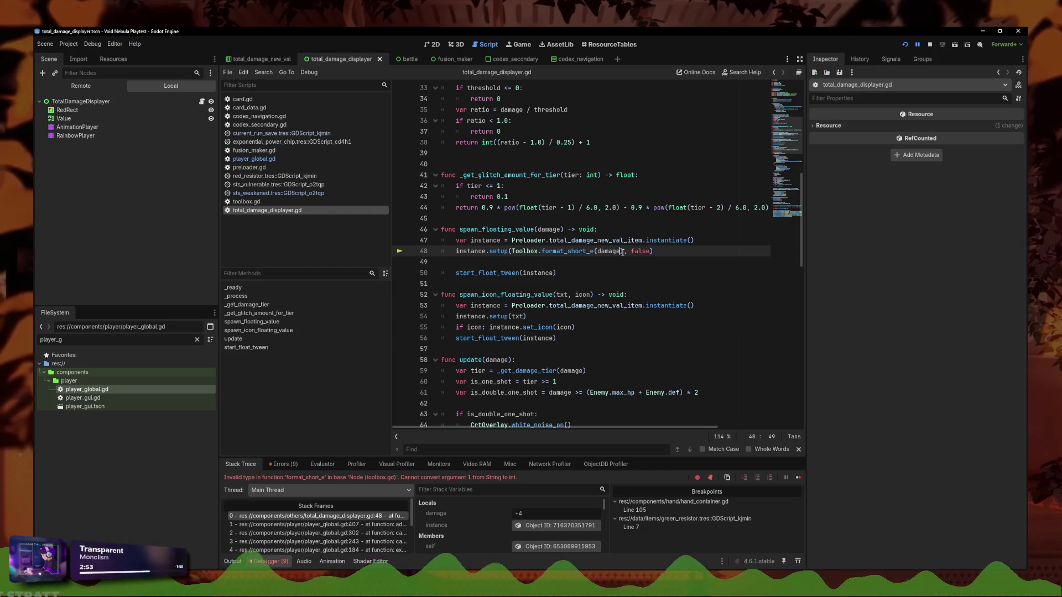
key("BackSpace")
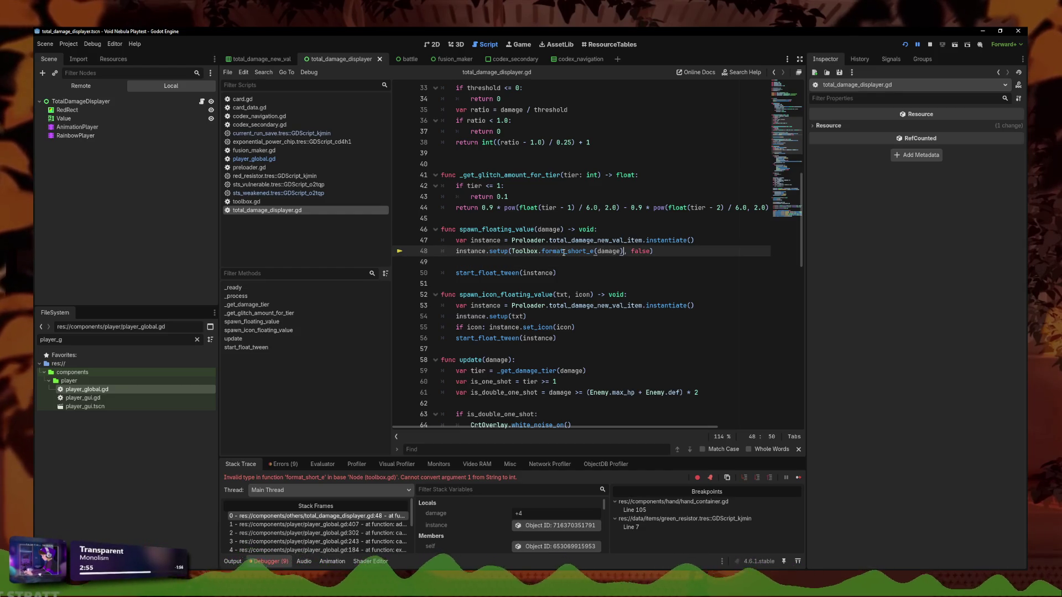
left_click_drag(597, 251, 511, 251)
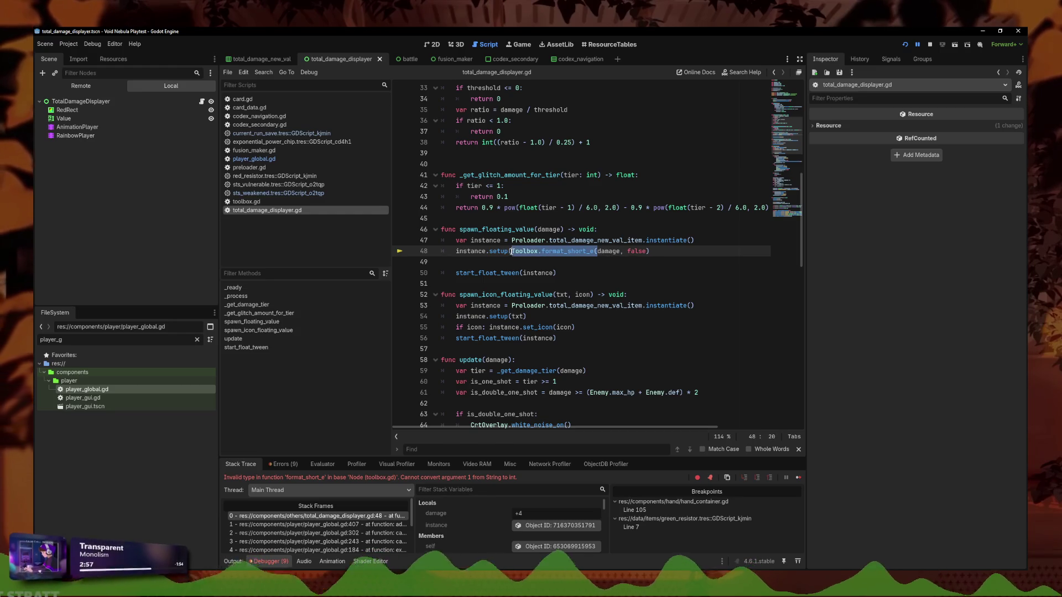
key("BackSpace")
left_click(590, 249)
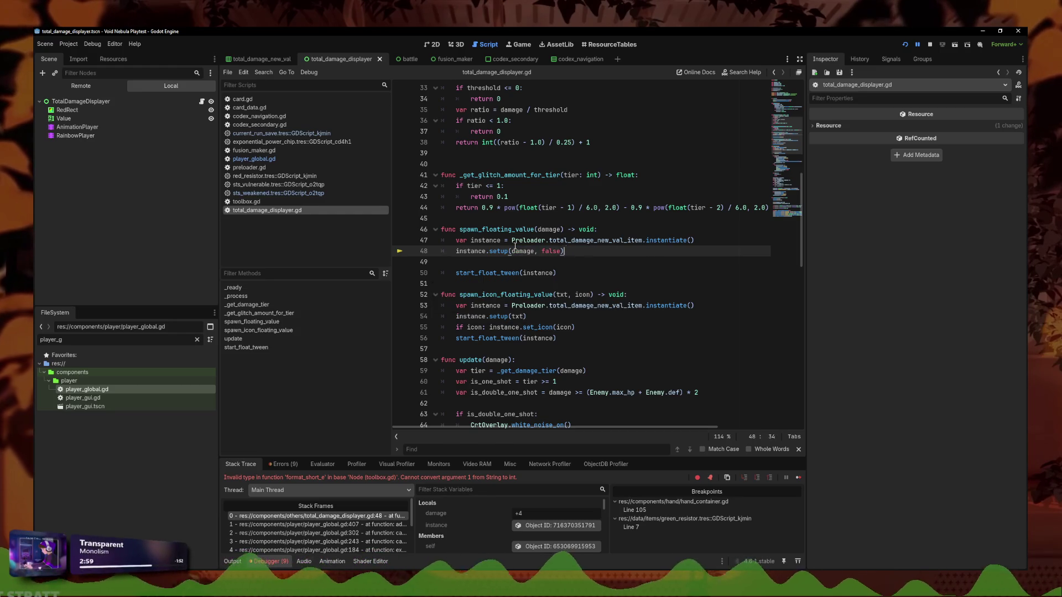
Step: Open player_global.gd at add_total_damage's "+%d" floating-value line
left_click(269, 161)
left_click(661, 196)
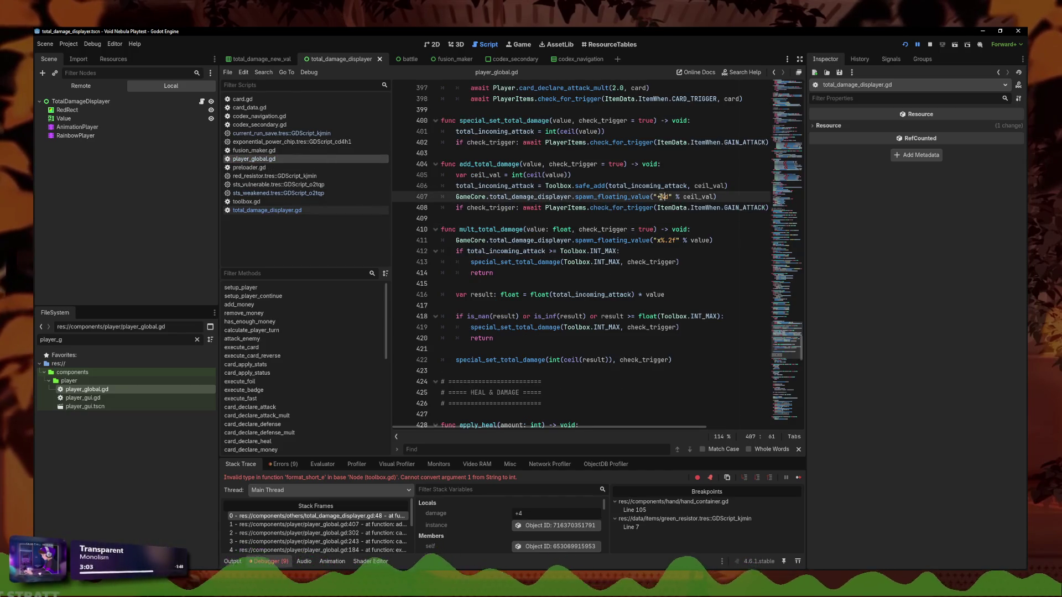
scroll(734, 227, "up", 1)
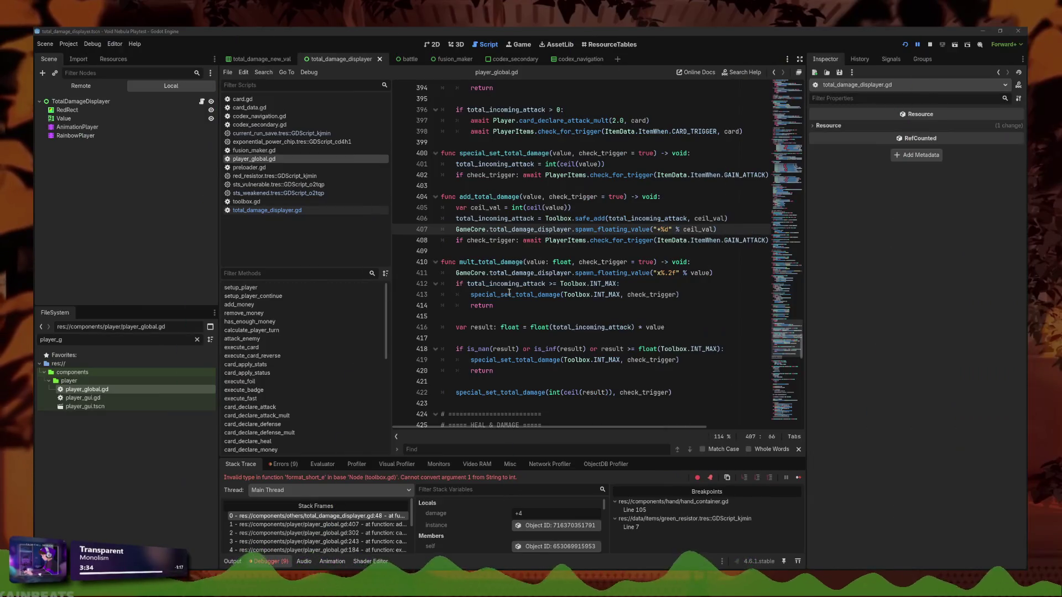
Step: Type 'T. for' inside line 407's spawn_floating_value call to start a Toolbox format helper
left_click(502, 294)
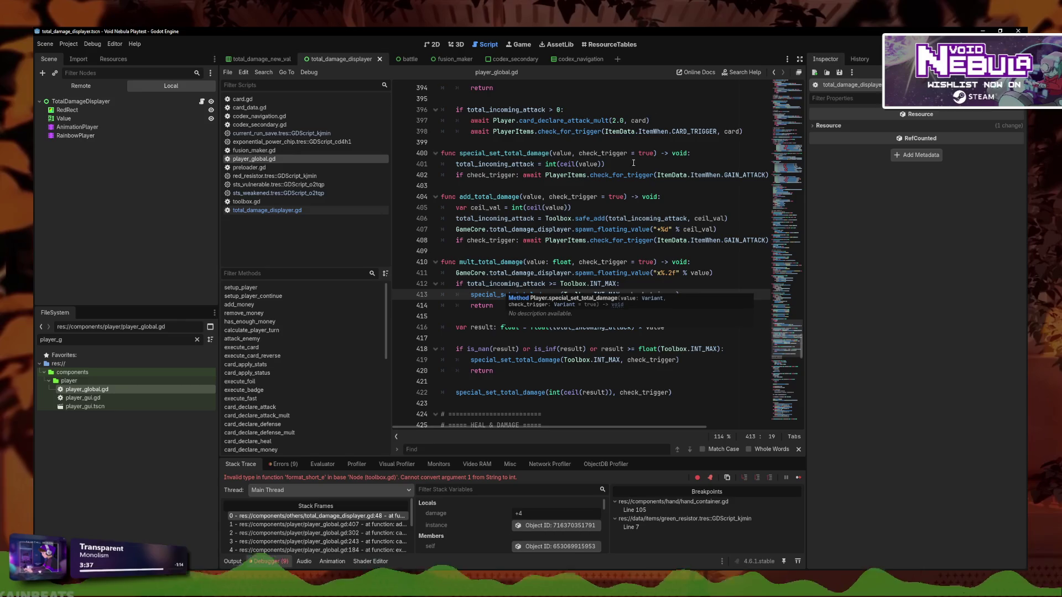
left_click(579, 230)
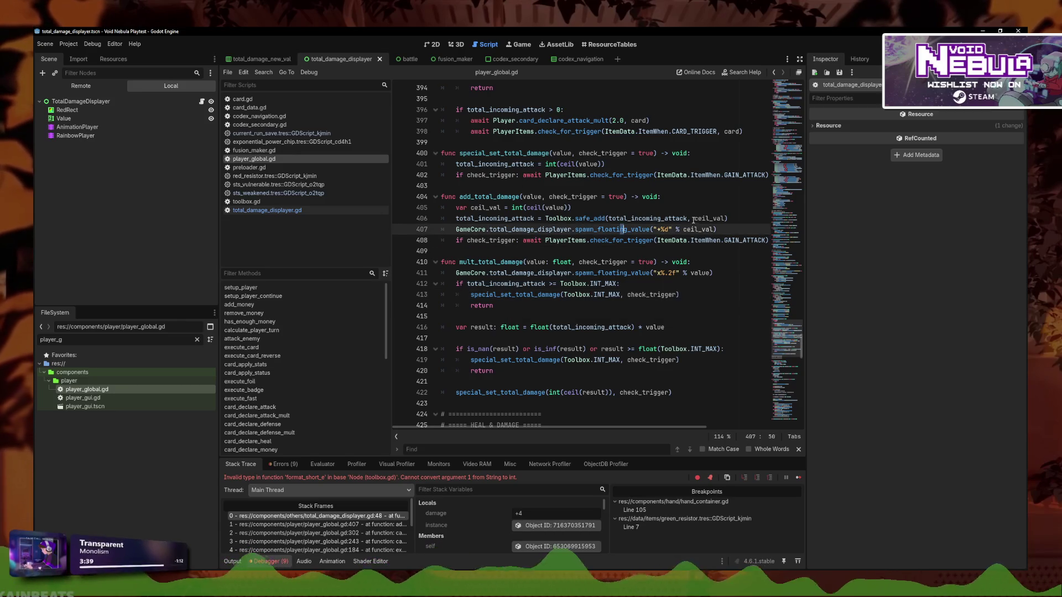
left_click(674, 229)
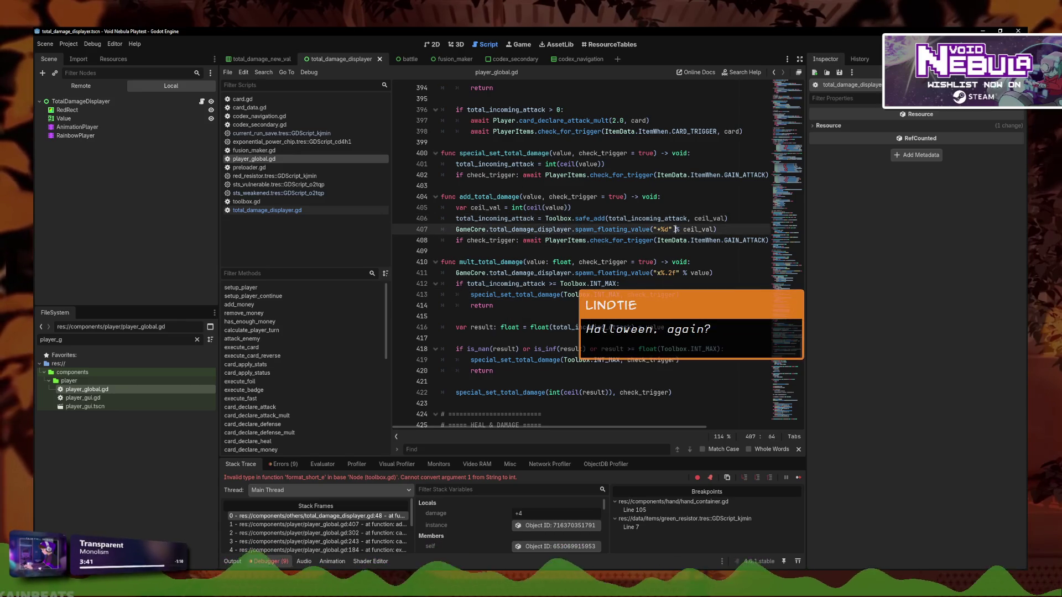
key("Left")
key("Left")
key("Left")
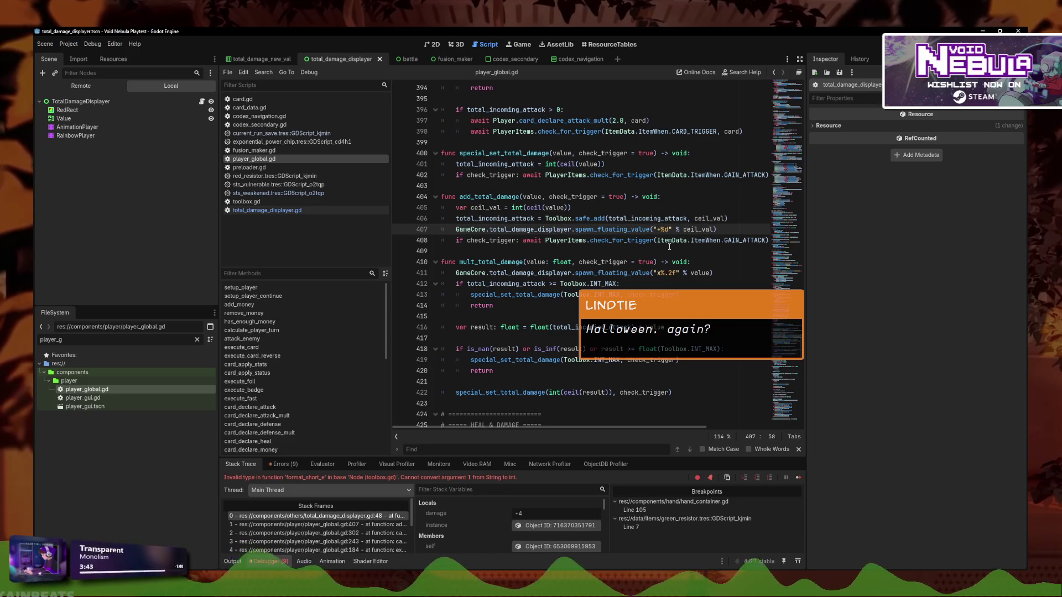
type("Toolb")
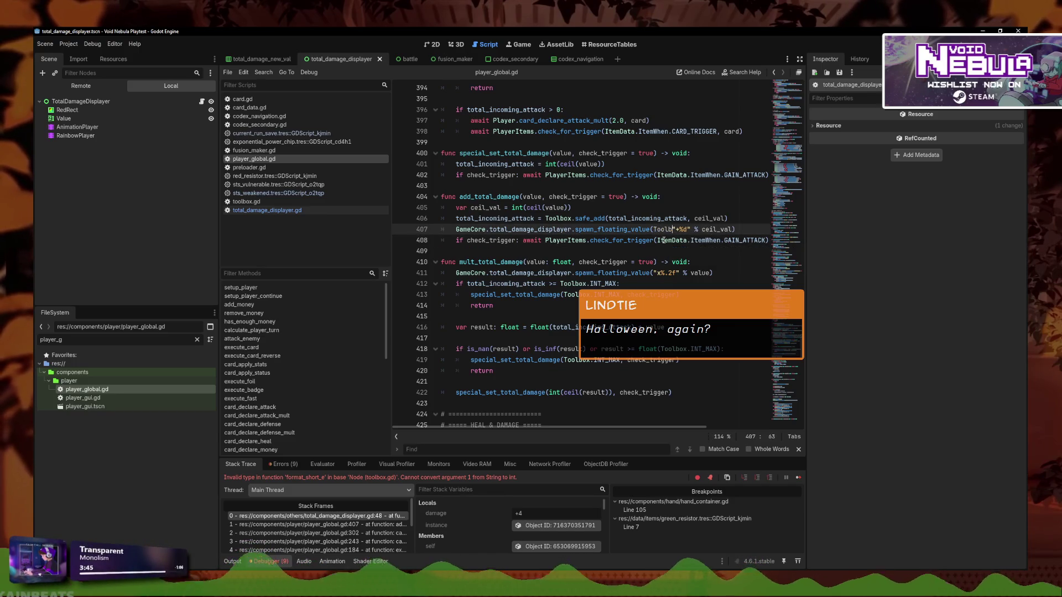
type(". ")
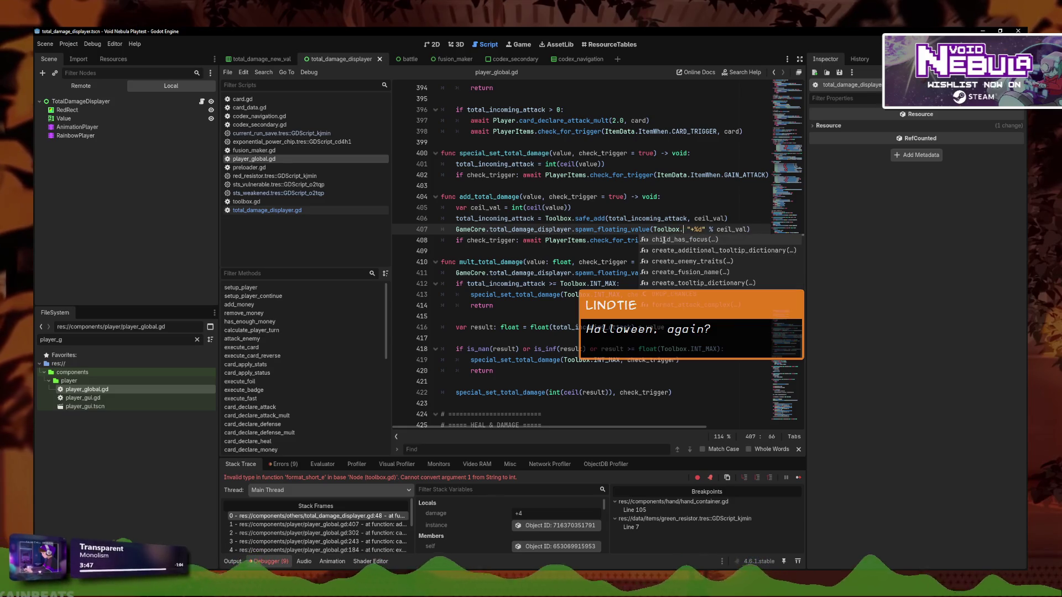
type("for")
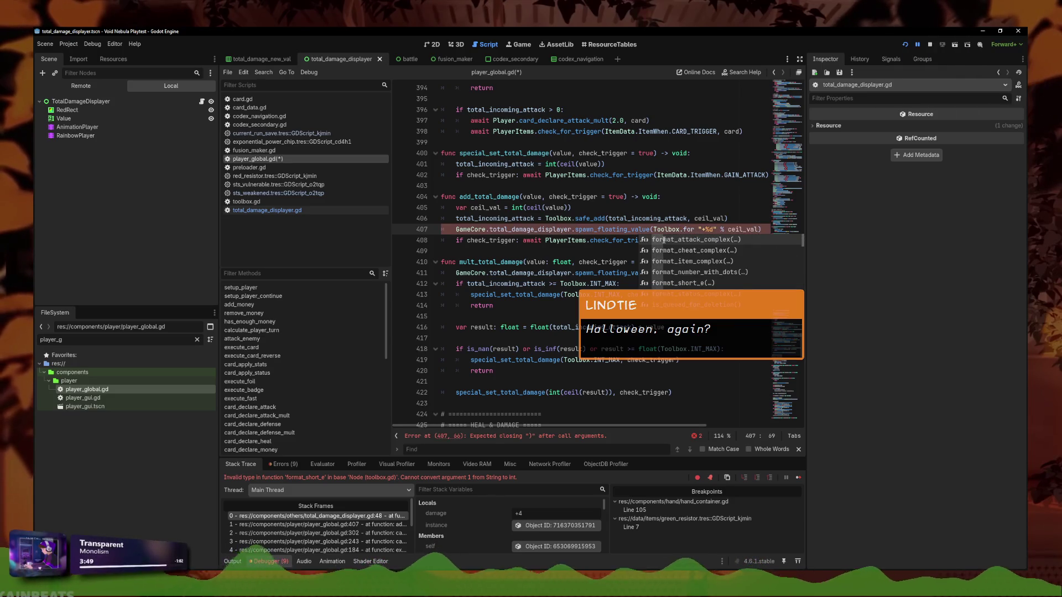